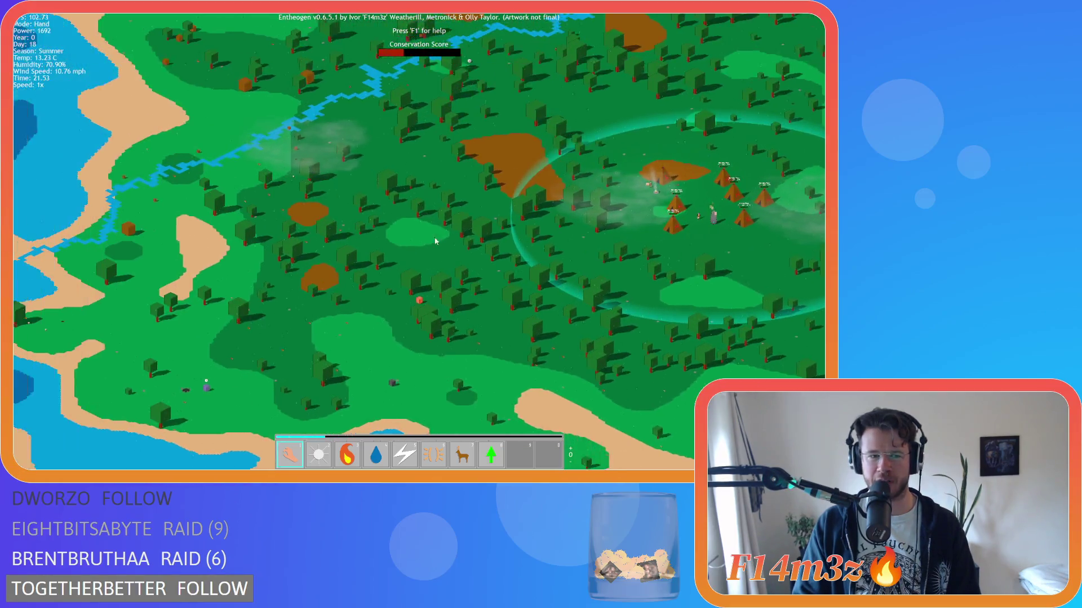
# Step: Zoom and pan over the river to centre the tent camp
pyautogui.press('w')
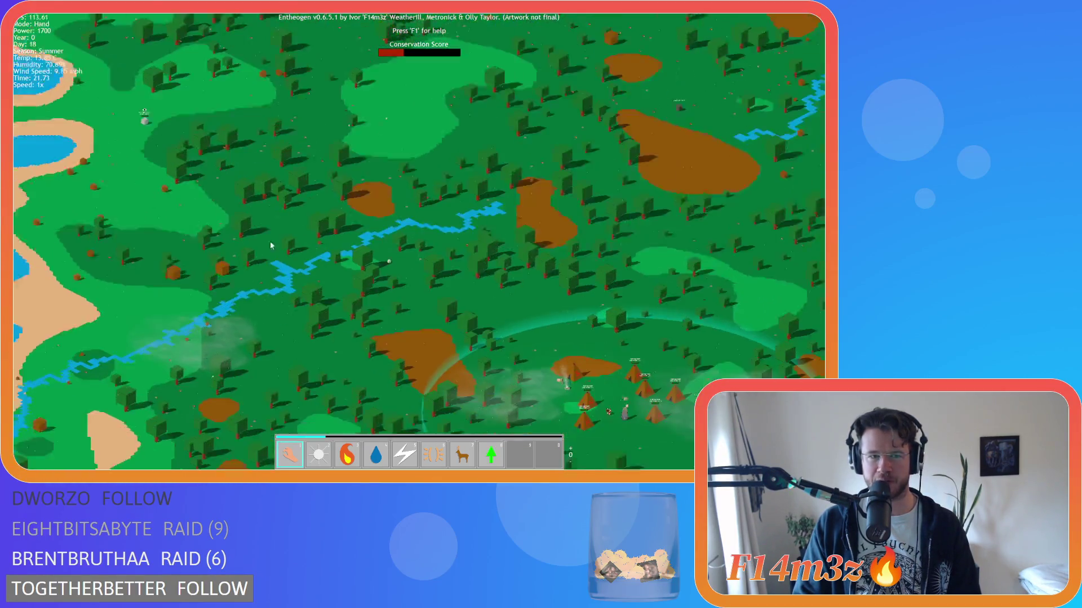
pyautogui.scroll(5, 461, 280)
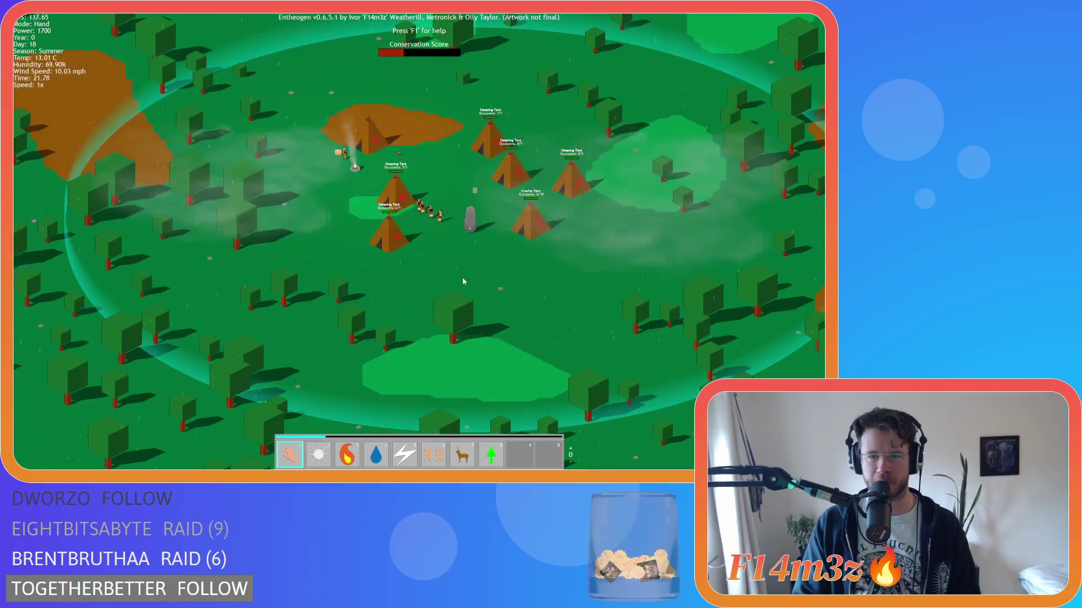
pyautogui.scroll(-5, 411, 190)
pyautogui.press('w')
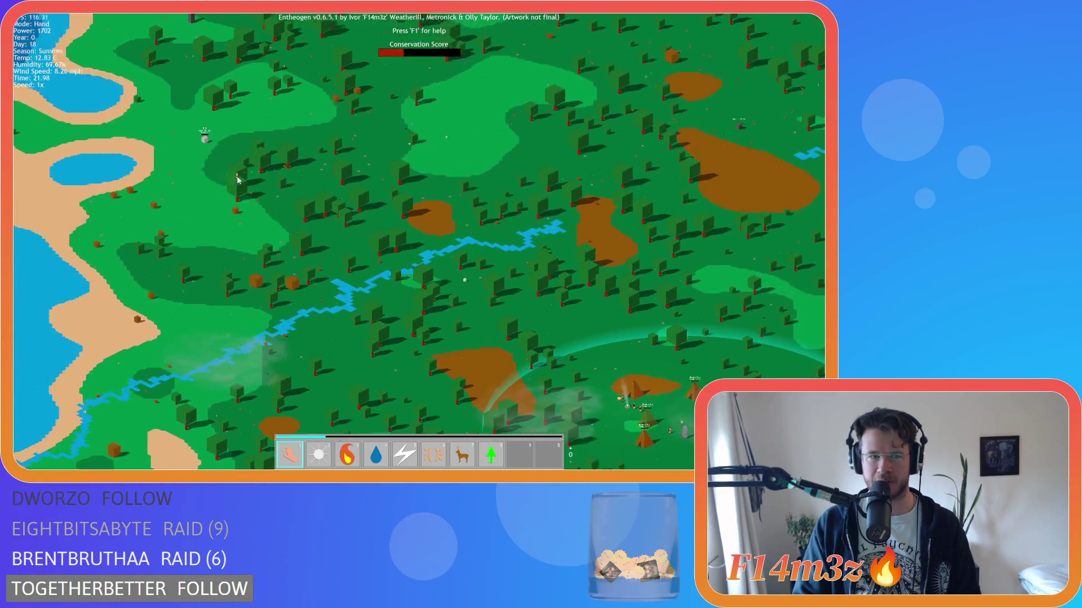
pyautogui.scroll(3, 453, 262)
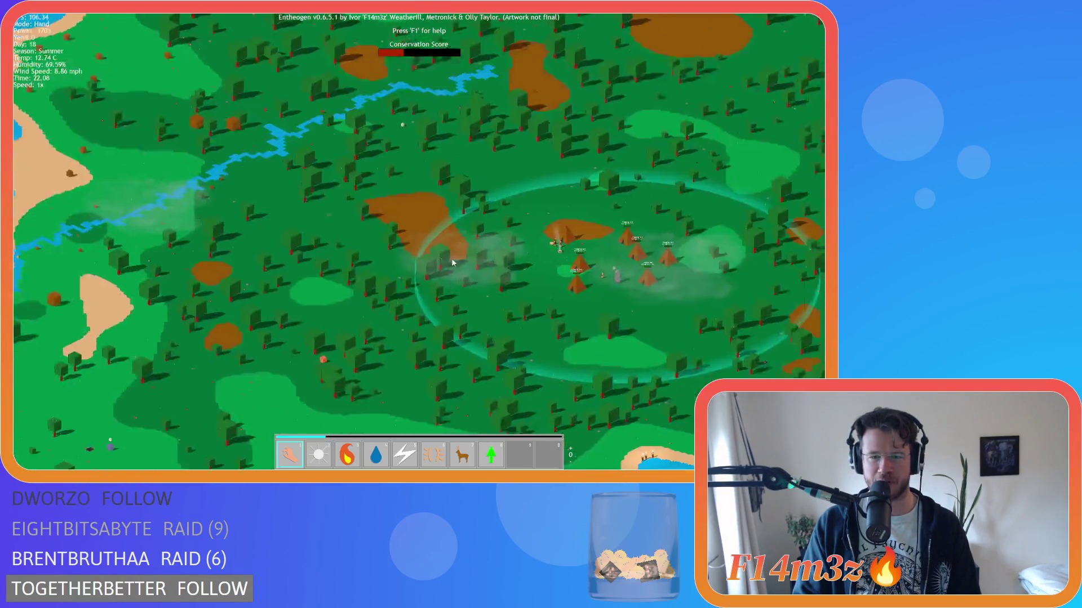
pyautogui.press('s')
pyautogui.press('d')
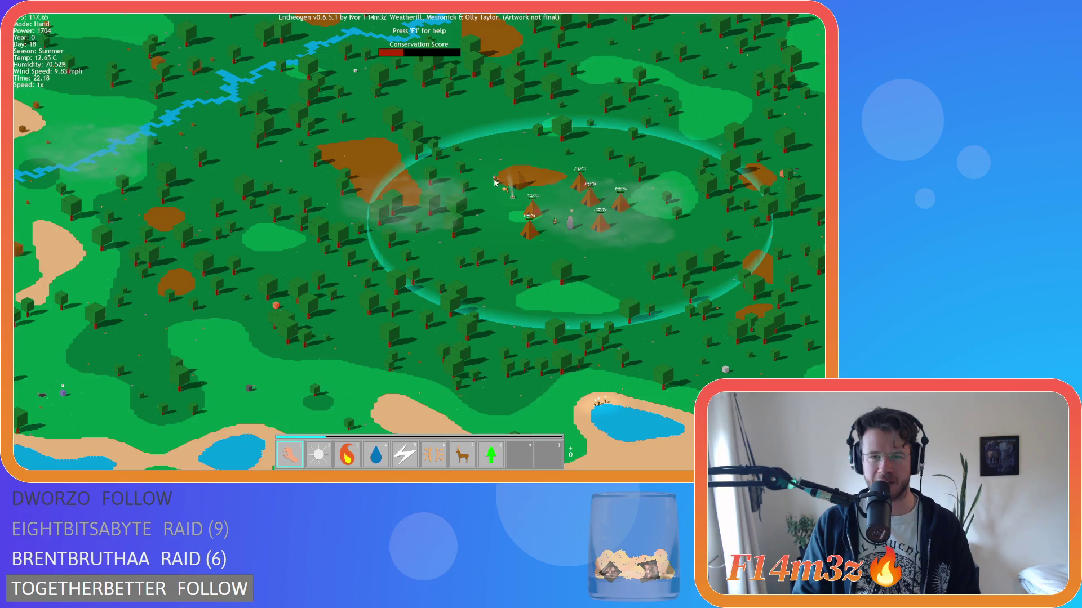
pyautogui.press('w')
pyautogui.press('a')
pyautogui.press('d')
# Step: Pan north across the river to the portal stone, then south to the lake's worshippers
pyautogui.scroll(5, 533, 248)
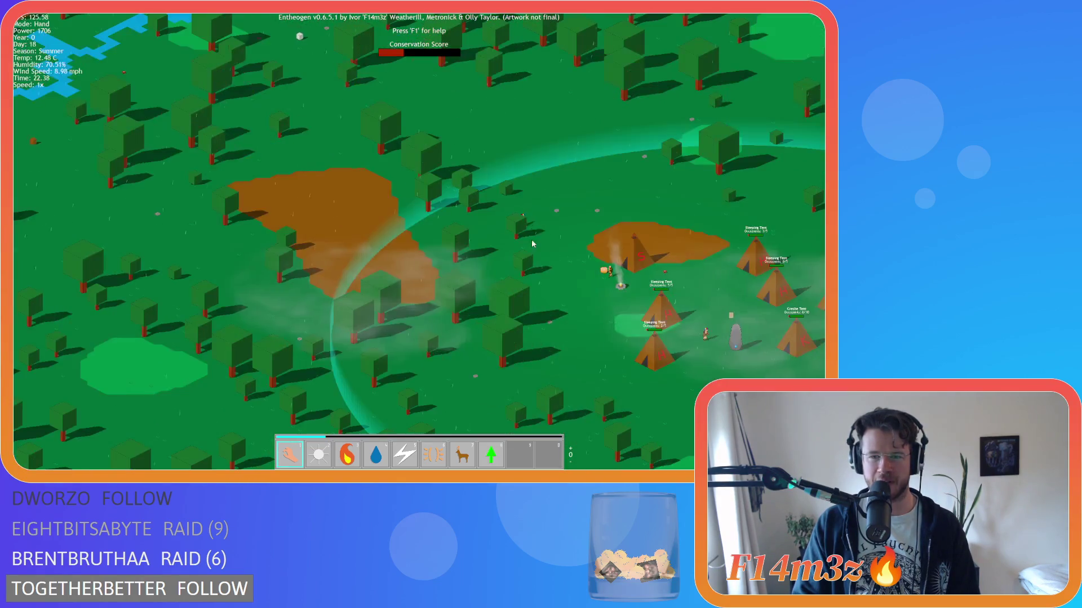
pyautogui.scroll(-5, 504, 213)
pyautogui.press('w')
pyautogui.scroll(5, 128, 166)
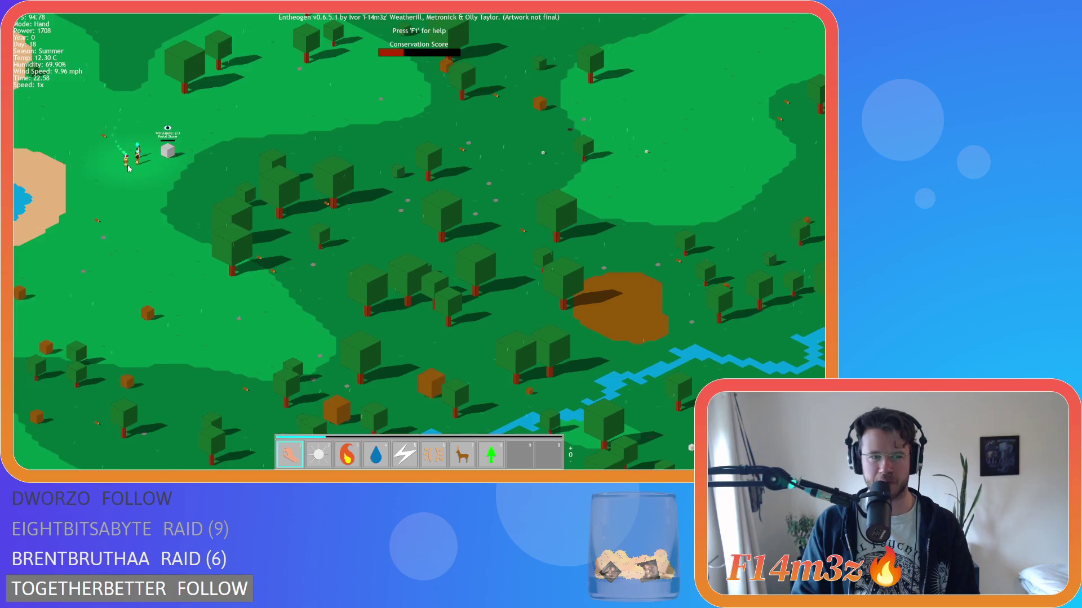
pyautogui.scroll(-5, 208, 205)
pyautogui.press('s')
pyautogui.scroll(5, 363, 239)
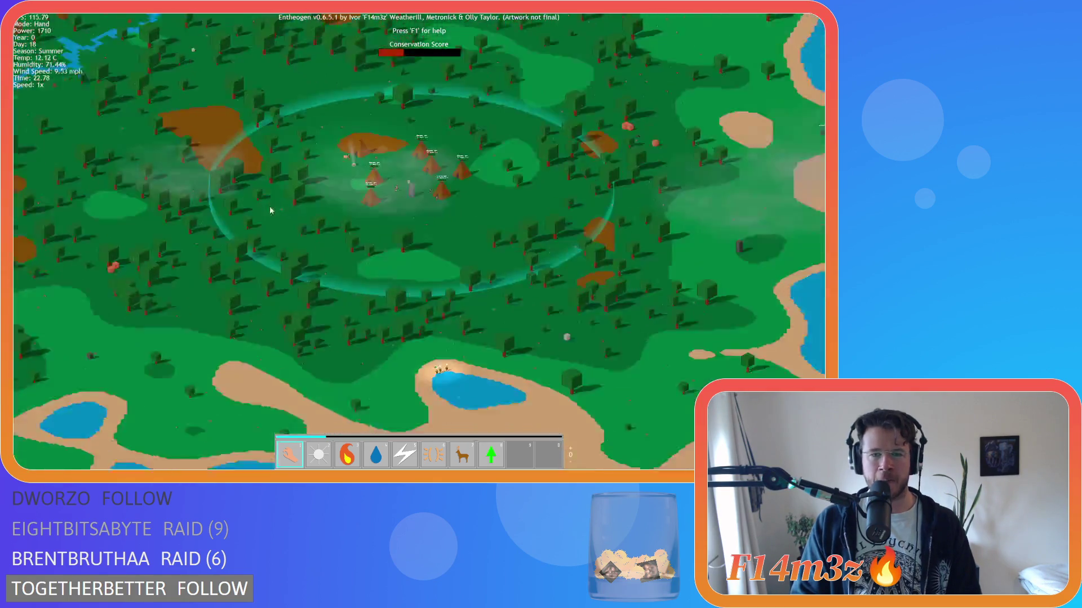
pyautogui.scroll(3, 363, 239)
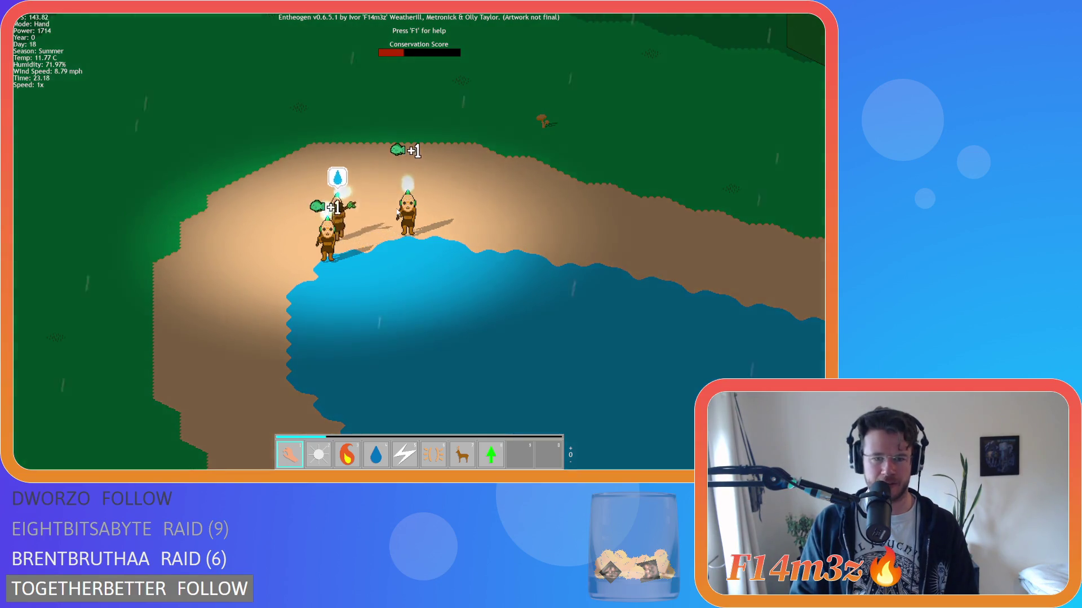
pyautogui.scroll(-2, 385, 205)
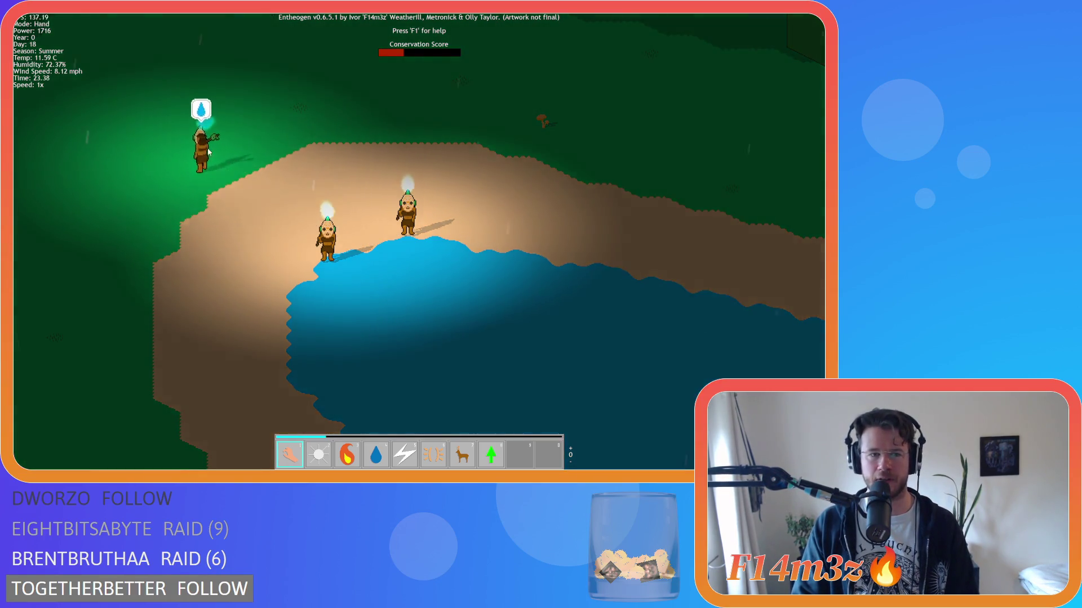
# Step: Swing the view between the sleeping tents and the lake shore, ending on the tent village
pyautogui.press('w')
pyautogui.scroll(4, 360, 233)
pyautogui.scroll(-3, 362, 222)
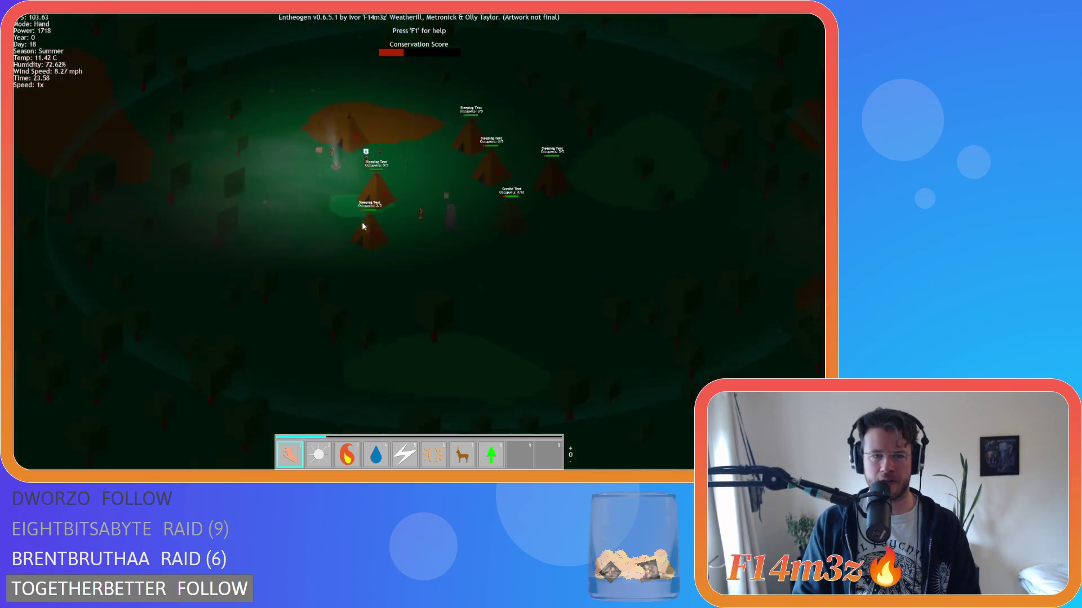
pyautogui.press('s')
pyautogui.scroll(3, 315, 262)
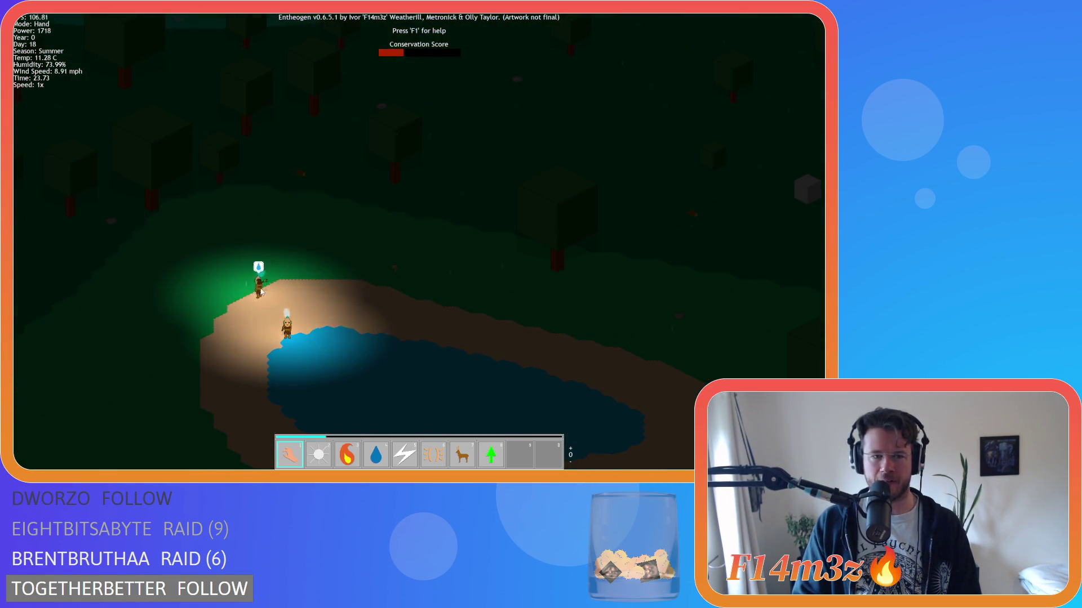
pyautogui.scroll(-2, 261, 292)
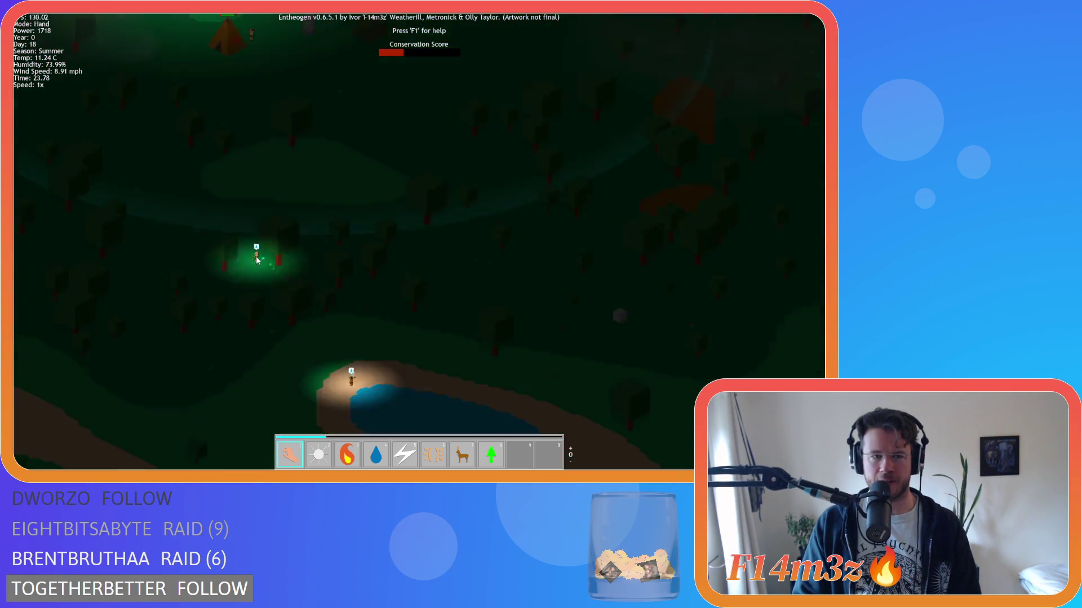
pyautogui.press('w')
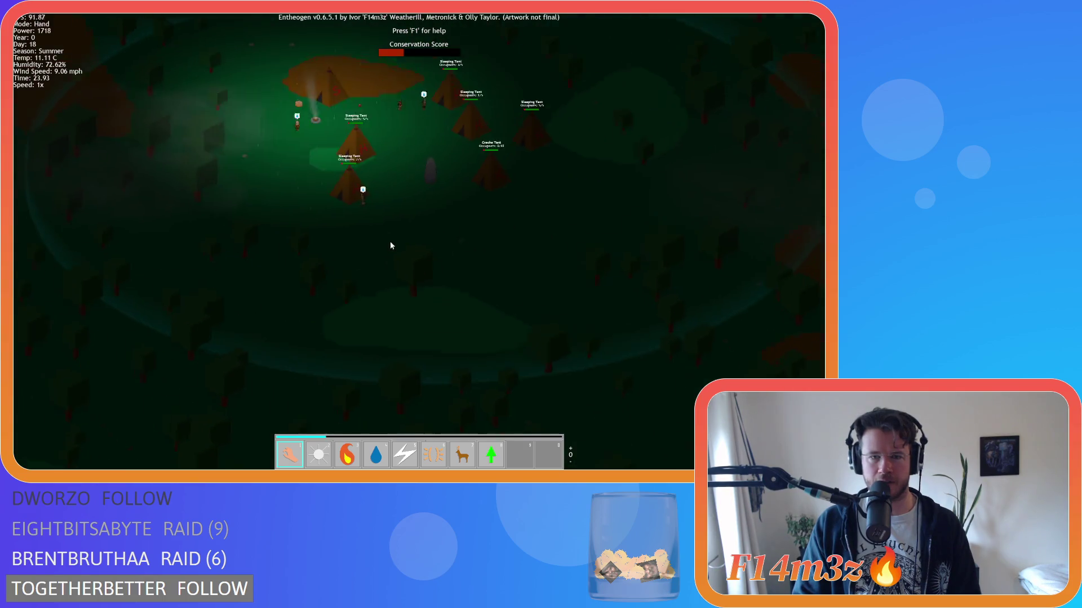
# Step: Check the glowing worshipper by the lake, return to the tents, and open the tribe overview
pyautogui.press('s')
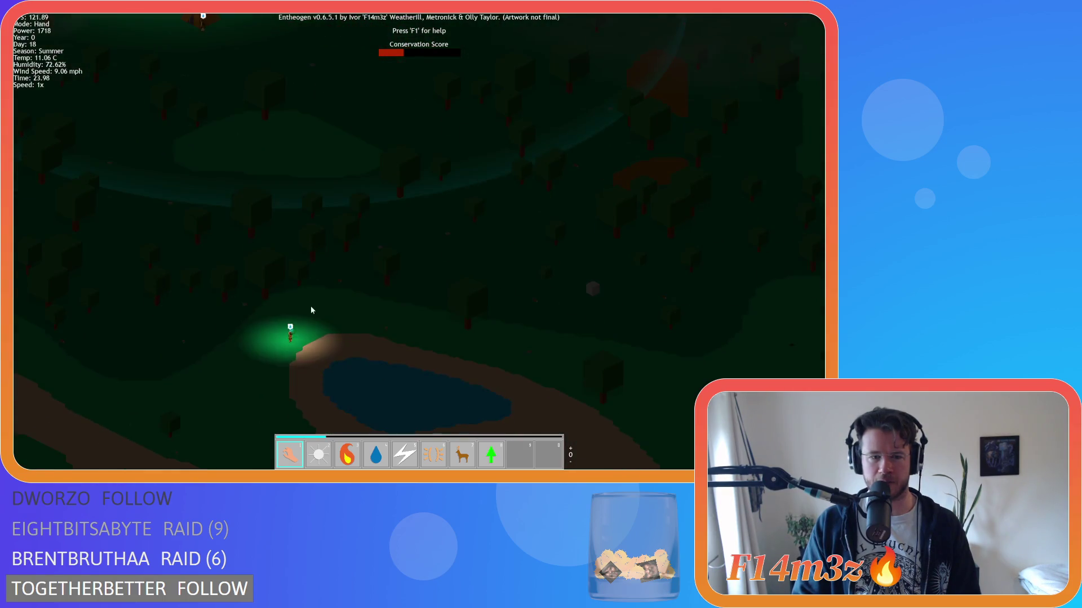
pyautogui.press('w')
pyautogui.scroll(3, 359, 221)
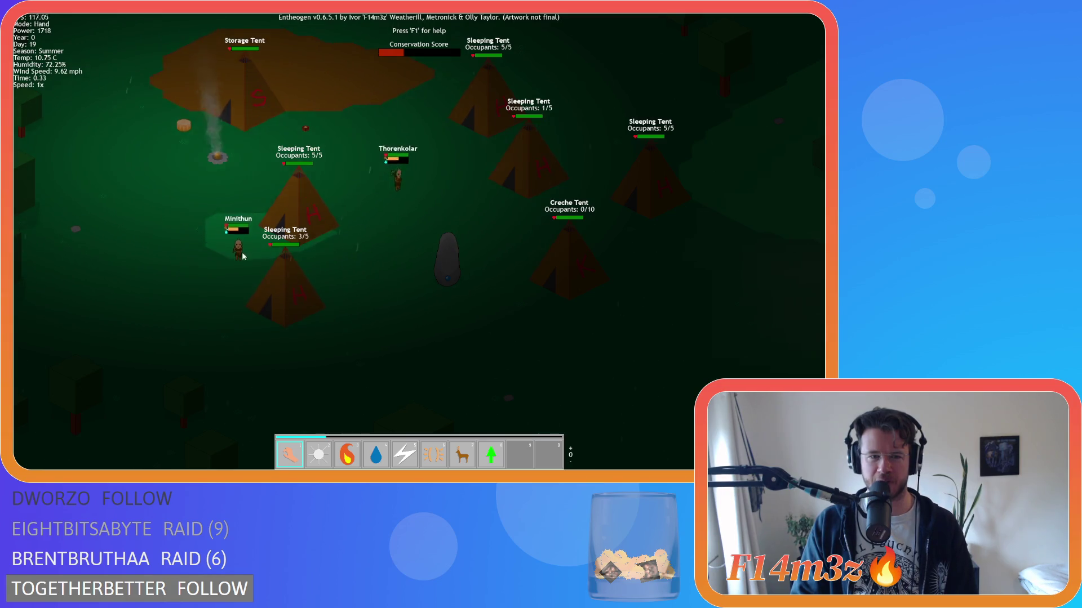
pyautogui.click(242, 225)
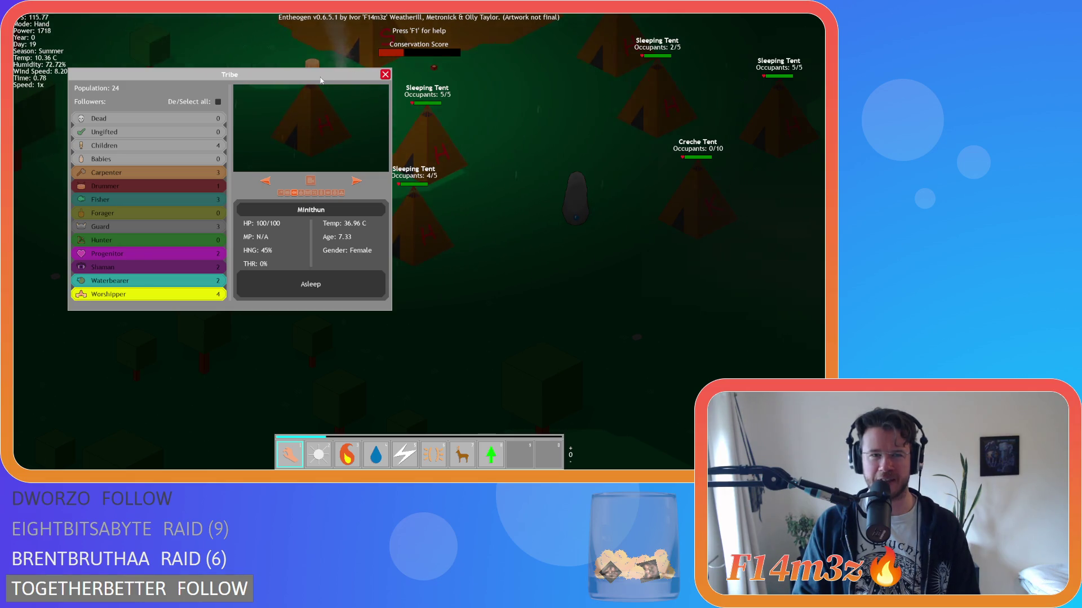
# Step: Nudge the 24-follower Tribe window up-left, close it, and bring up the inventory
pyautogui.moveTo(303, 74)
pyautogui.mouseDown()
pyautogui.moveTo(320, 71)
pyautogui.moveTo(295, 67)
pyautogui.mouseUp()
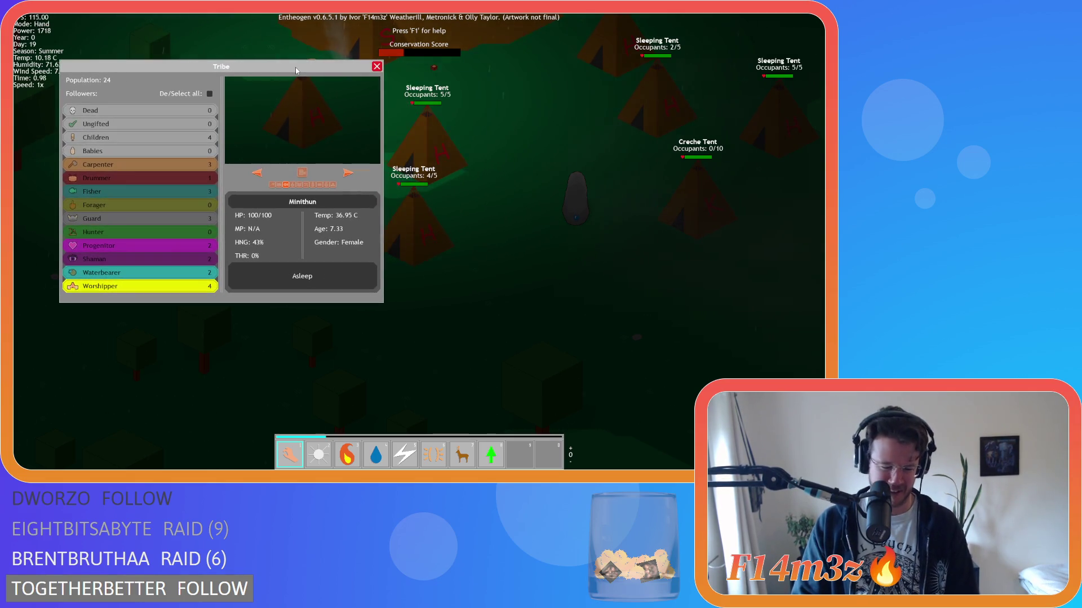
pyautogui.click(377, 66)
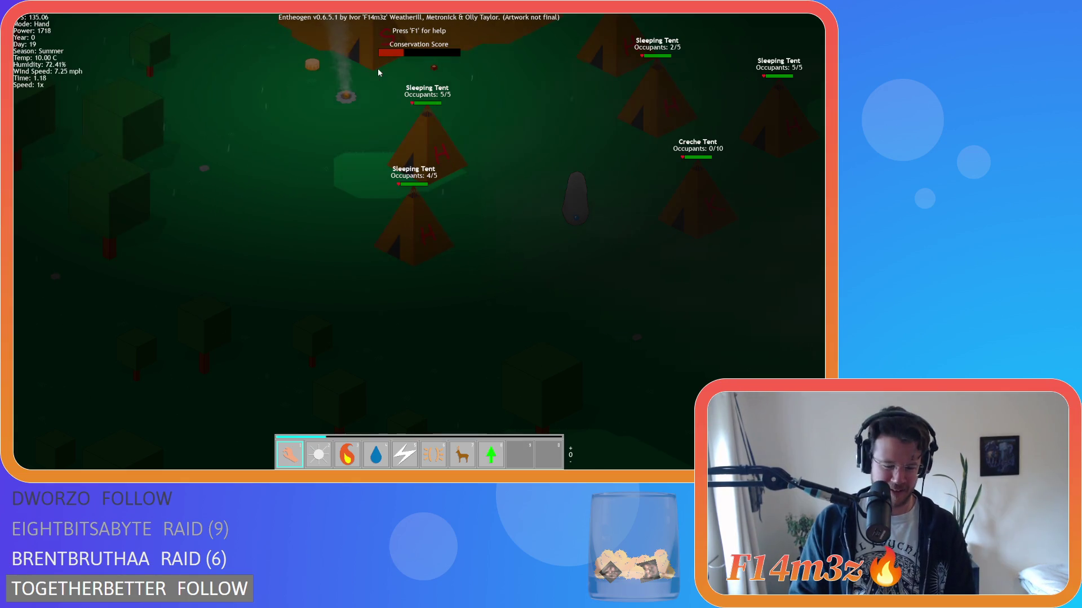
pyautogui.press('i')
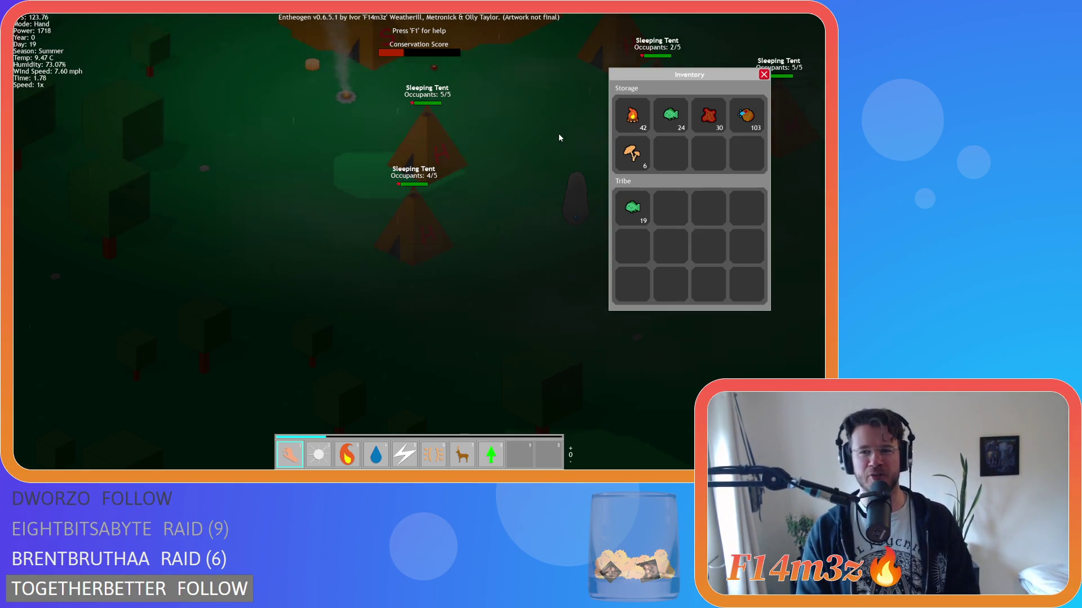
# Step: Zoom out and pan north over the dark forest beyond the camp
pyautogui.press('w')
pyautogui.scroll(-10, 424, 211)
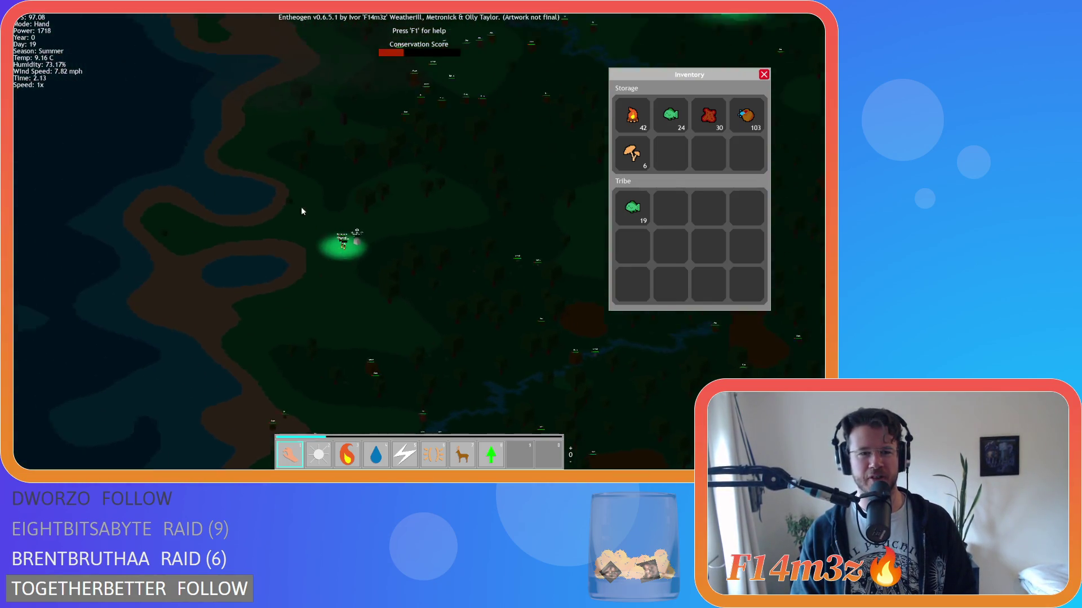
pyautogui.press('w')
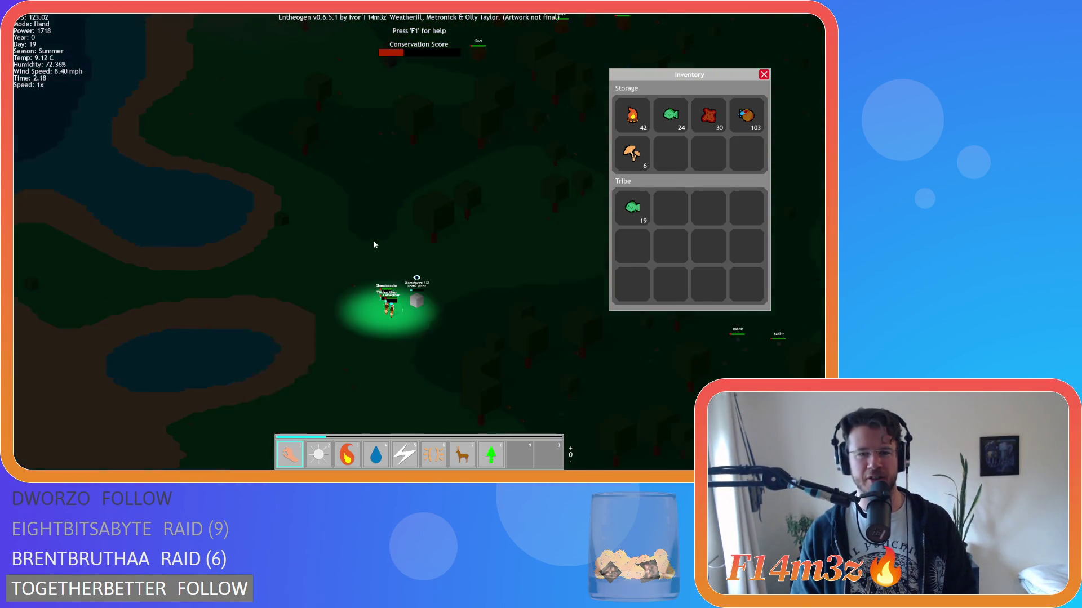
pyautogui.scroll(5, 373, 248)
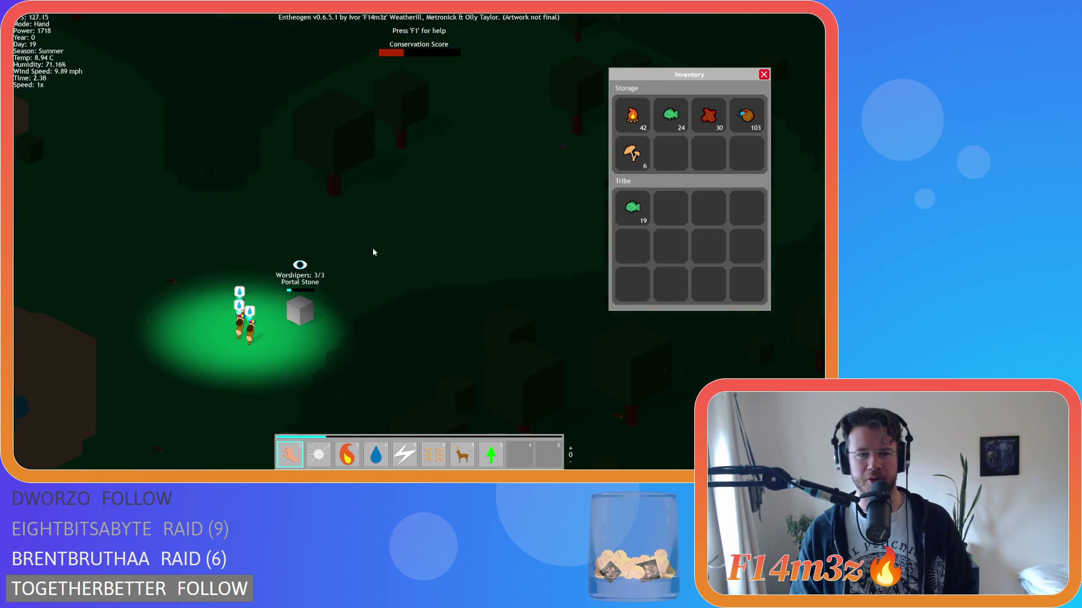
pyautogui.scroll(-8, 373, 248)
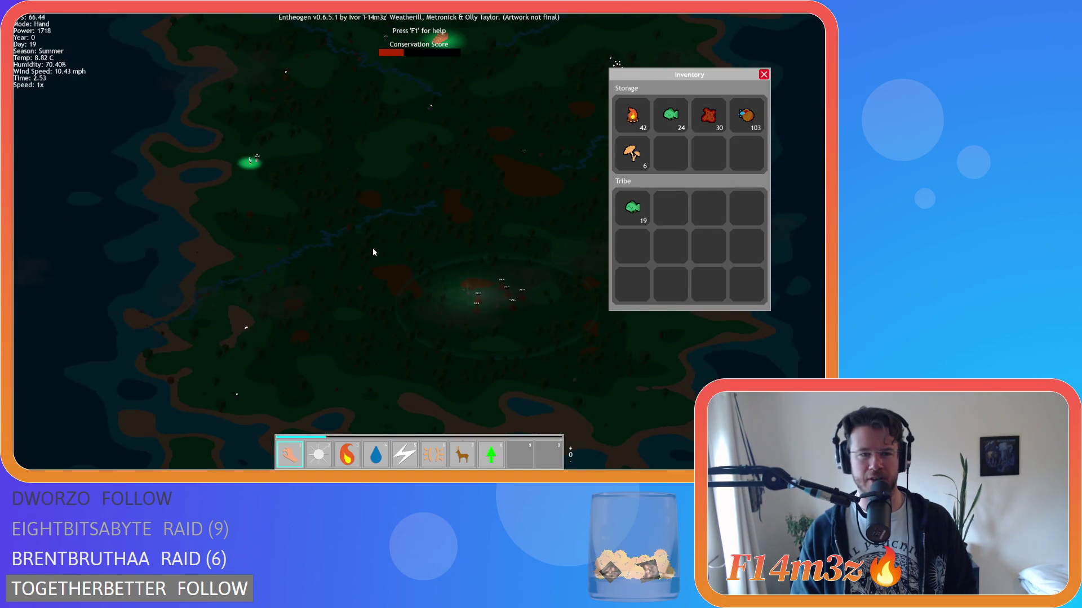
pyautogui.scroll(8, 373, 248)
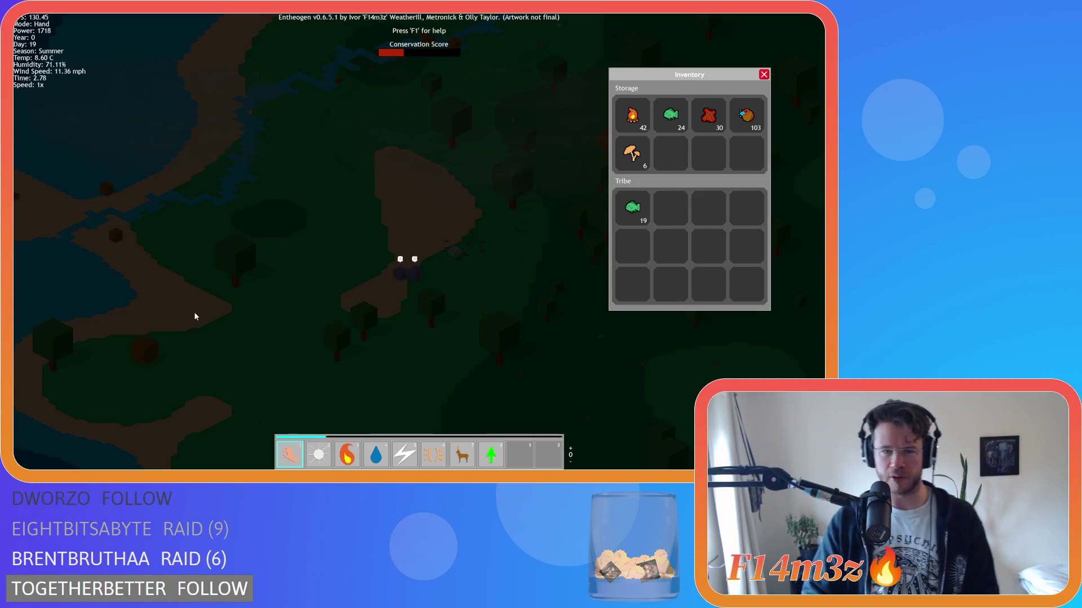
pyautogui.scroll(3, 194, 316)
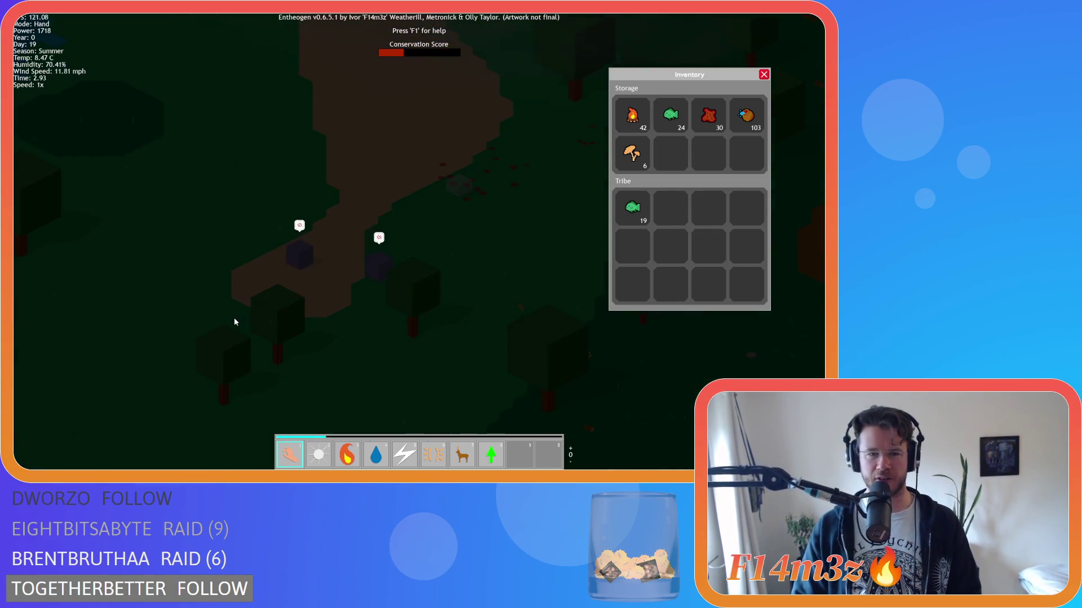
pyautogui.scroll(-6, 235, 321)
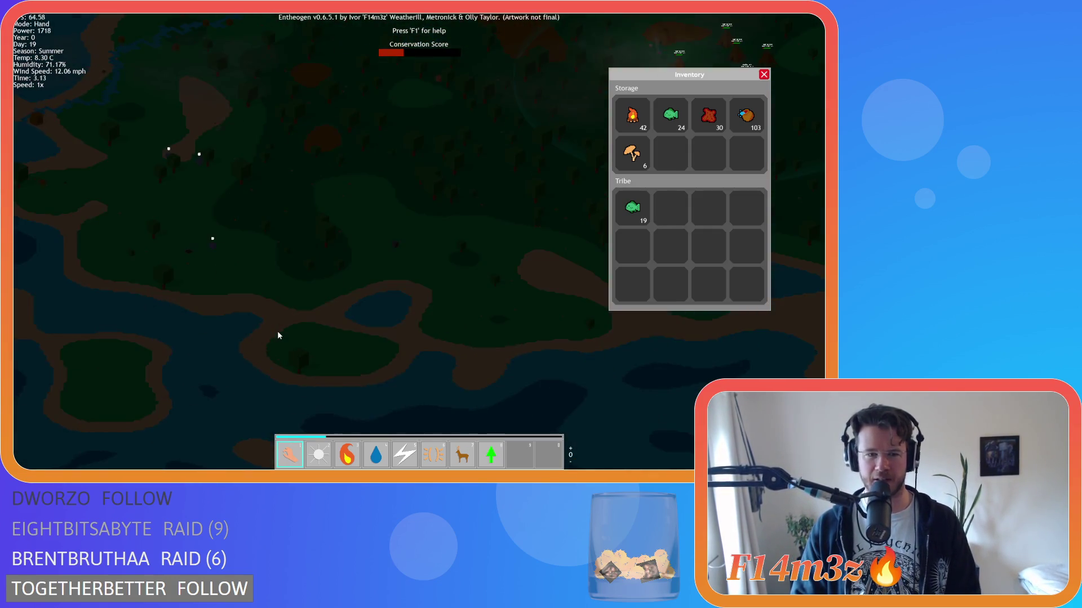
pyautogui.scroll(5, 278, 330)
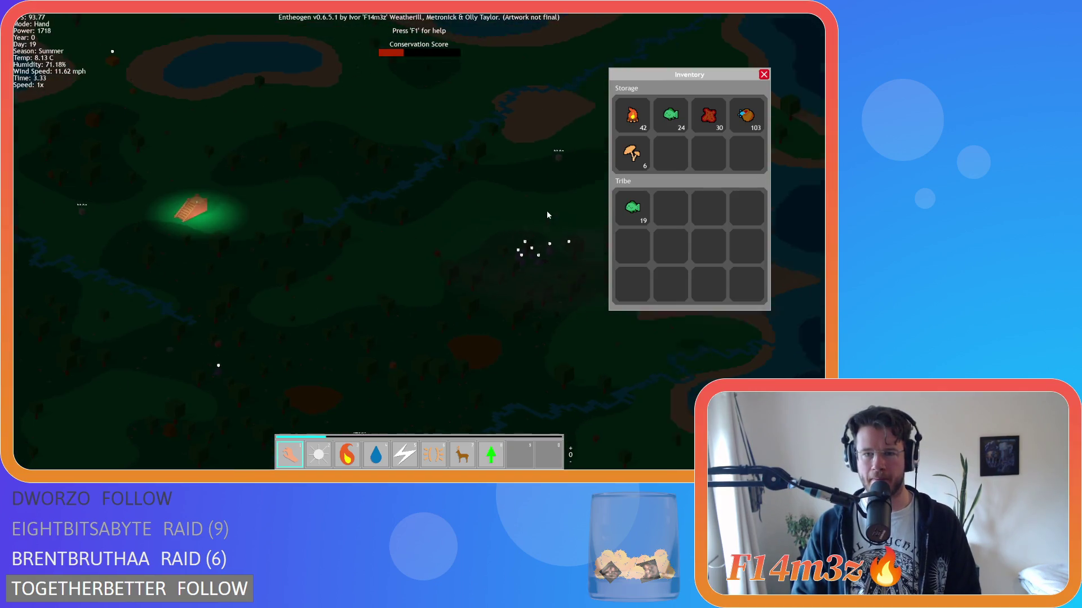
# Step: Pan west to the glowing pyramid, south past it, then back north toward the tents
pyautogui.press('a')
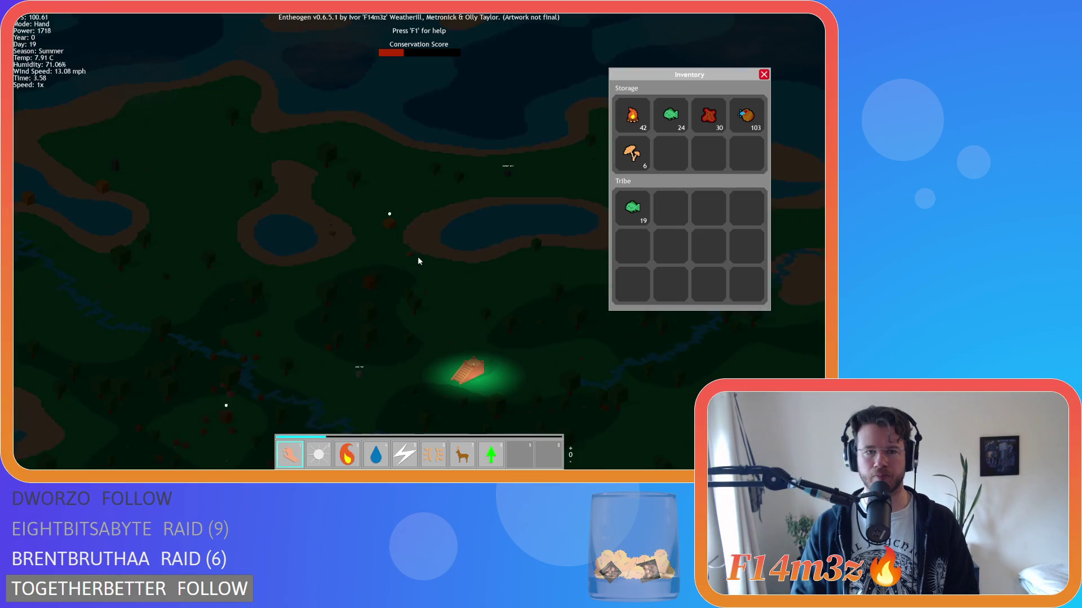
pyautogui.press('s')
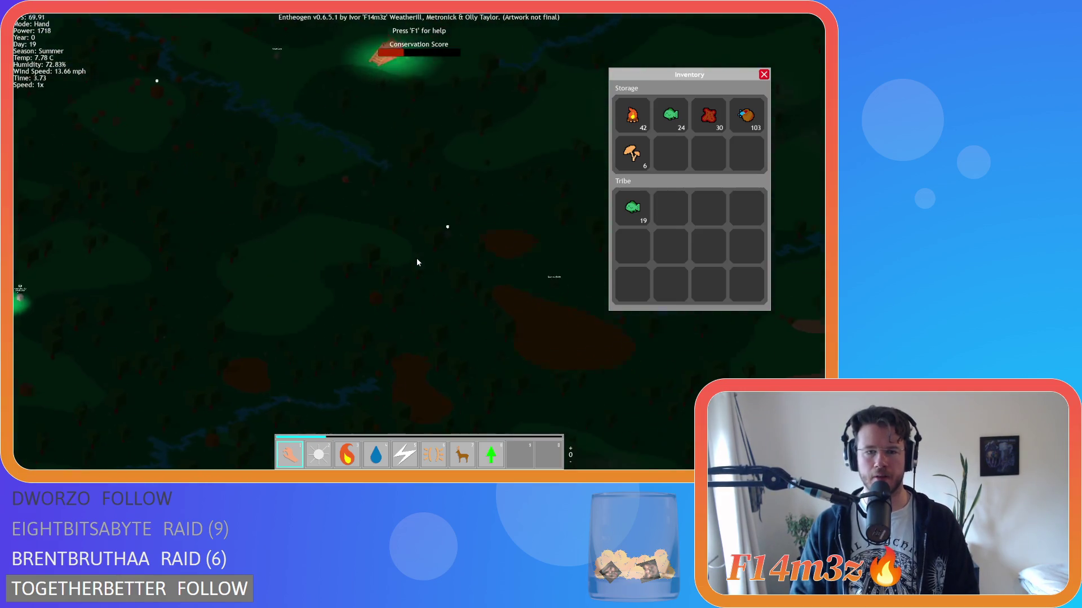
pyautogui.press('s')
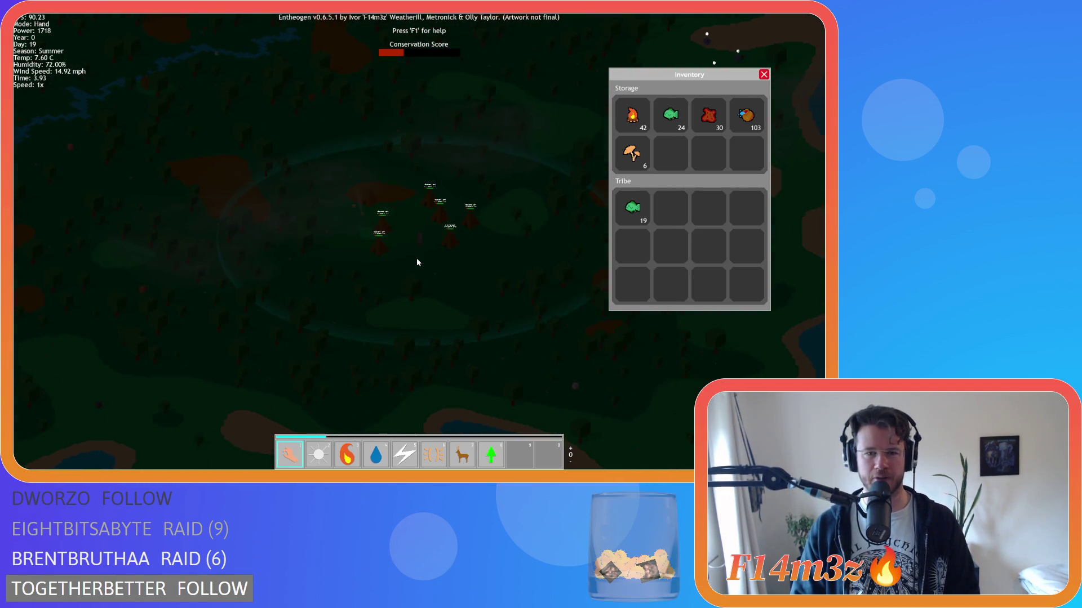
pyautogui.scroll(5, 417, 262)
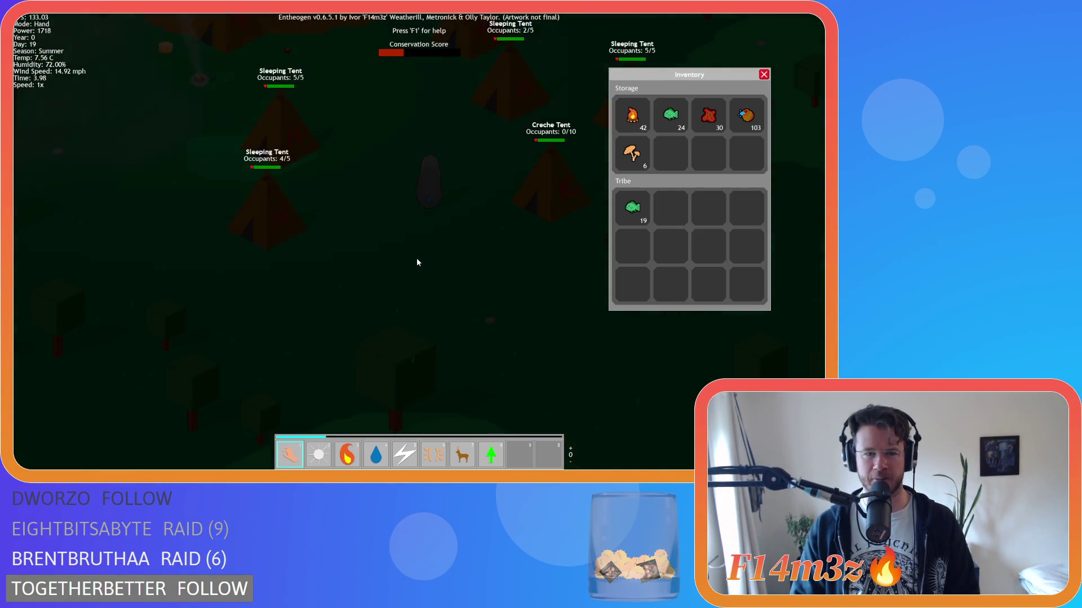
pyautogui.scroll(-5, 412, 264)
pyautogui.press('s')
pyautogui.press('w')
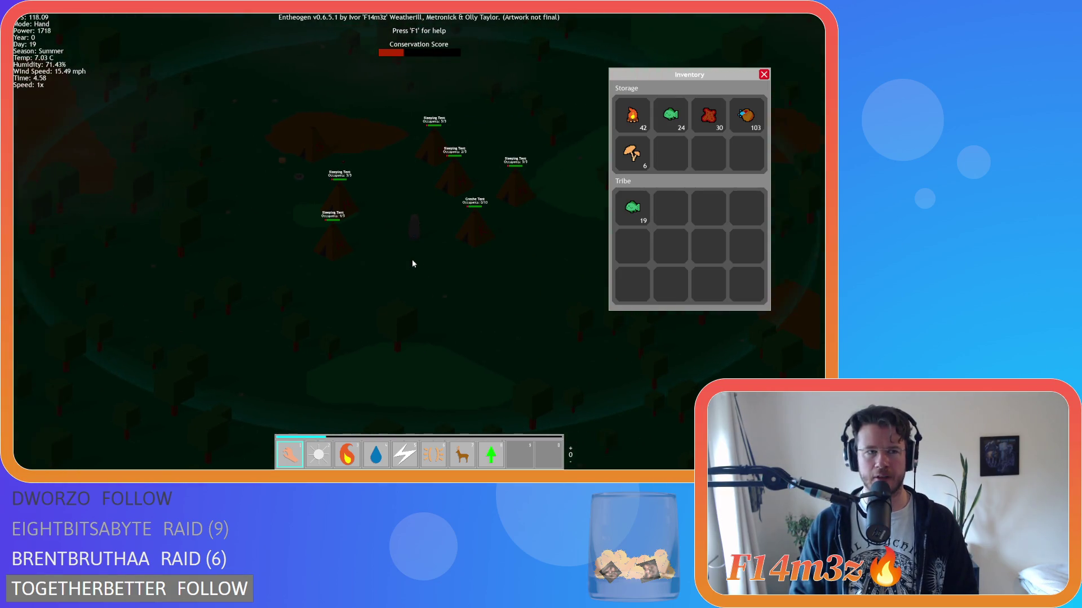
# Step: Jump to a glowing forest villager, close the inventory, and zoom back in on the tent camp
pyautogui.press('space')
pyautogui.press('w')
pyautogui.press('a')
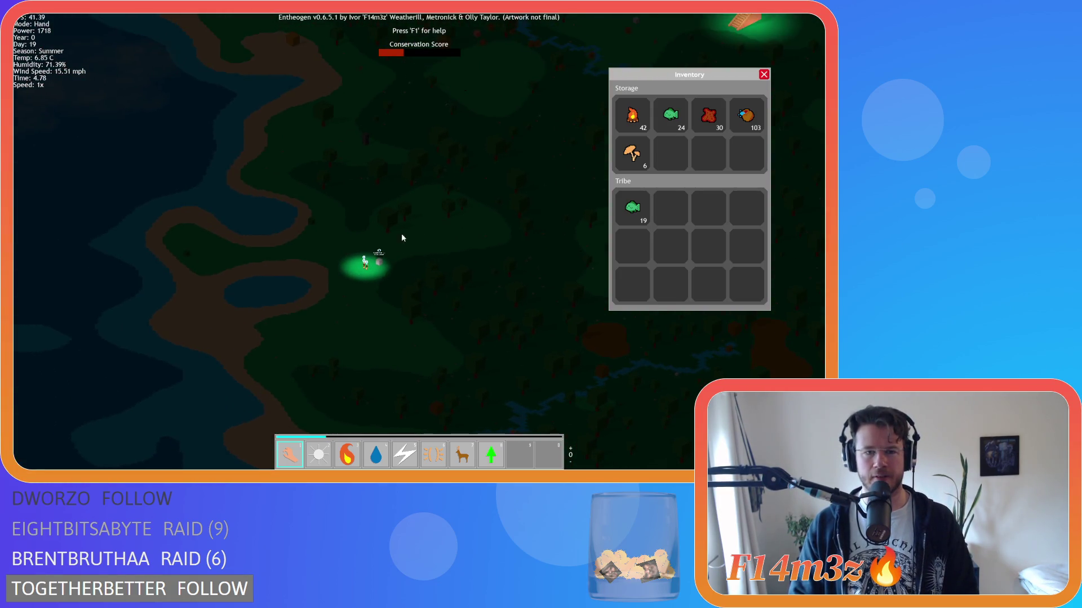
pyautogui.click(763, 74)
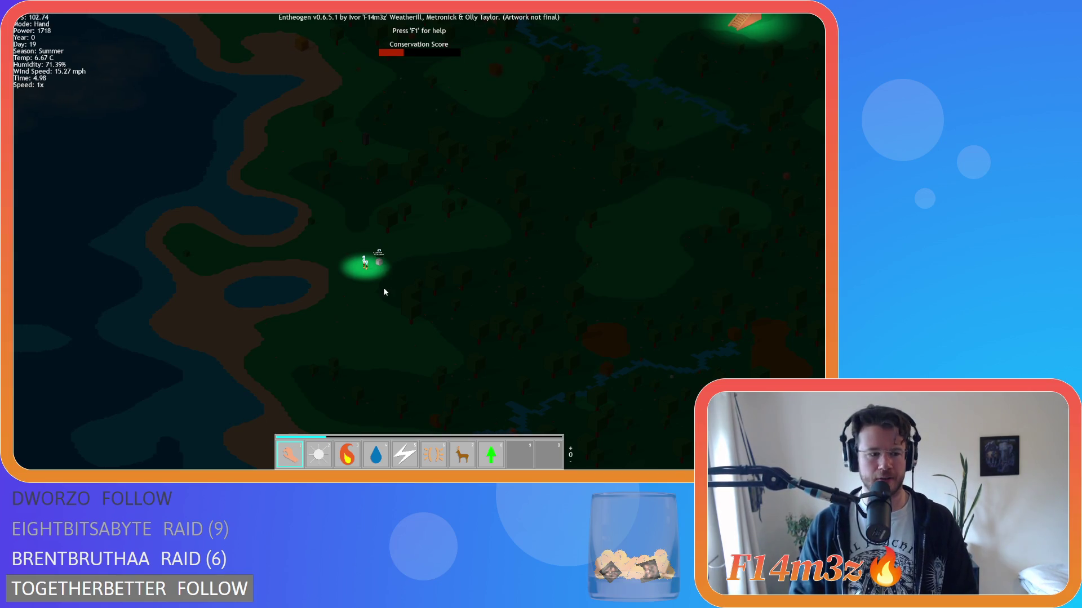
pyautogui.scroll(5, 384, 291)
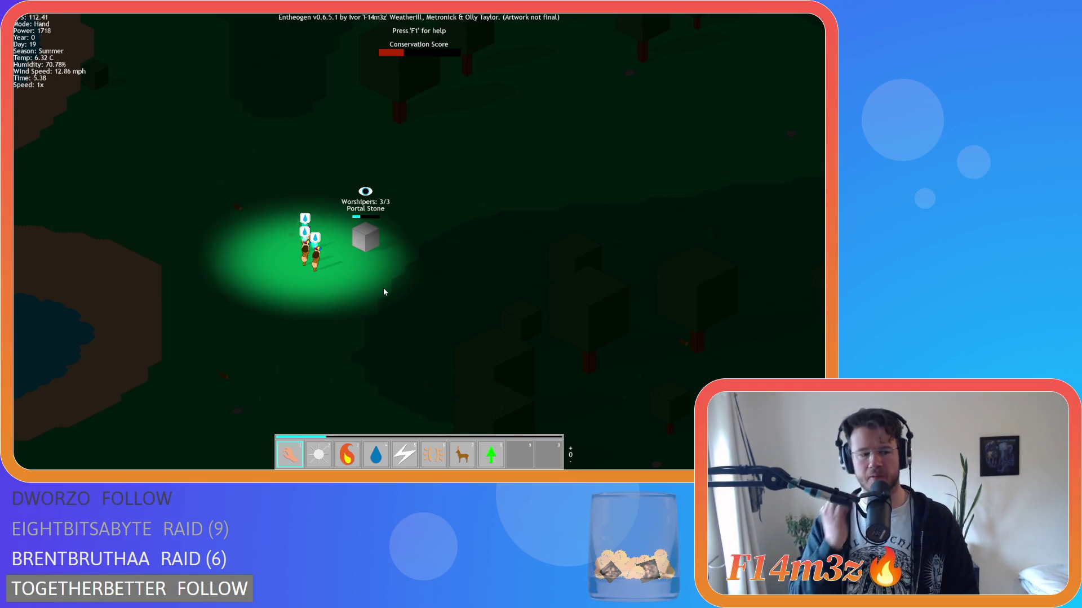
pyautogui.scroll(3, 299, 270)
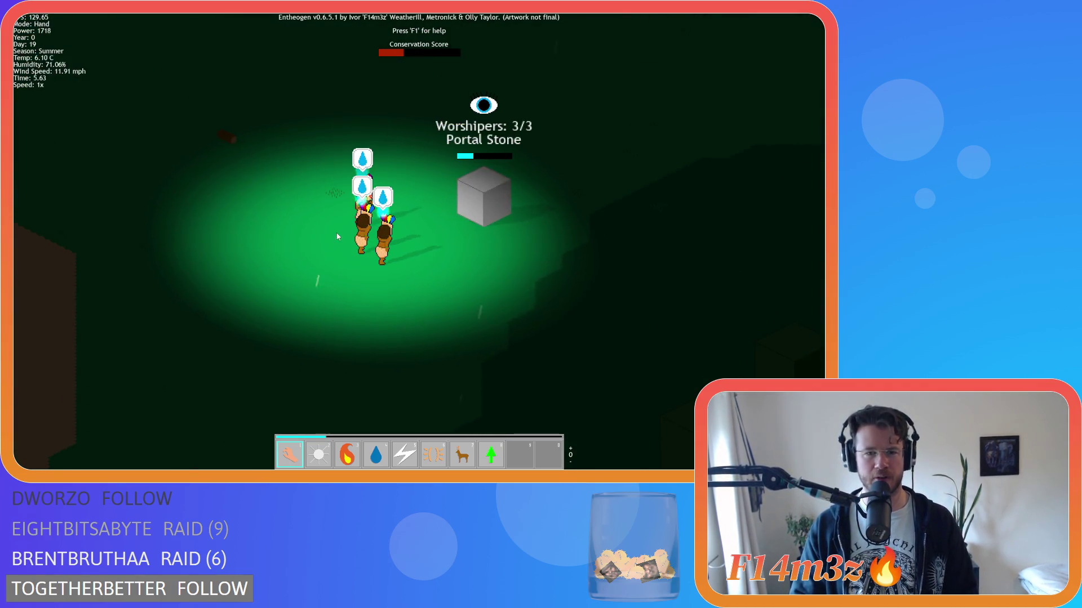
pyautogui.scroll(-8, 337, 236)
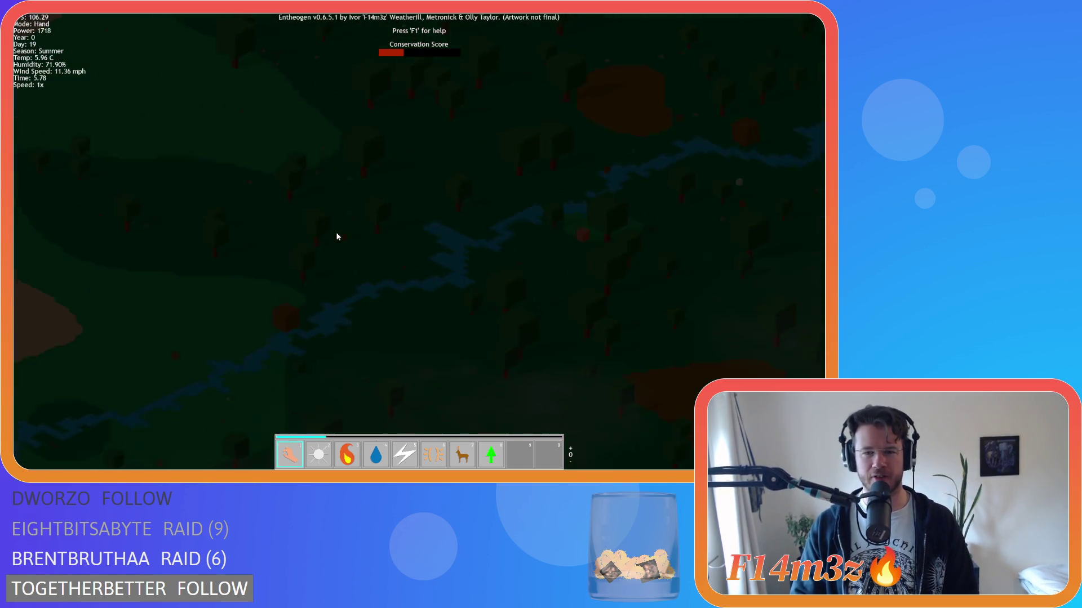
pyautogui.scroll(8, 339, 232)
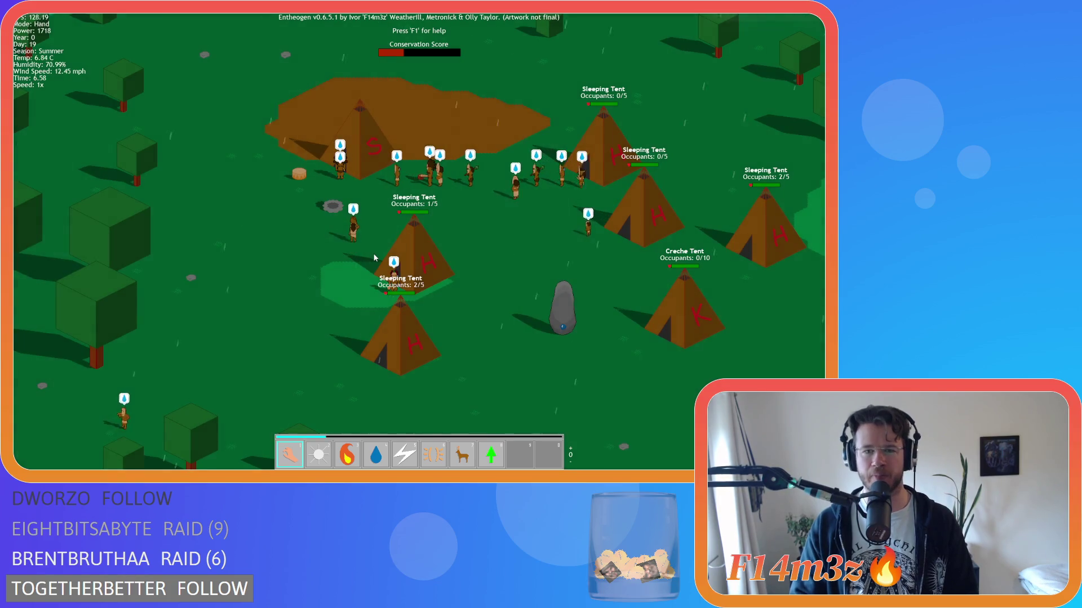
# Step: Inspect a villager's details, close them, recentre on the camp, and open the inventory
pyautogui.press('a')
pyautogui.press('s')
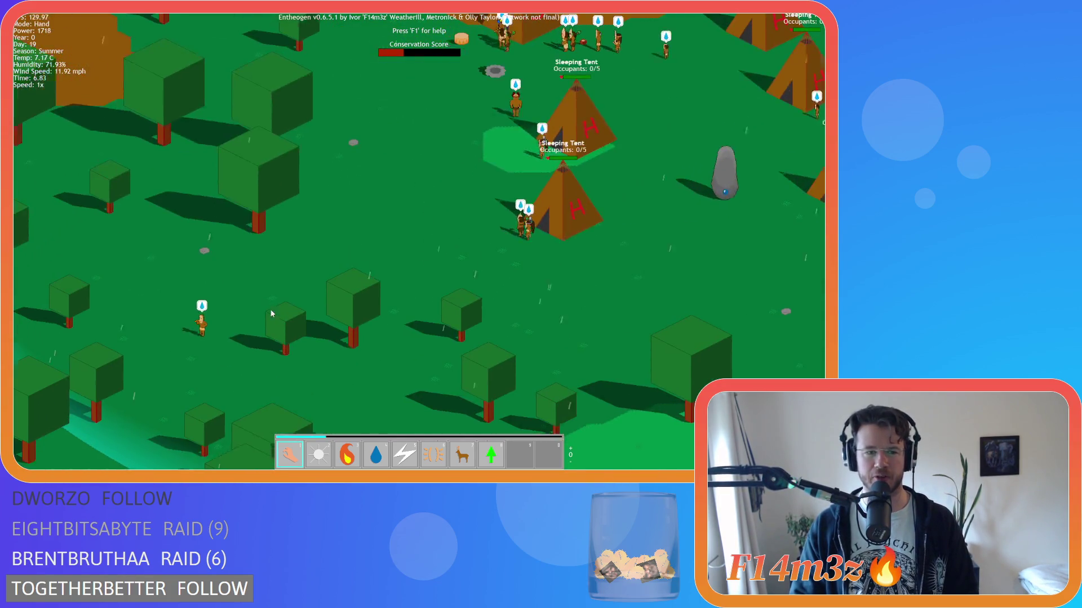
pyautogui.click(202, 322)
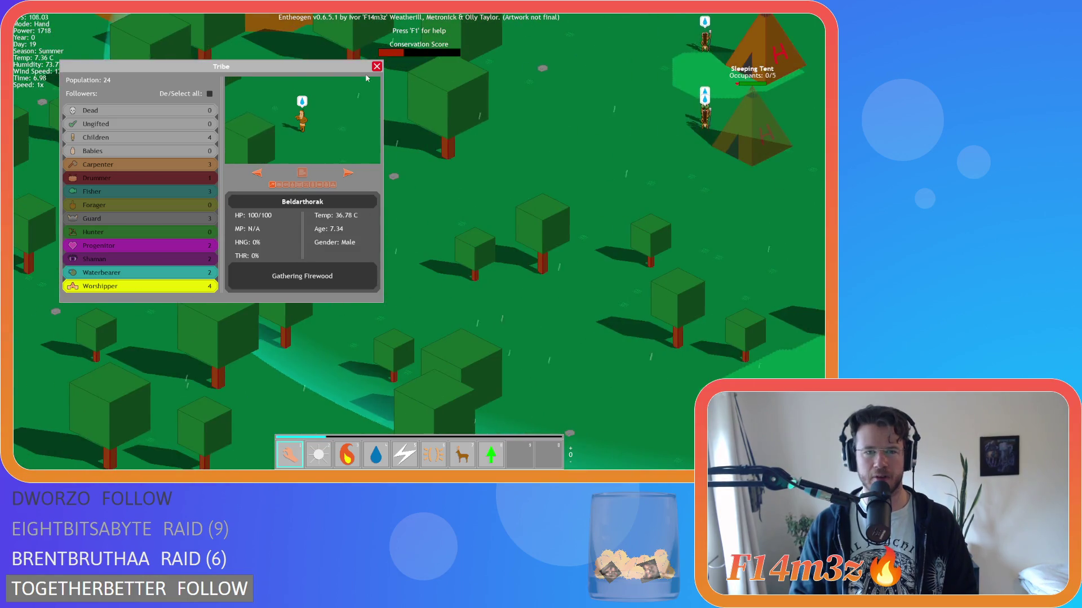
pyautogui.click(378, 67)
pyautogui.press('w')
pyautogui.press('d')
pyautogui.press('i')
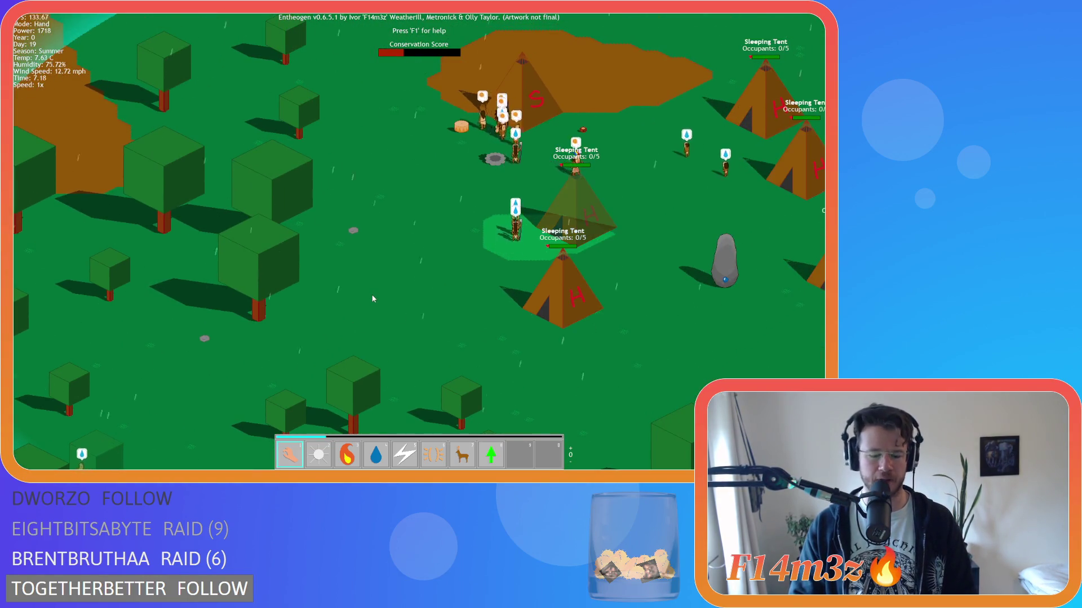
pyautogui.press('i')
# Step: Inspect another villager, bring the tent camp back to centre, and reopen the inventory
pyautogui.press('a')
pyautogui.press('s')
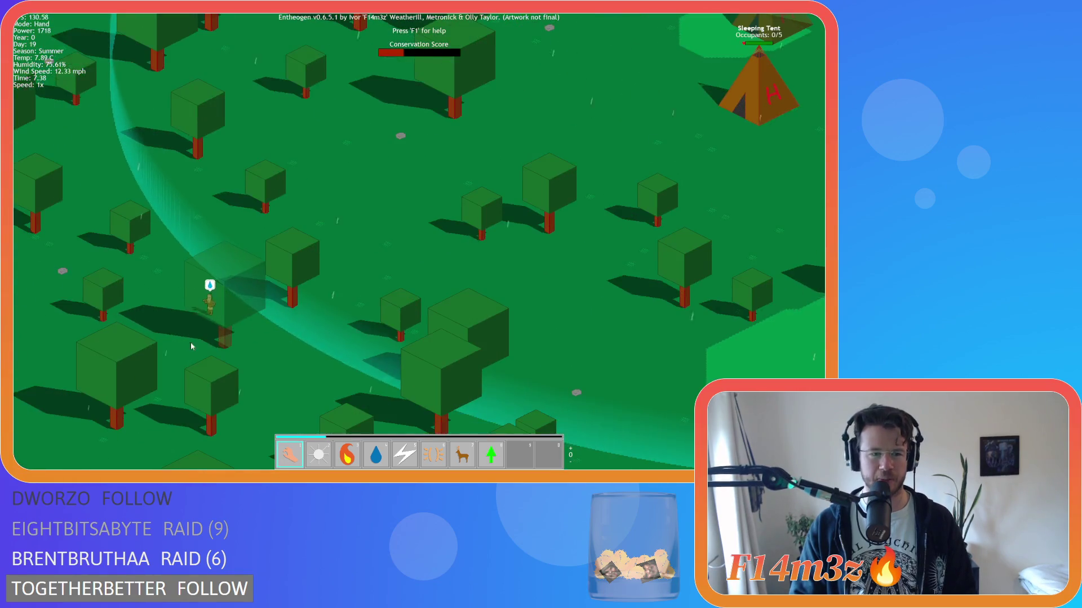
pyautogui.click(202, 317)
pyautogui.press('w')
pyautogui.press('d')
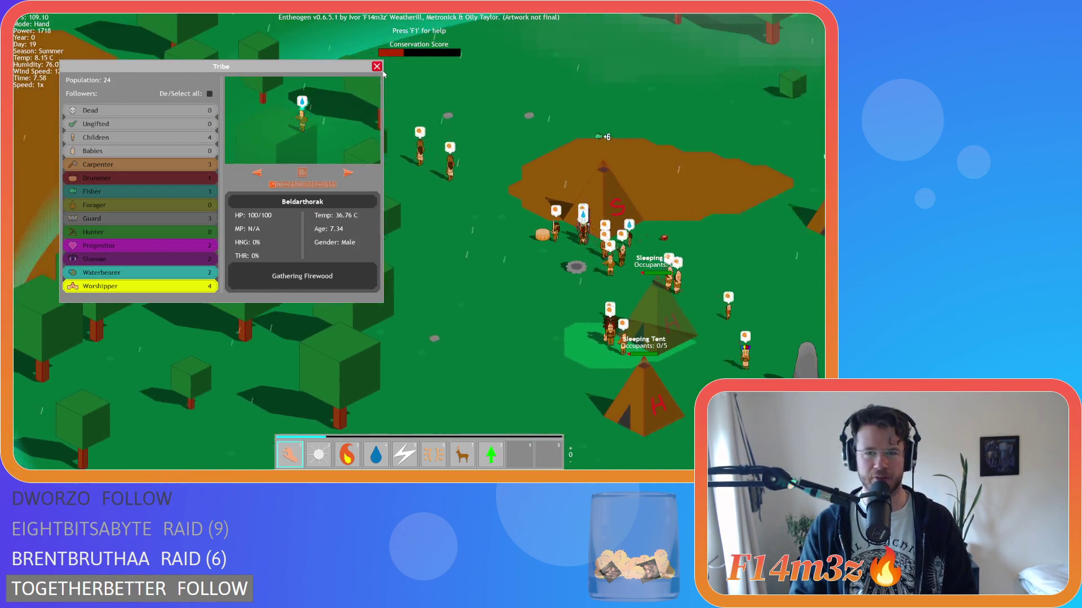
pyautogui.click(376, 69)
pyautogui.press('i')
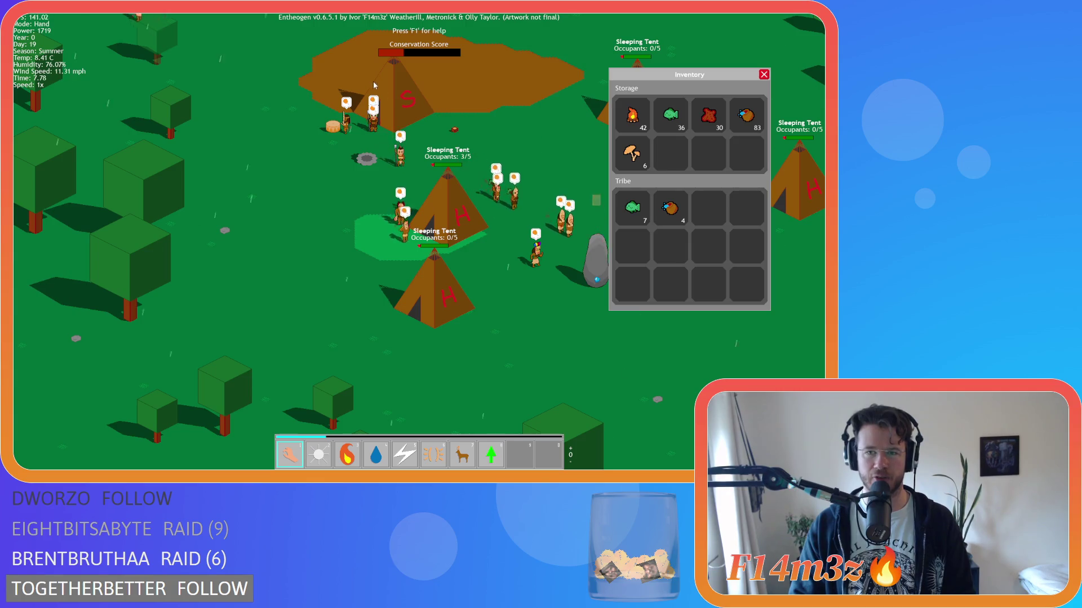
# Step: Pan across the camp and toward the forest, then reopen the storage and tribe goods inventory
pyautogui.press('a')
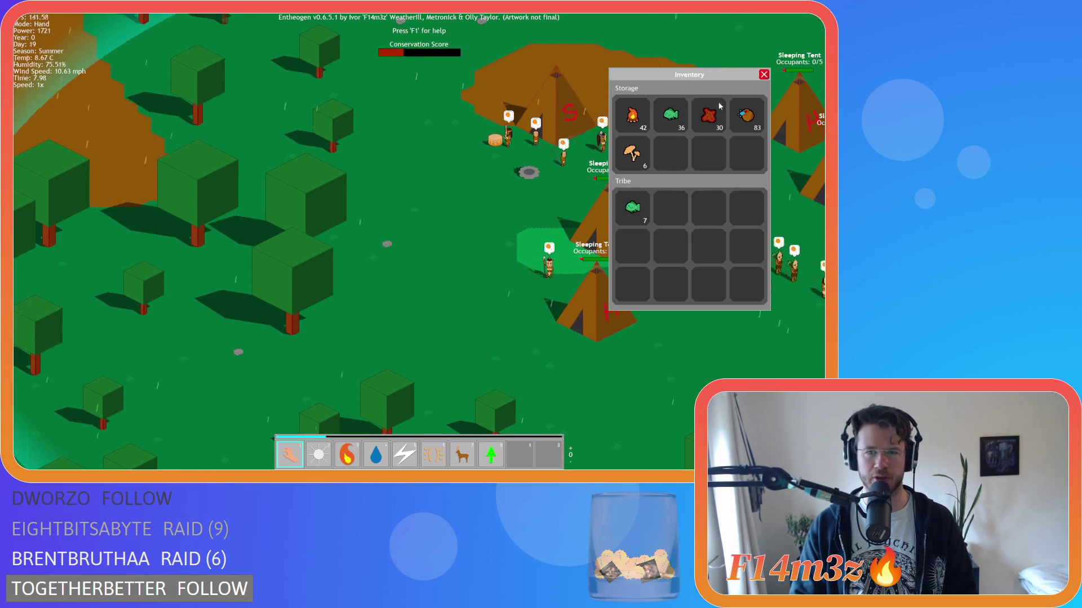
pyautogui.press('d')
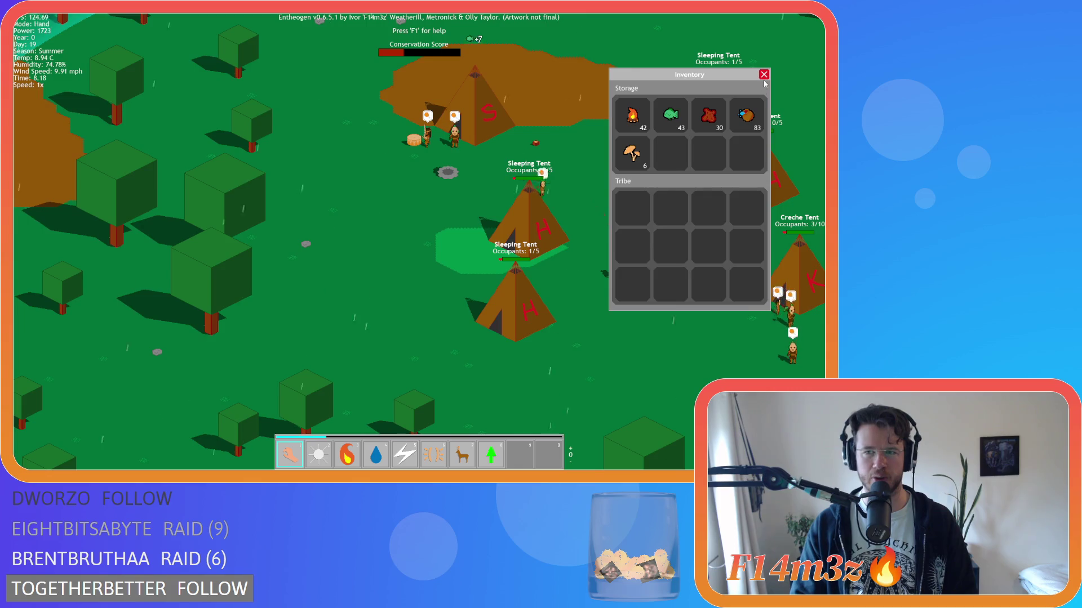
pyautogui.click(763, 75)
pyautogui.press('s')
pyautogui.press('d')
pyautogui.press('3')
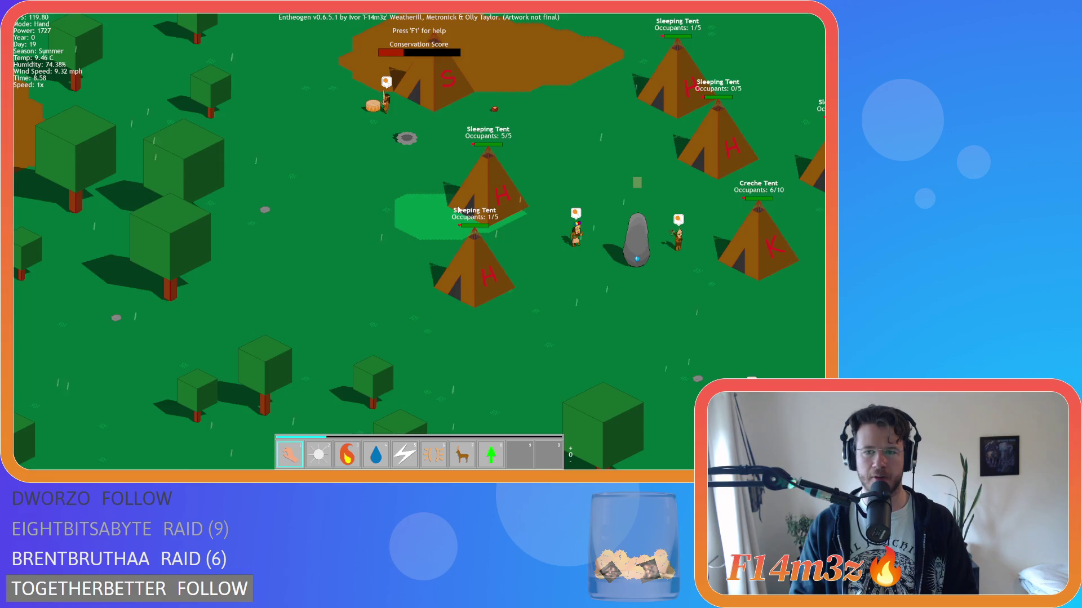
pyautogui.scroll(-5, 454, 206)
pyautogui.press('s')
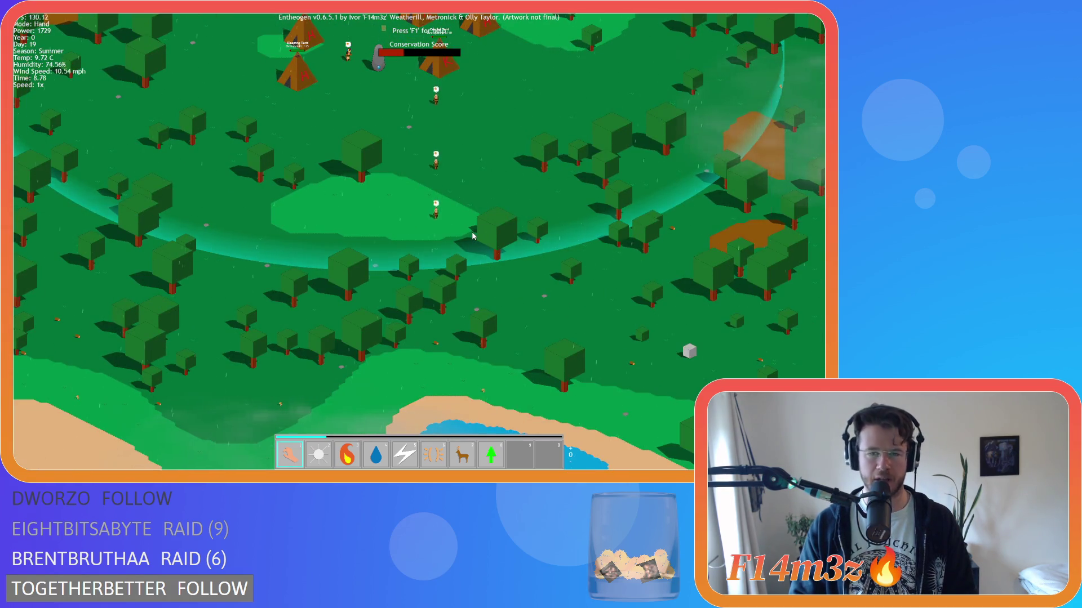
pyautogui.press('i')
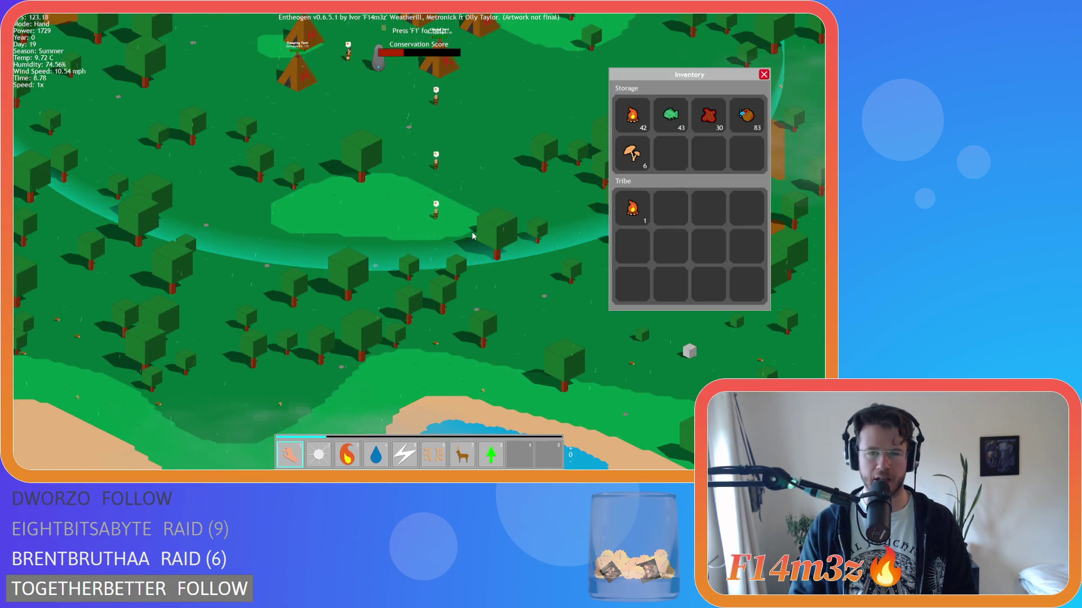
# Step: Pan to the lake and back to the village, then inspect a water-carrying villager
pyautogui.press('s')
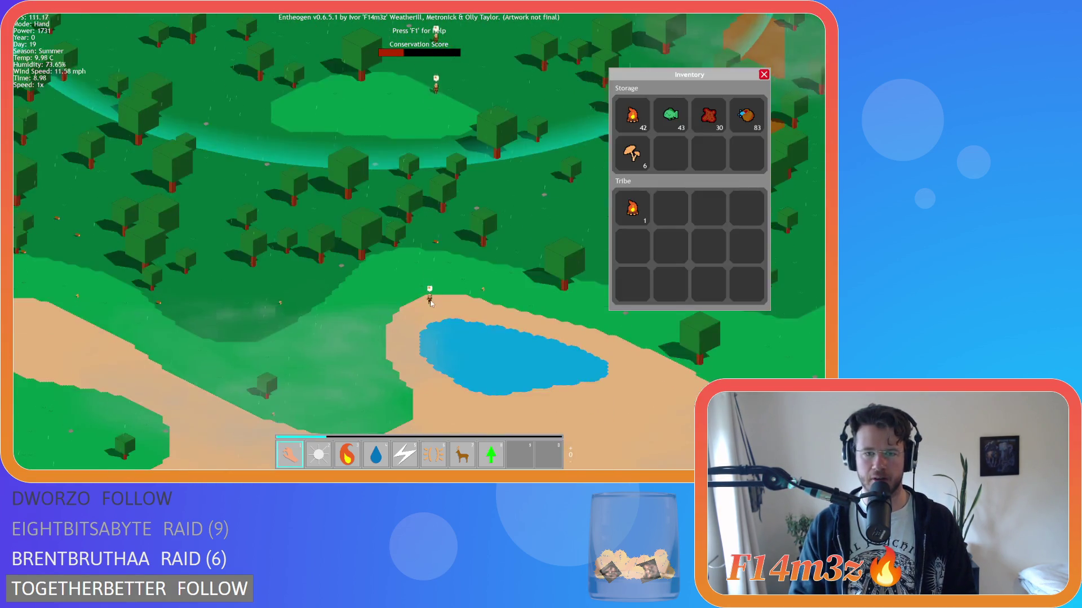
pyautogui.press('w')
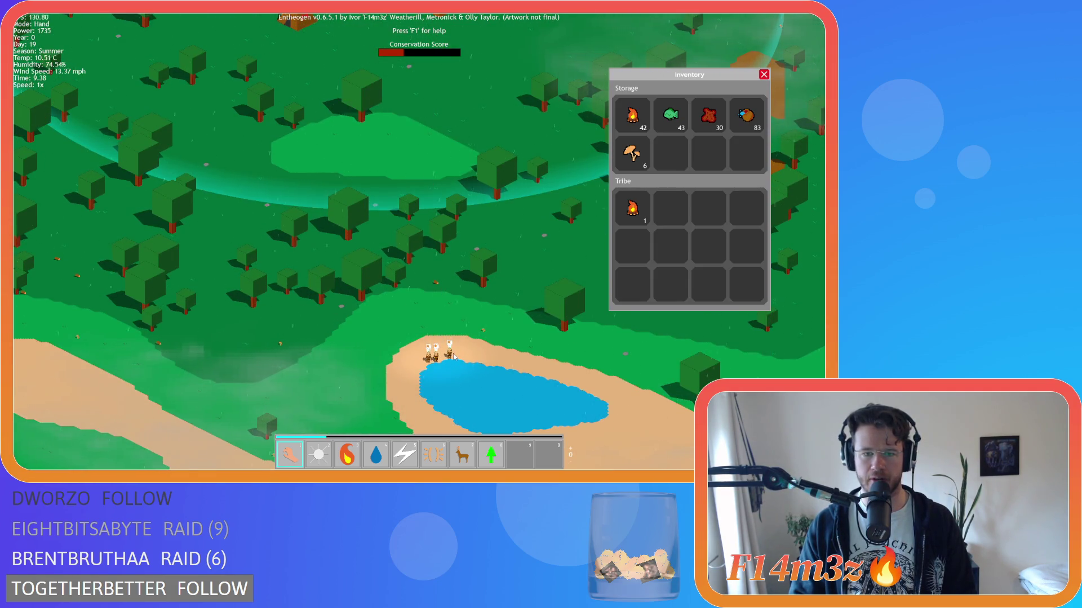
pyautogui.scroll(-10, 458, 345)
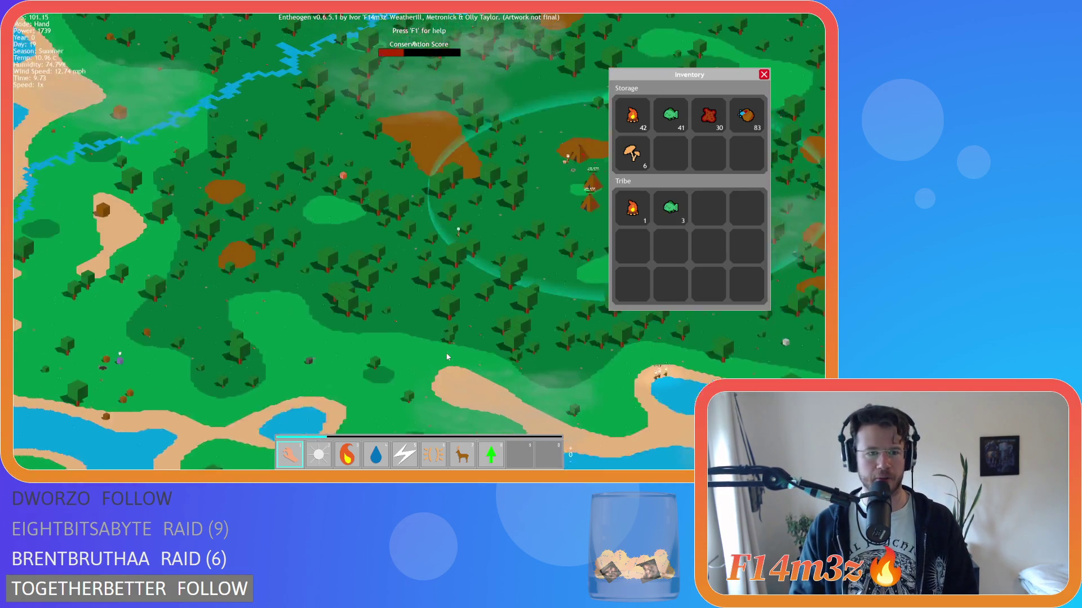
pyautogui.press('d')
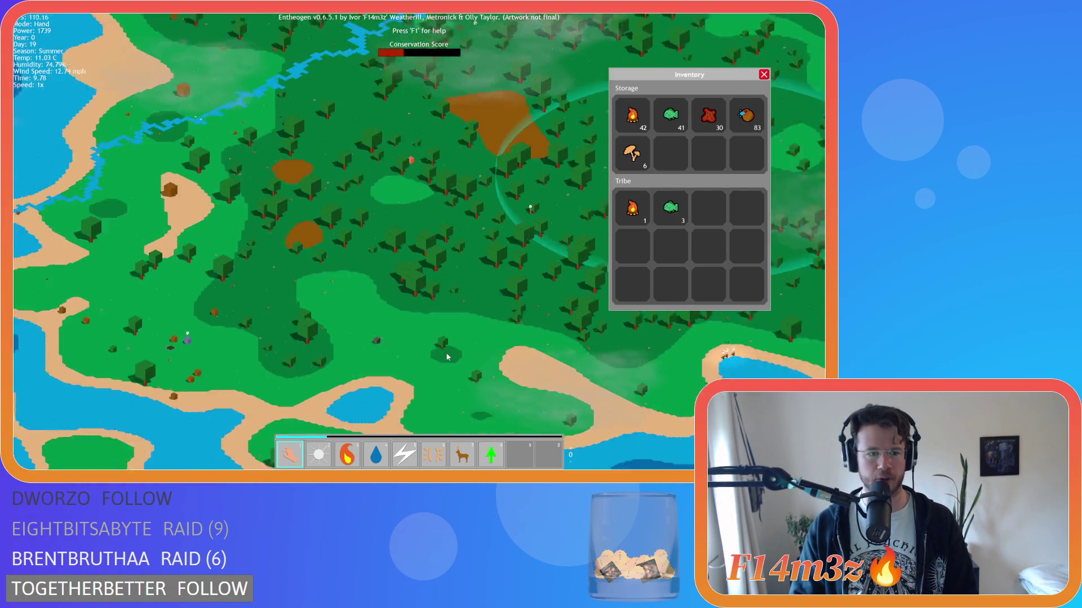
pyautogui.scroll(3, 446, 356)
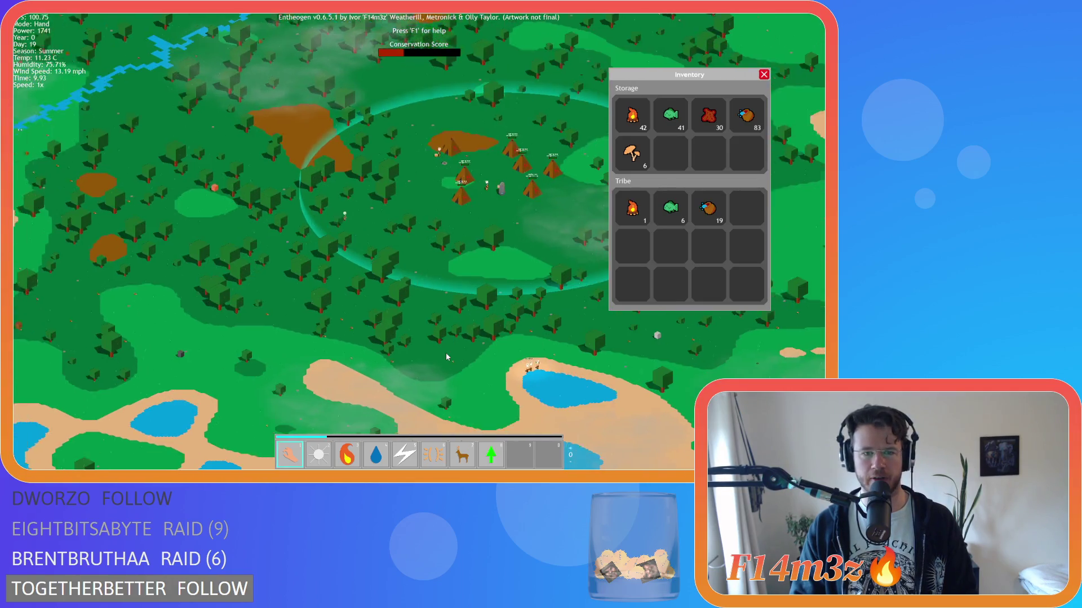
pyautogui.scroll(3, 446, 357)
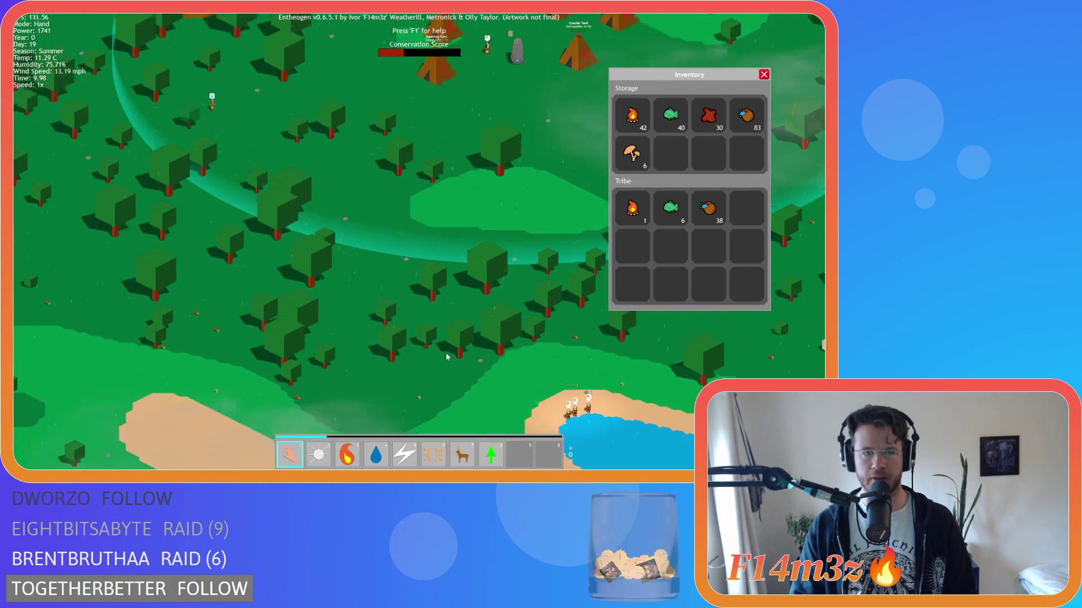
pyautogui.scroll(3, 424, 342)
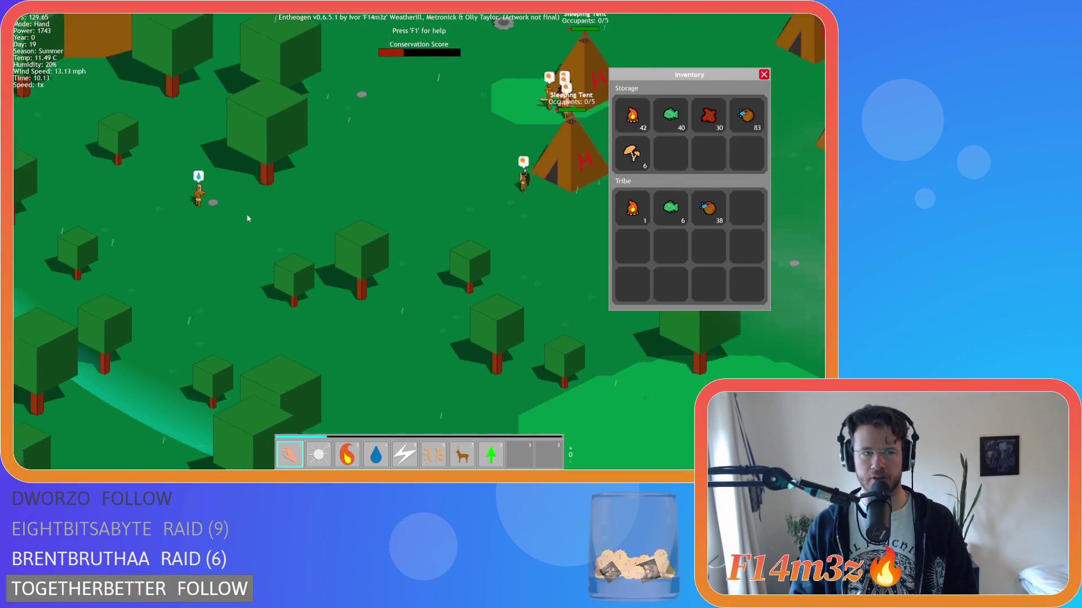
pyautogui.click(221, 212)
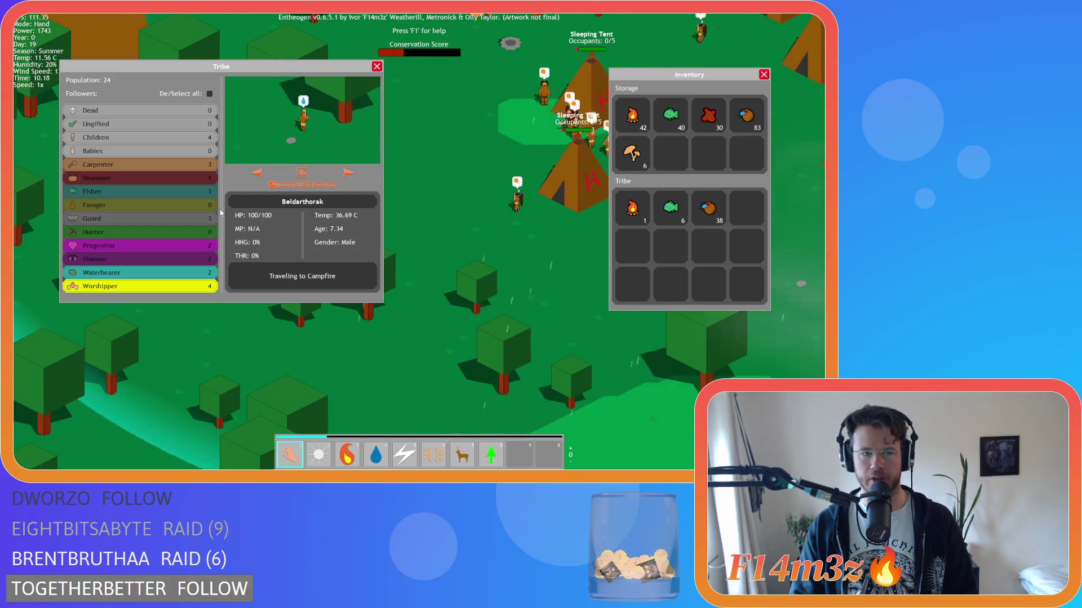
pyautogui.click(377, 66)
# Step: Pan across the village and zoom in and out repeatedly with the inventory showing
pyautogui.press('w')
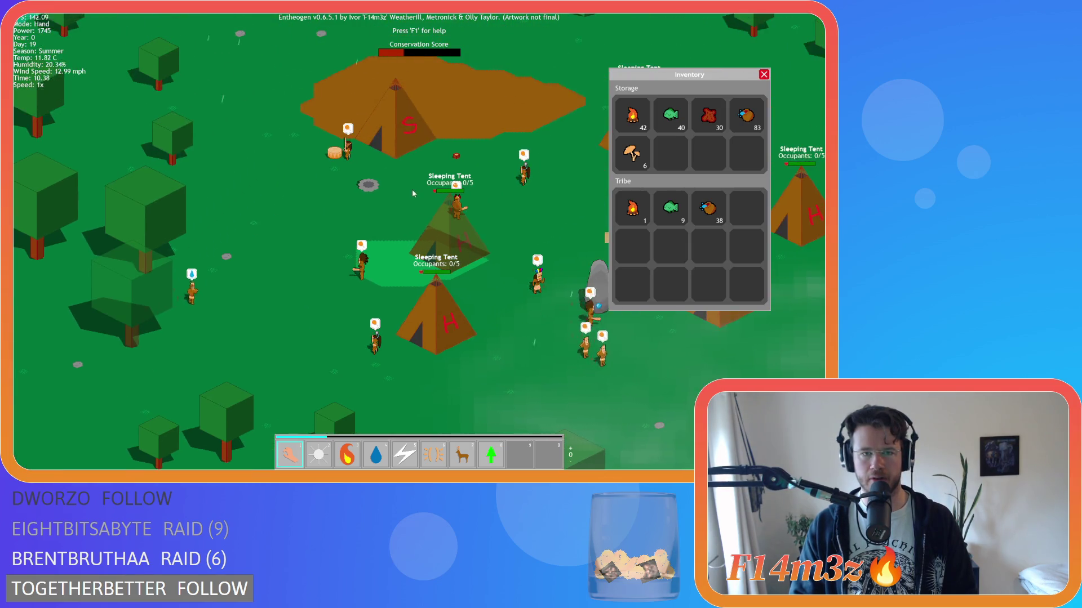
pyautogui.scroll(-5, 412, 195)
pyautogui.scroll(5, 390, 214)
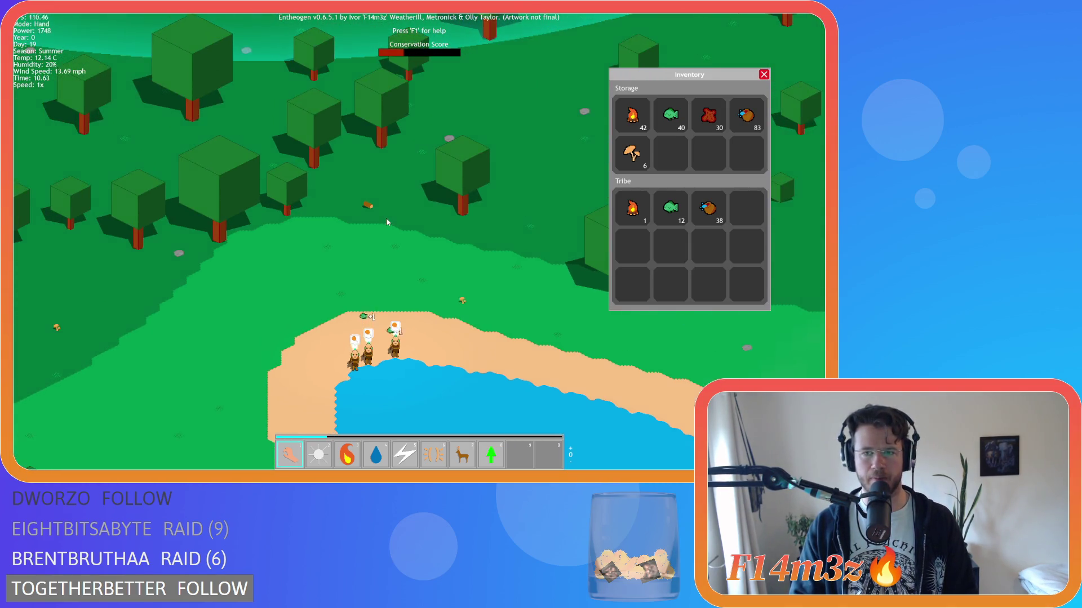
pyautogui.scroll(-3, 386, 222)
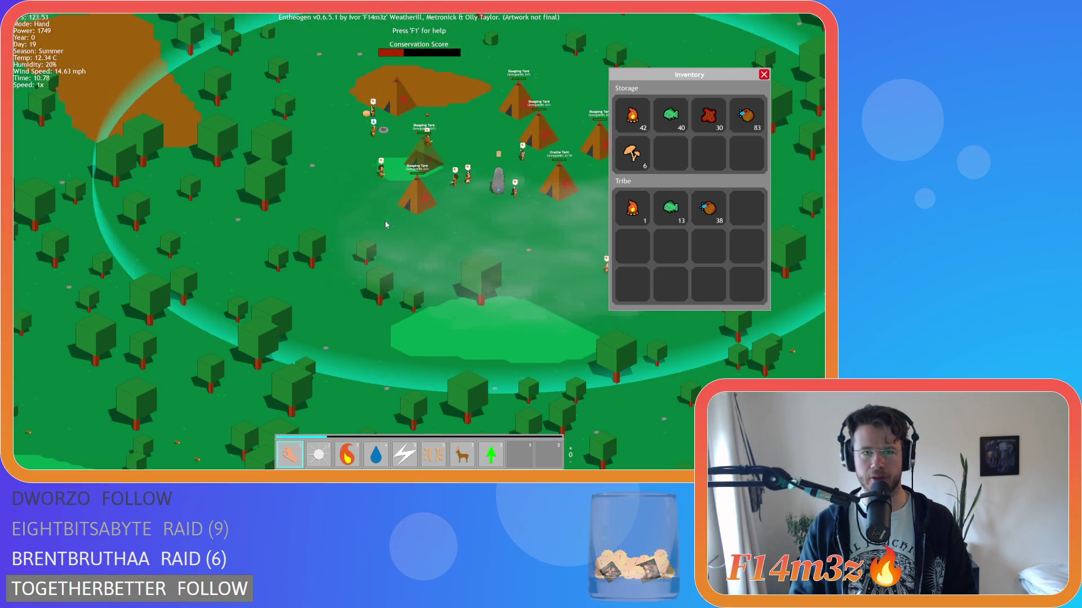
pyautogui.scroll(5, 341, 201)
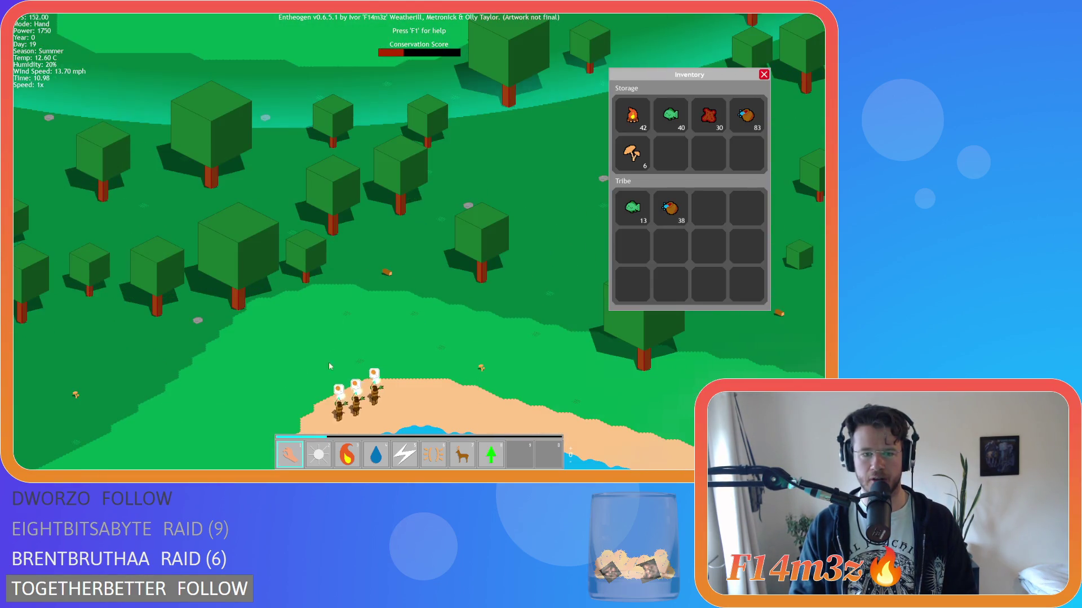
pyautogui.scroll(-5, 341, 201)
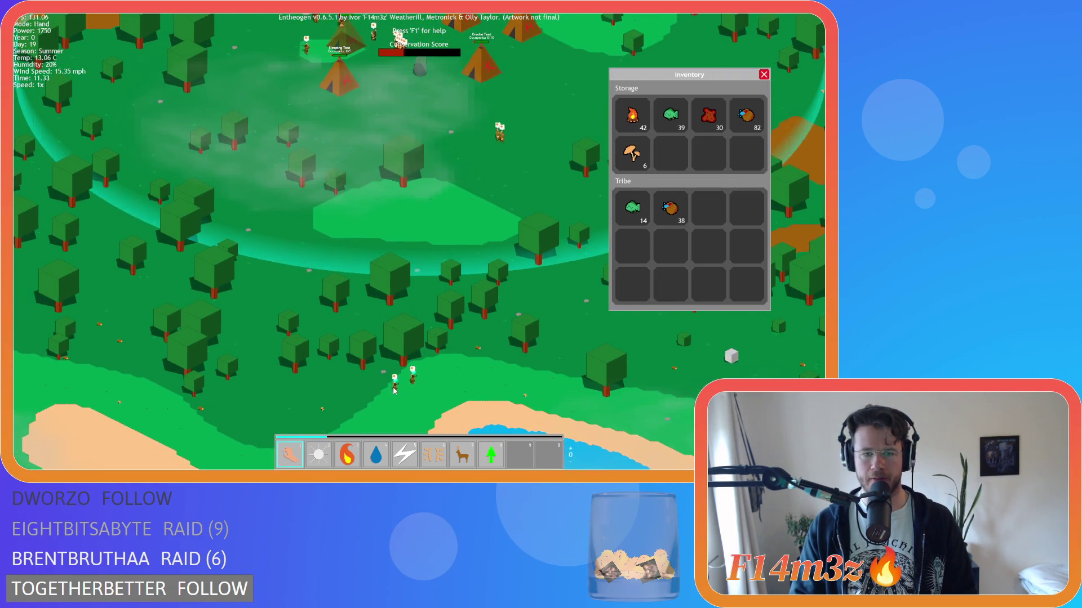
pyautogui.scroll(-3, 366, 304)
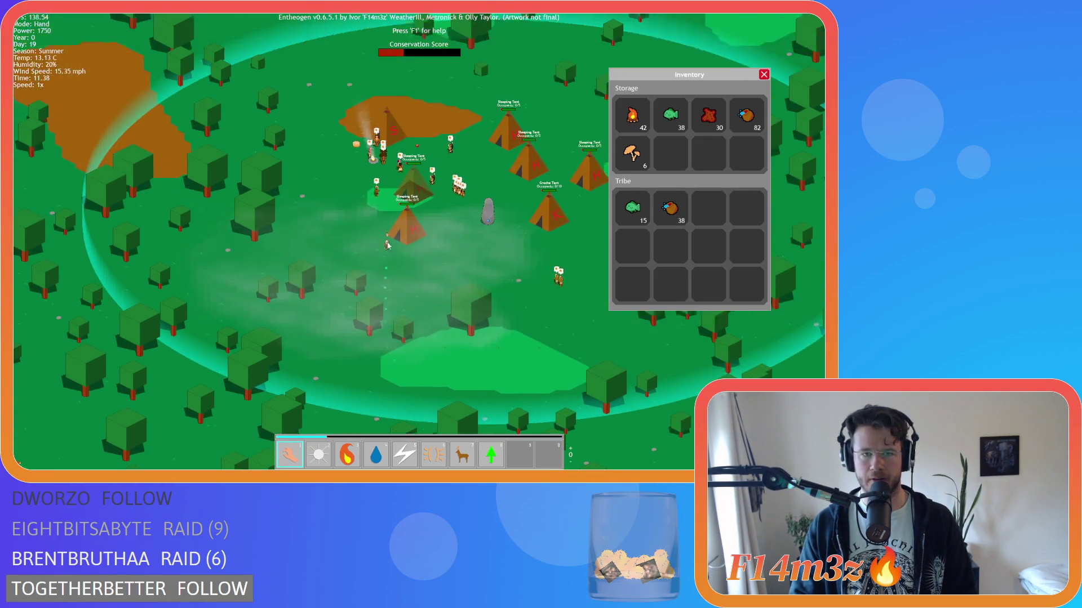
pyautogui.scroll(3, 387, 360)
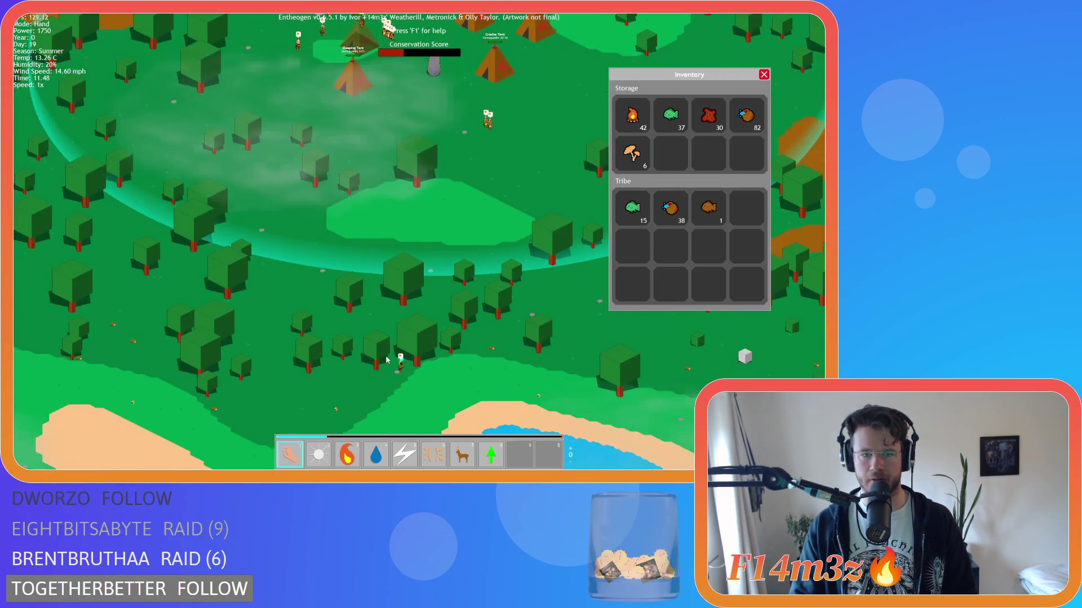
pyautogui.scroll(-5, 387, 359)
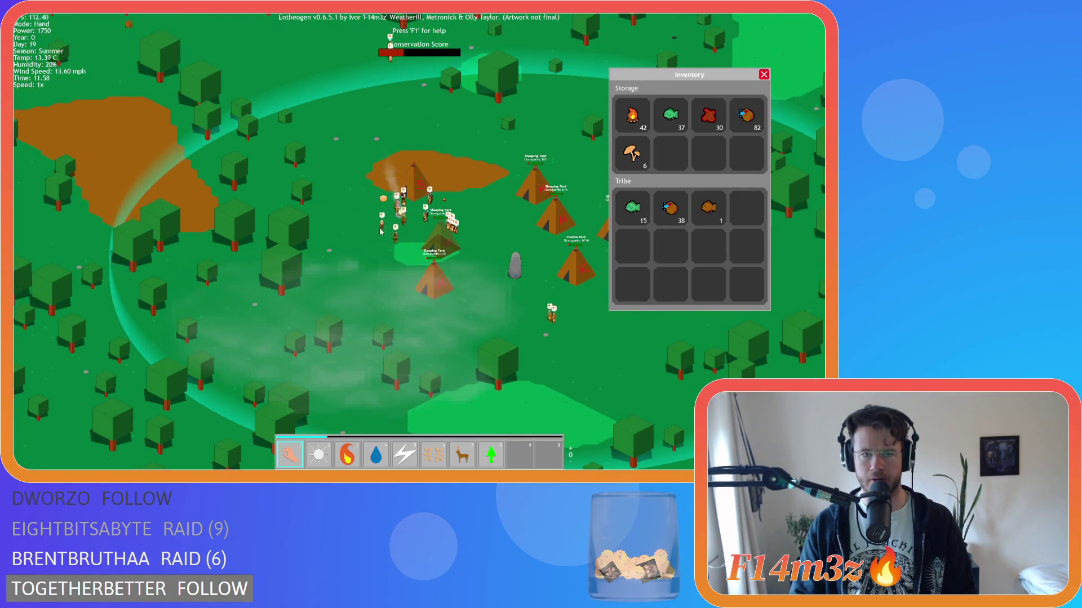
pyautogui.scroll(-3, 377, 239)
pyautogui.scroll(-5, 376, 238)
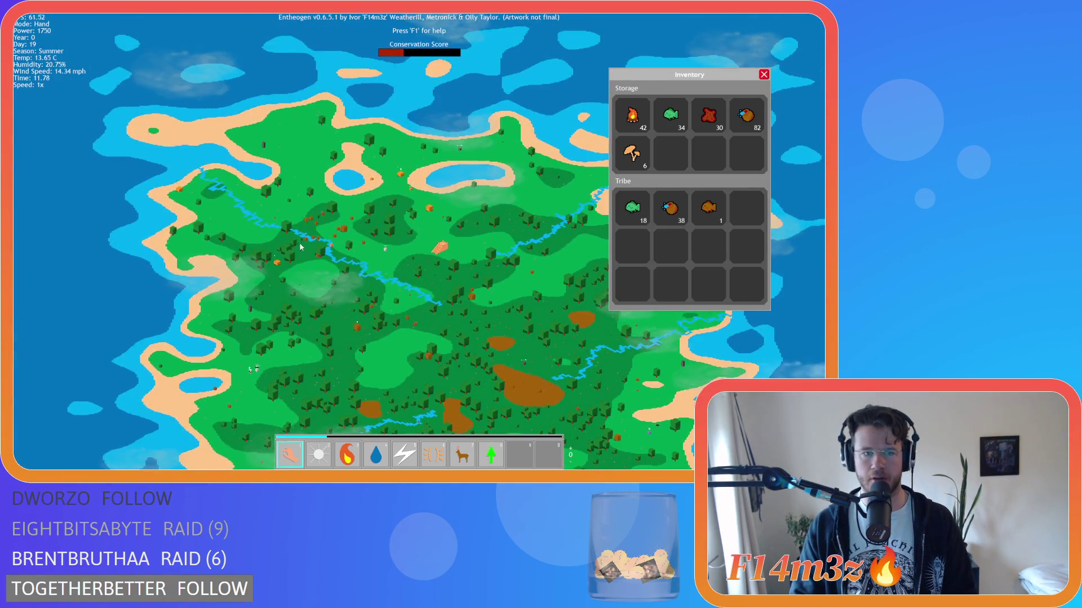
# Step: Adjust the zoom, then close and reopen the inventory of stored and carried goods
pyautogui.scroll(10, 394, 241)
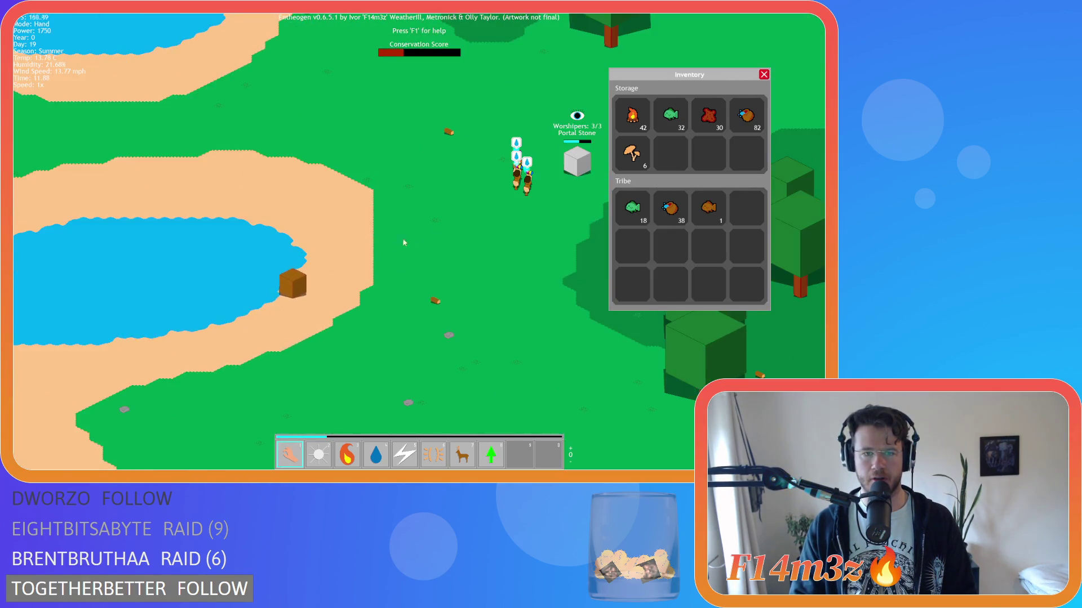
pyautogui.scroll(-3, 403, 242)
pyautogui.scroll(3, 468, 235)
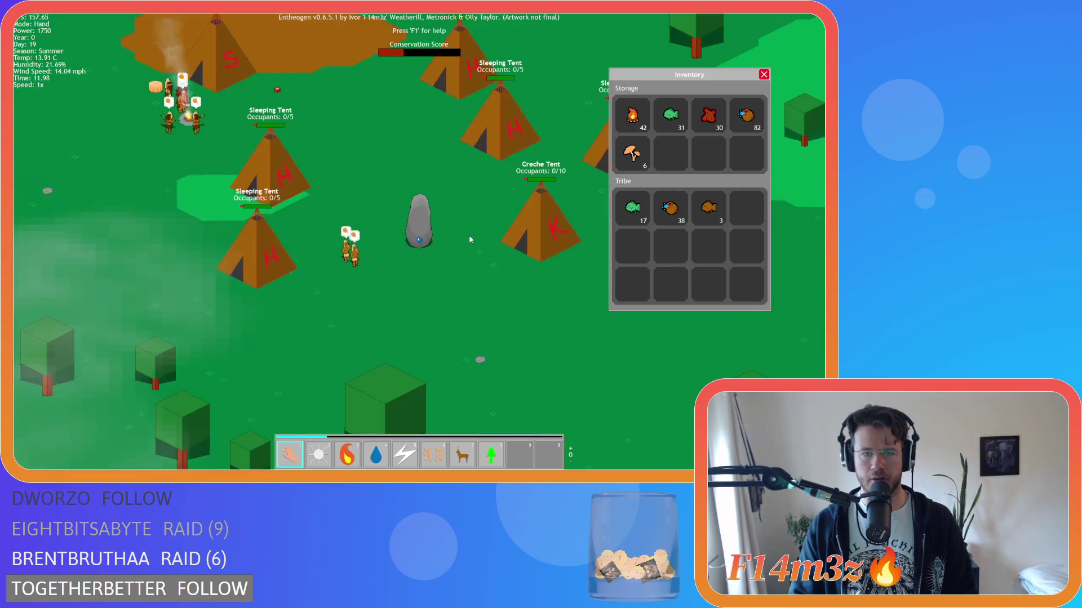
pyautogui.scroll(-3, 414, 221)
pyautogui.scroll(2, 561, 192)
pyautogui.click(764, 75)
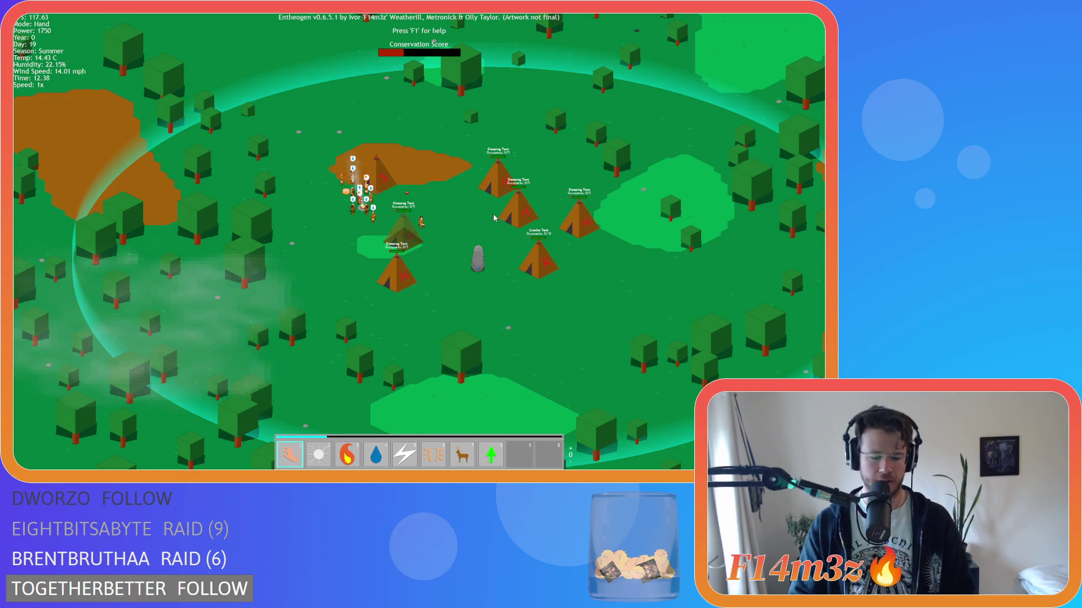
pyautogui.press('i')
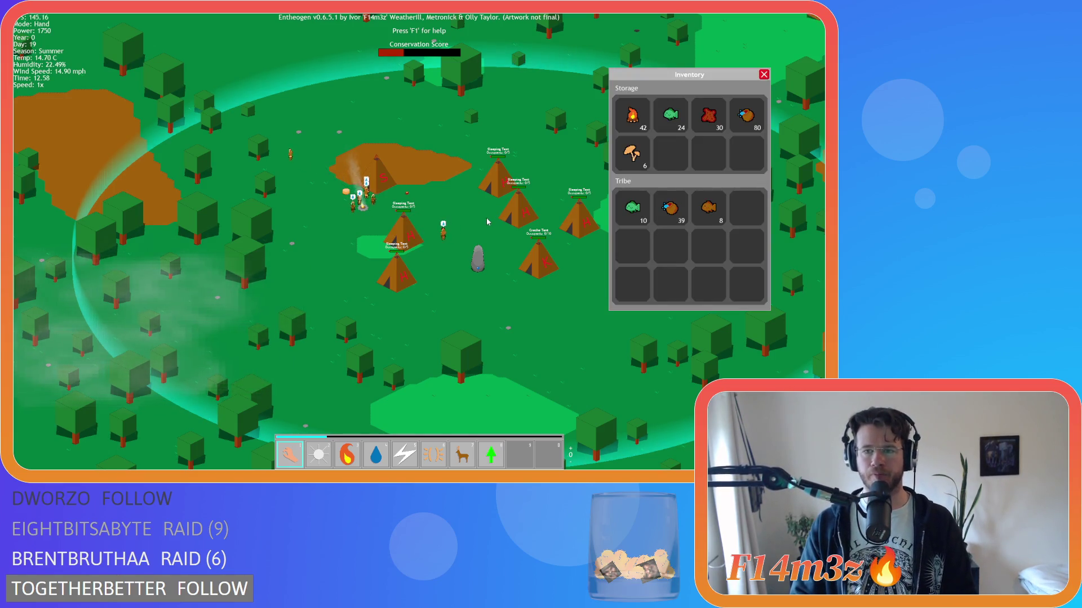
# Step: Zoom in and pan east across the tent camp and south over the village
pyautogui.scroll(2, 437, 238)
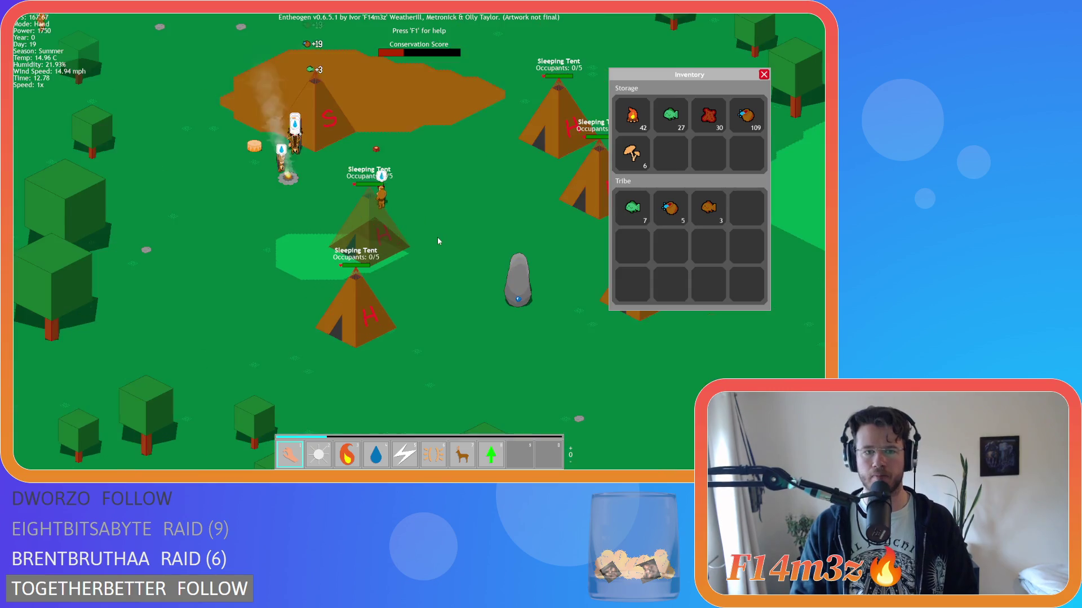
pyautogui.scroll(2, 436, 239)
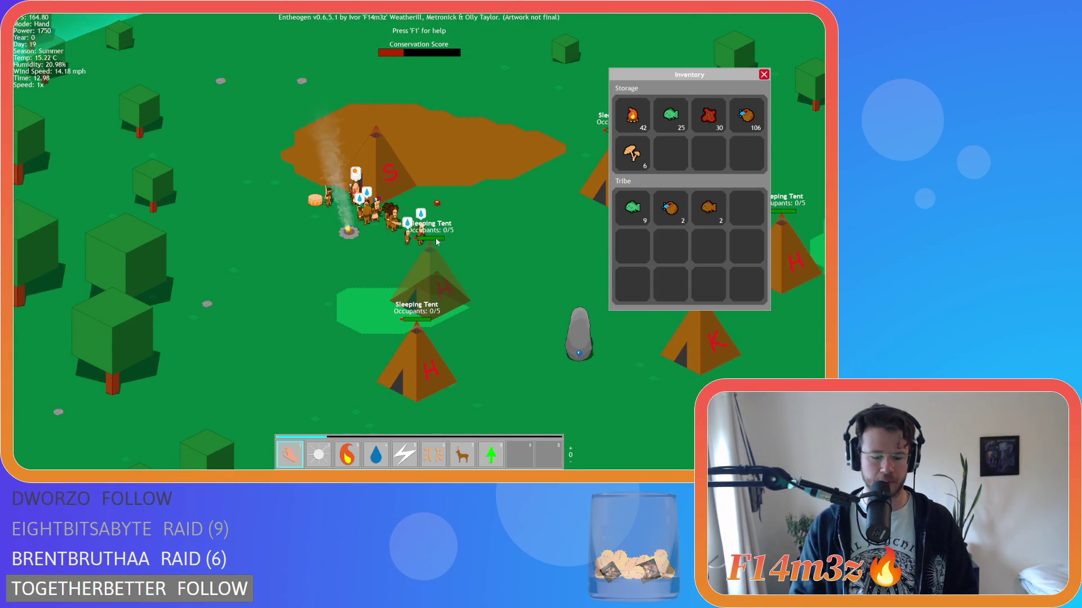
pyautogui.scroll(1, 429, 242)
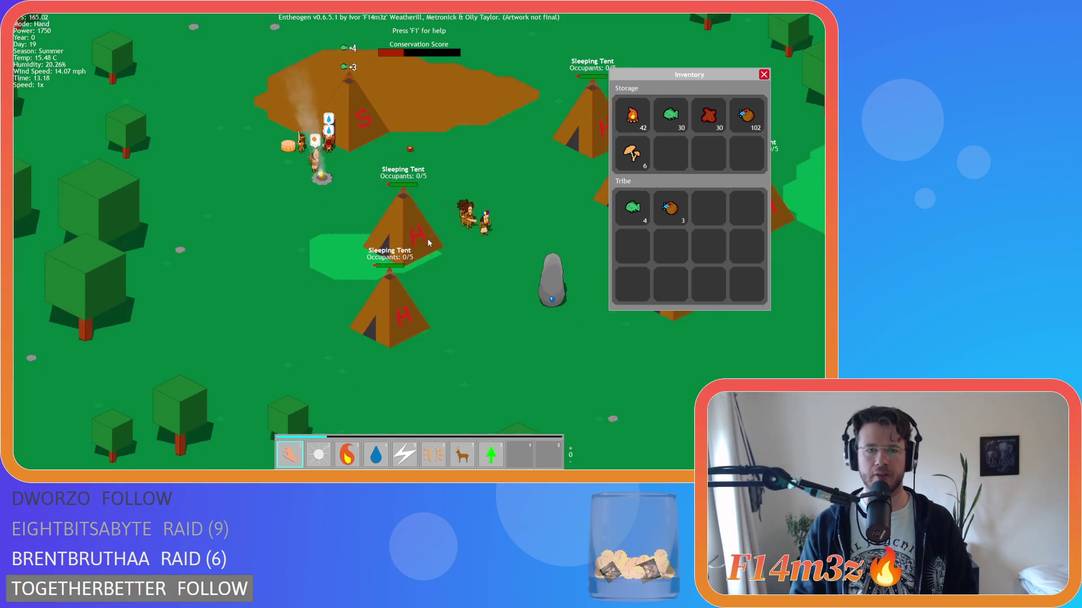
pyautogui.scroll(-1, 429, 242)
pyautogui.press('d')
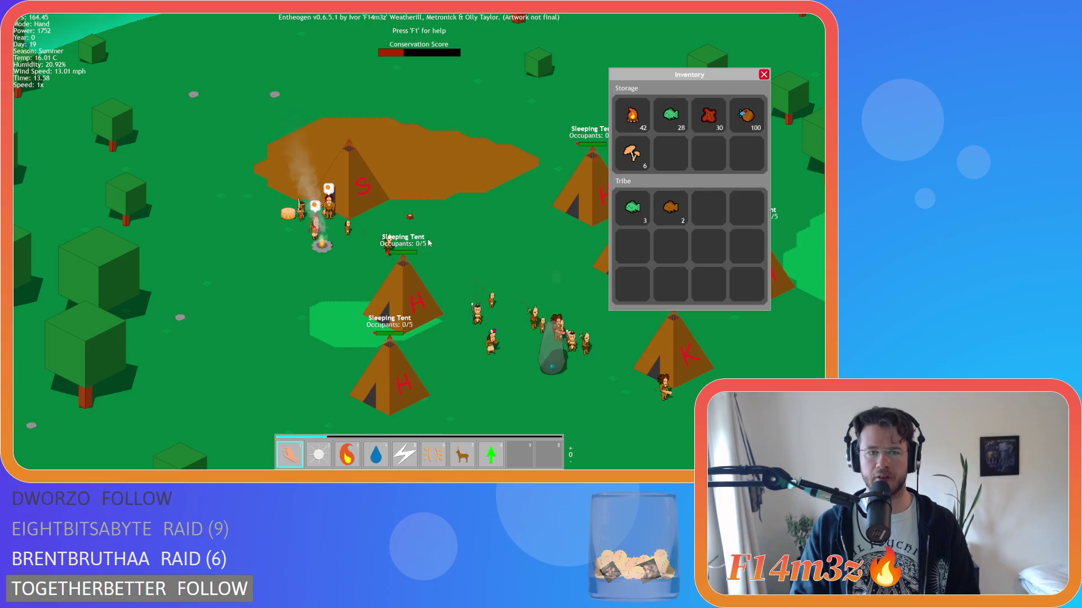
pyautogui.press('d')
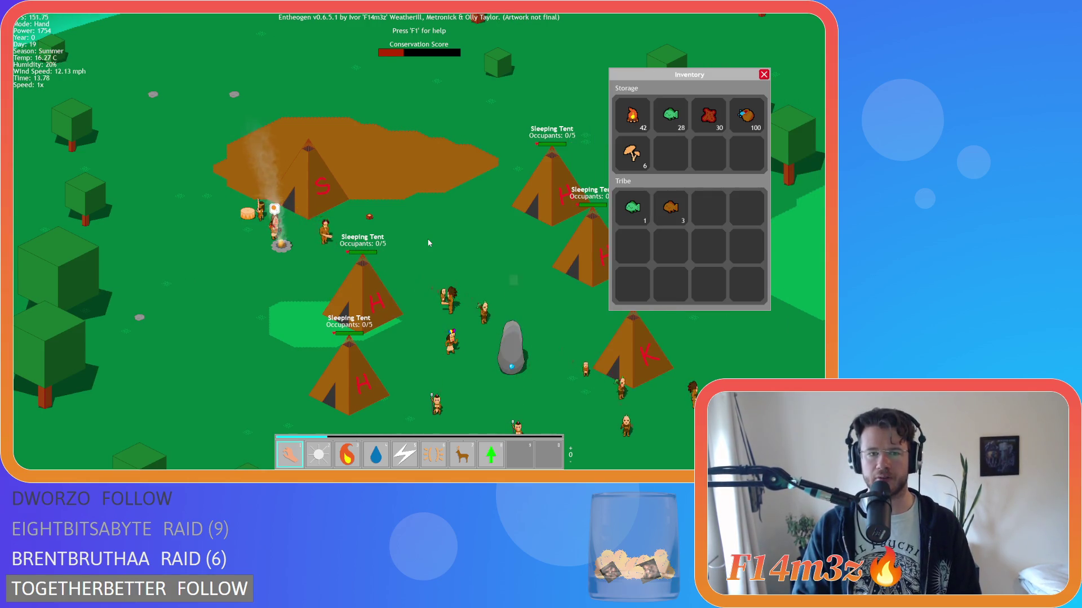
pyautogui.press('s')
# Step: Move south to the lake shore and frame the three followers gathered on the beach
pyautogui.scroll(-3, 429, 242)
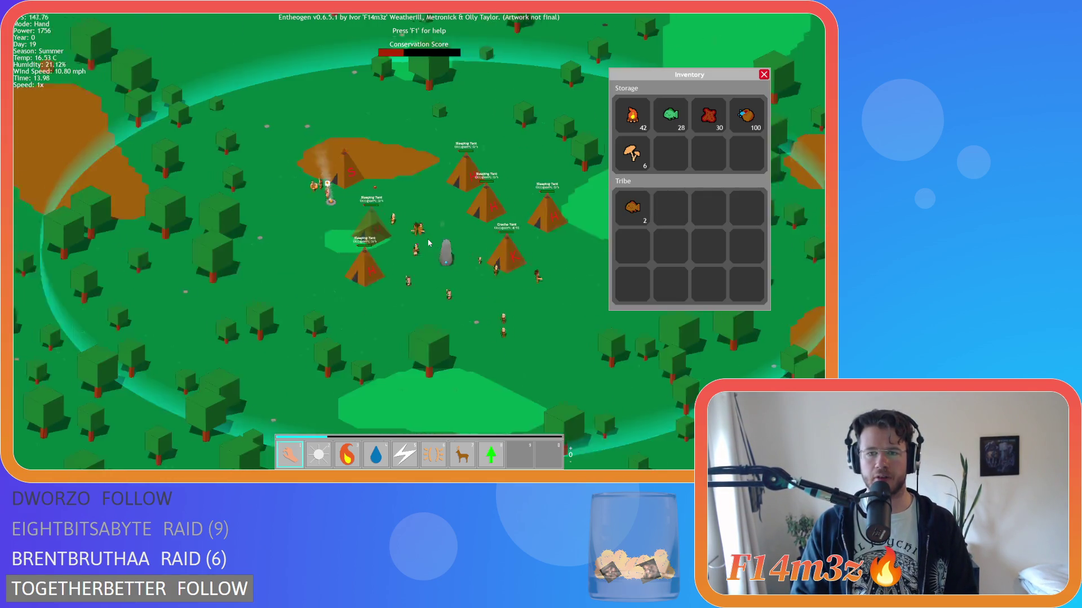
pyautogui.press('s')
pyautogui.scroll(3, 387, 307)
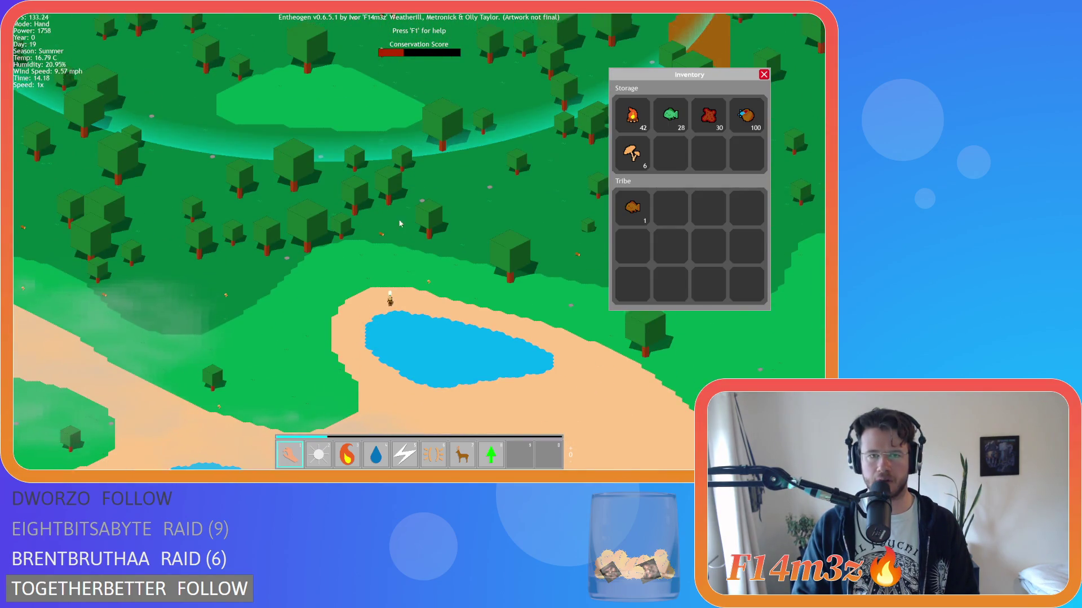
pyautogui.scroll(-3, 387, 307)
pyautogui.scroll(3, 381, 253)
pyautogui.scroll(-3, 382, 252)
pyautogui.scroll(3, 408, 238)
pyautogui.scroll(3, 417, 259)
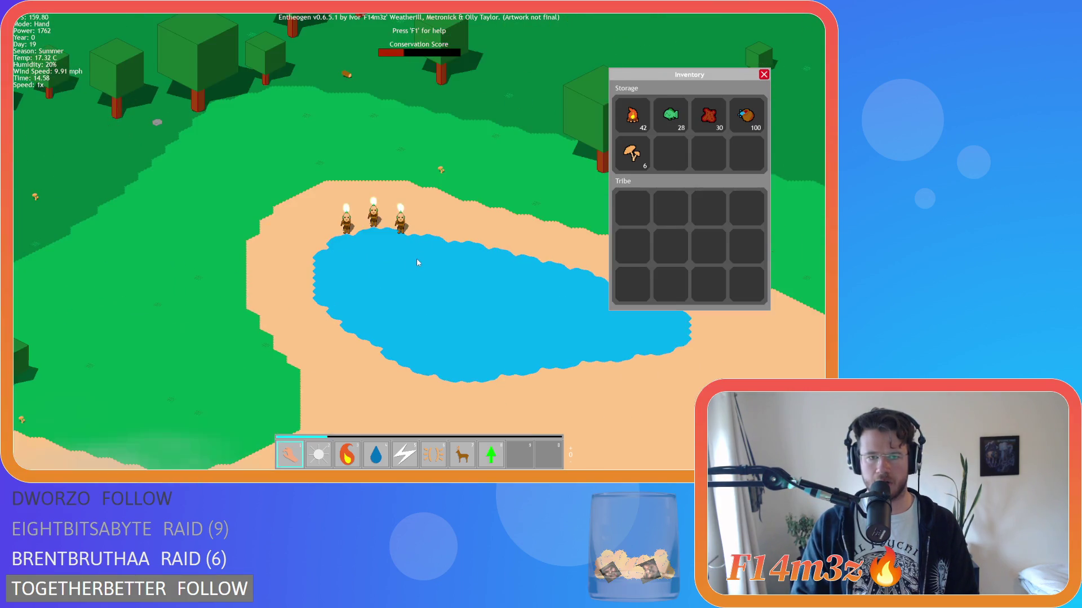
# Step: Pause the game and pan along the lake shore after the fishing followers
pyautogui.press('space')
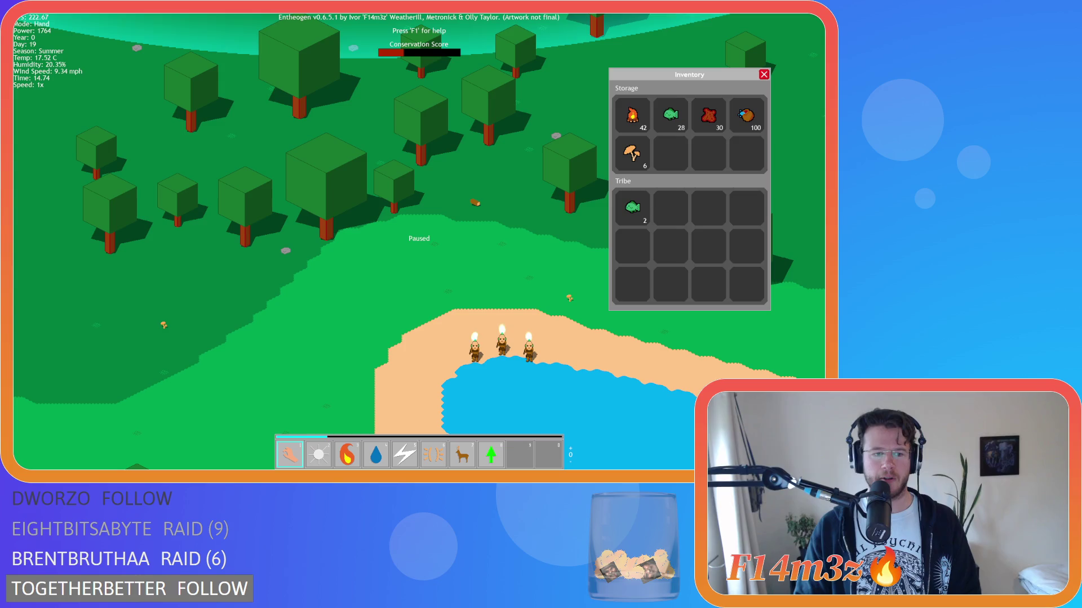
pyautogui.press('s')
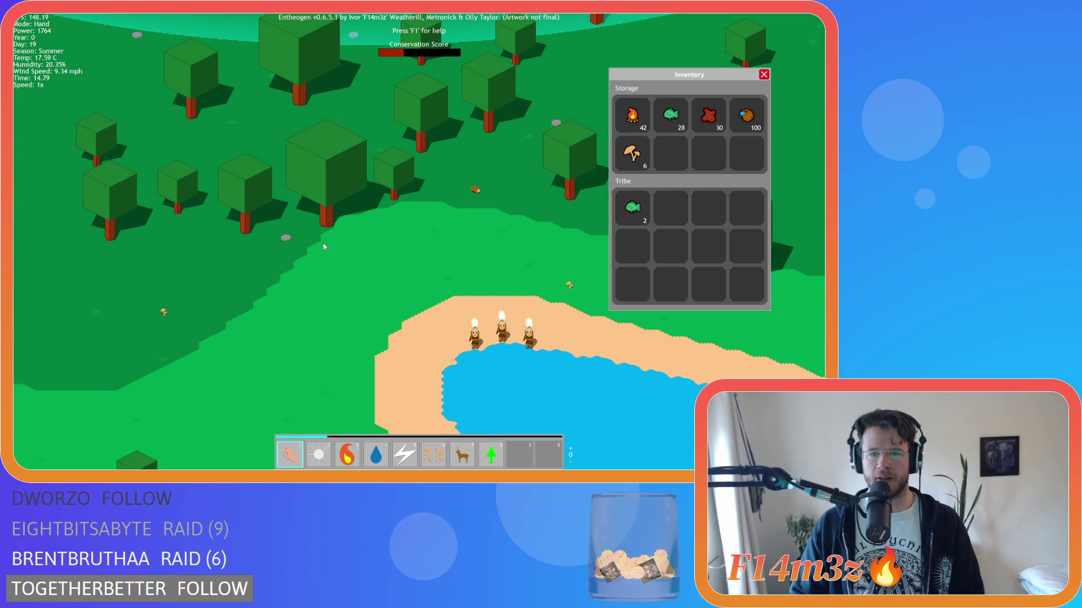
pyautogui.press('d')
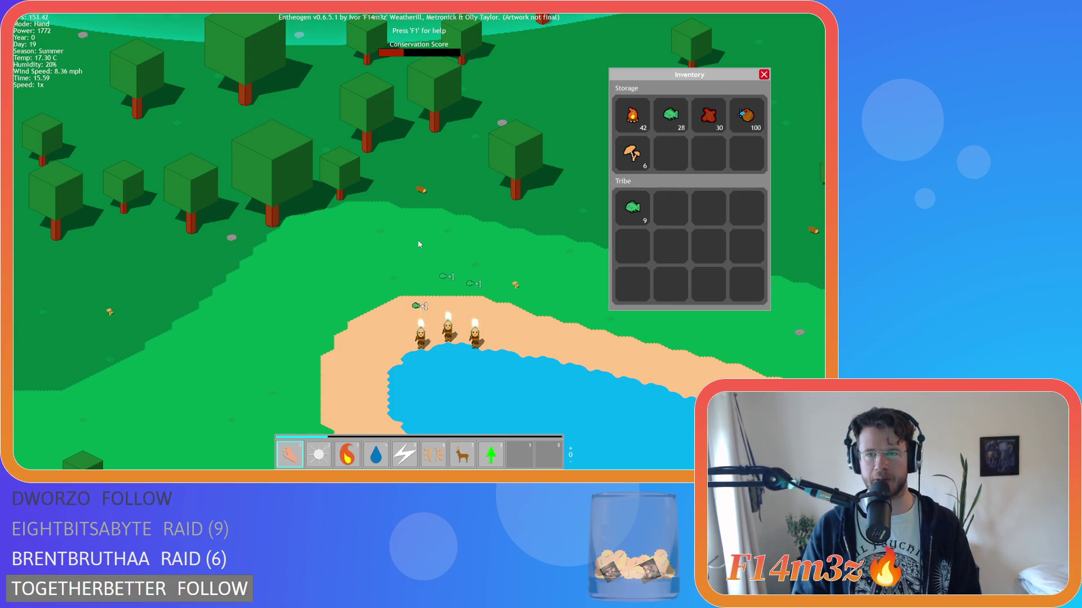
pyautogui.press('s')
pyautogui.press('d')
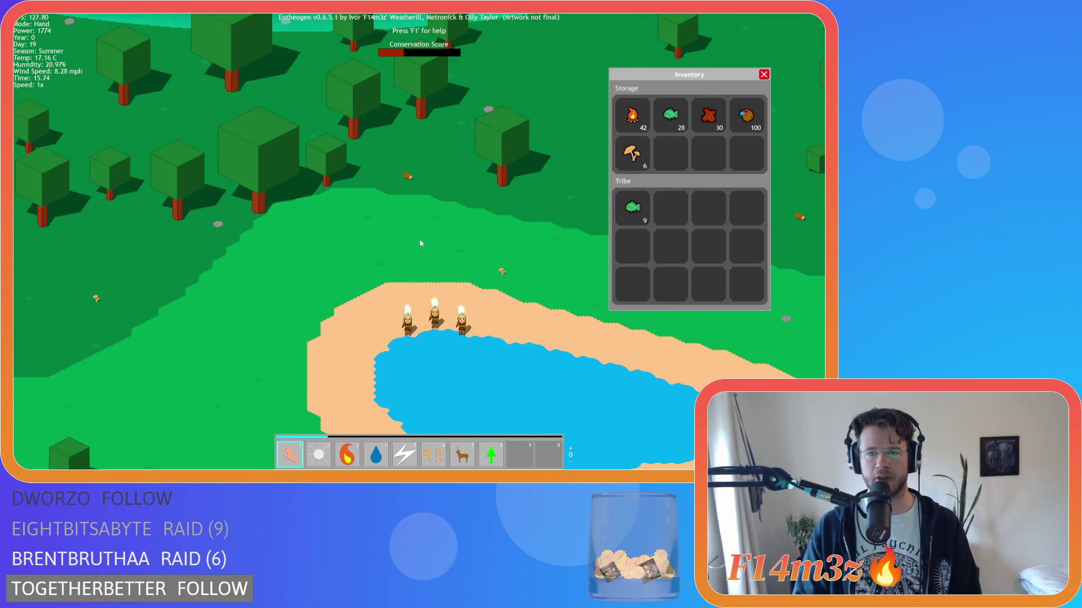
pyautogui.press('s')
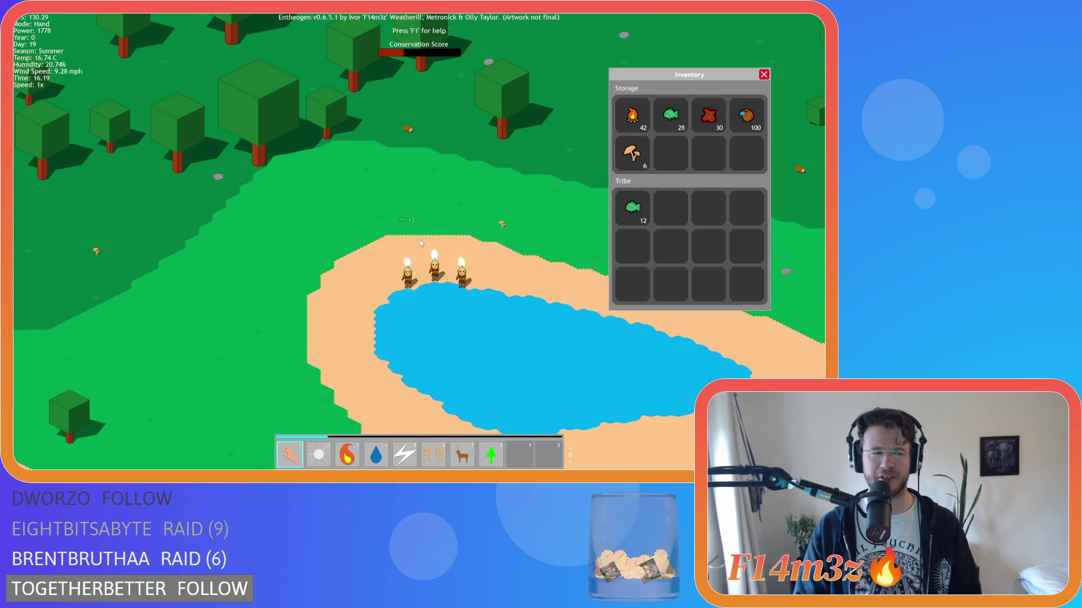
pyautogui.press('d')
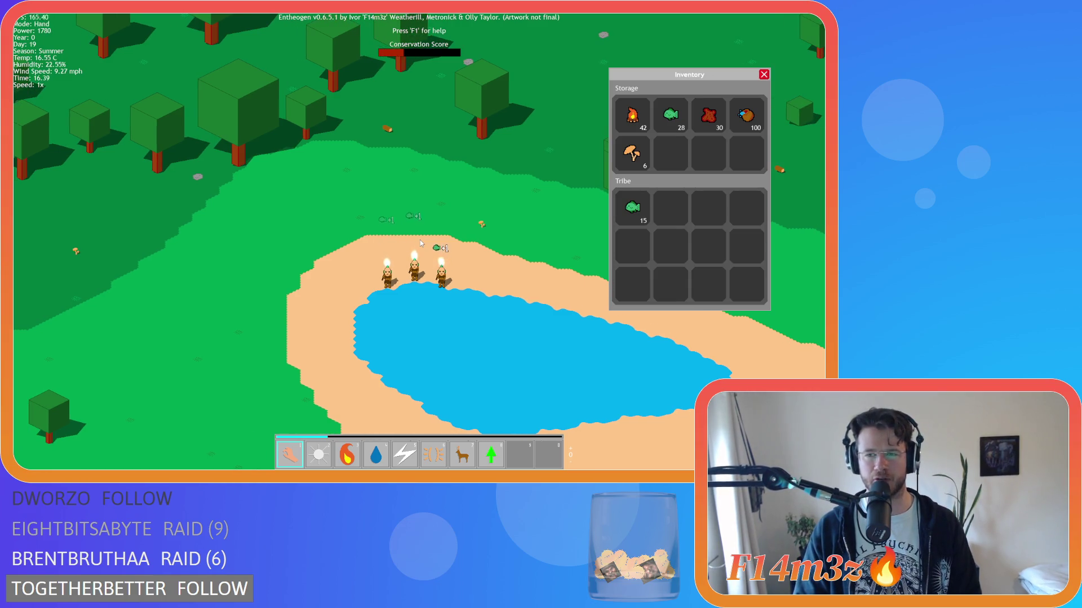
# Step: Keep the fishers centred until the tribe carries 25 fish, then zoom out
pyautogui.press('s')
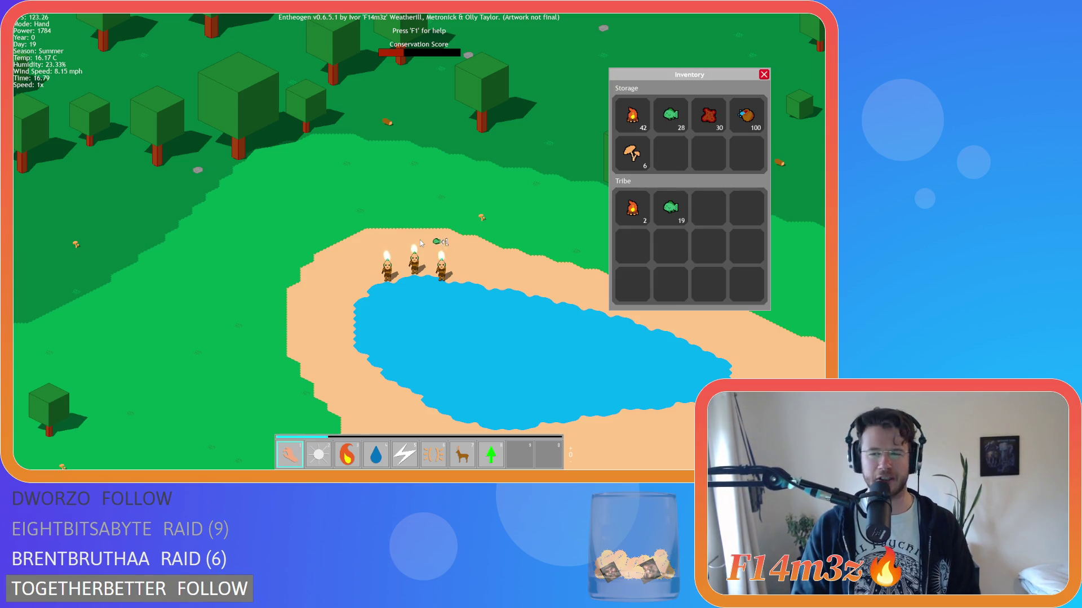
pyautogui.press('d')
pyautogui.press('s')
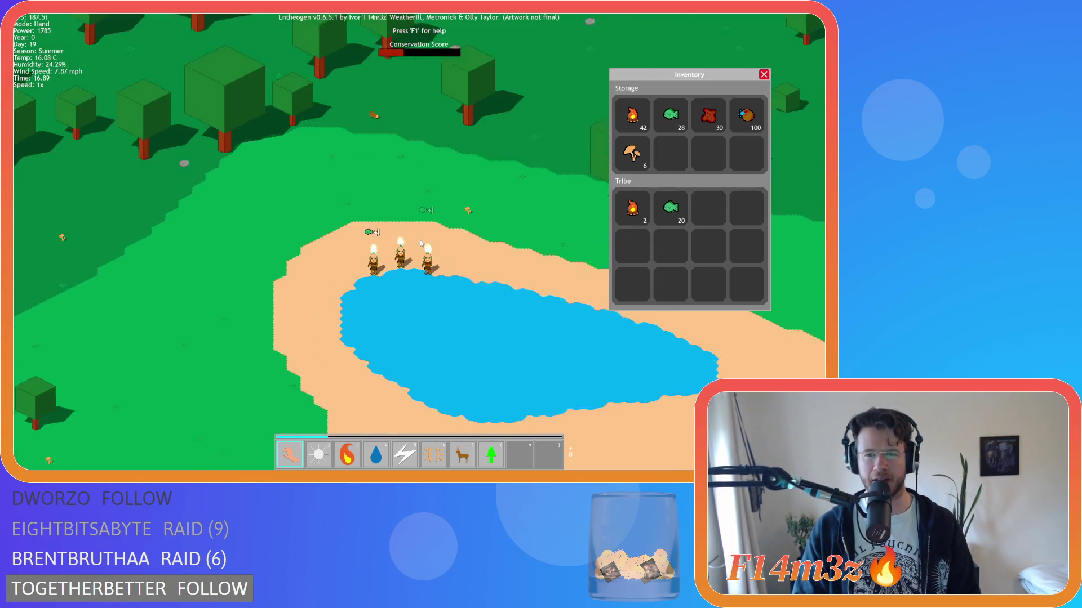
pyautogui.press('a')
pyautogui.press('w')
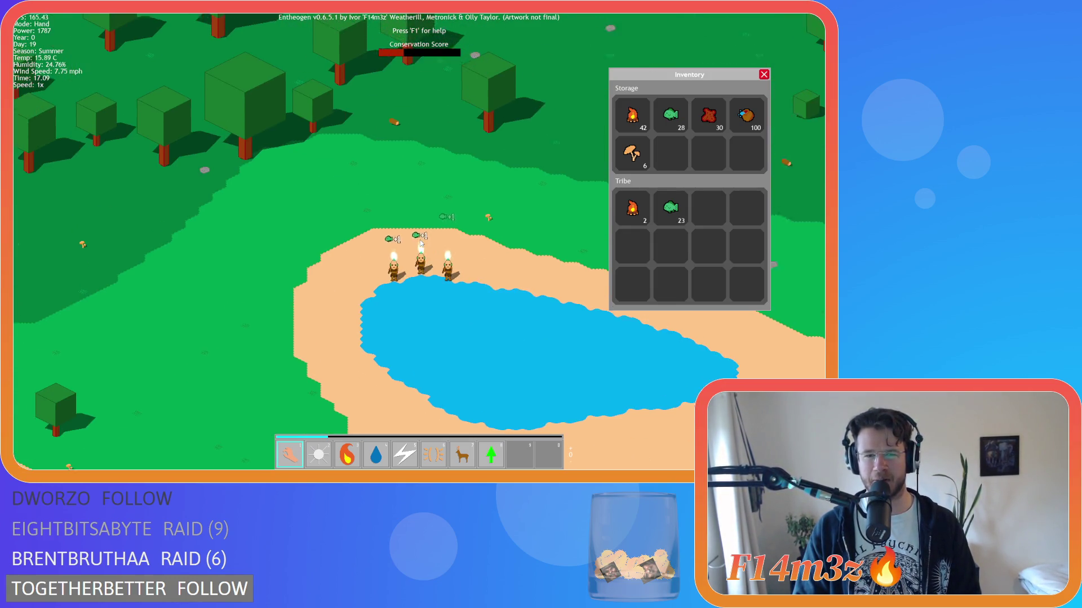
pyautogui.press('d')
pyautogui.press('s')
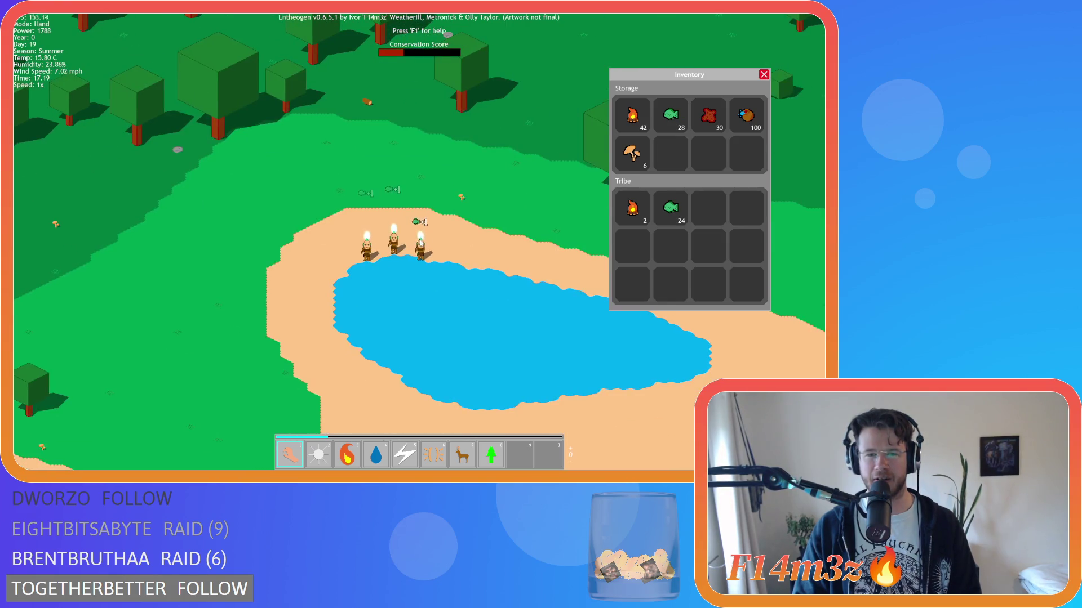
pyautogui.scroll(-5, 386, 229)
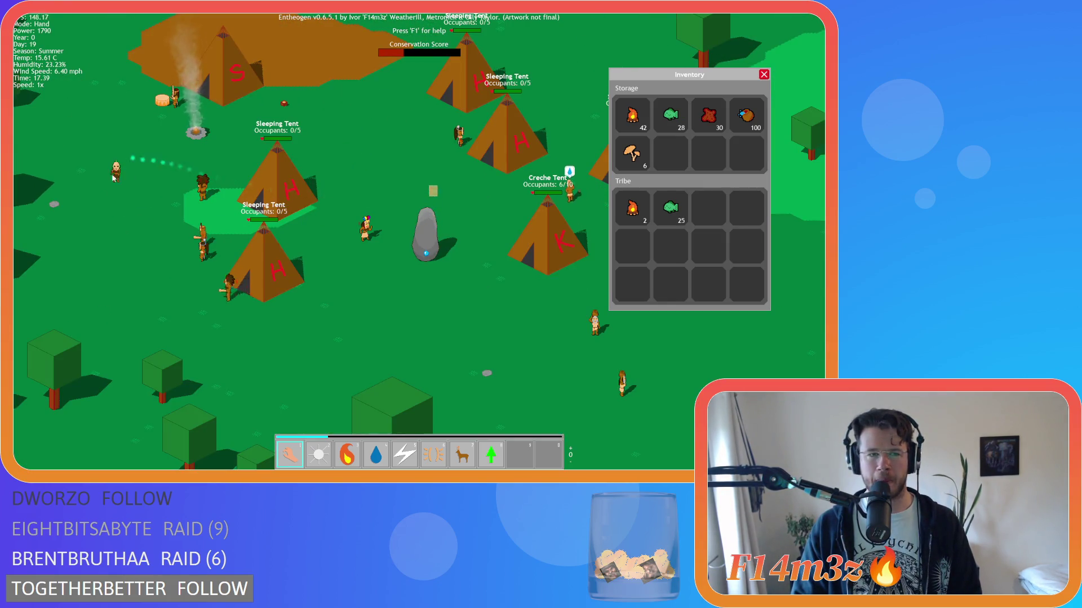
# Step: Zoom out over the camp and forest, then pan back south toward the lake
pyautogui.press('s')
pyautogui.scroll(5, 317, 276)
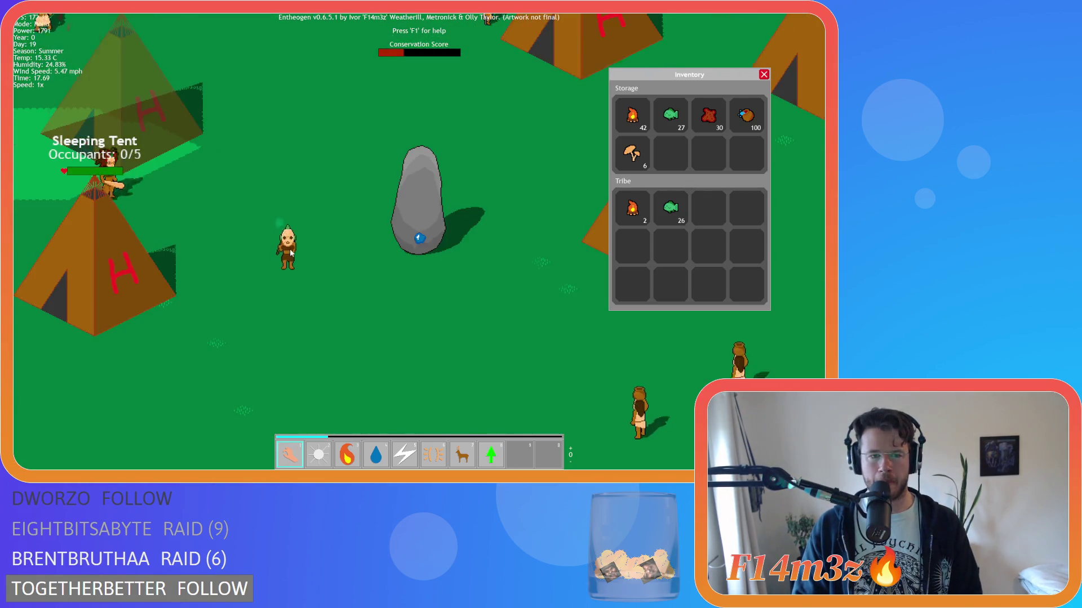
pyautogui.scroll(-5, 290, 253)
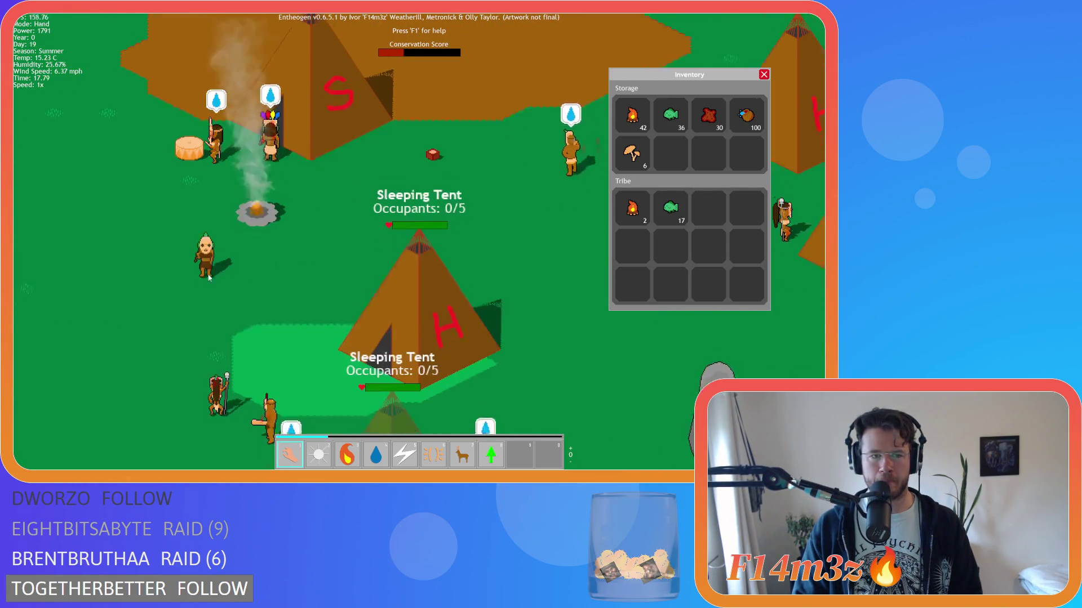
pyautogui.press('s')
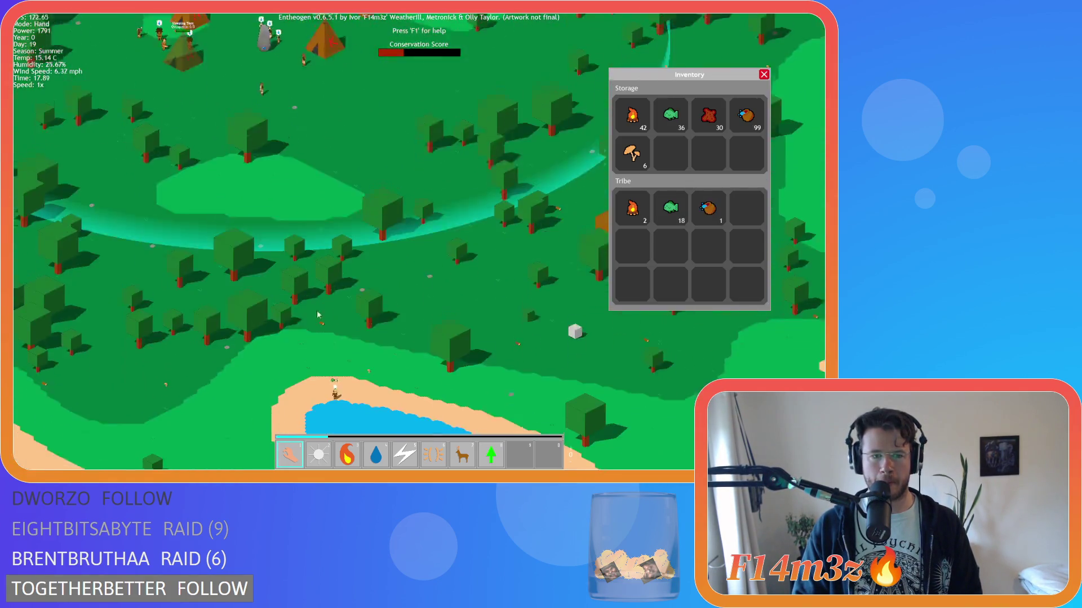
pyautogui.scroll(3, 319, 315)
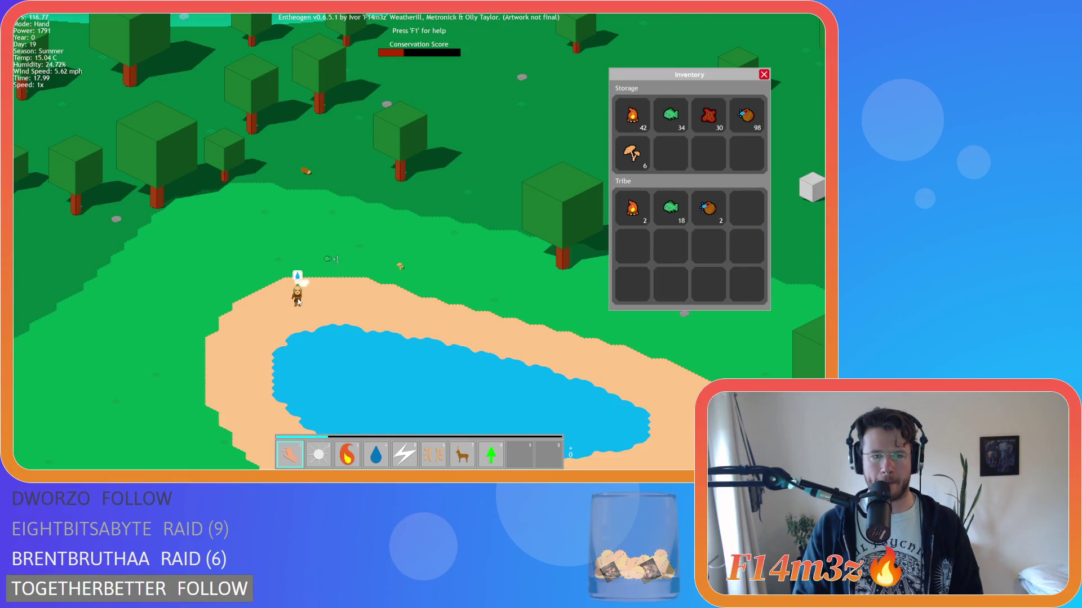
pyautogui.scroll(-3, 298, 302)
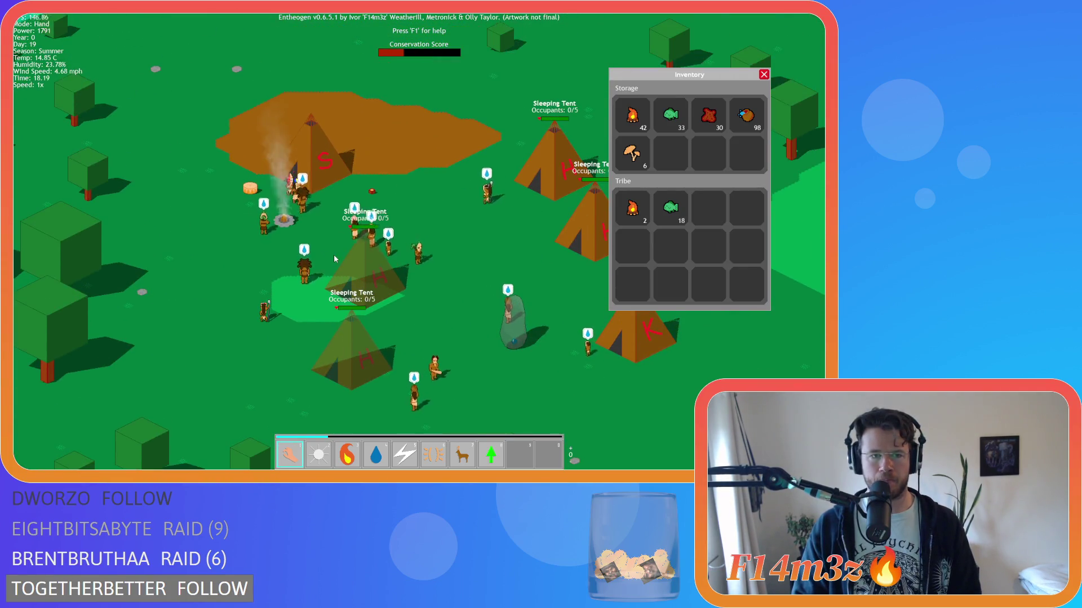
pyautogui.scroll(-2, 334, 258)
pyautogui.scroll(2, 334, 257)
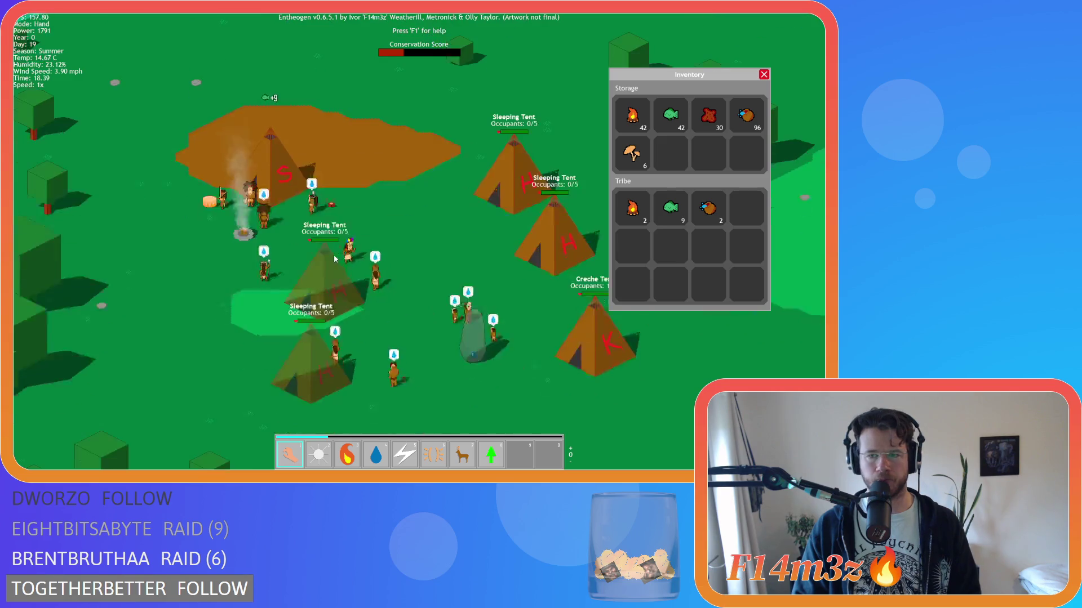
# Step: Pan across the village tents and bring up the Tribe overview of followers by role
pyautogui.press('Up')
pyautogui.press('Left')
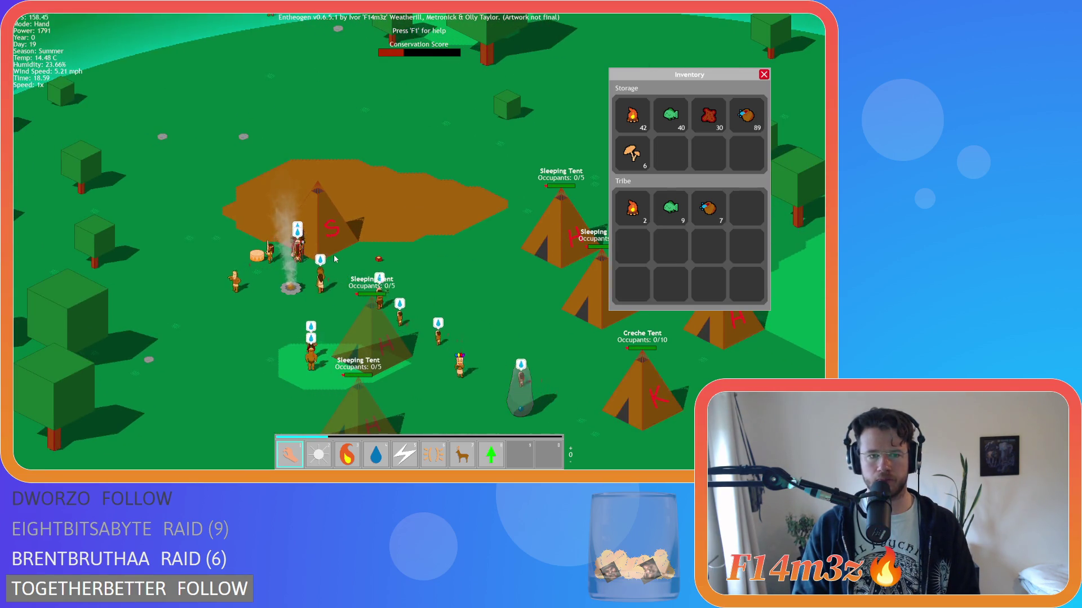
pyautogui.press('Down')
pyautogui.press('Left')
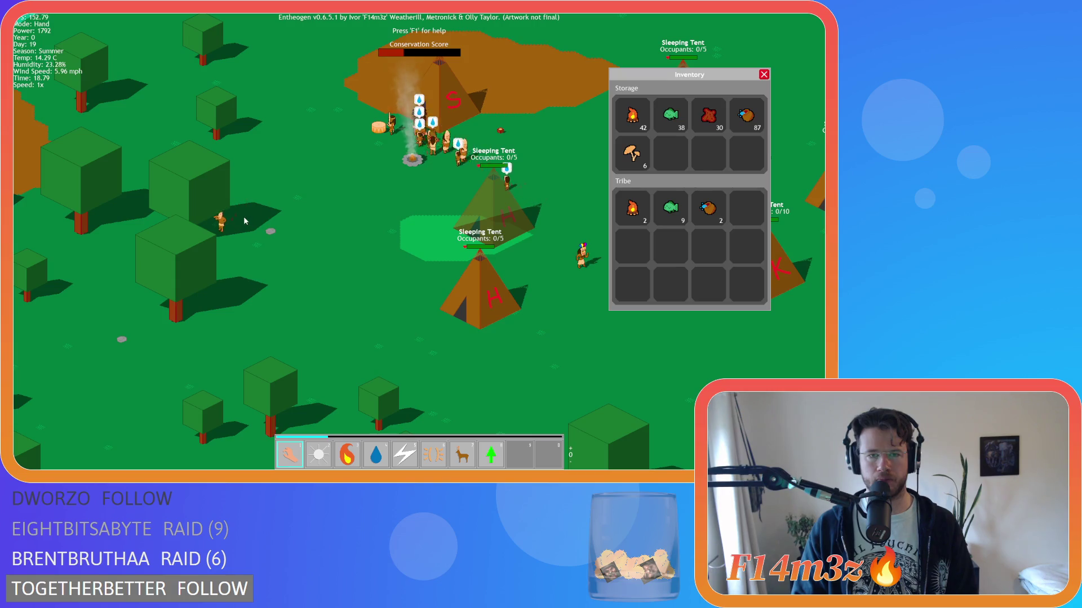
pyautogui.press('Right')
pyautogui.press('Up')
pyautogui.press('Right')
pyautogui.press('t')
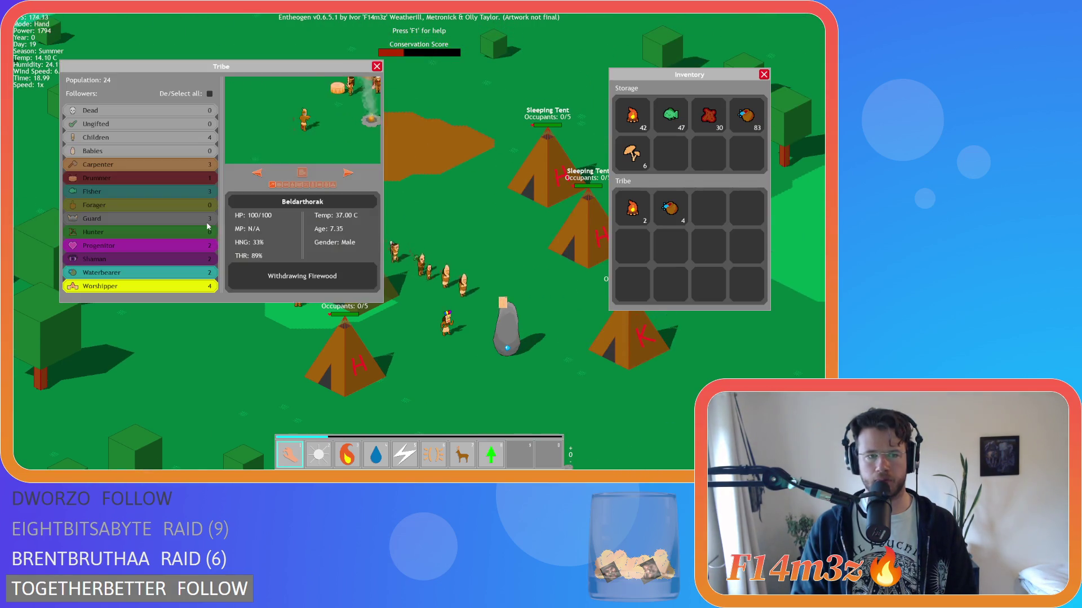
pyautogui.press('Up')
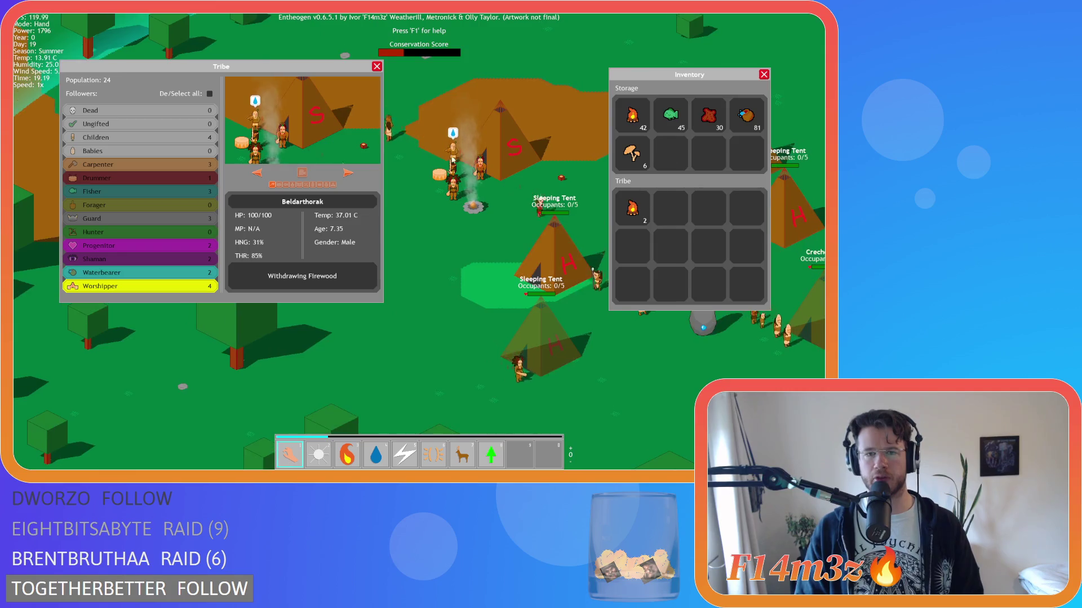
# Step: Close the Tribe overview and the inventory window while panning over the camp
pyautogui.press('Right')
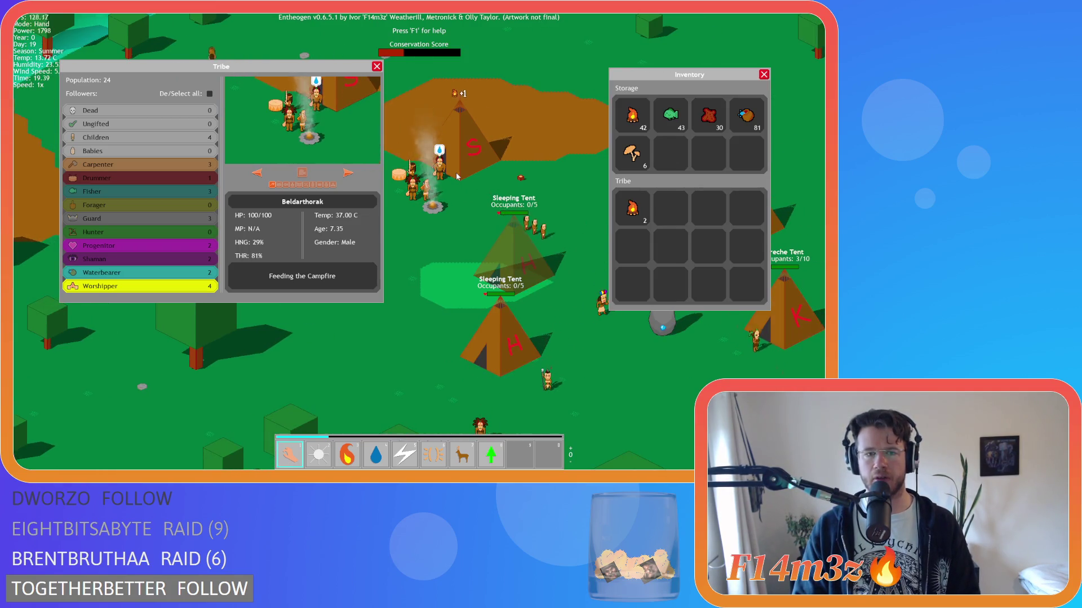
pyautogui.press('t')
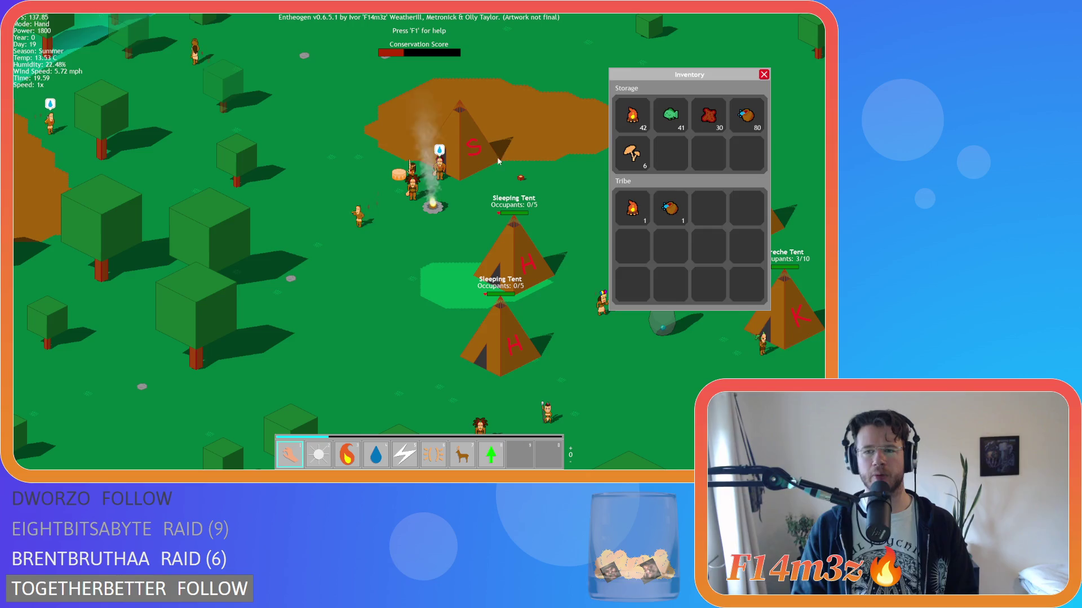
pyautogui.press('i')
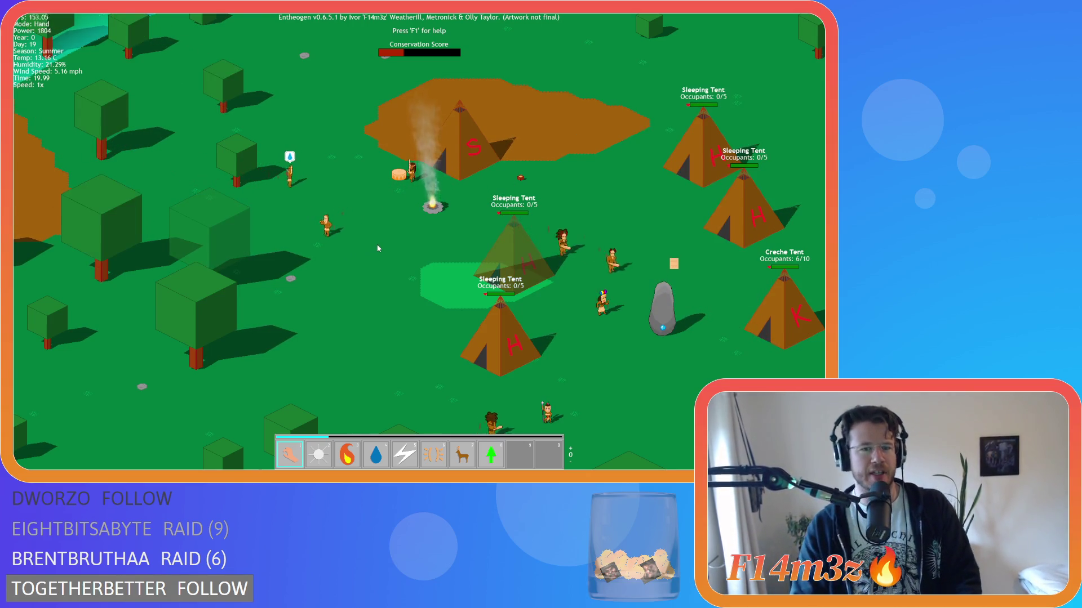
pyautogui.press('Left')
pyautogui.press('t')
pyautogui.press('t')
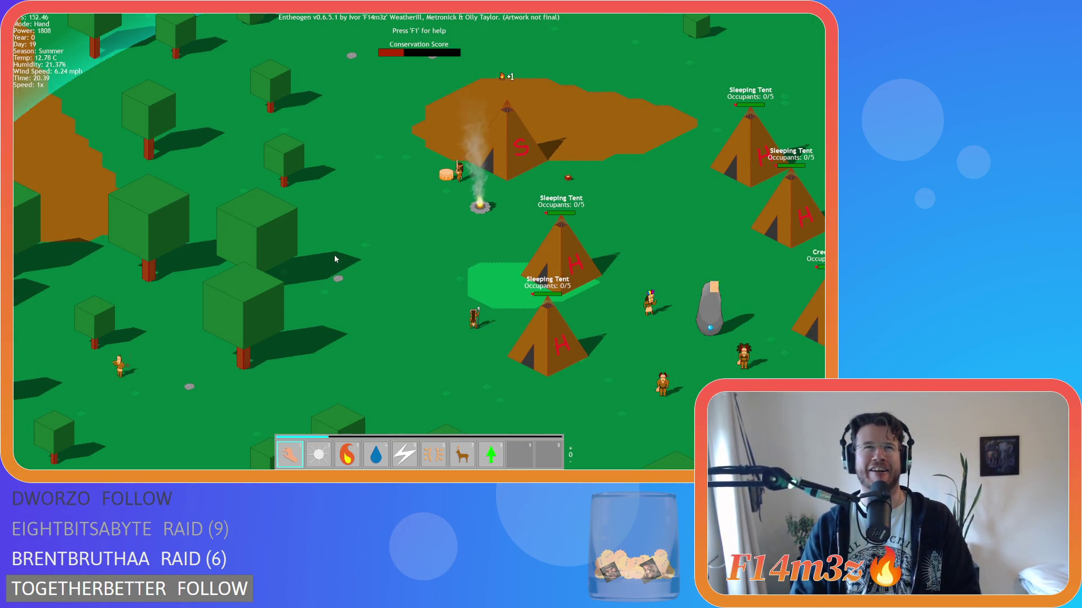
# Step: Pan from the forest edge across the tents and inspect one follower's details
pyautogui.press('Left')
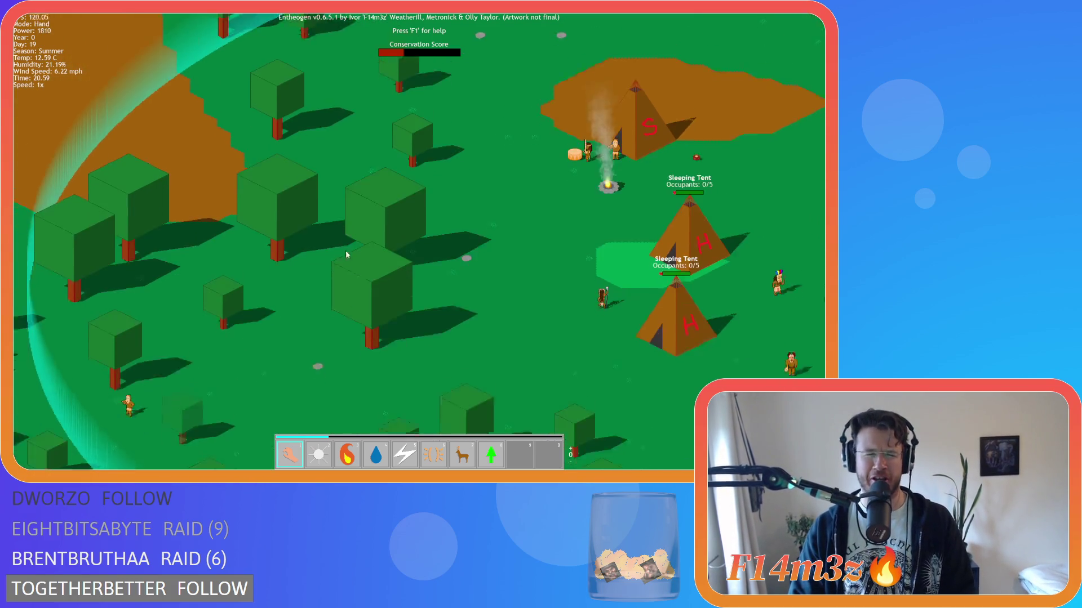
pyautogui.press('Right')
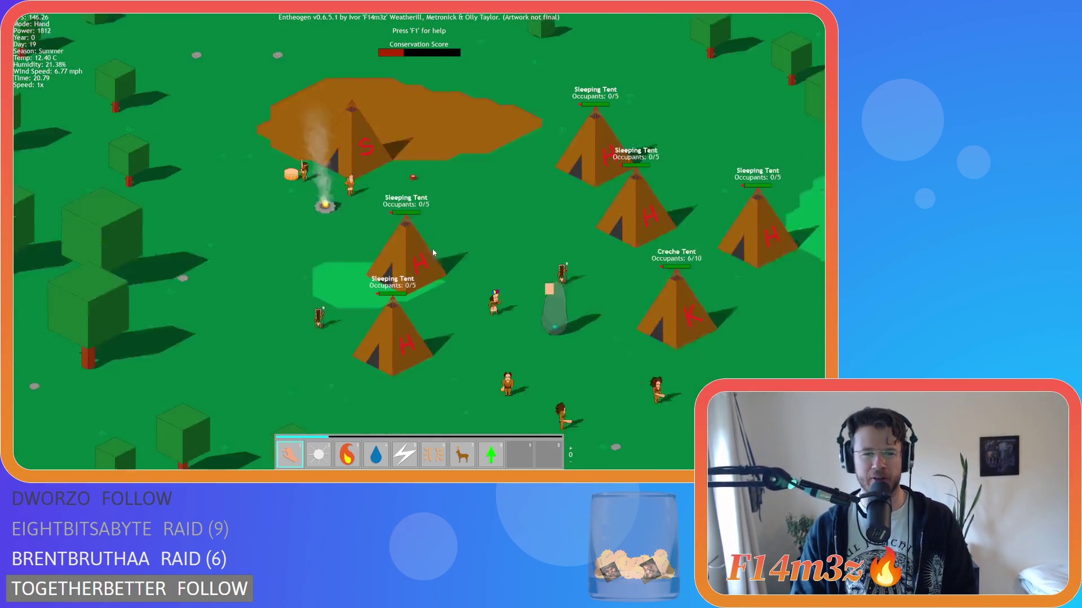
pyautogui.press('Left')
pyautogui.press('Down')
pyautogui.click(317, 241)
pyautogui.press('Escape')
# Step: Zoom out and back in to look over the island and the nearby lake
pyautogui.scroll(5, 489, 226)
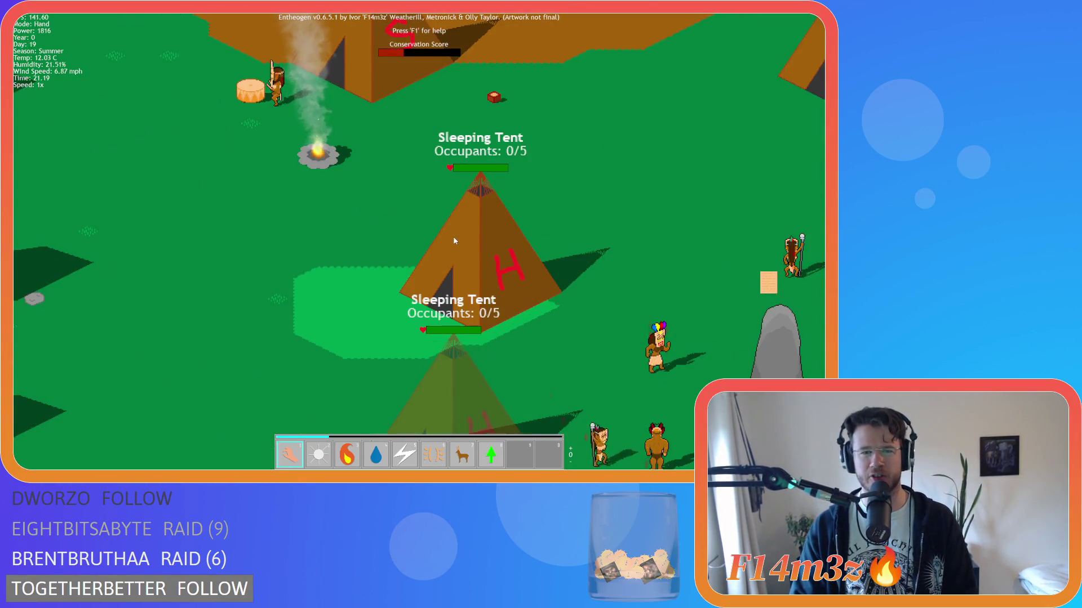
pyautogui.scroll(3, 384, 232)
pyautogui.scroll(-2, 384, 232)
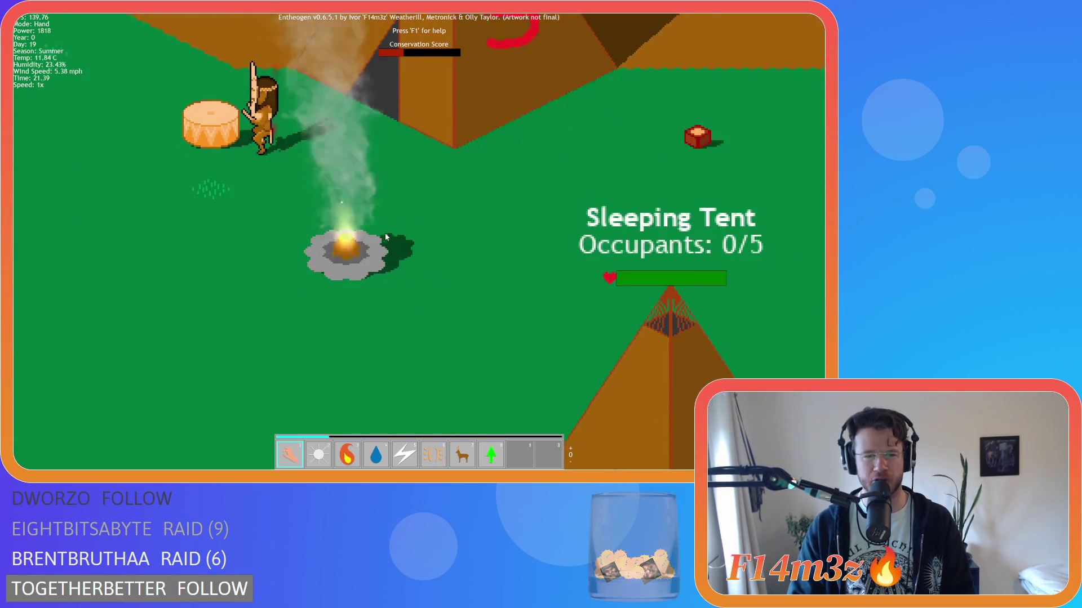
pyautogui.scroll(-5, 385, 234)
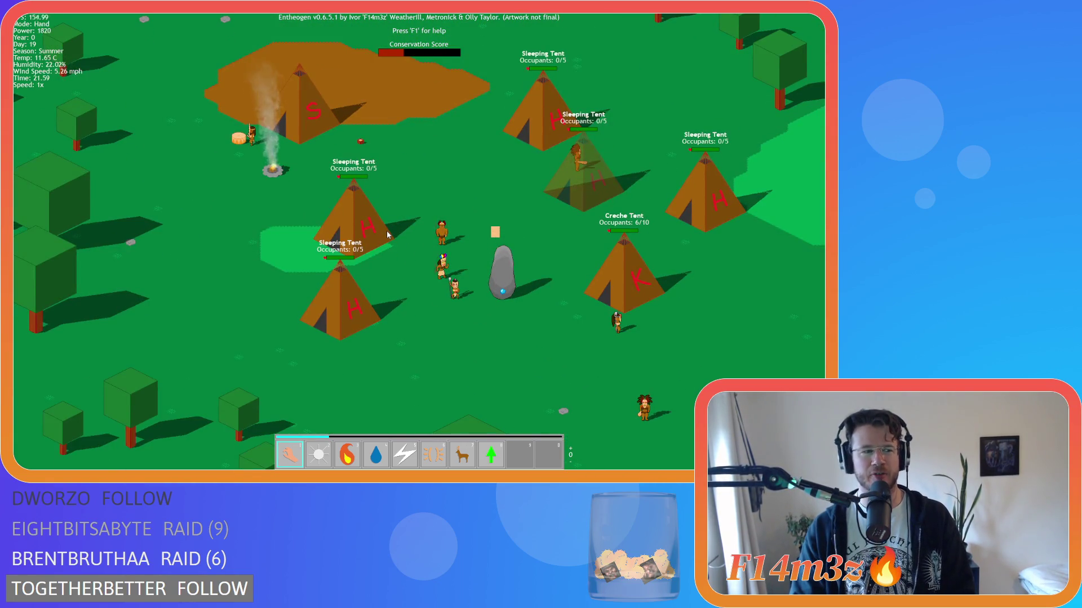
pyautogui.scroll(-8, 386, 233)
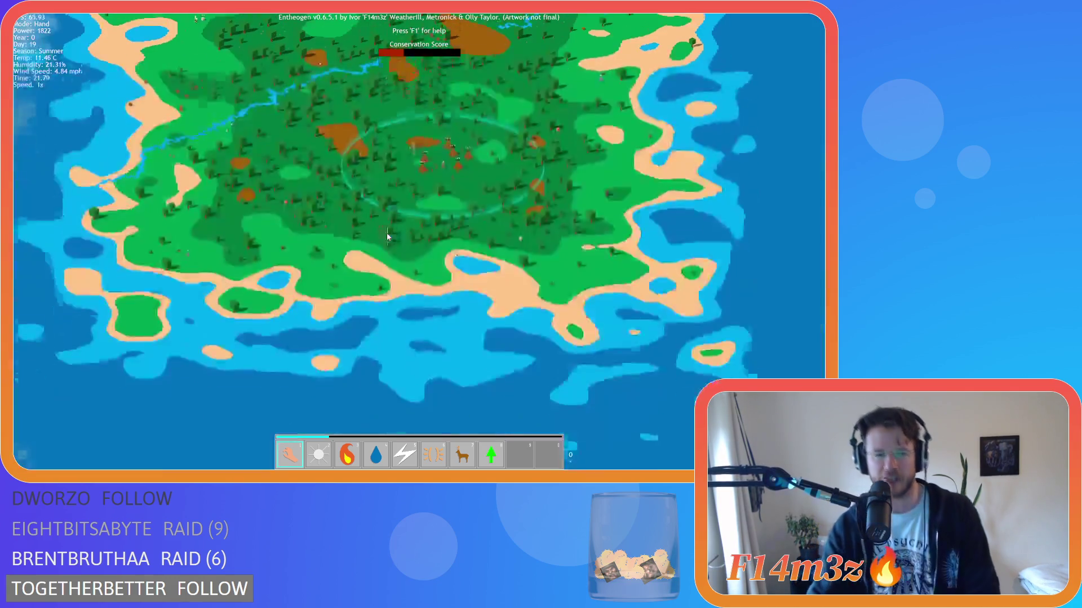
pyautogui.scroll(8, 387, 237)
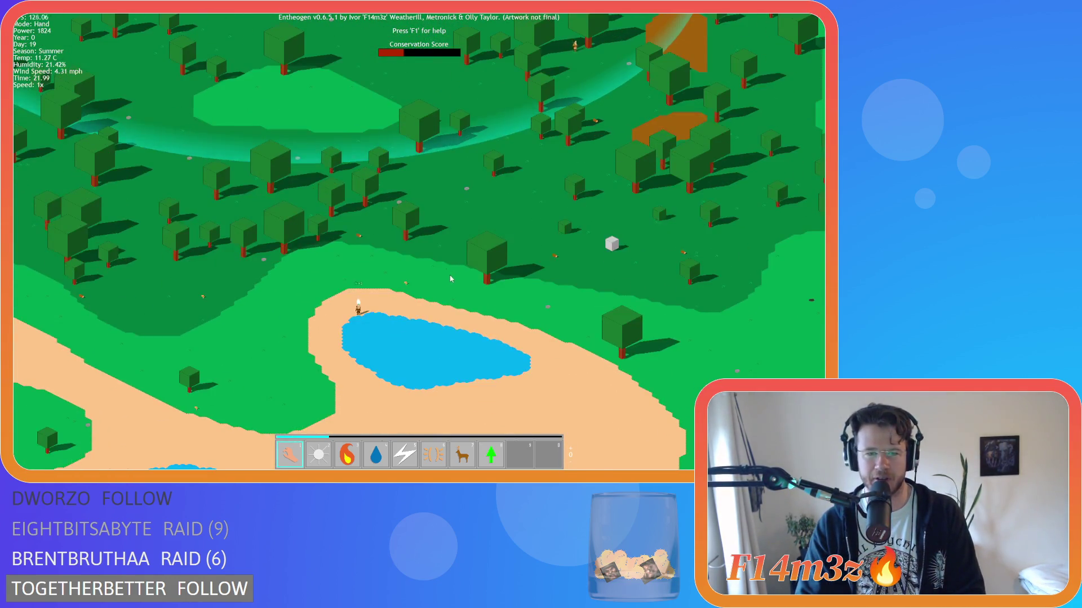
pyautogui.scroll(2, 451, 277)
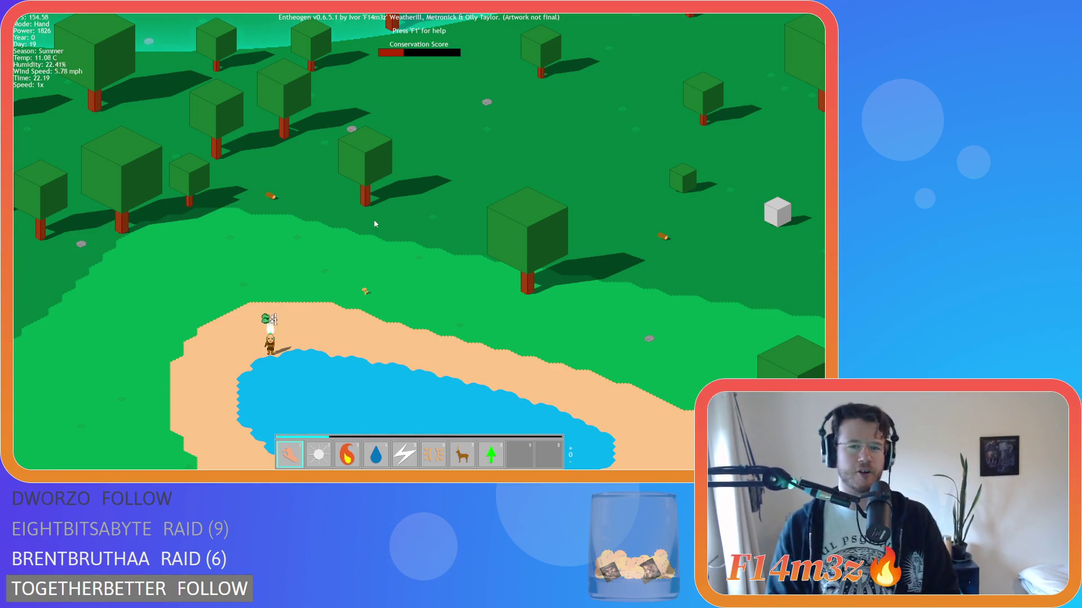
# Step: Jump the view back to the tent village, centred on a villager
pyautogui.press('h')
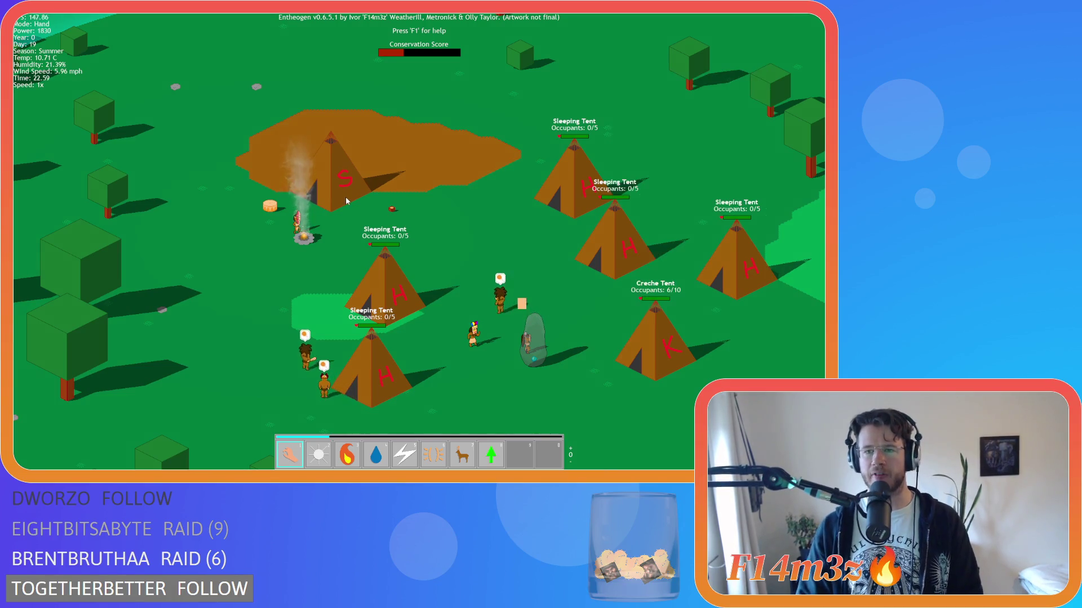
pyautogui.scroll(-5, 356, 206)
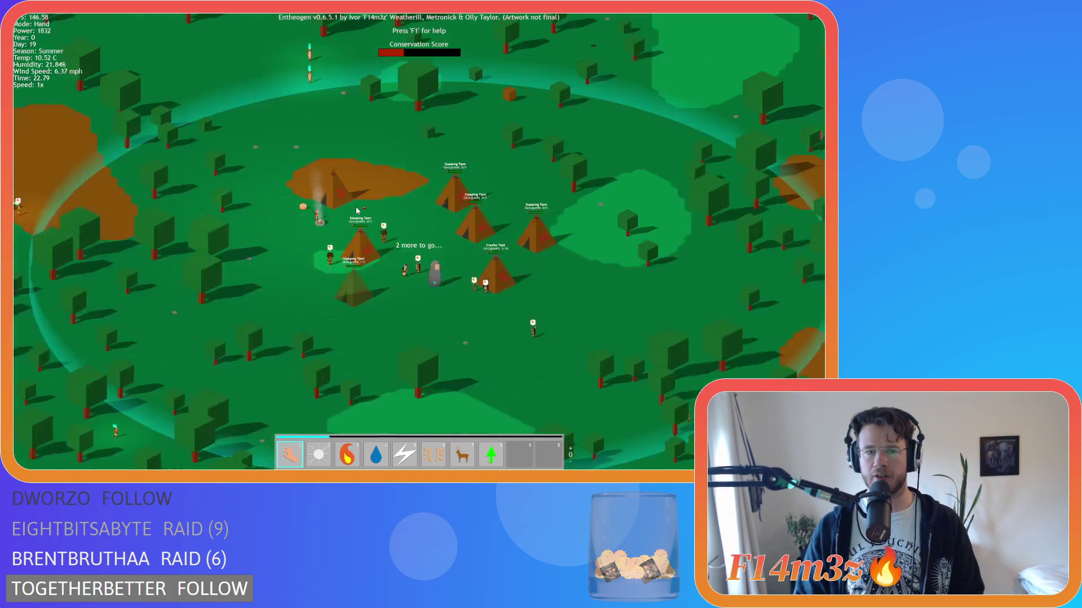
pyautogui.press('h')
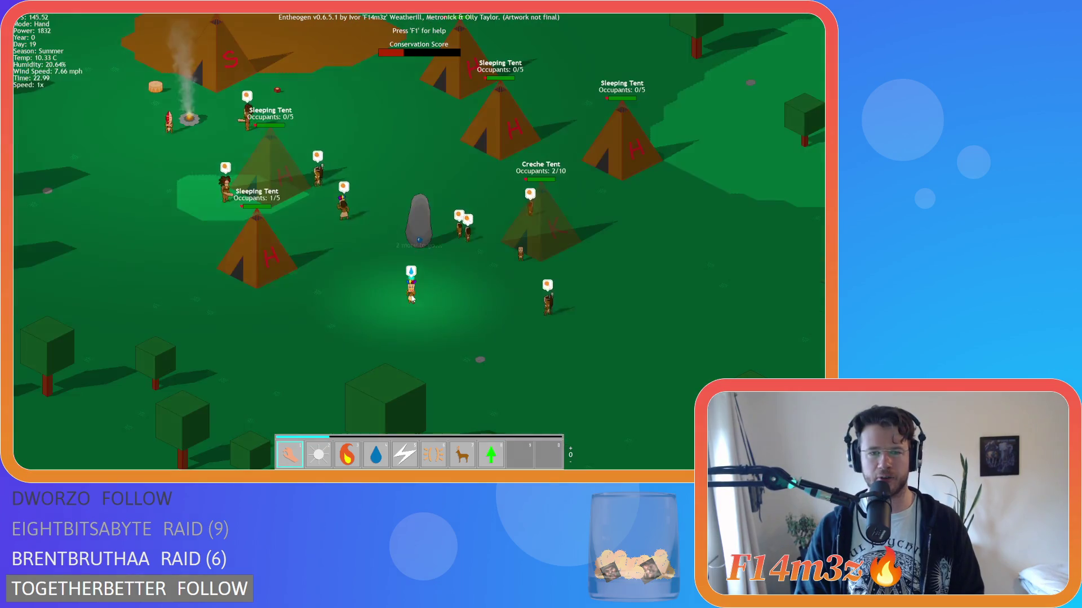
pyautogui.scroll(-5, 411, 299)
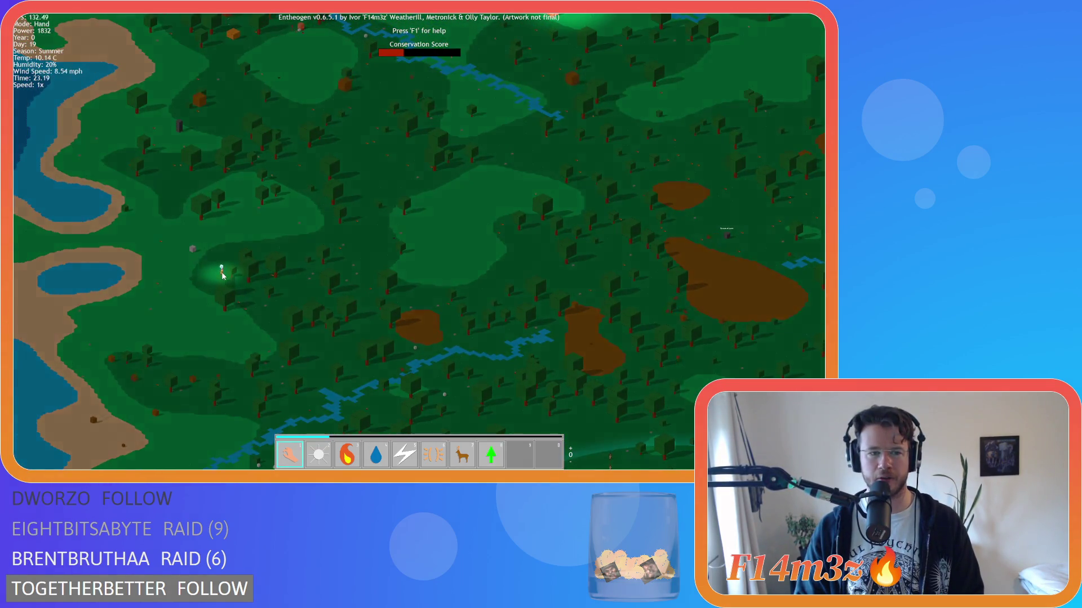
# Step: Focus the view on a lone wandering villager and zoom out around them
pyautogui.press('h')
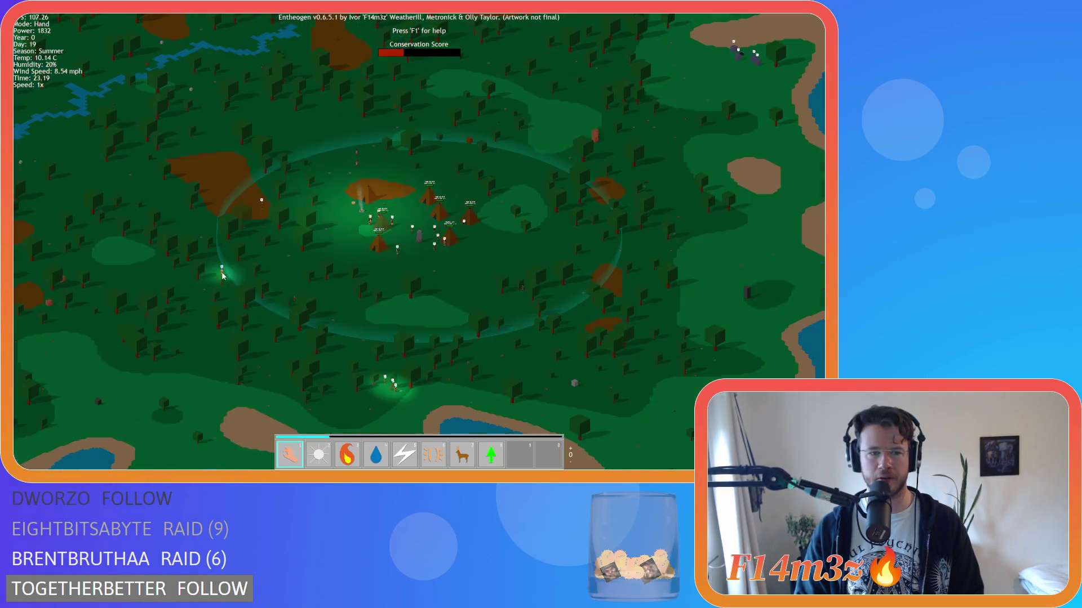
pyautogui.press('h')
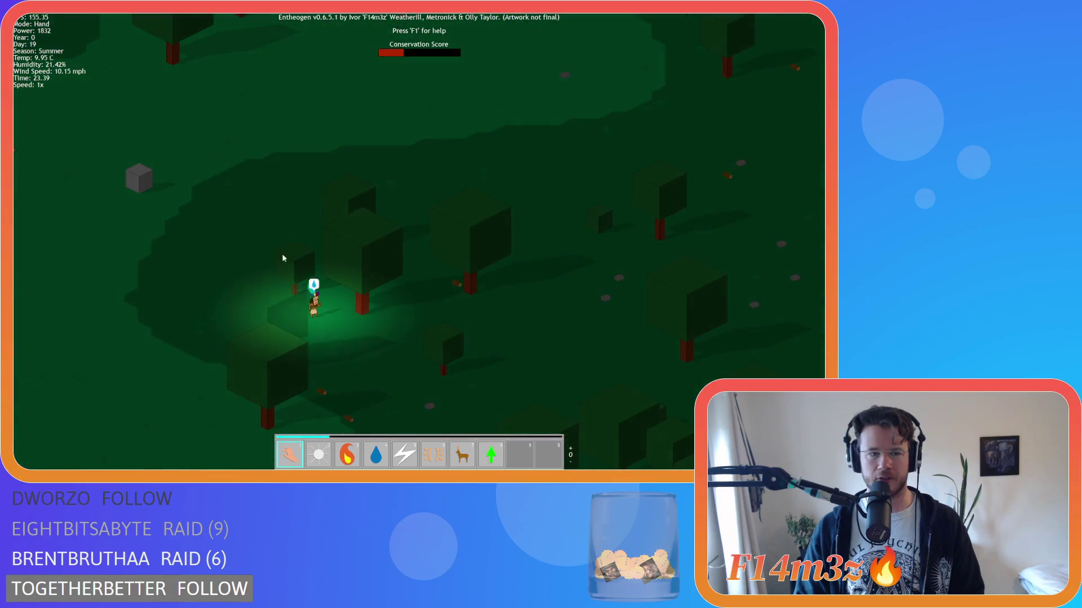
pyautogui.scroll(-3, 370, 198)
pyautogui.scroll(-2, 372, 180)
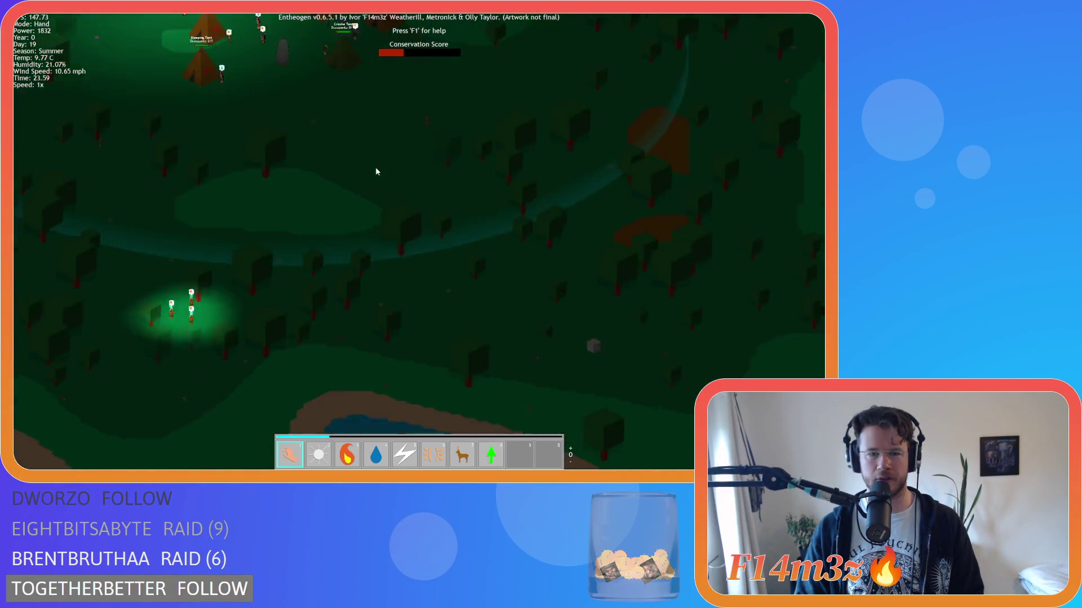
pyautogui.scroll(-2, 275, 201)
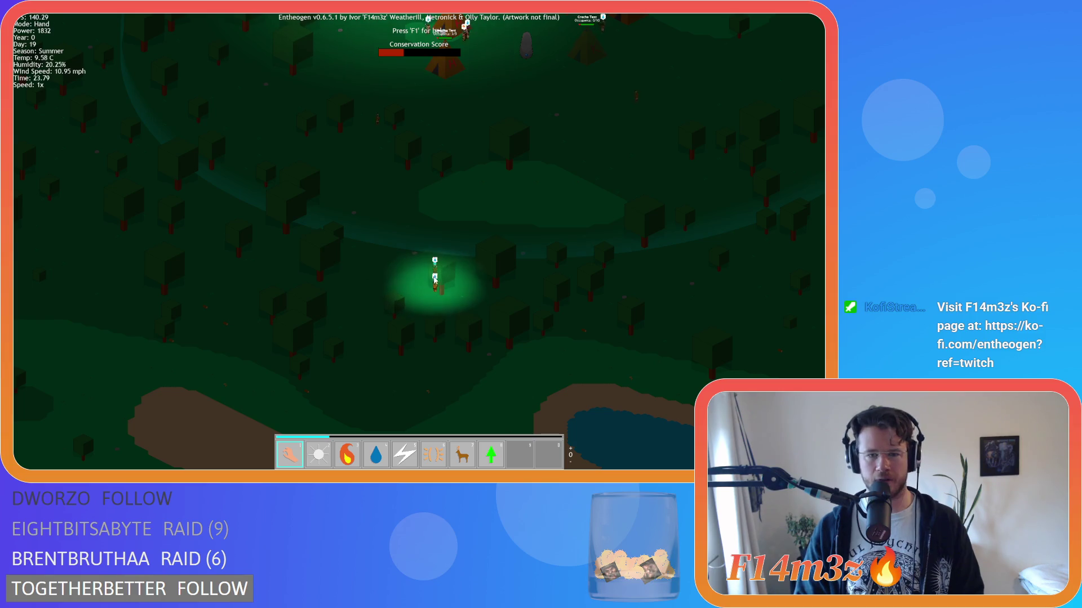
# Step: Return the view to the tent camp as day 20 begins
pyautogui.press('h')
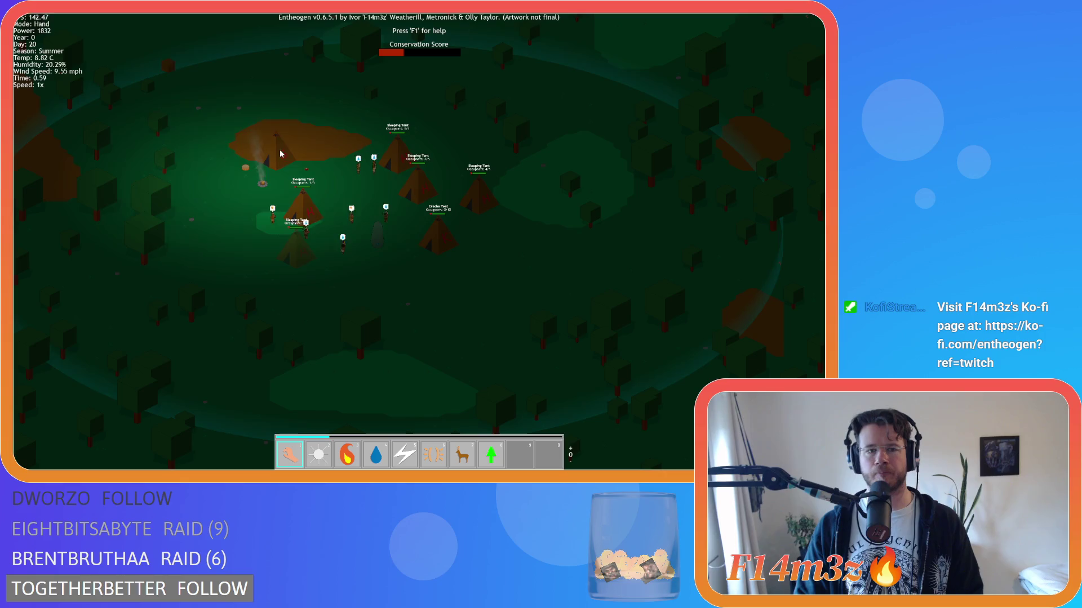
pyautogui.scroll(5, 369, 242)
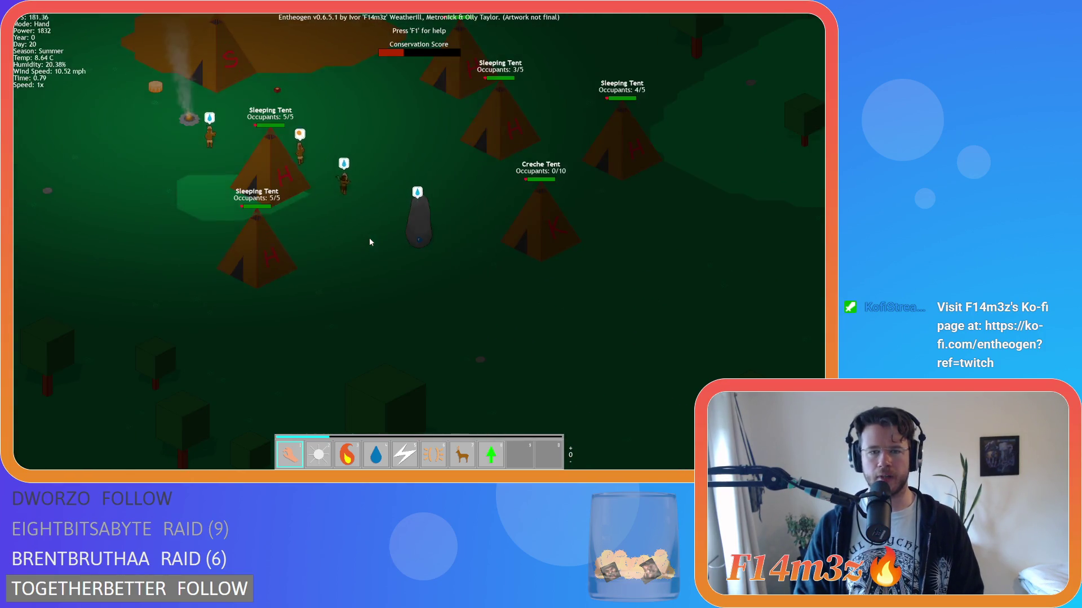
pyautogui.scroll(-5, 369, 242)
pyautogui.scroll(5, 369, 242)
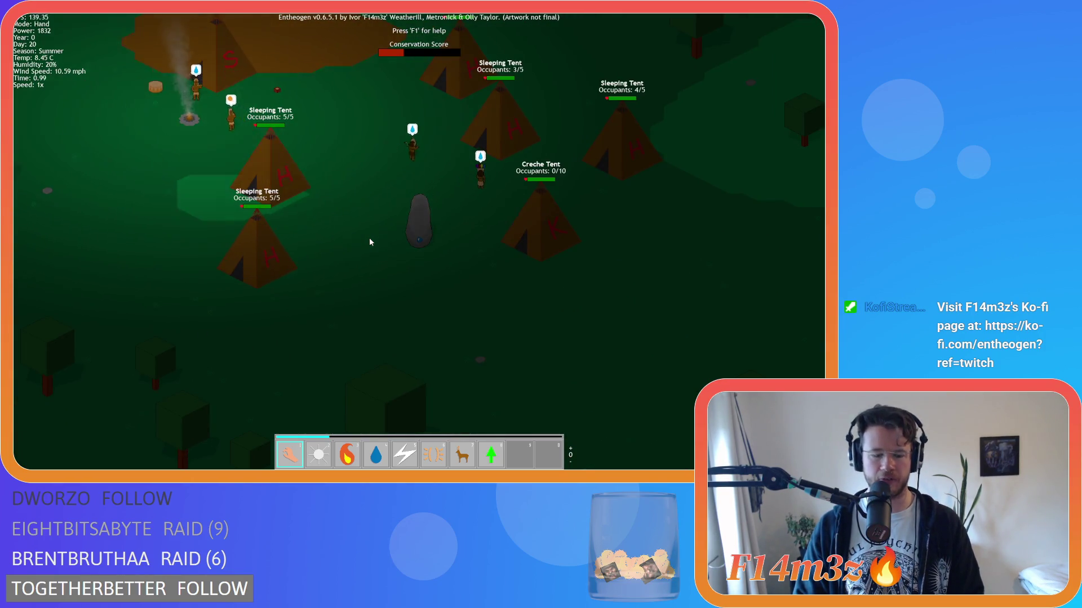
# Step: Quicksave with F5, then check the Storage Tent inventory holding 36 fish
pyautogui.press('F5')
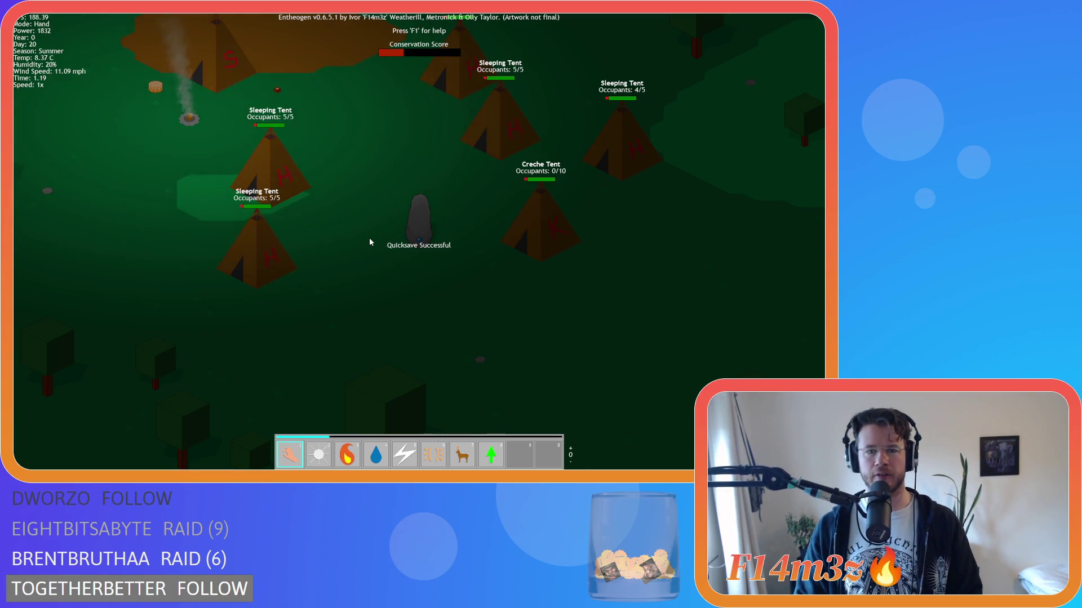
pyautogui.press('w')
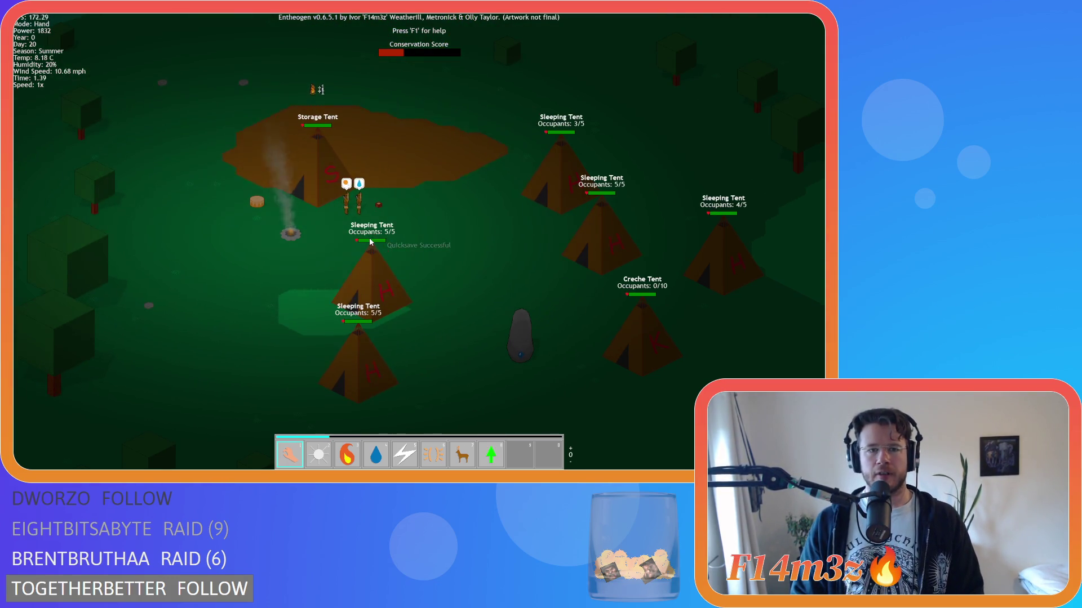
pyautogui.press('i')
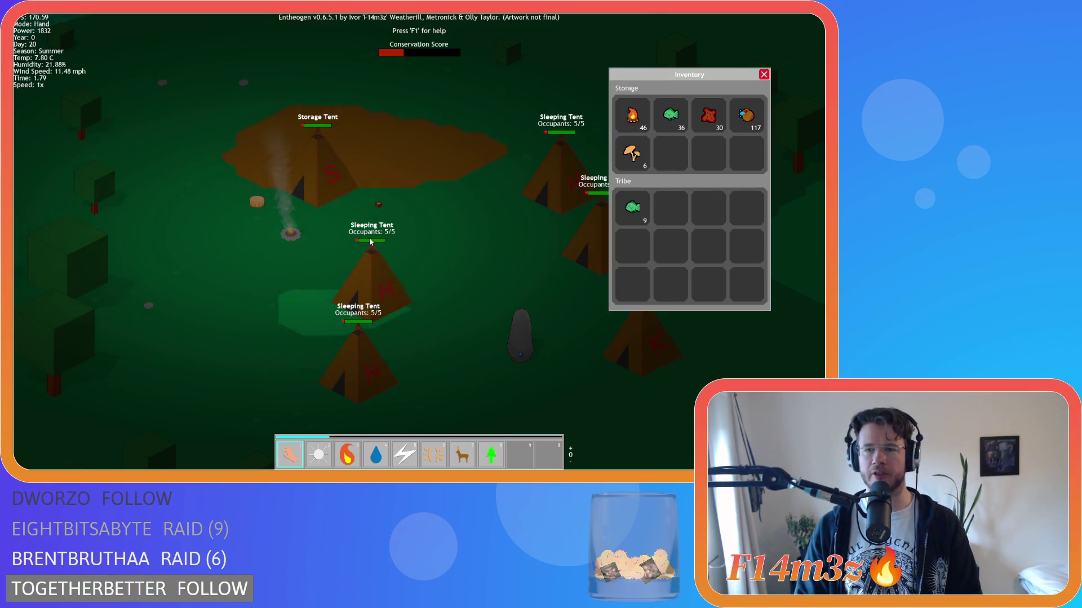
pyautogui.press('i')
pyautogui.scroll(-5, 370, 241)
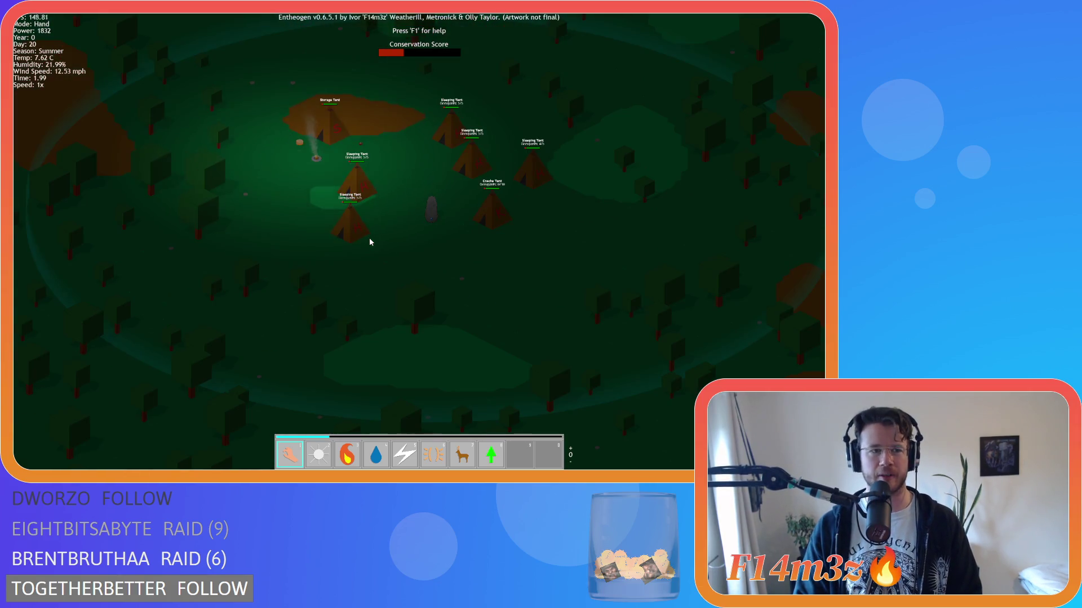
# Step: Pan away and back to centre the tent camp, briefly checking the inventory
pyautogui.scroll(-5, 370, 241)
pyautogui.press('w')
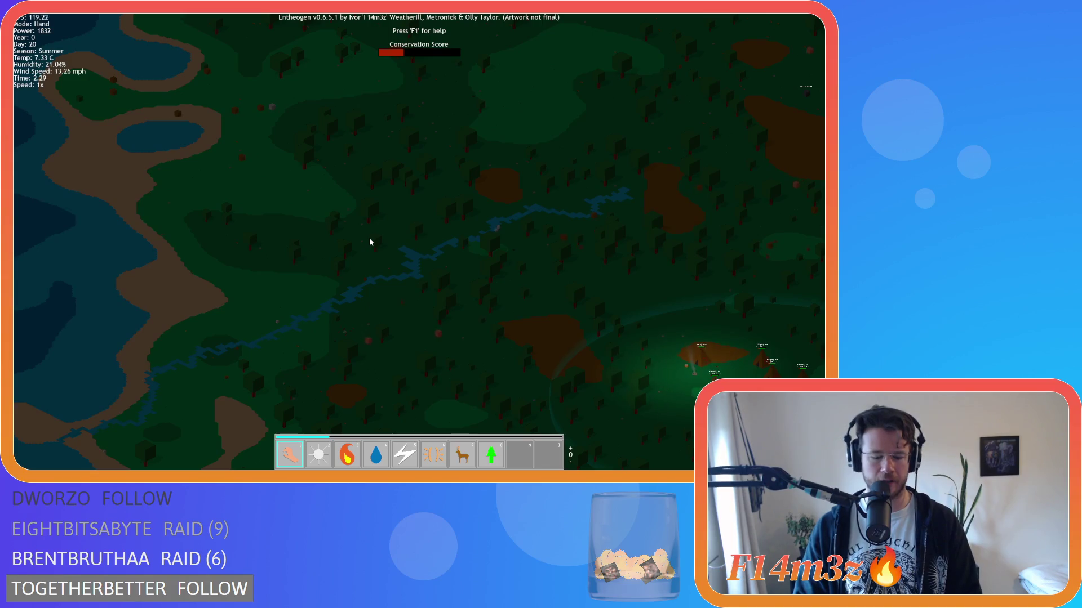
pyautogui.press('i')
pyautogui.press('i')
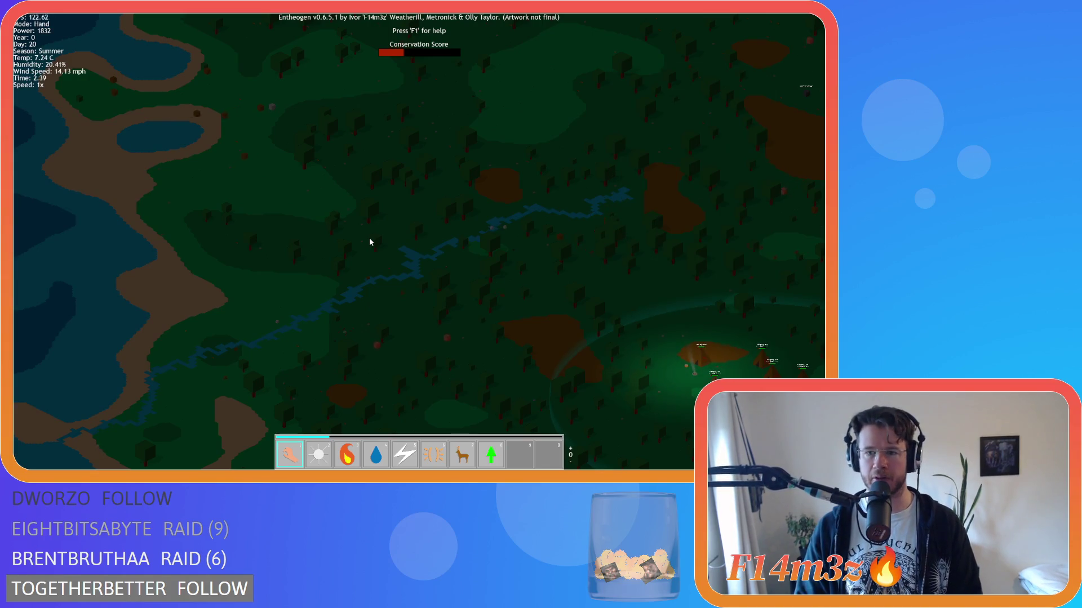
pyautogui.press('s')
pyautogui.press('s')
pyautogui.press('d')
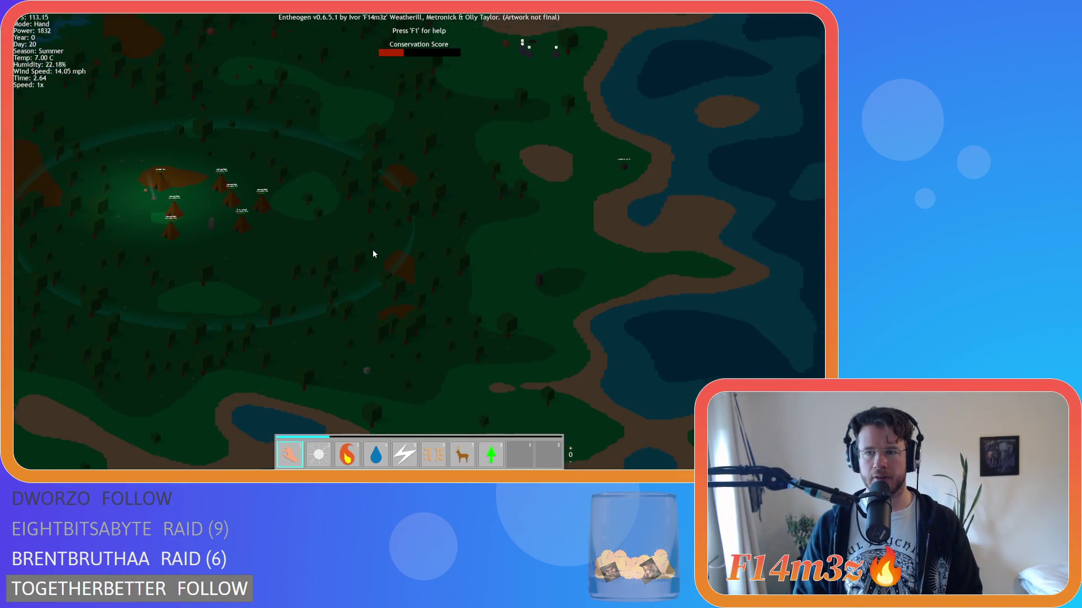
pyautogui.press('w')
pyautogui.press('a')
pyautogui.scroll(4, 372, 254)
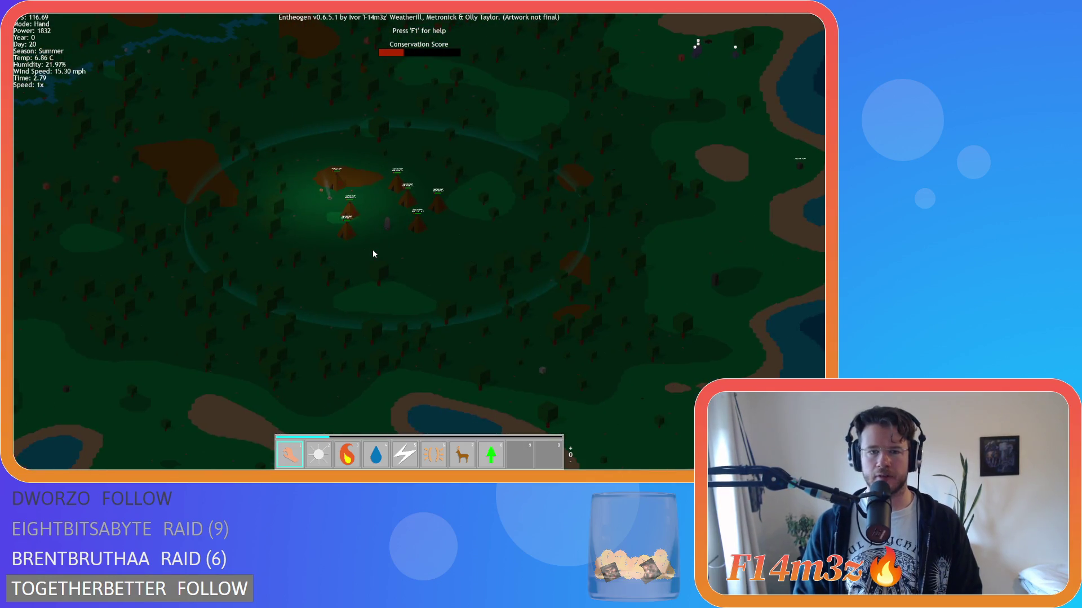
# Step: Nudge the view around the camp, check storage, then view the Tribe overview of 24 followers
pyautogui.press('d')
pyautogui.scroll(3, 372, 253)
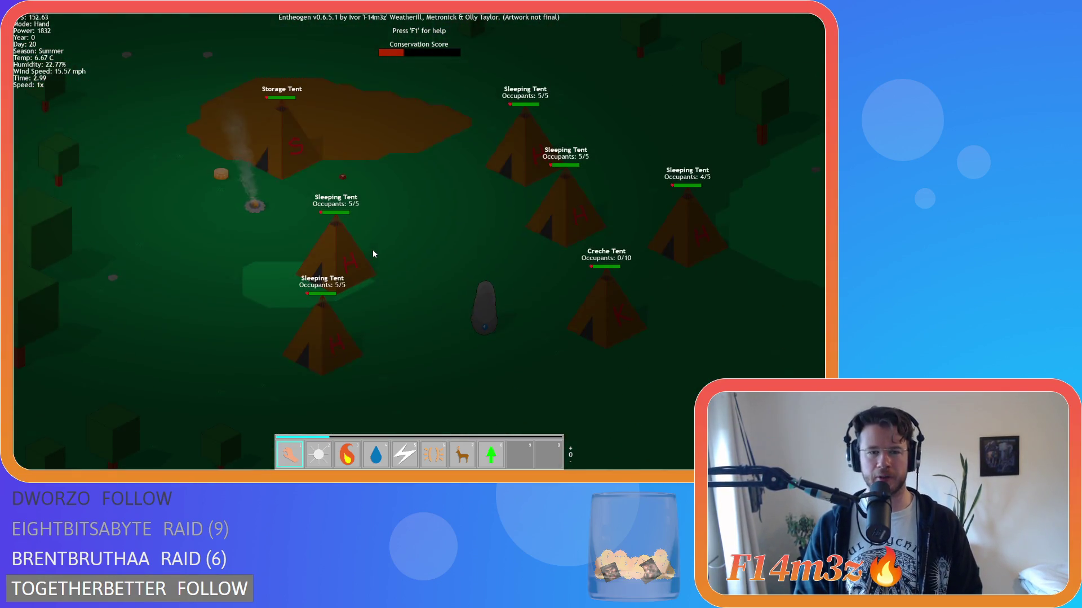
pyautogui.press('s')
pyautogui.press('d')
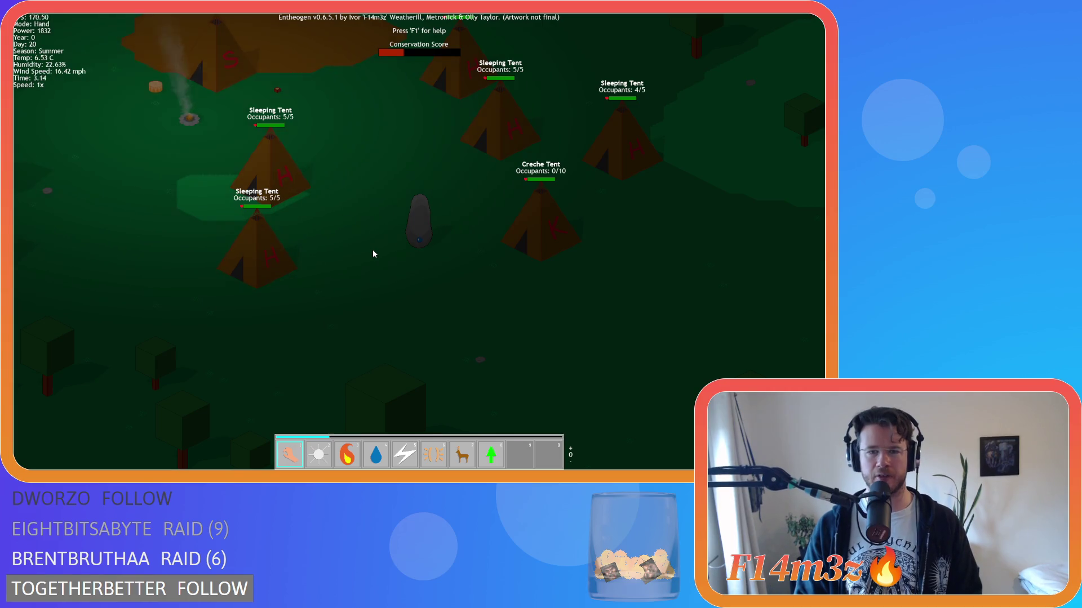
pyautogui.scroll(2, 373, 253)
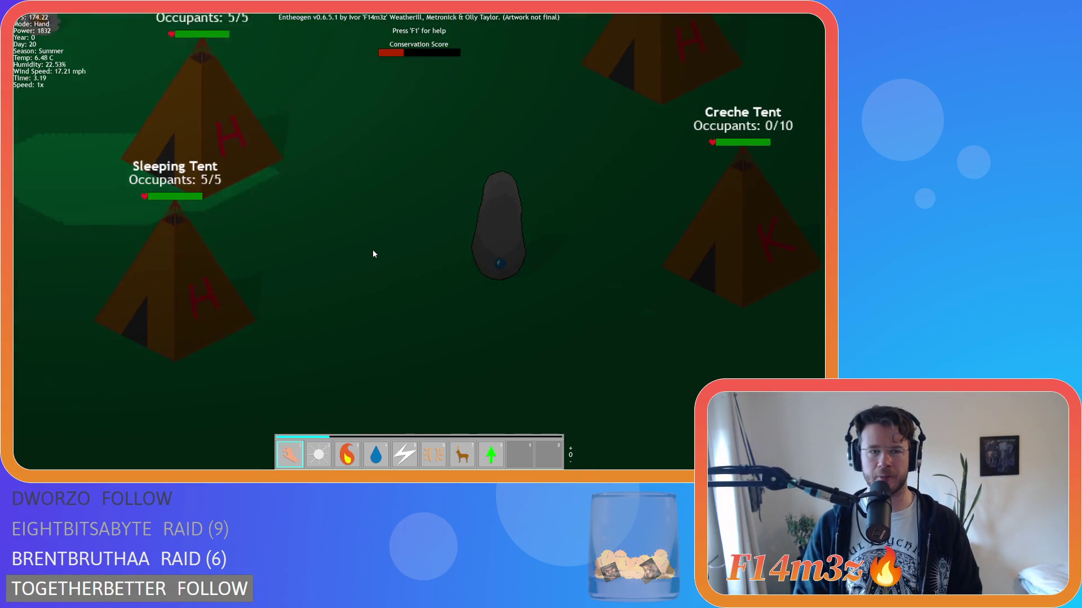
pyautogui.scroll(-8, 373, 253)
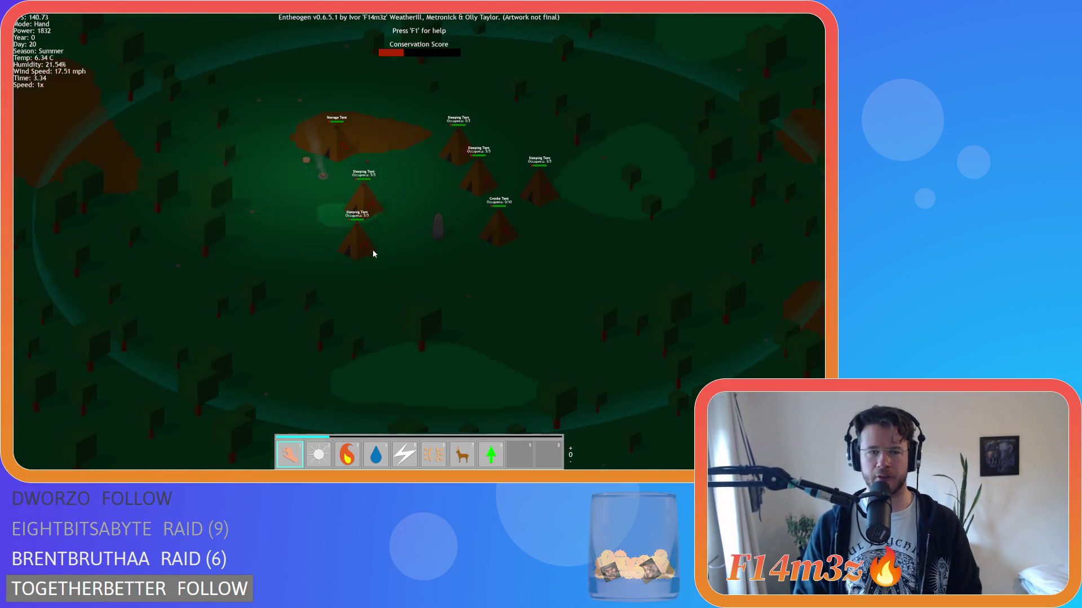
pyautogui.press('s')
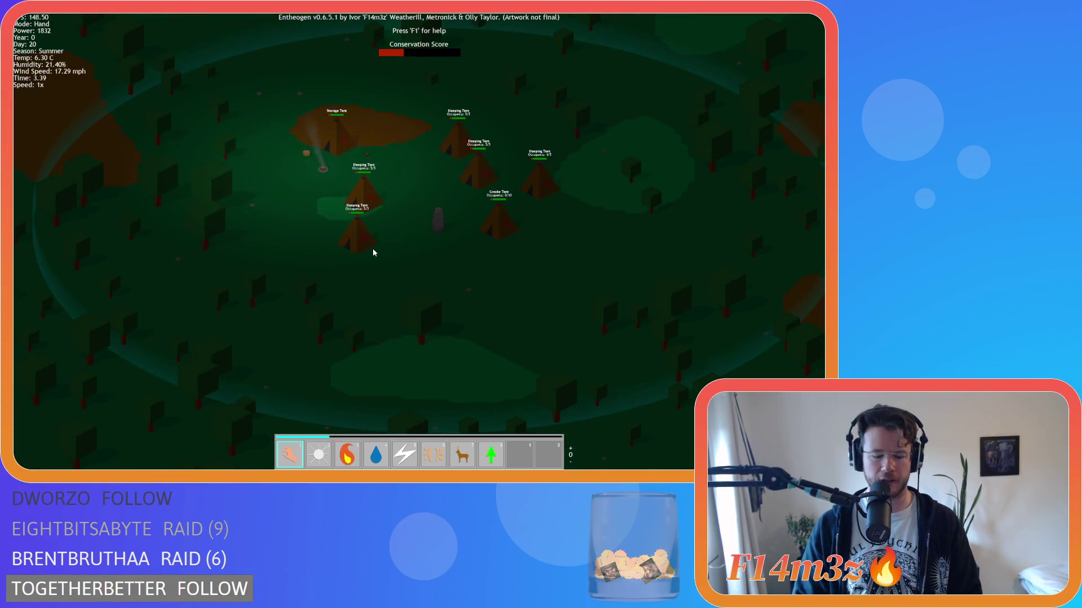
pyautogui.press('i')
pyautogui.press('i')
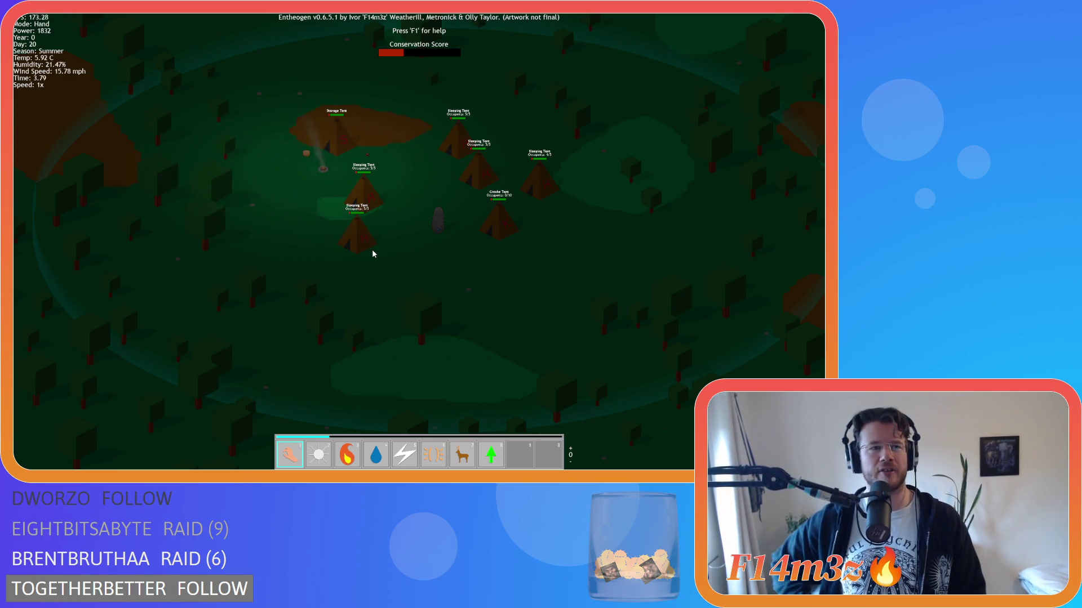
pyautogui.press('t')
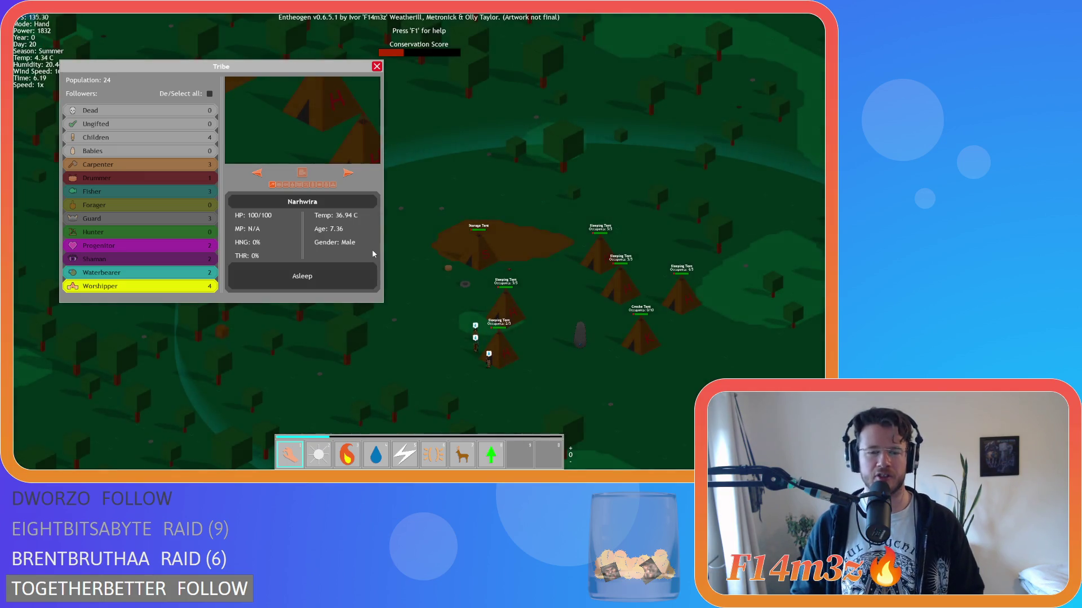
# Step: Close the Tribe window and zoom into the village to show the Storage Tent inventory: 23 fish, 96 meat stored
pyautogui.click(376, 66)
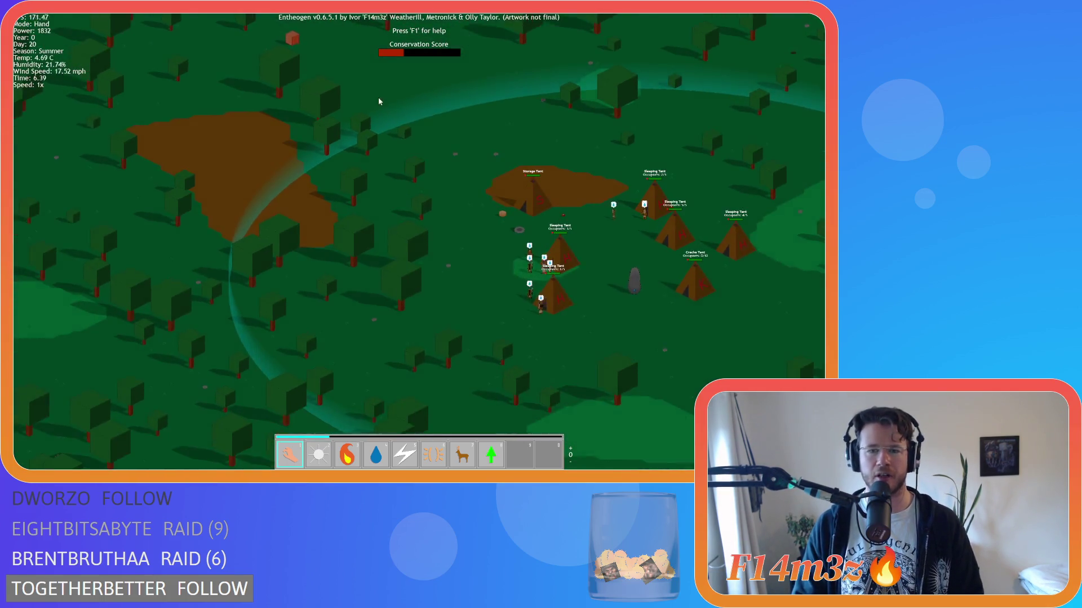
pyautogui.press('d')
pyautogui.press('w')
pyautogui.press('d')
pyautogui.press('d')
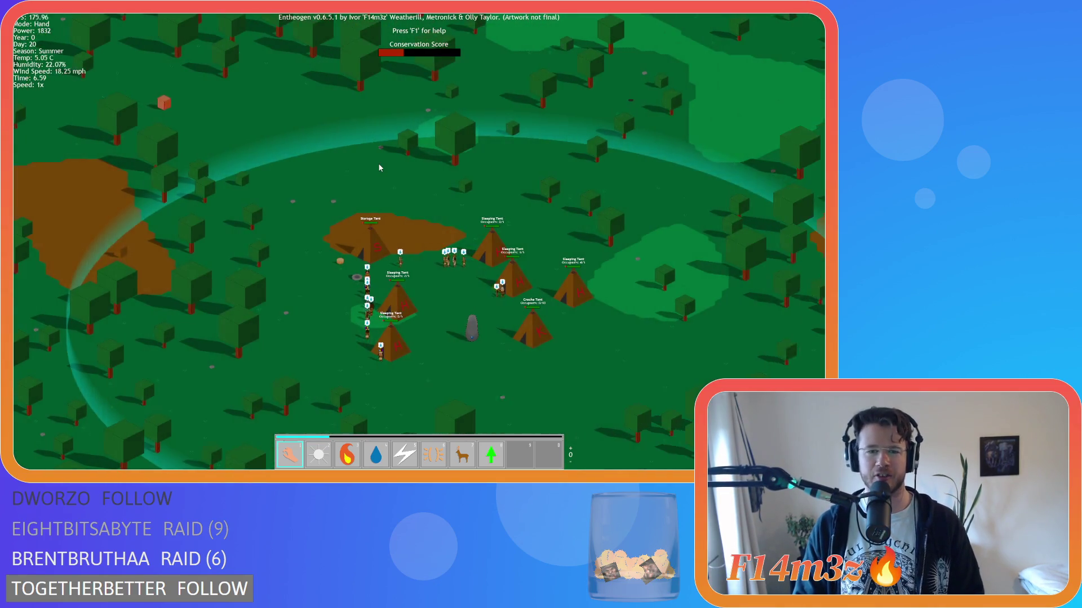
pyautogui.scroll(5, 380, 190)
pyautogui.scroll(-3, 381, 200)
pyautogui.scroll(2, 380, 199)
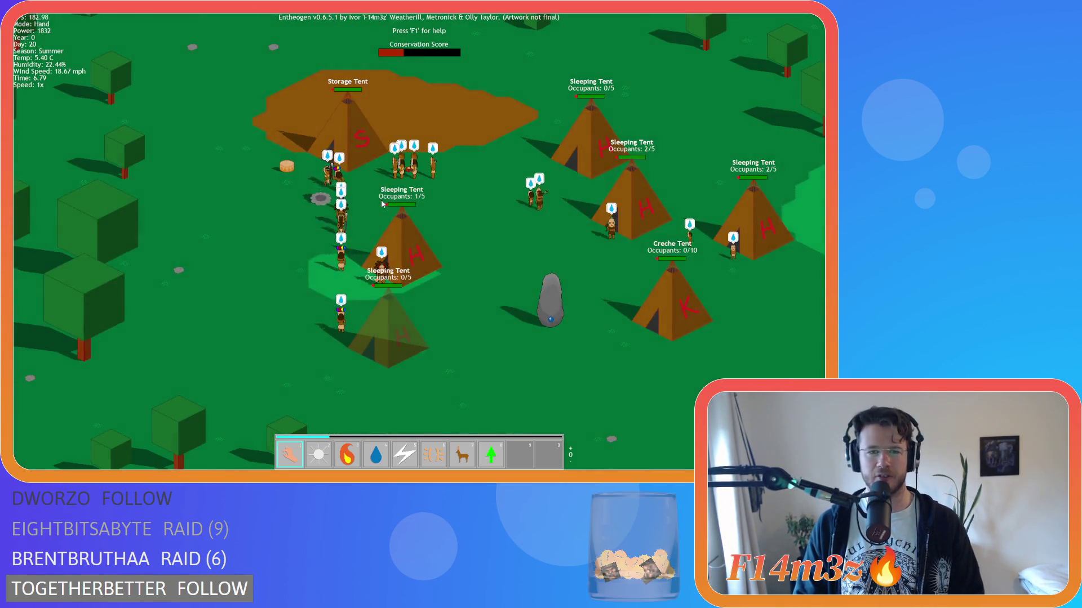
pyautogui.scroll(4, 380, 212)
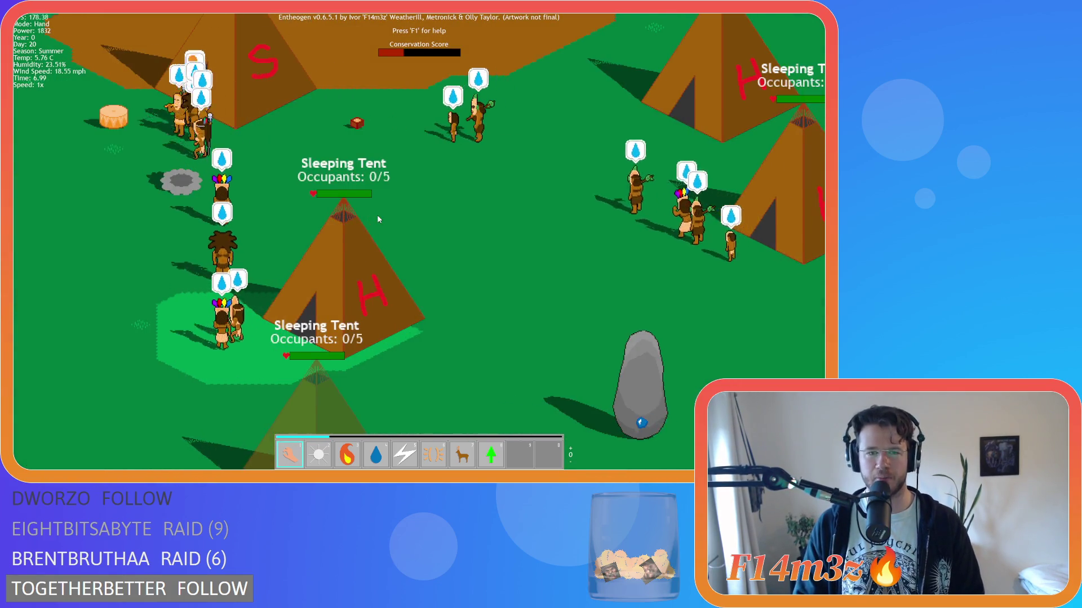
pyautogui.scroll(-5, 377, 215)
pyautogui.scroll(3, 377, 215)
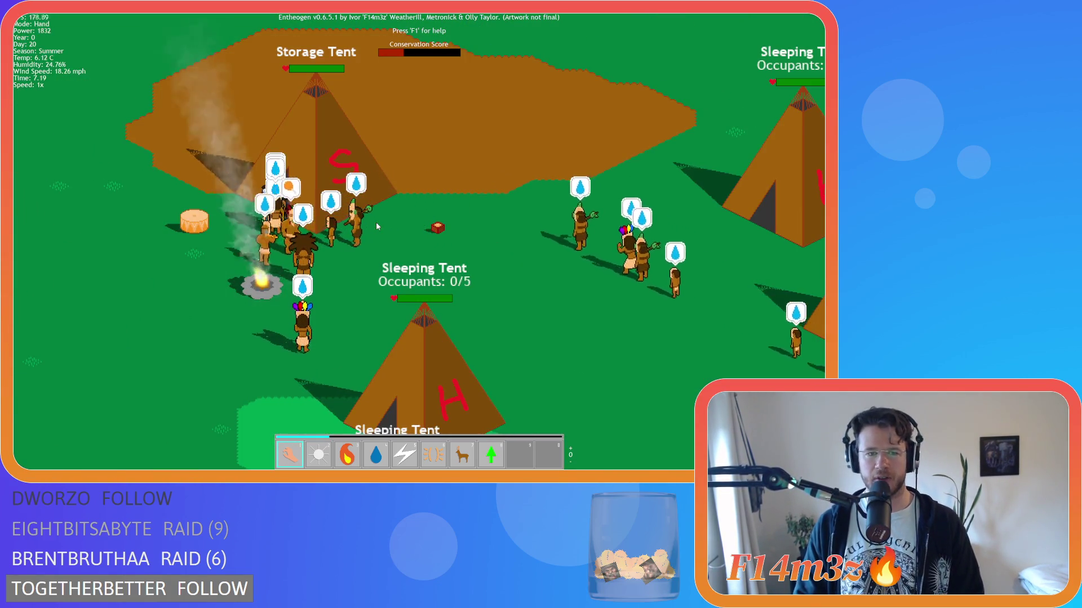
pyautogui.click(376, 222)
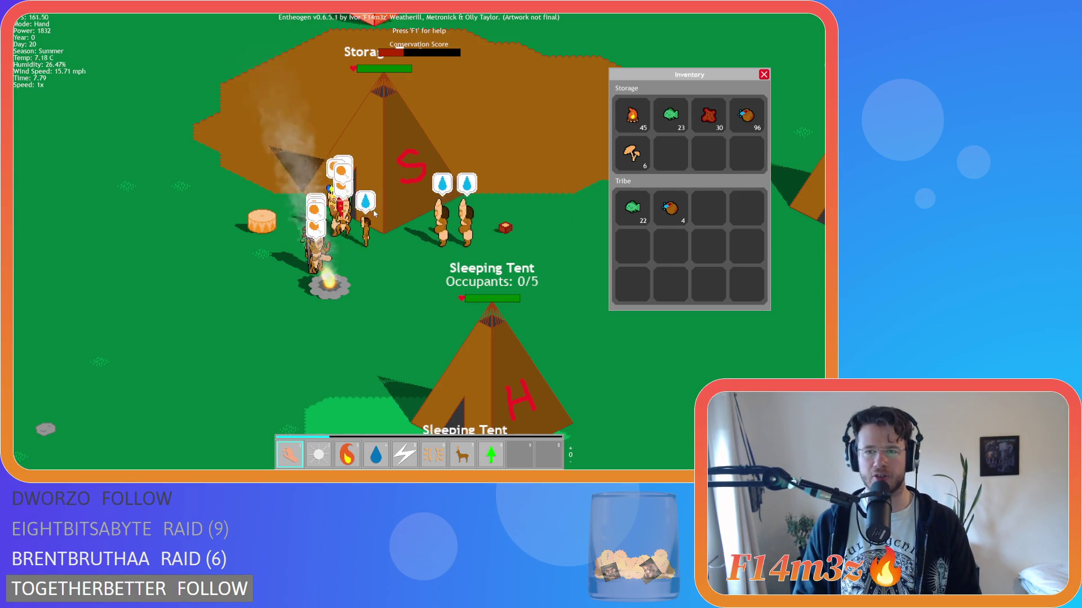
# Step: Close the inventory and zoom the camera out over the camp
pyautogui.press('Escape')
pyautogui.press('s')
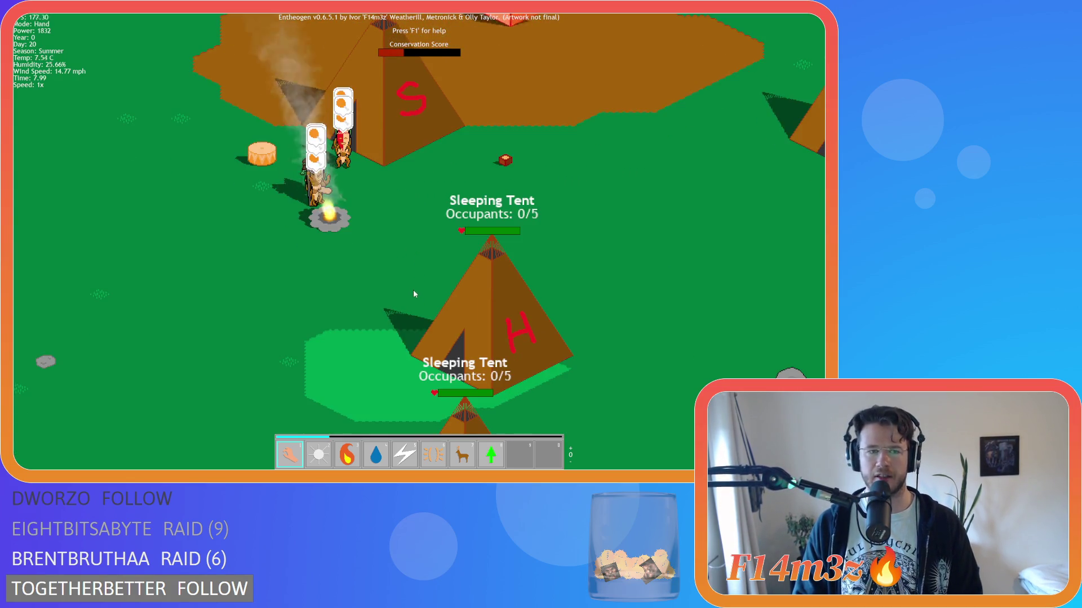
pyautogui.scroll(-5, 412, 285)
pyautogui.scroll(5, 411, 285)
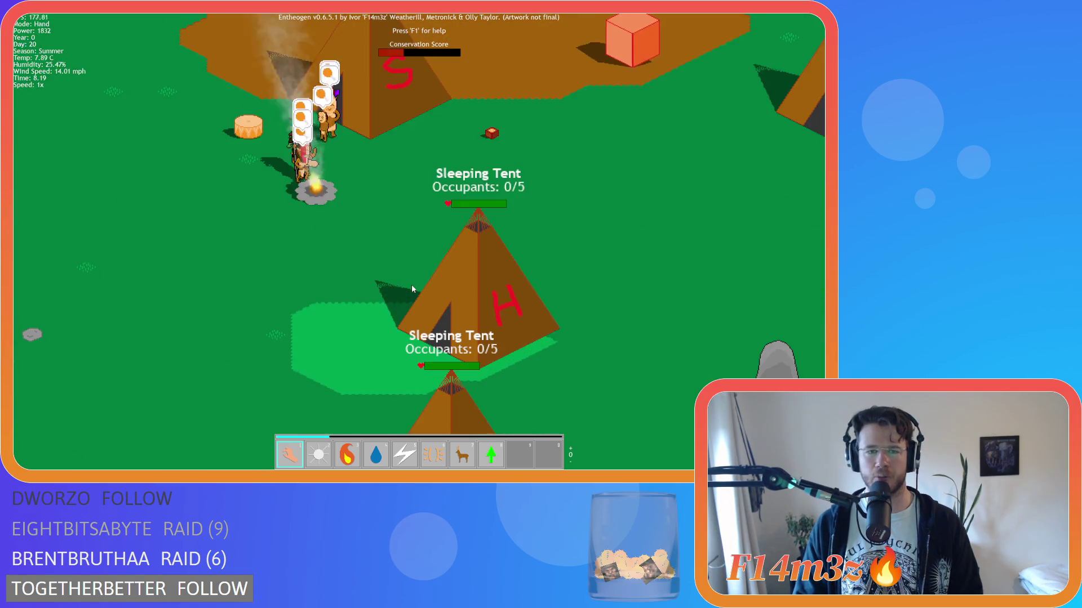
pyautogui.scroll(-5, 412, 289)
pyautogui.scroll(5, 412, 289)
pyautogui.scroll(-5, 412, 289)
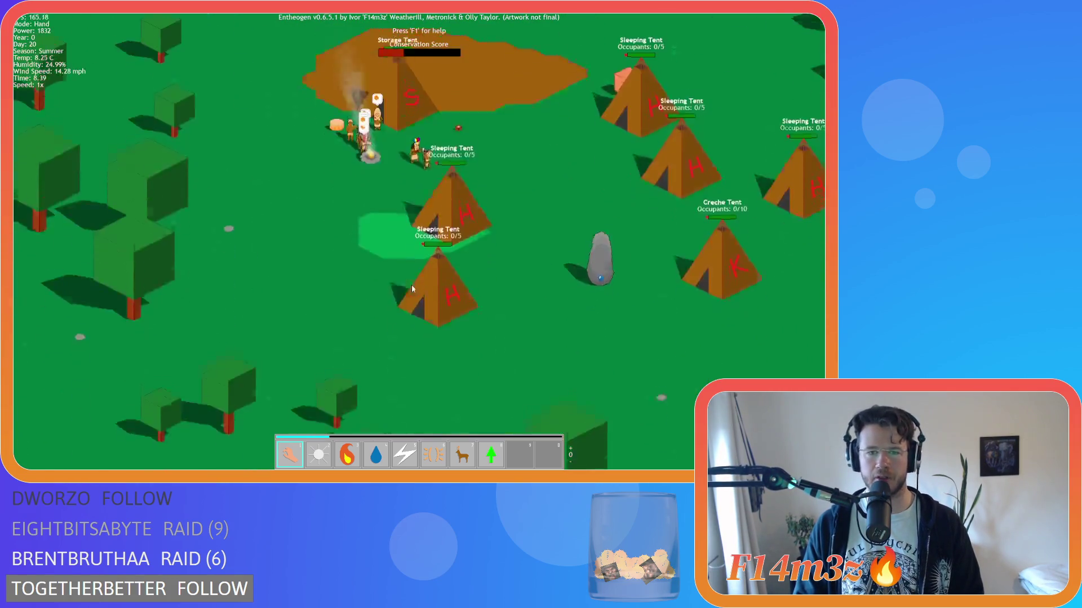
# Step: Pan around the tents to reveal the forested island, sandy shoreline and water
pyautogui.press('s')
pyautogui.press('d')
pyautogui.press('w')
pyautogui.press('a')
pyautogui.press('d')
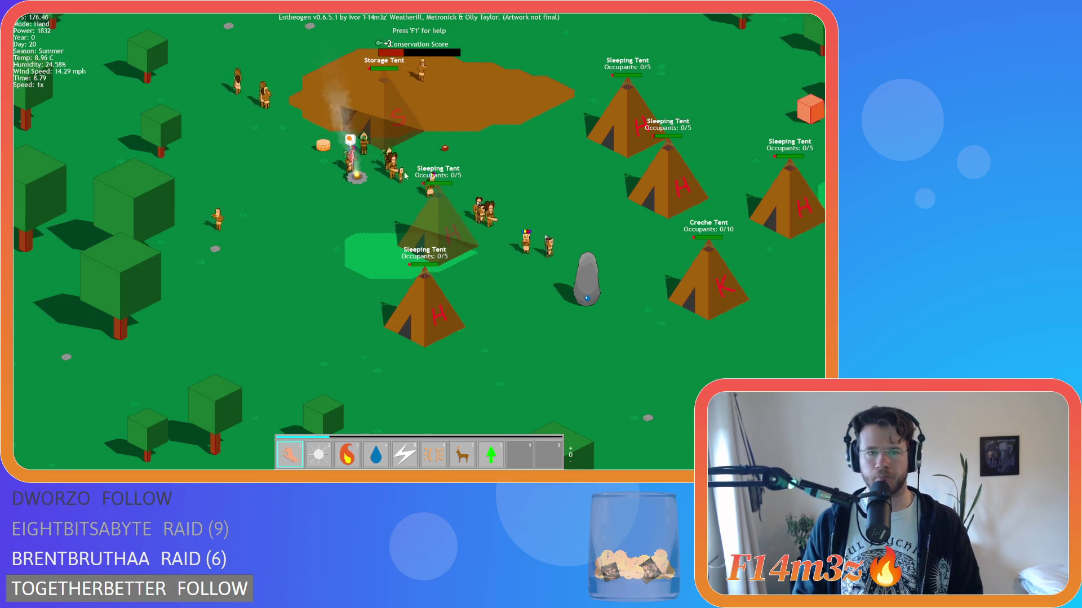
pyautogui.scroll(-8, 403, 176)
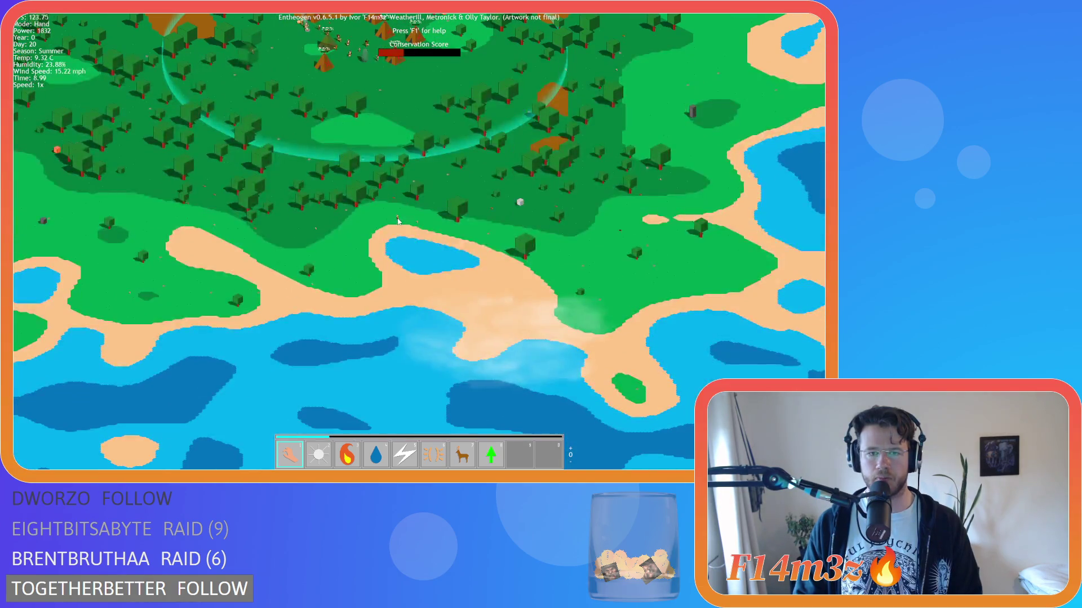
pyautogui.scroll(8, 398, 221)
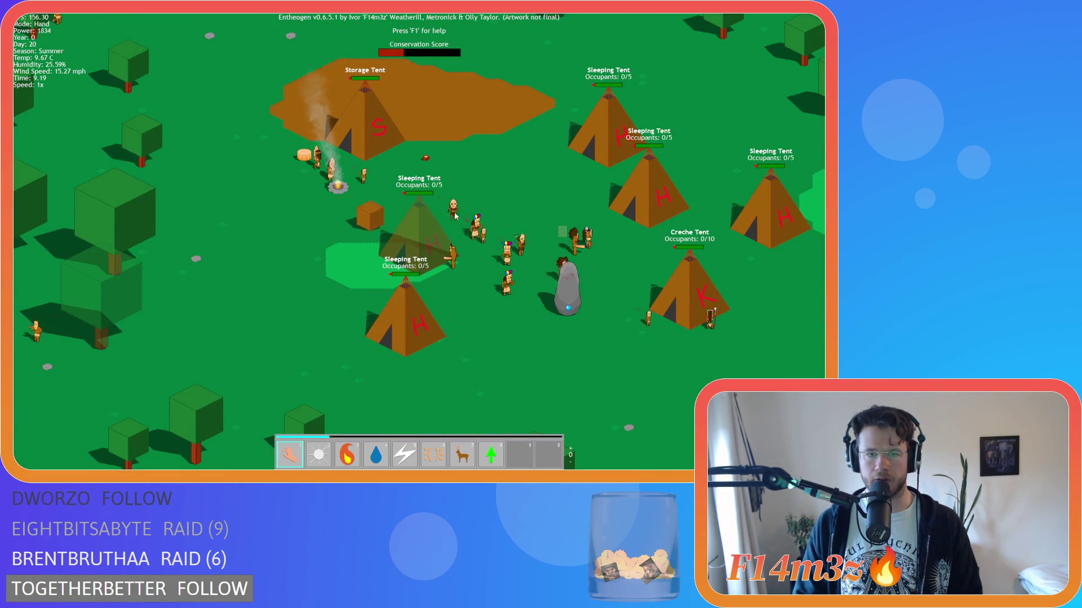
pyautogui.scroll(-8, 445, 366)
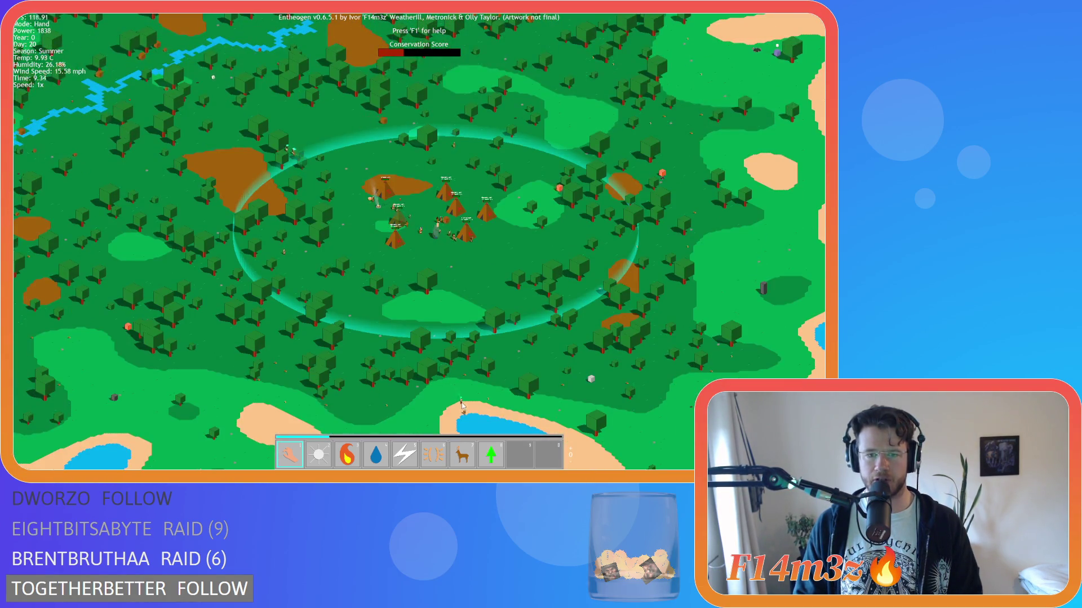
pyautogui.scroll(5, 462, 405)
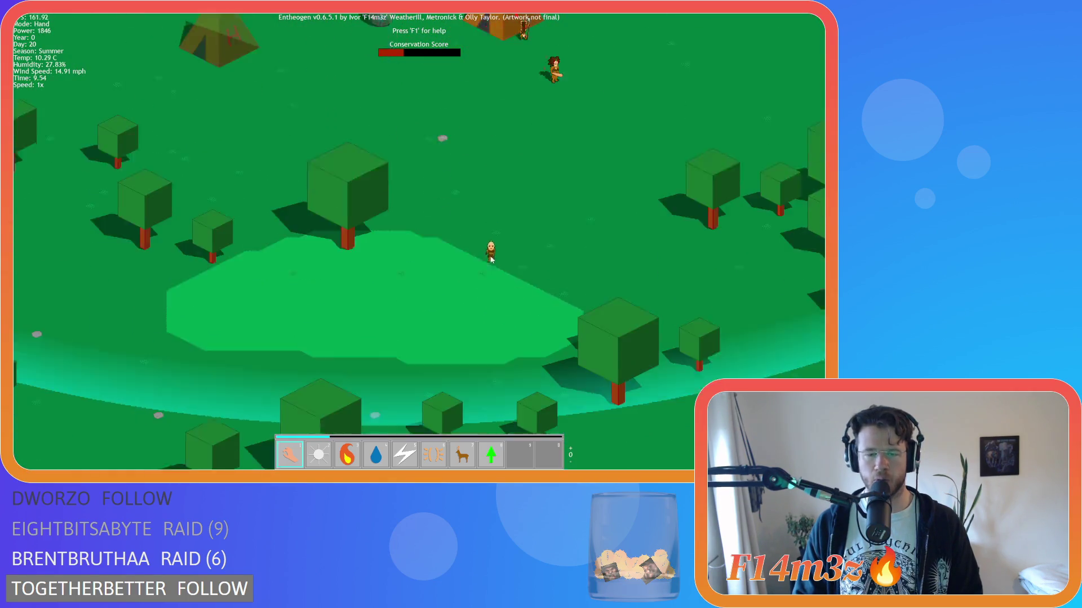
pyautogui.press('s')
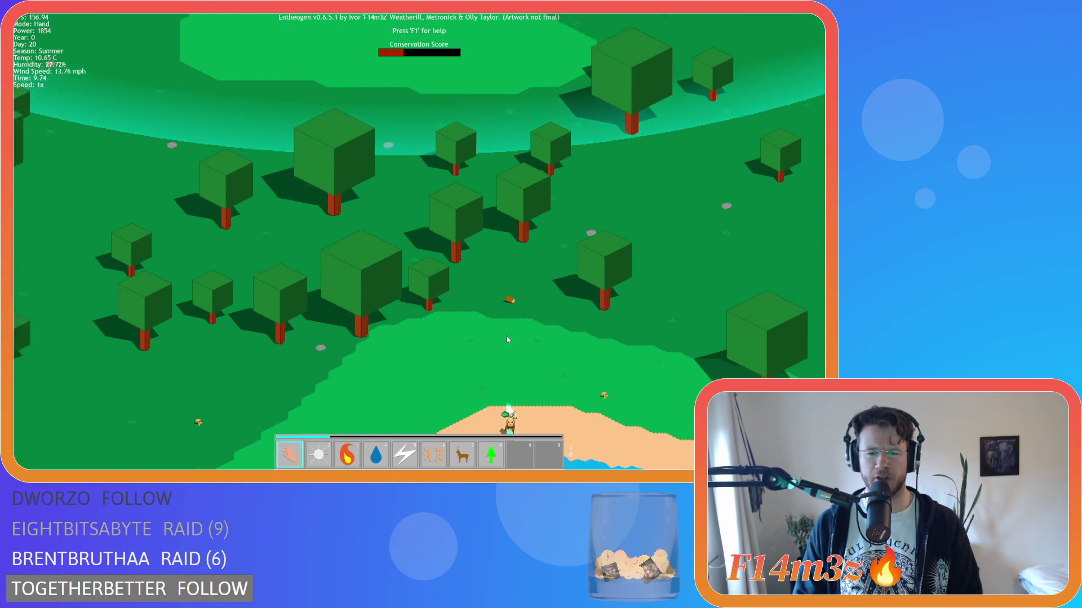
pyautogui.scroll(-10, 505, 339)
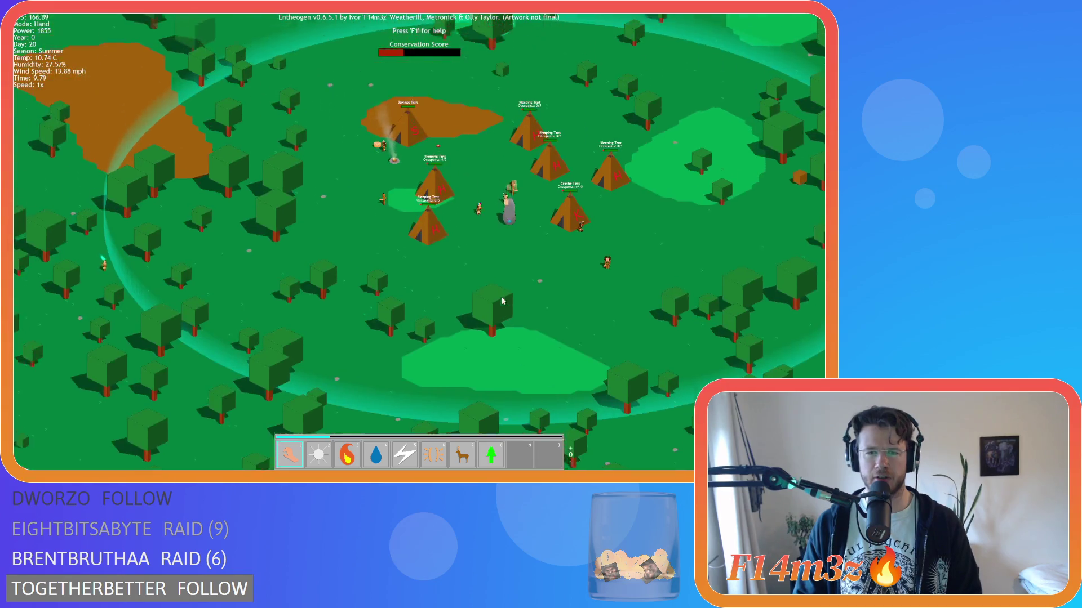
pyautogui.scroll(5, 508, 307)
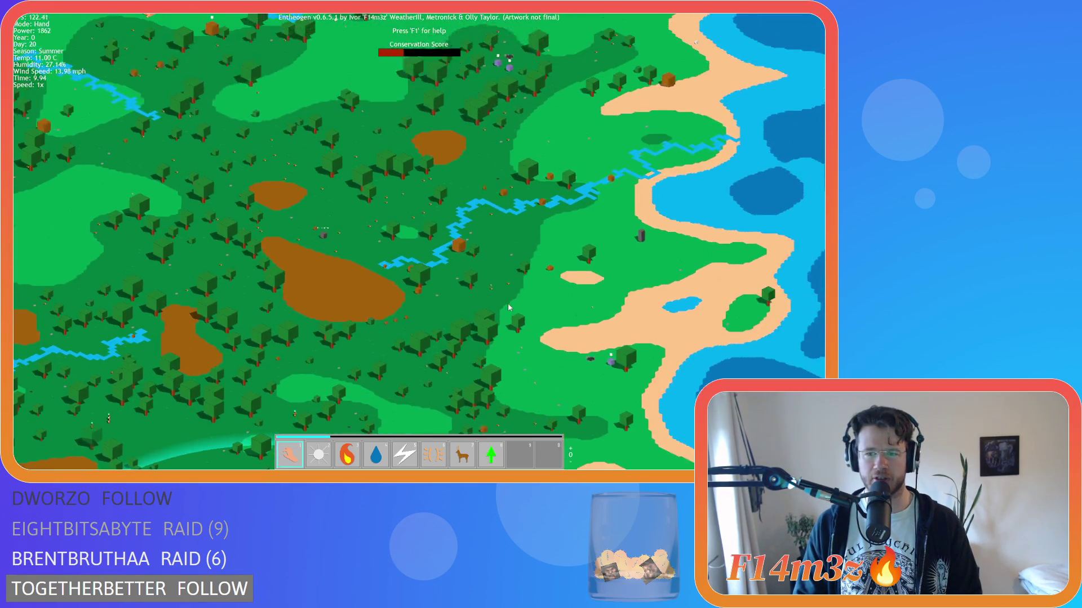
pyautogui.scroll(-5, 508, 307)
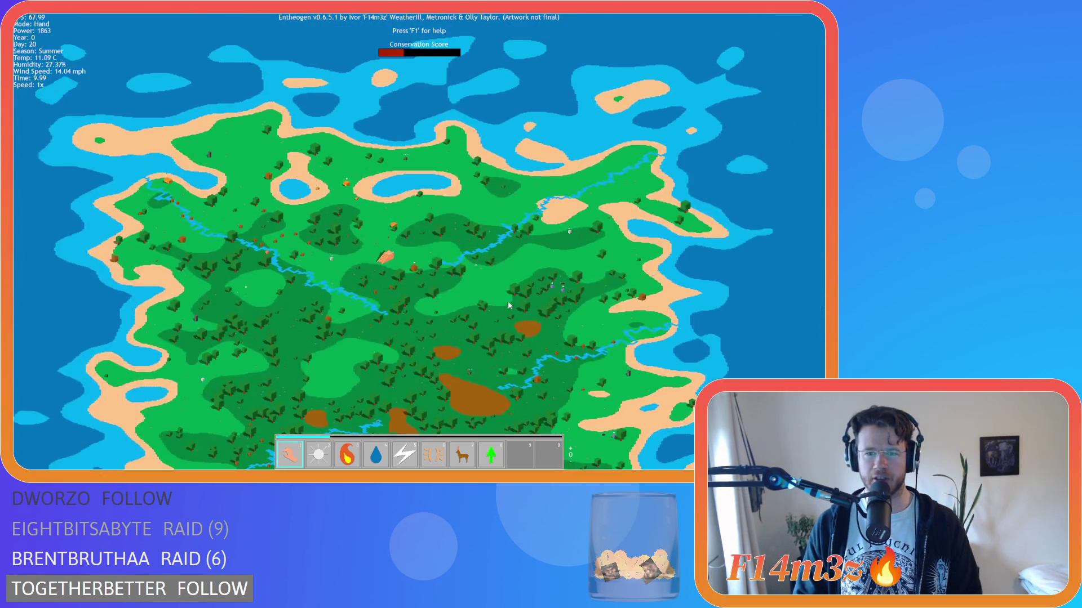
pyautogui.scroll(10, 566, 233)
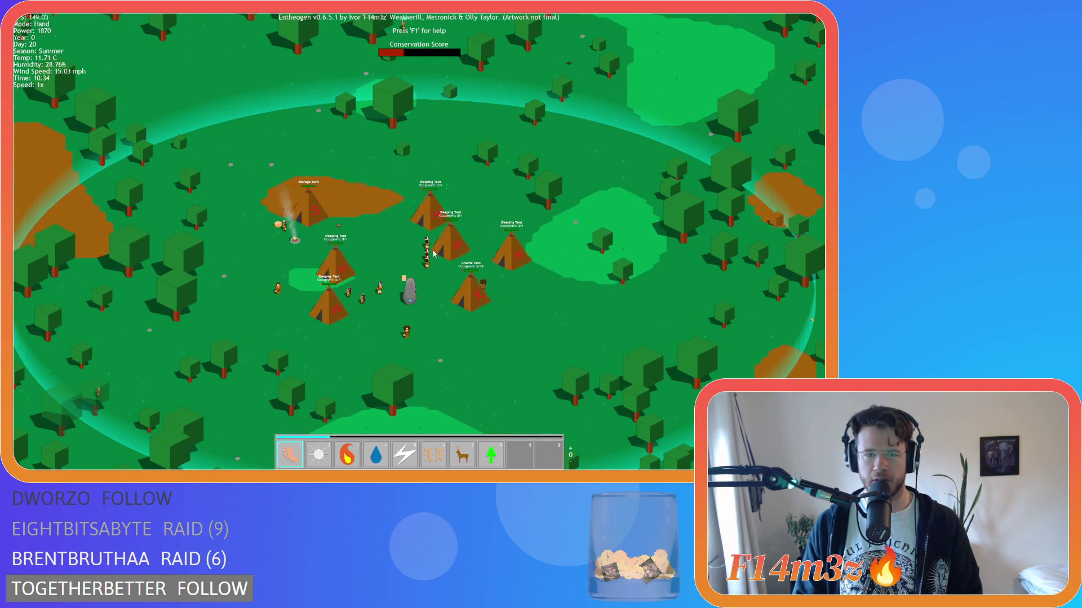
pyautogui.scroll(-8, 434, 254)
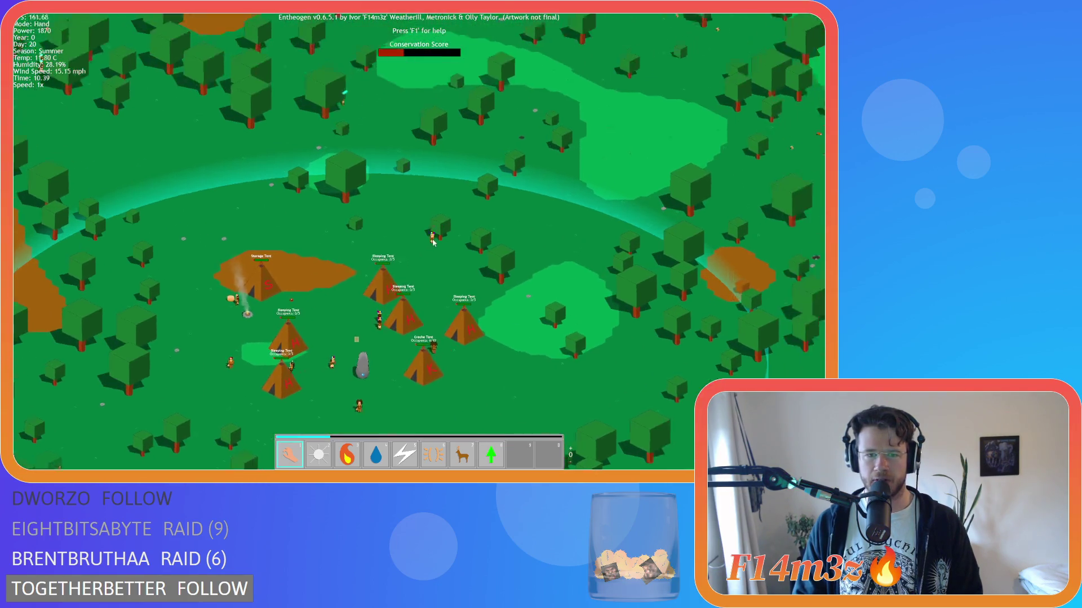
pyautogui.scroll(5, 470, 194)
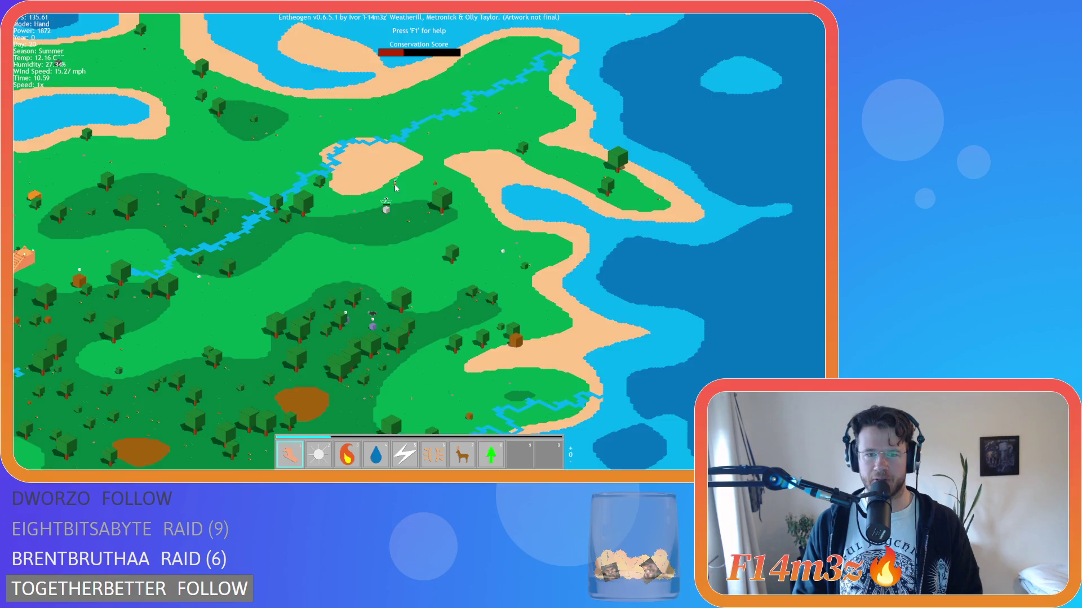
pyautogui.scroll(-5, 395, 188)
pyautogui.scroll(5, 400, 274)
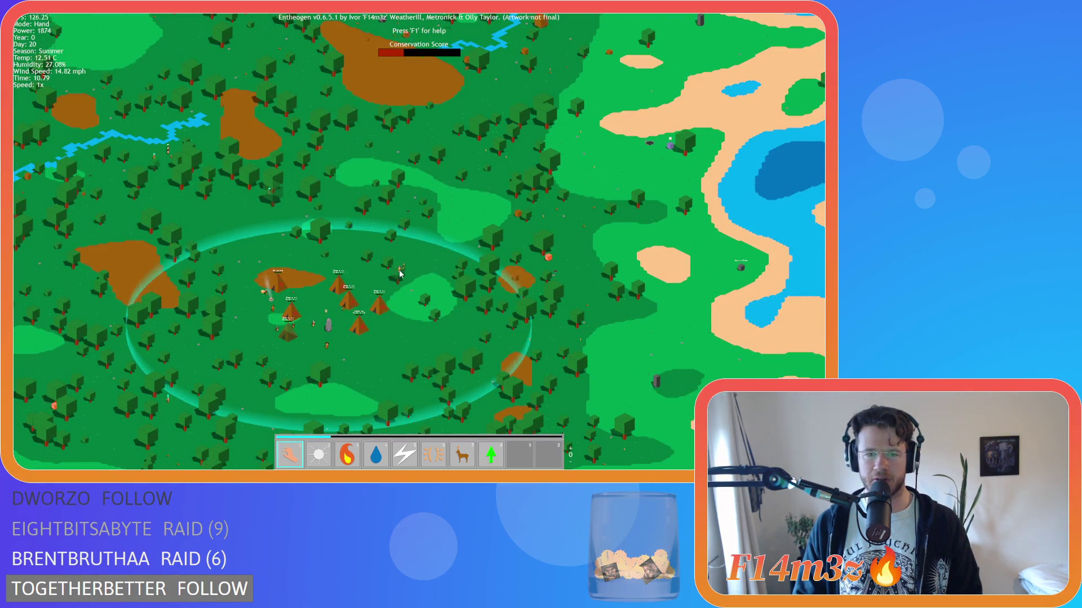
pyautogui.scroll(-5, 399, 274)
pyautogui.scroll(5, 418, 197)
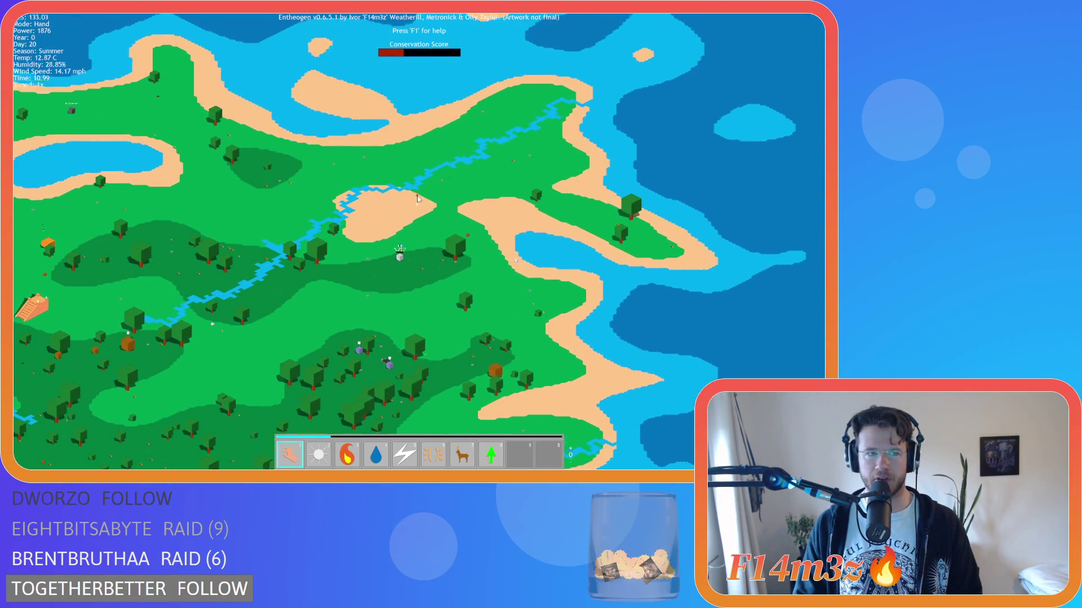
pyautogui.scroll(-5, 404, 263)
pyautogui.scroll(5, 327, 350)
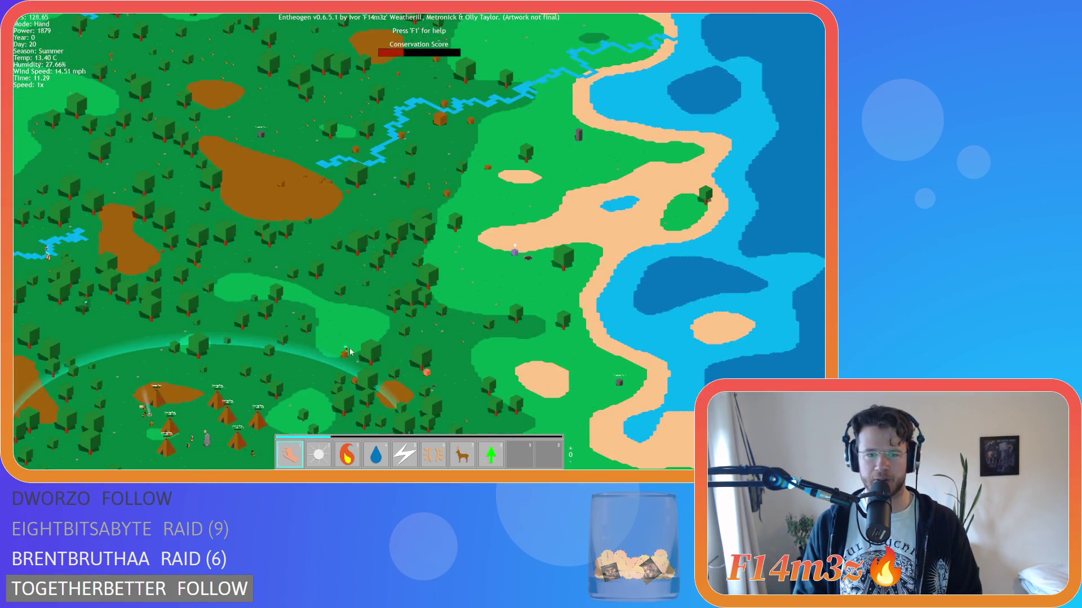
pyautogui.scroll(-5, 349, 352)
pyautogui.scroll(5, 397, 191)
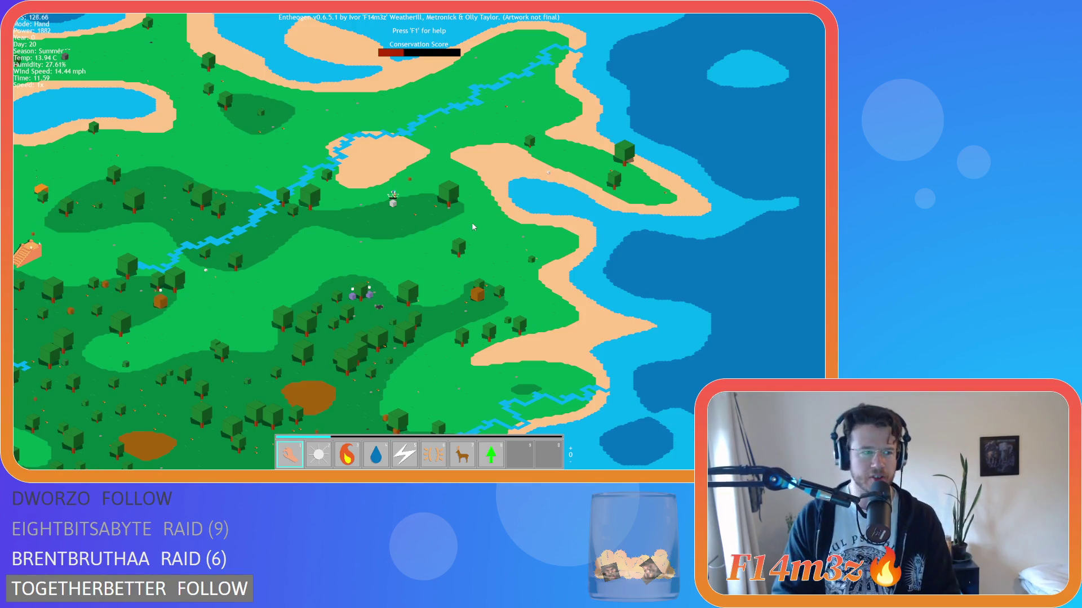
pyautogui.press('s')
pyautogui.press('a')
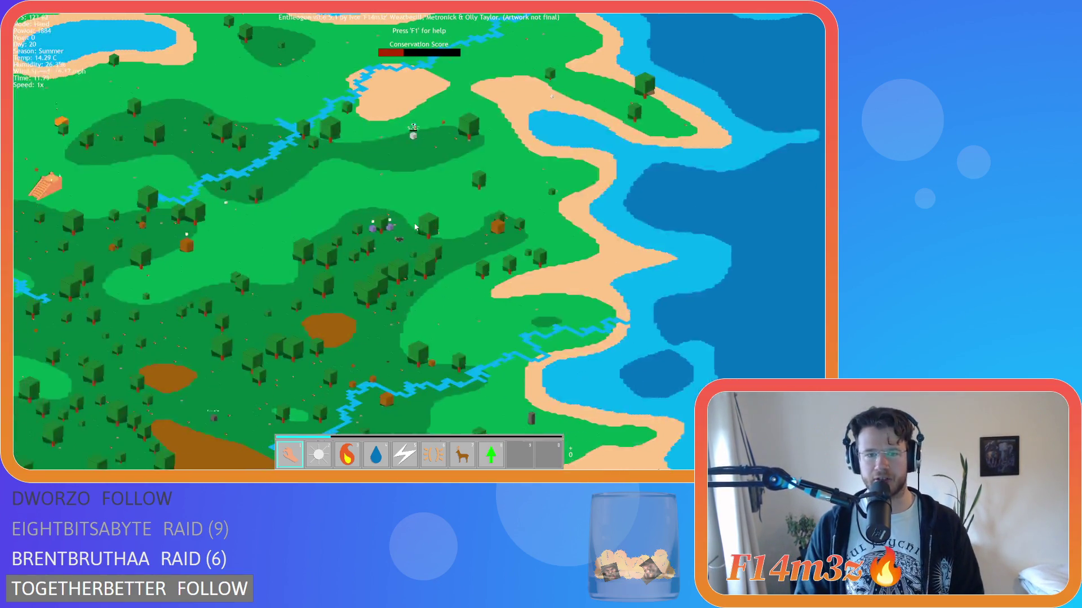
pyautogui.press('a')
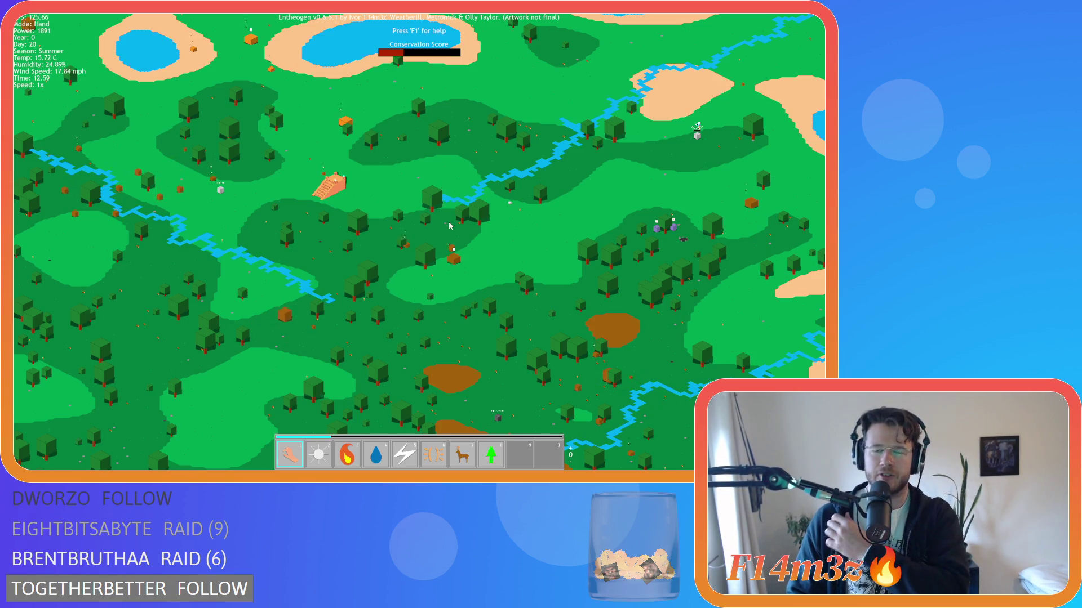
pyautogui.press('w')
pyautogui.press('a')
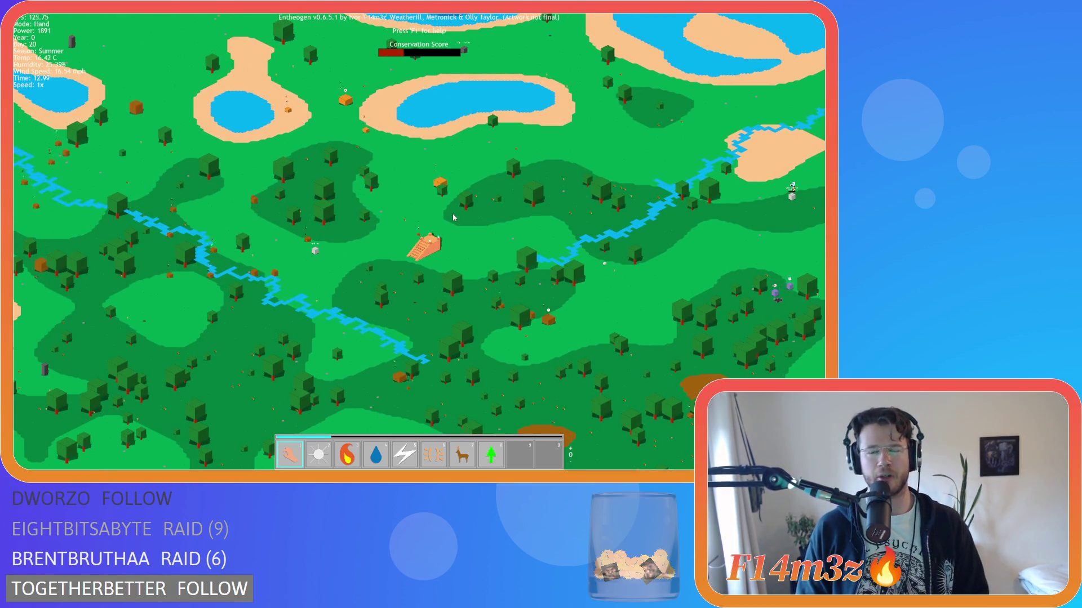
pyautogui.press('d')
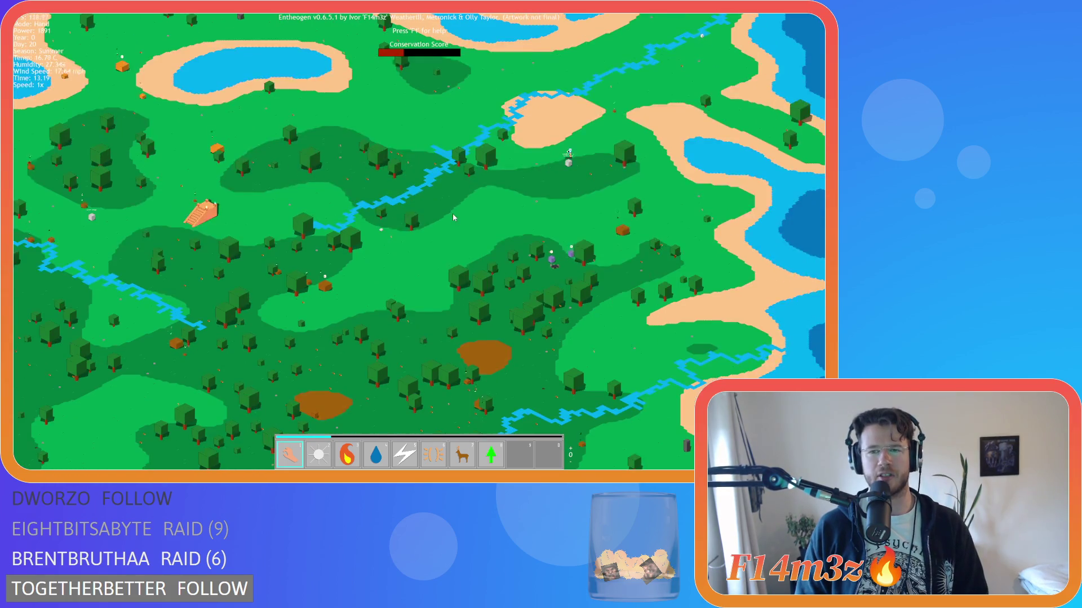
pyautogui.press('w')
pyautogui.press('d')
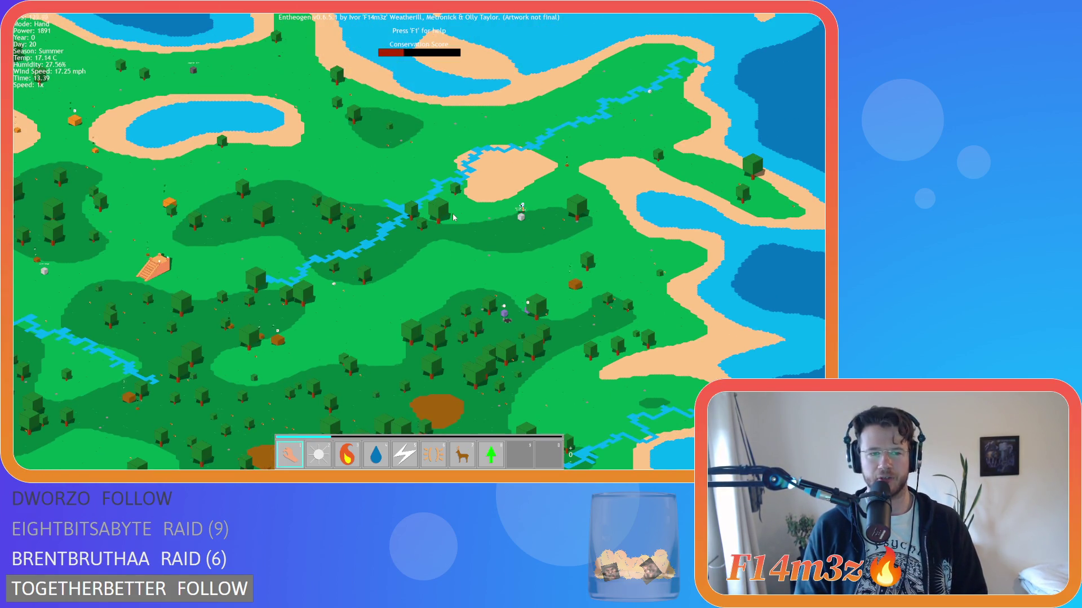
pyautogui.press('s')
pyautogui.press('a')
pyautogui.press('s')
pyautogui.press('d')
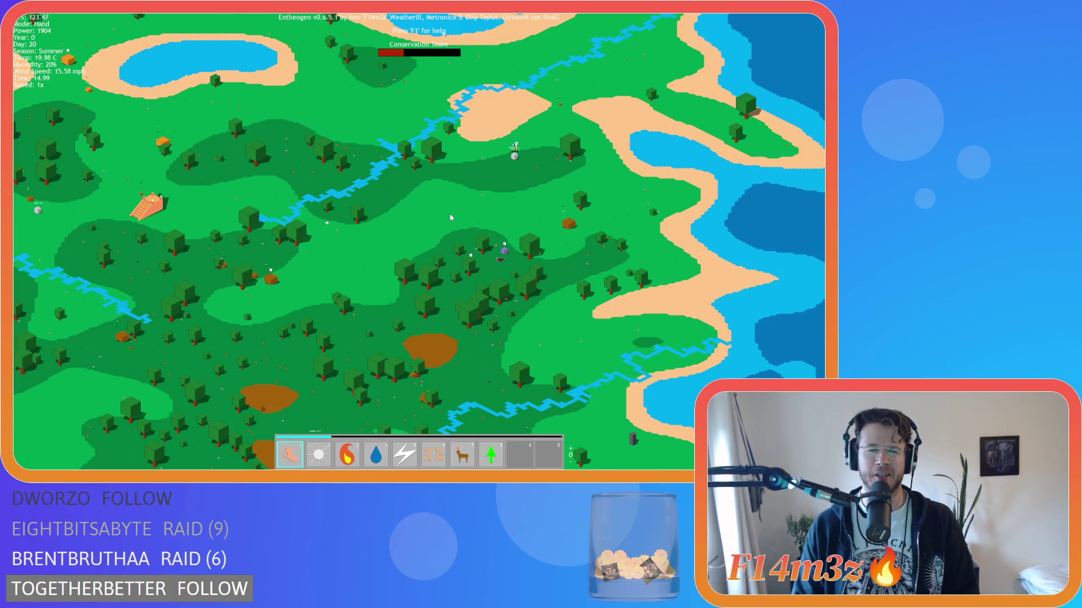
pyautogui.press('w')
pyautogui.press('a')
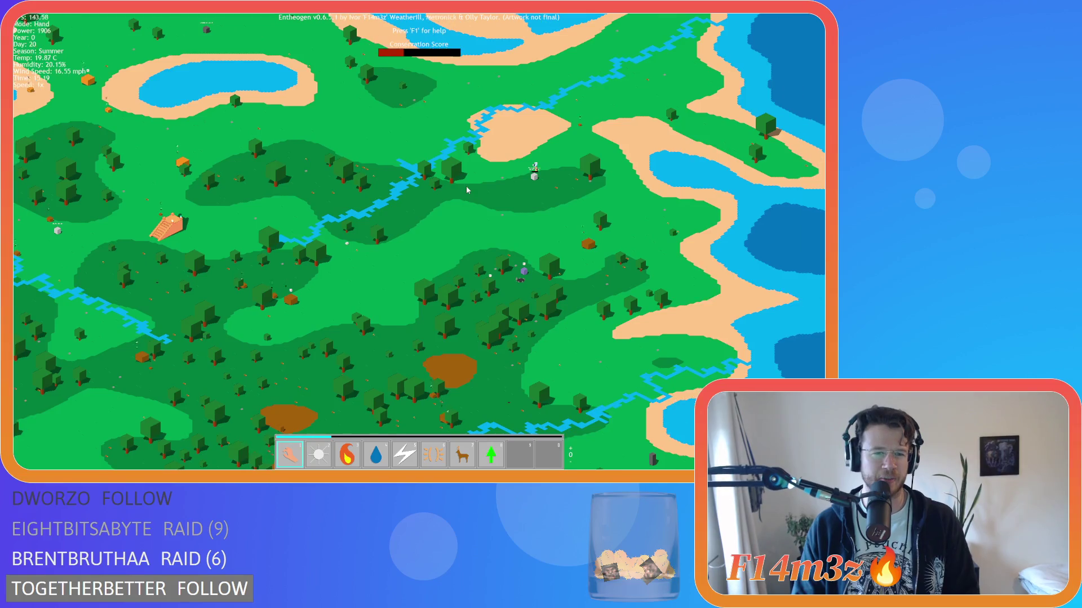
pyautogui.press('w')
pyautogui.press('a')
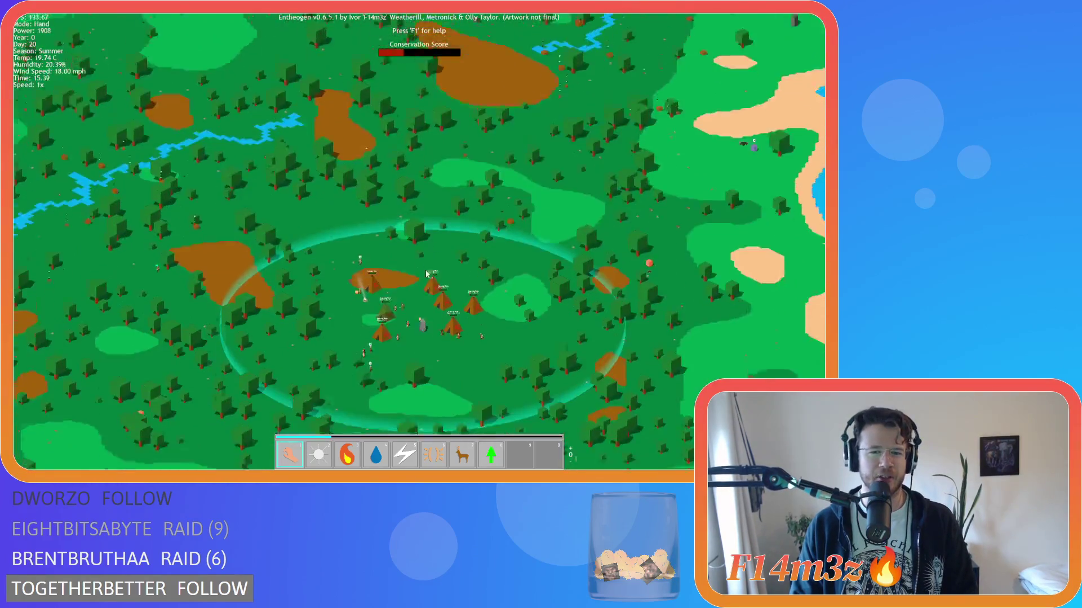
# Step: Pan from the village toward the coast and the portal stone with its worshipper
pyautogui.scroll(3, 426, 274)
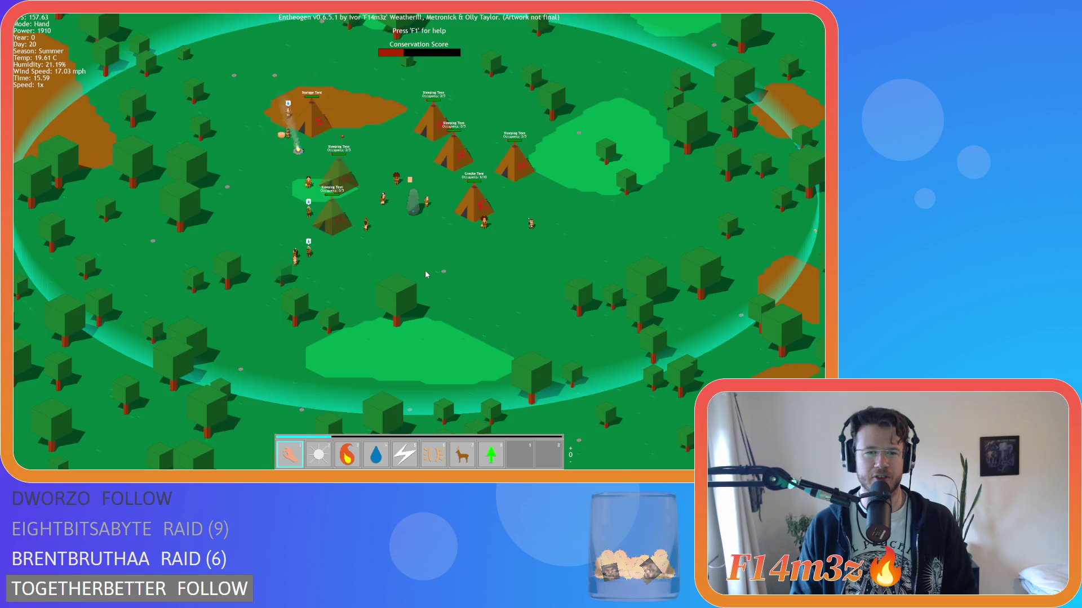
pyautogui.scroll(-5, 426, 275)
pyautogui.press('w')
pyautogui.press('d')
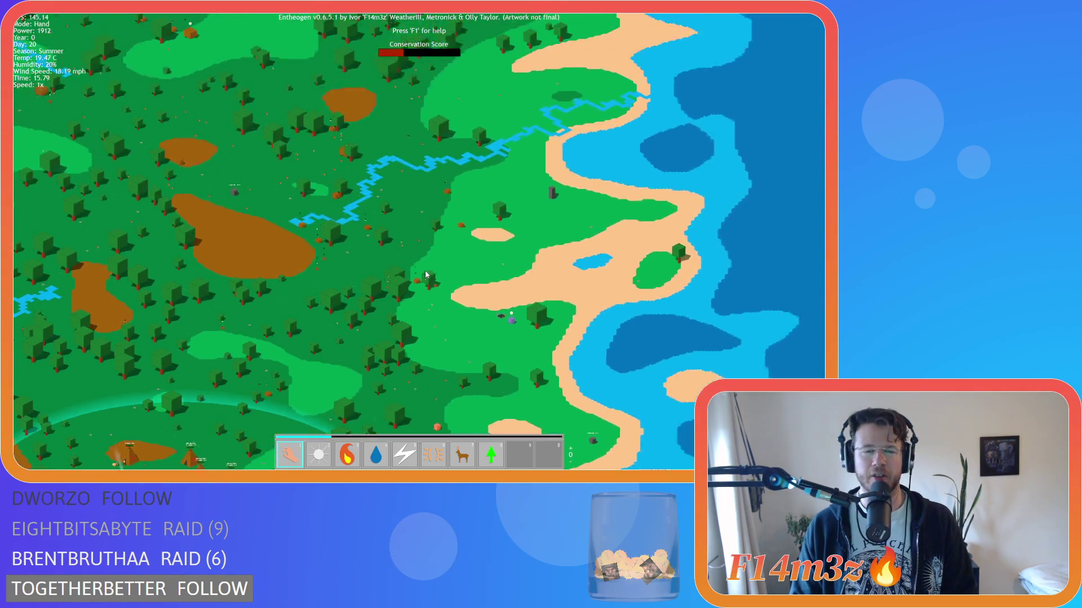
pyautogui.press('w')
pyautogui.scroll(5, 388, 221)
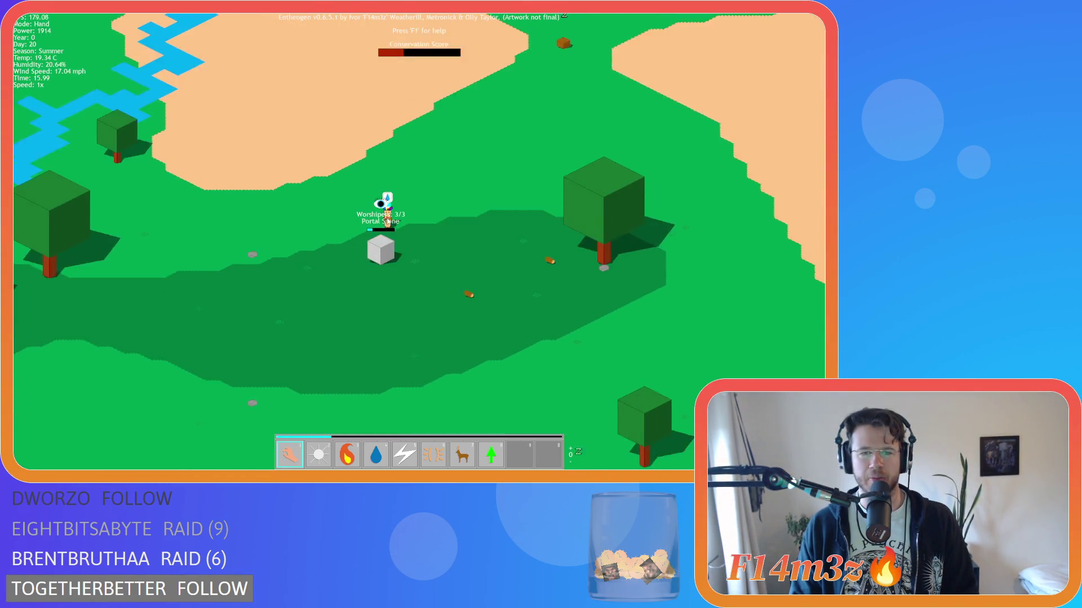
pyautogui.scroll(-10, 388, 221)
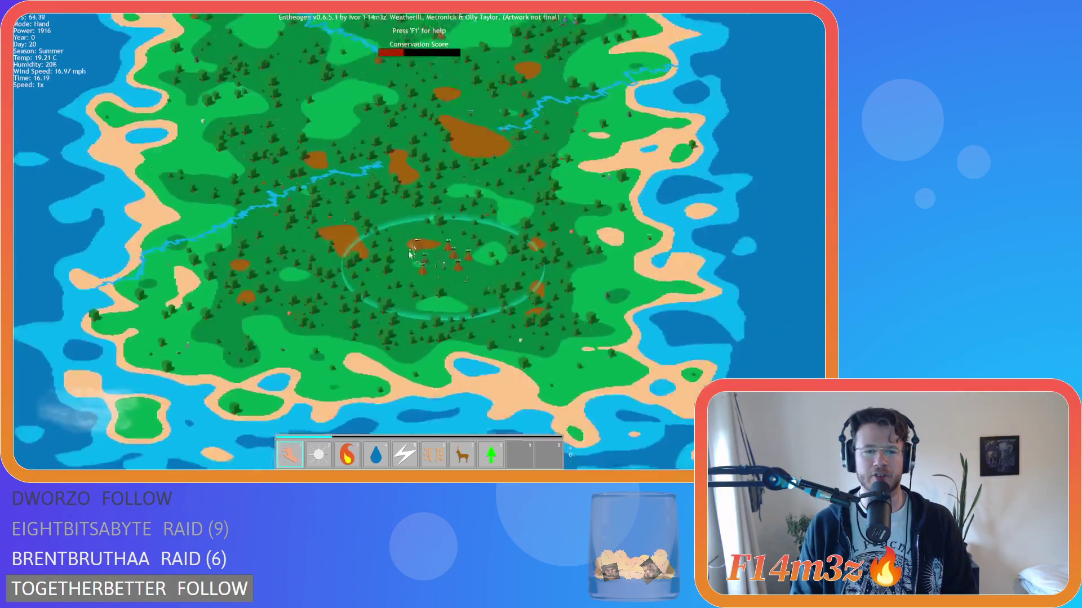
pyautogui.scroll(10, 411, 260)
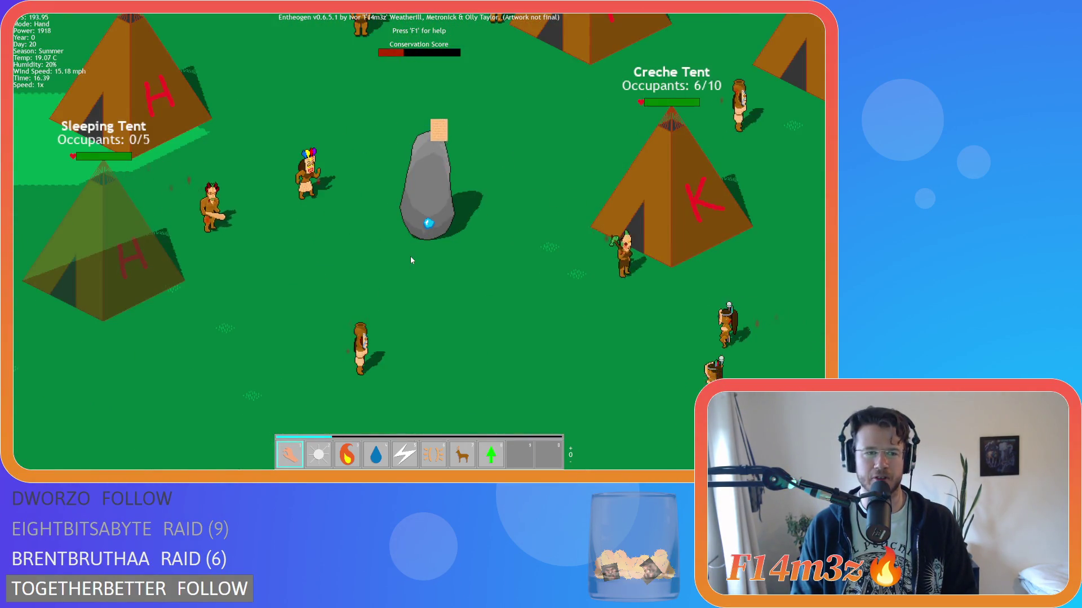
pyautogui.scroll(-8, 410, 260)
# Step: Pan north across the grassland and river, then back toward the lake
pyautogui.press('w')
pyautogui.scroll(5, 411, 260)
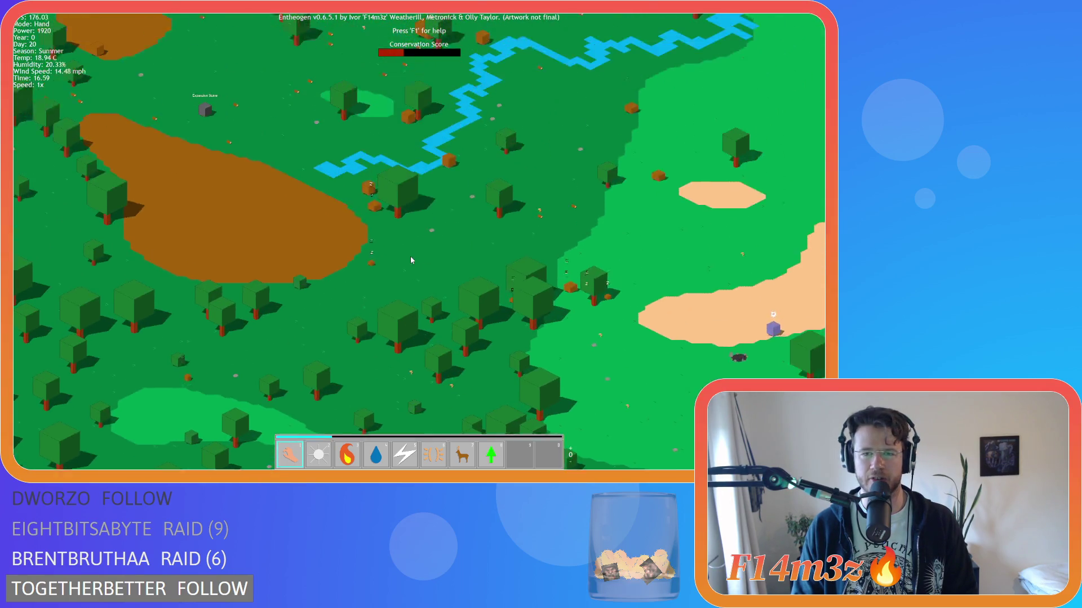
pyautogui.press('w')
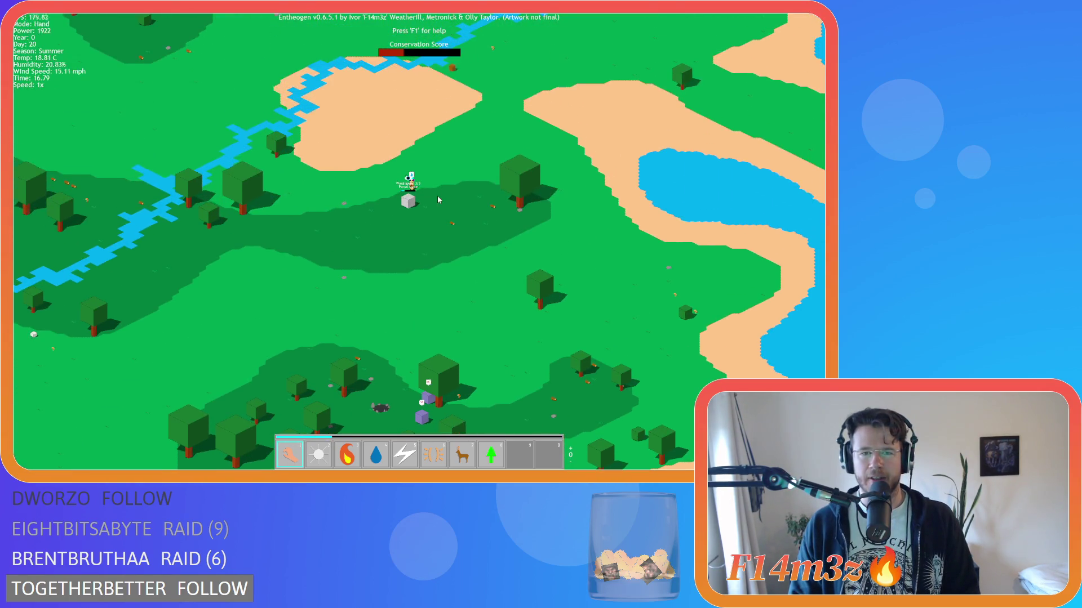
pyautogui.press('w')
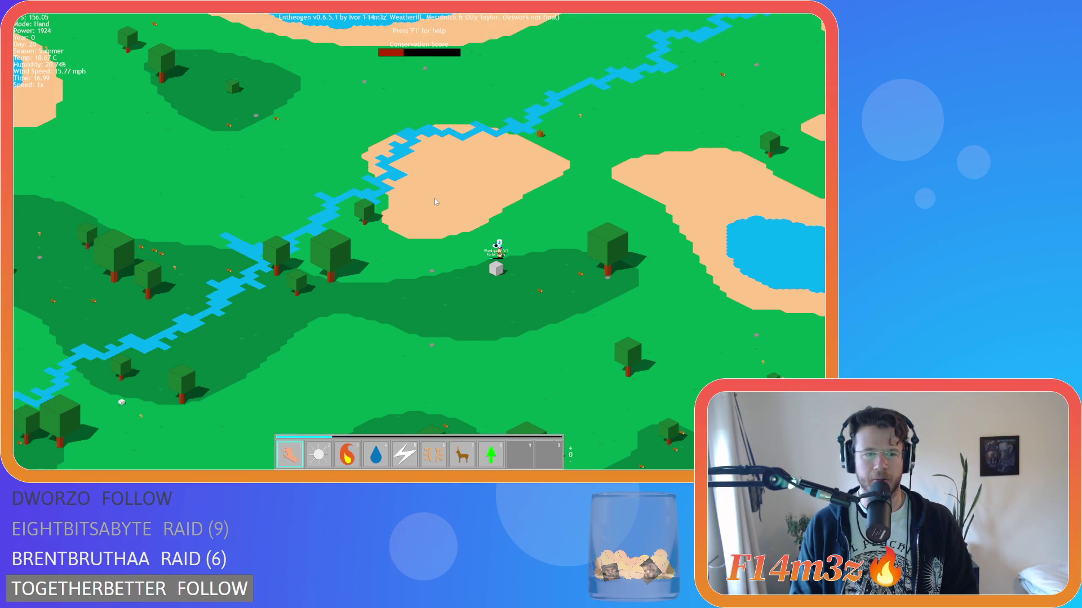
pyautogui.press('a')
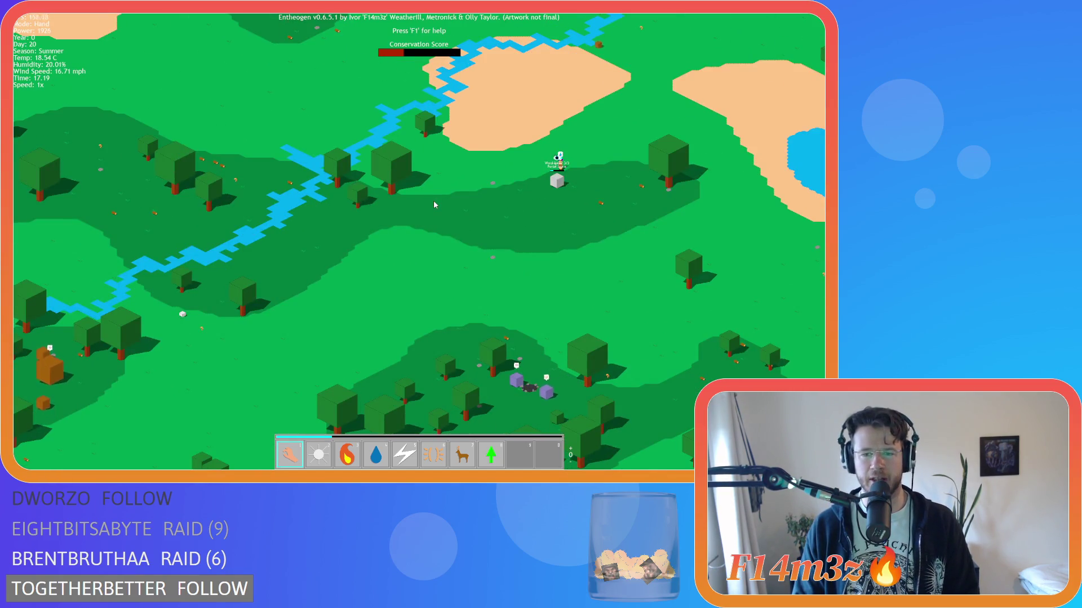
pyautogui.press('d')
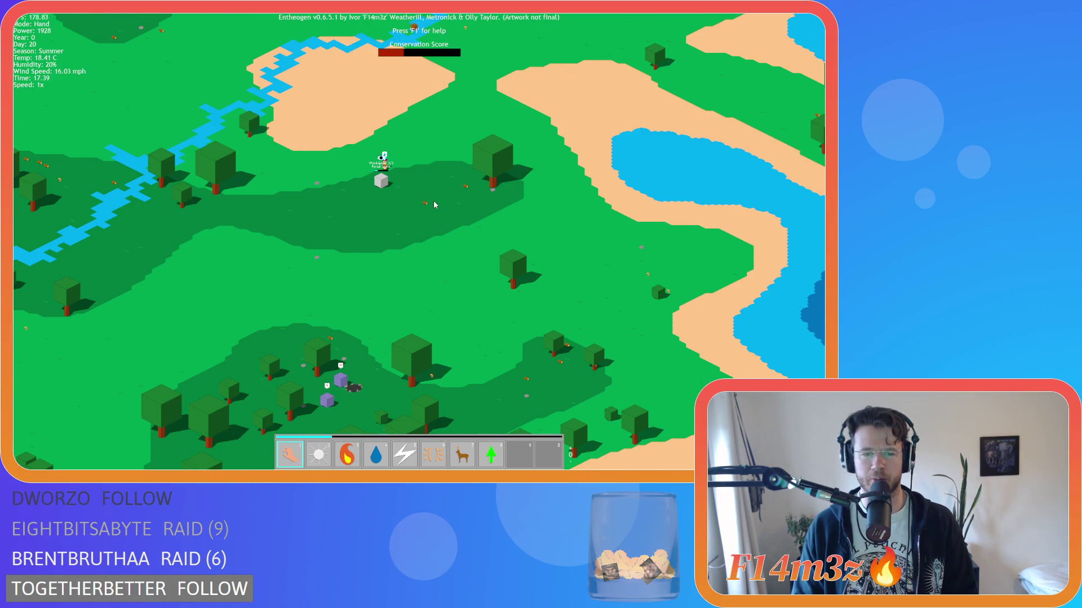
pyautogui.press('a')
# Step: Survey the southern forest and lakeshore, then fly back to the tribal camp
pyautogui.press('s')
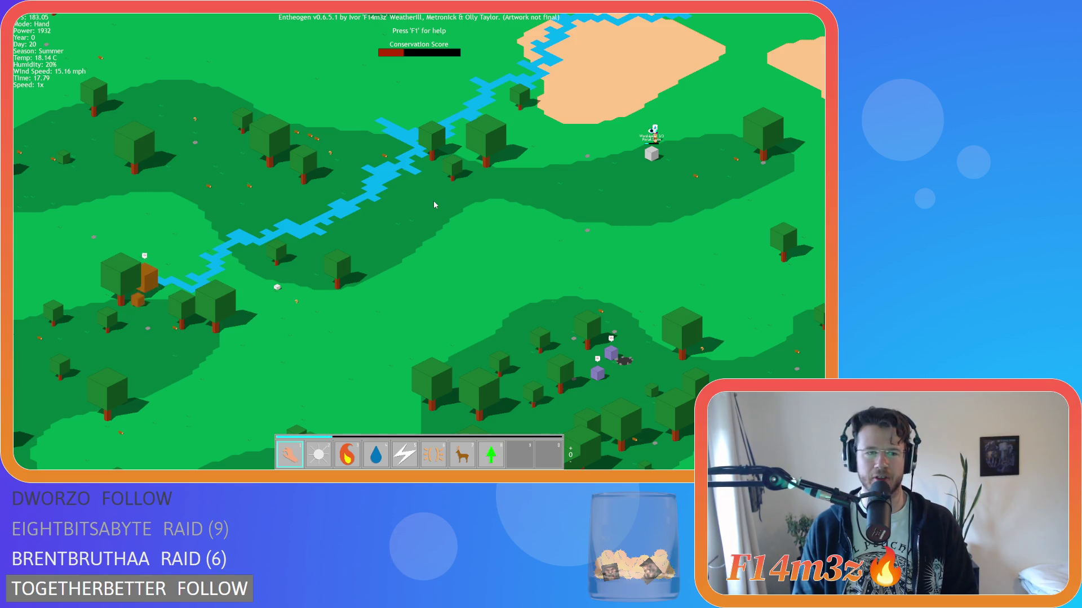
pyautogui.press('s')
pyautogui.press('d')
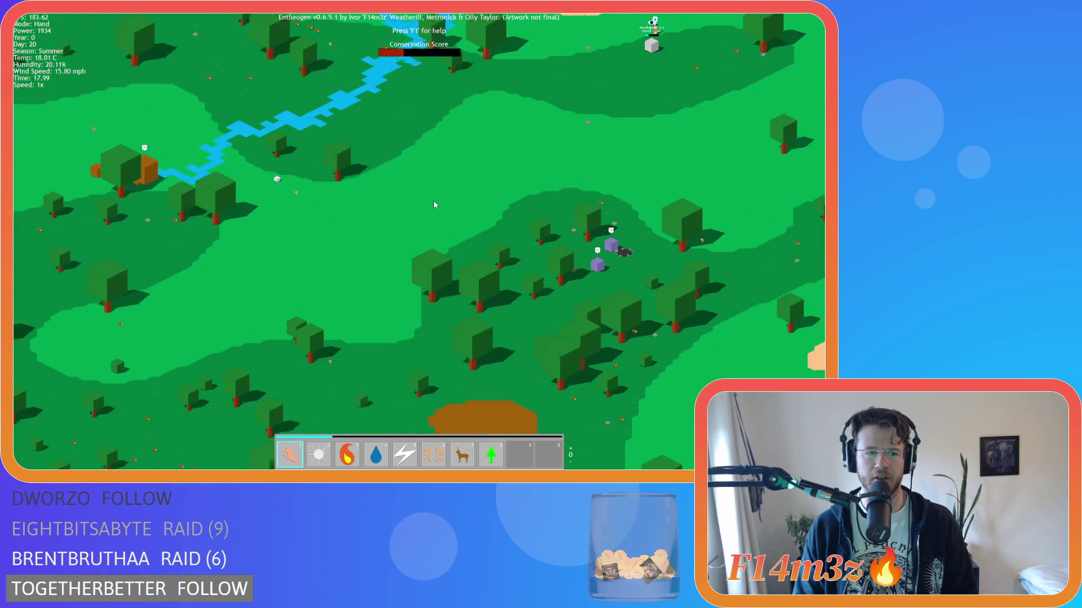
pyautogui.press('d')
pyautogui.press('w')
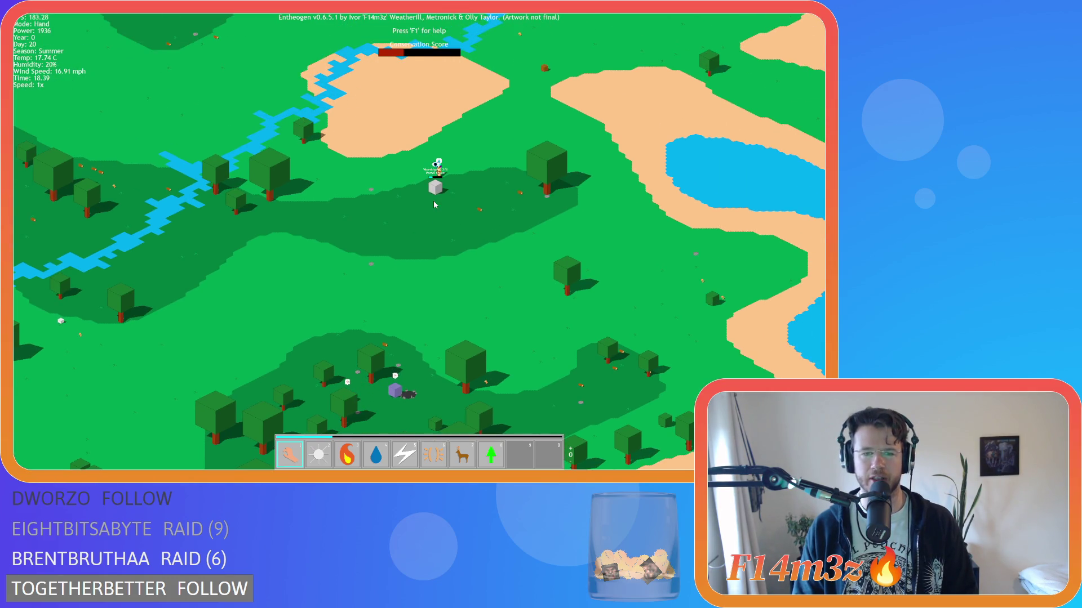
pyautogui.press('s')
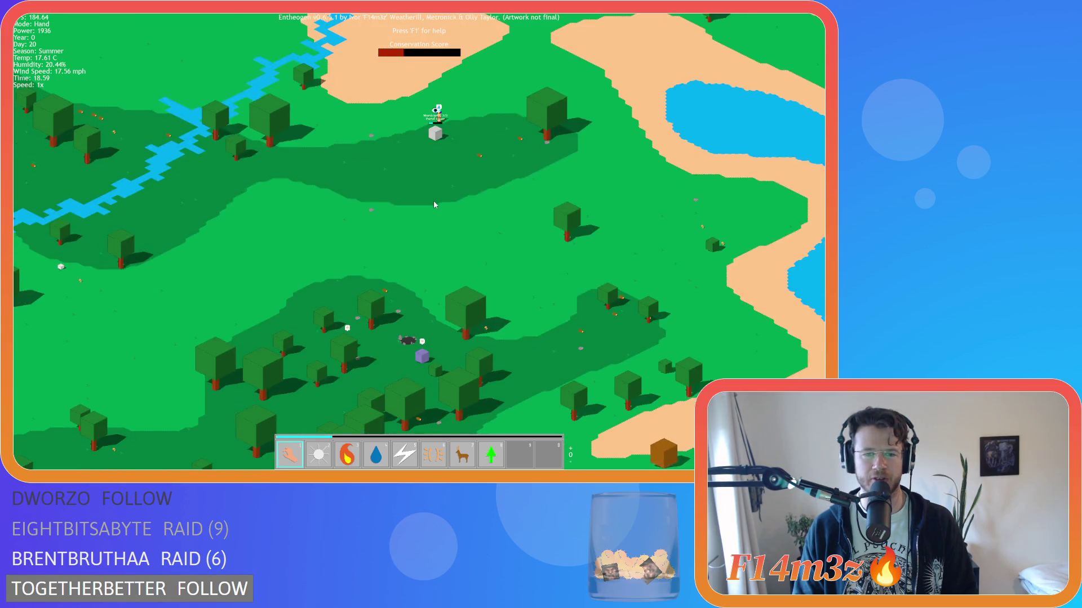
pyautogui.press('a')
pyautogui.press('h')
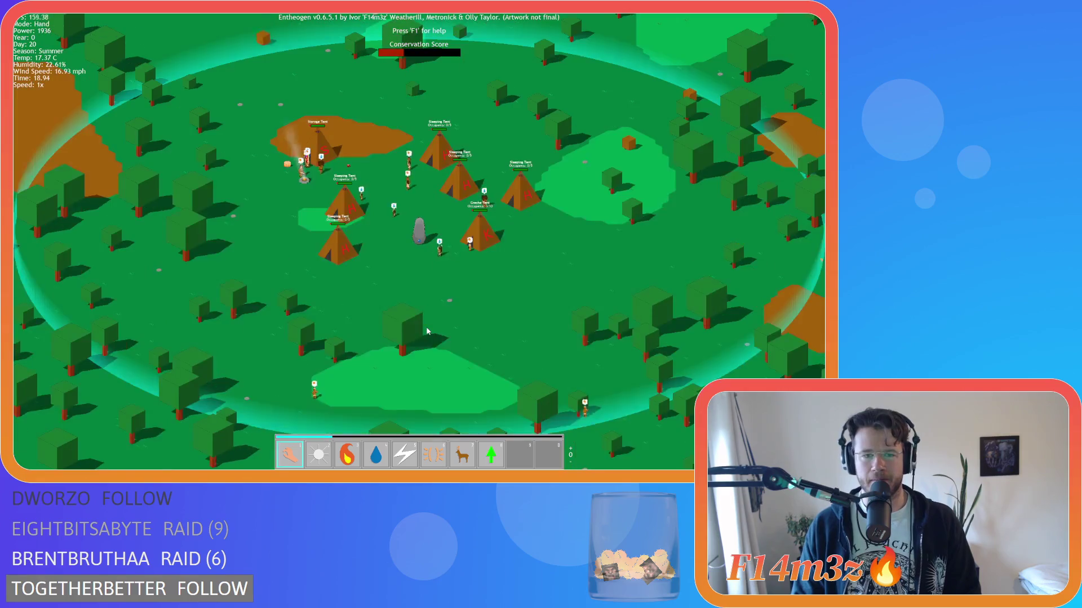
pyautogui.scroll(3, 425, 331)
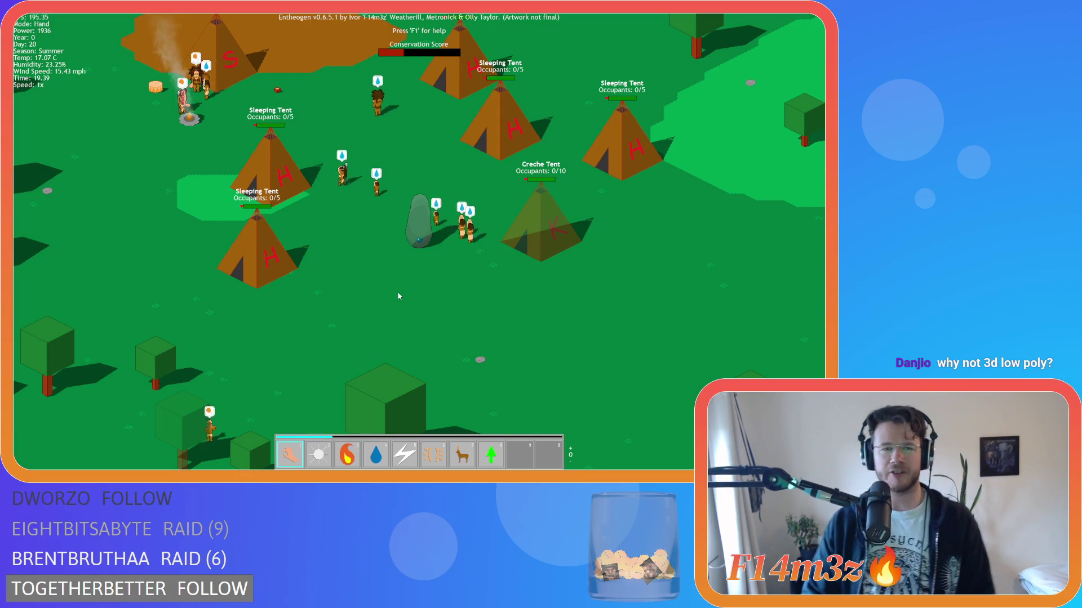
# Step: Move the close-up view around the sleeping tents and over to the storage tent
pyautogui.press('w')
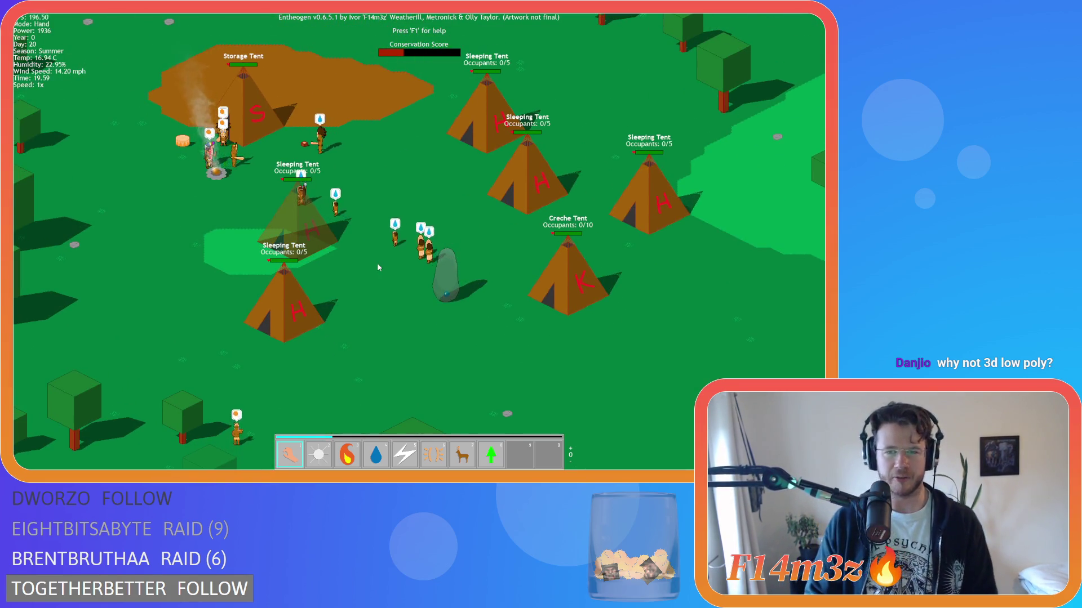
pyautogui.press('a')
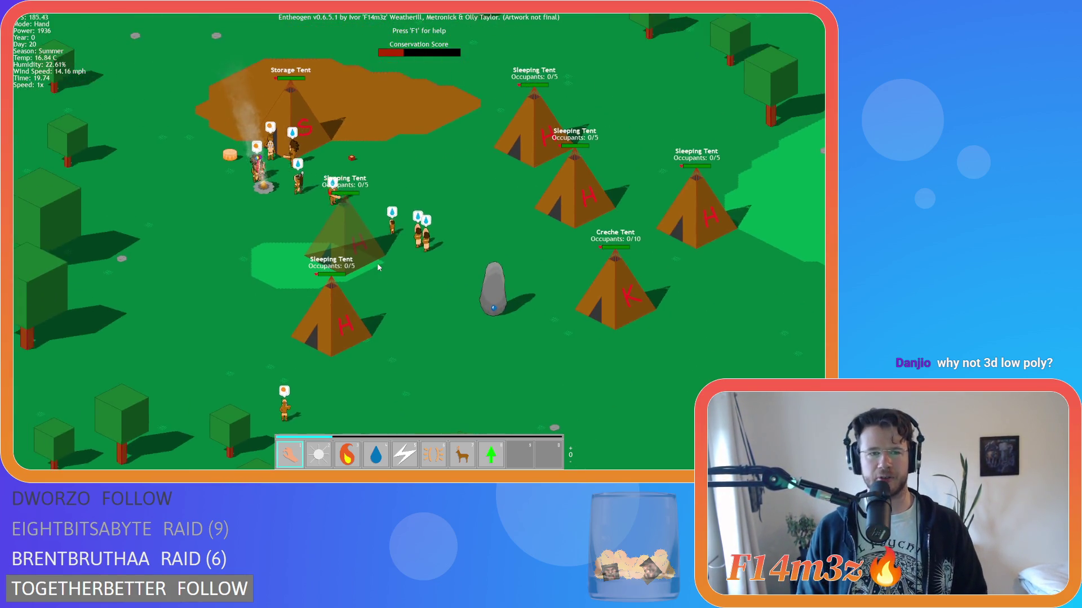
pyautogui.press('s')
pyautogui.press('d')
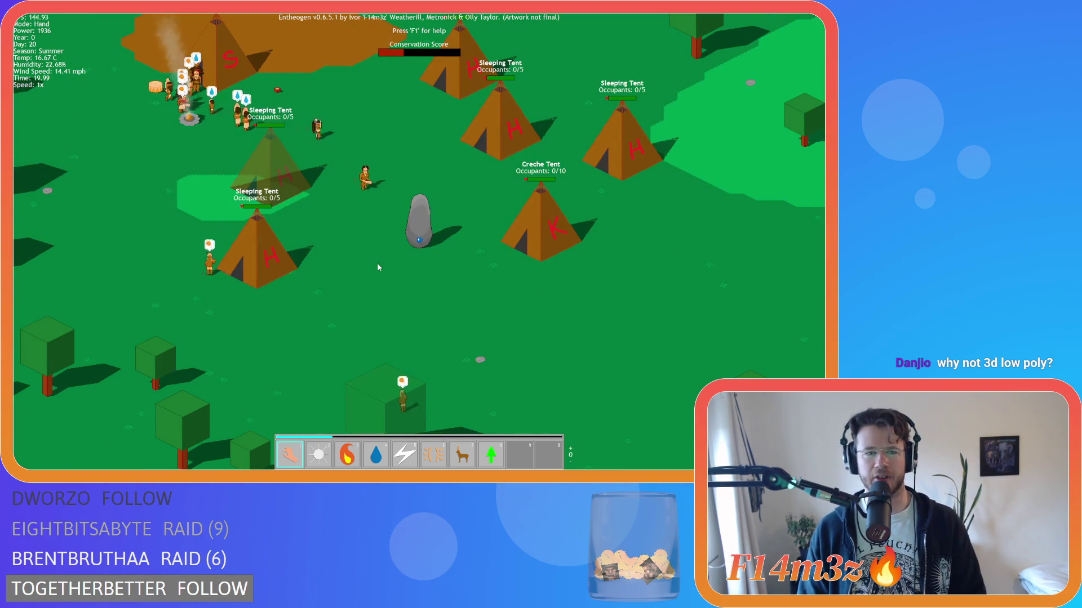
pyautogui.press('w')
pyautogui.press('a')
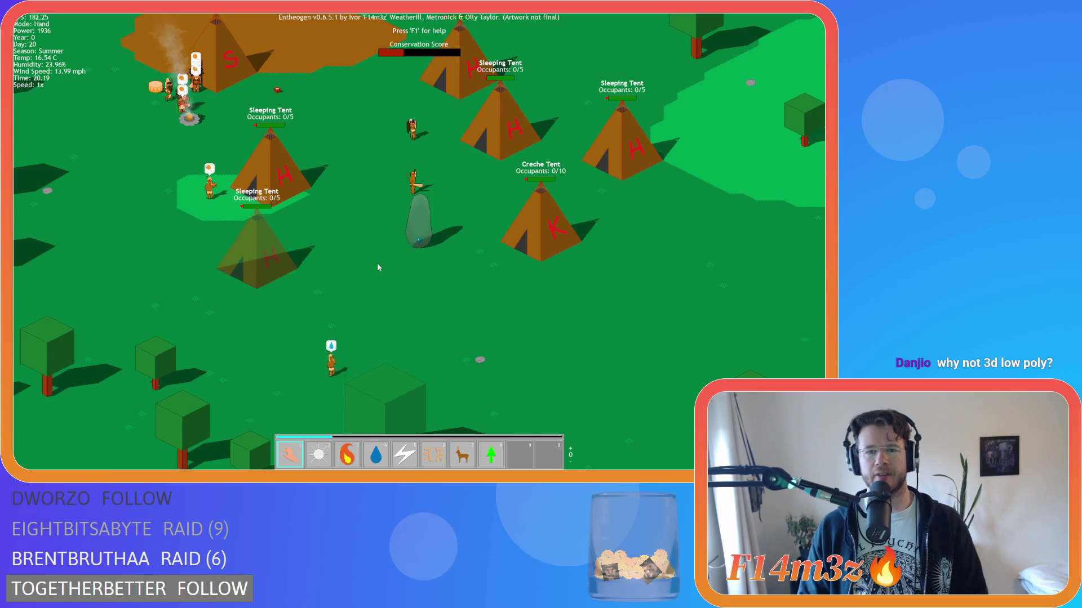
pyautogui.press('a')
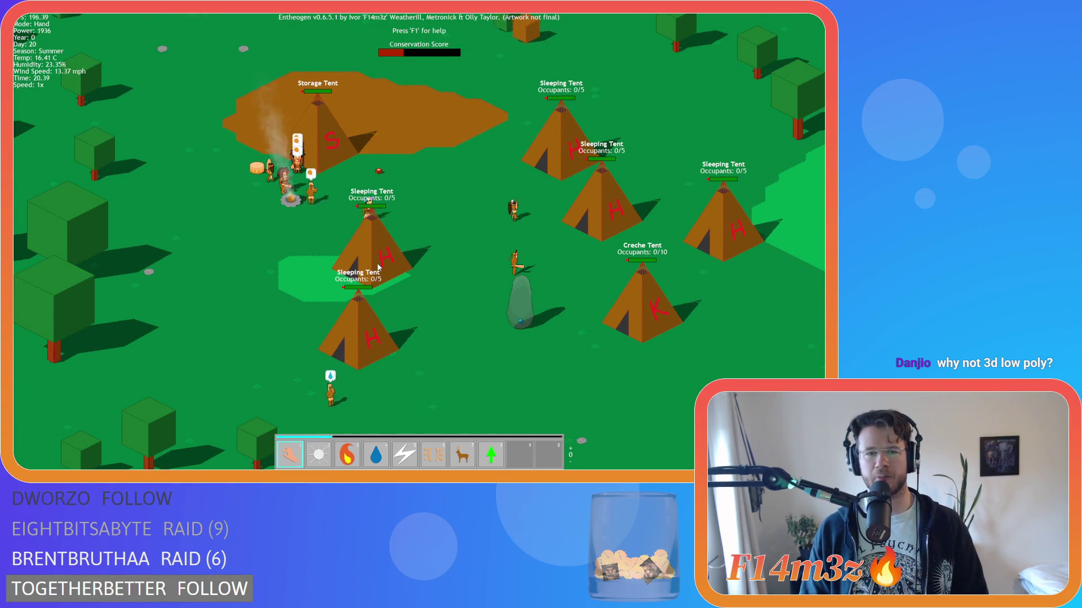
pyautogui.press('d')
pyautogui.press('s')
pyautogui.press('w')
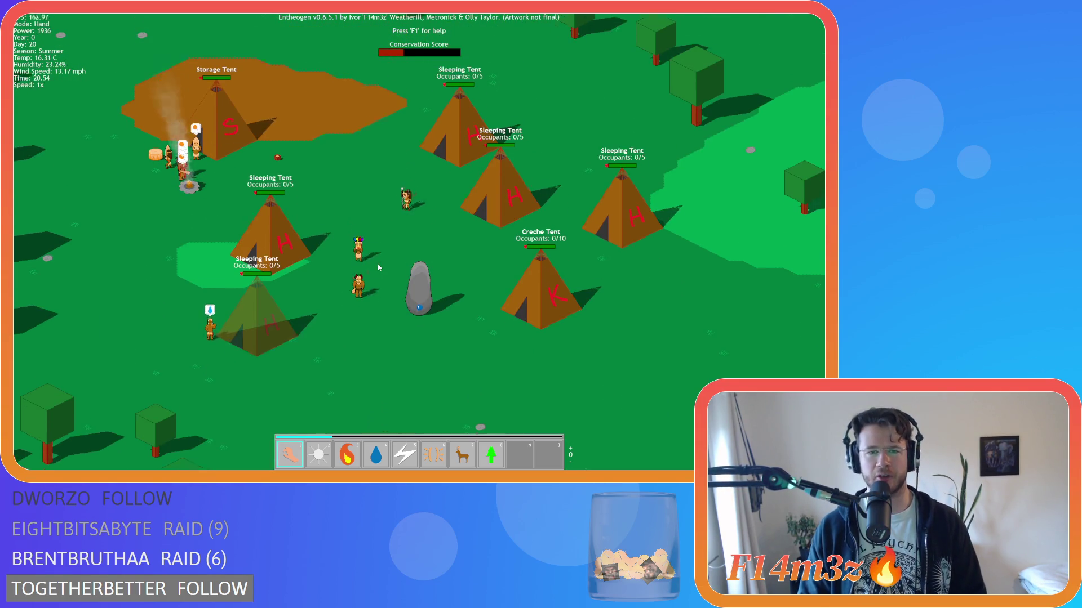
# Step: Follow the working followers over to the portal stone and look around it
pyautogui.press('s')
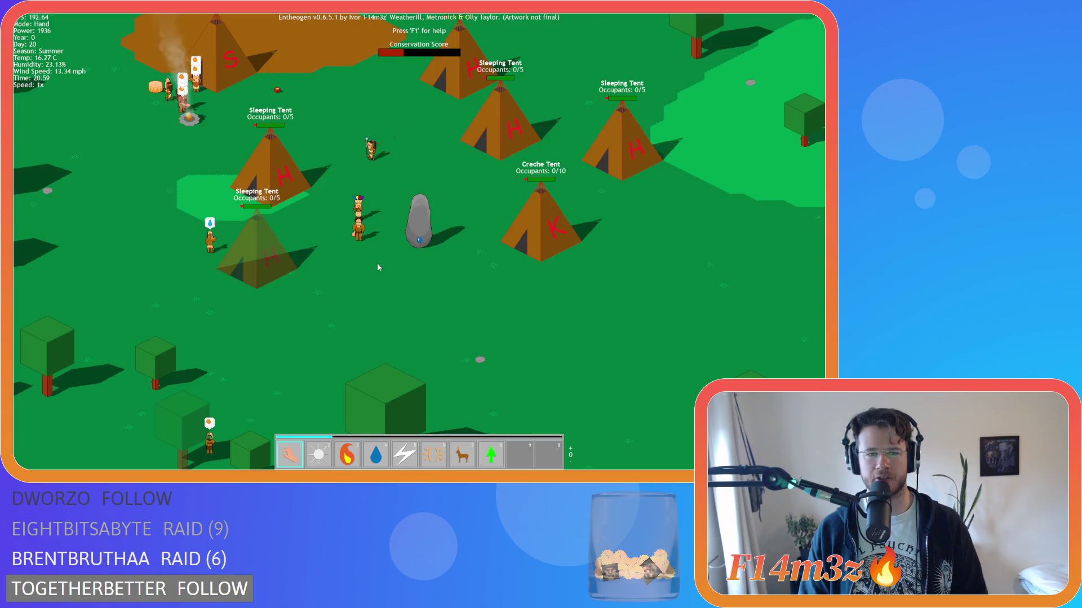
pyautogui.press('d')
pyautogui.press('w')
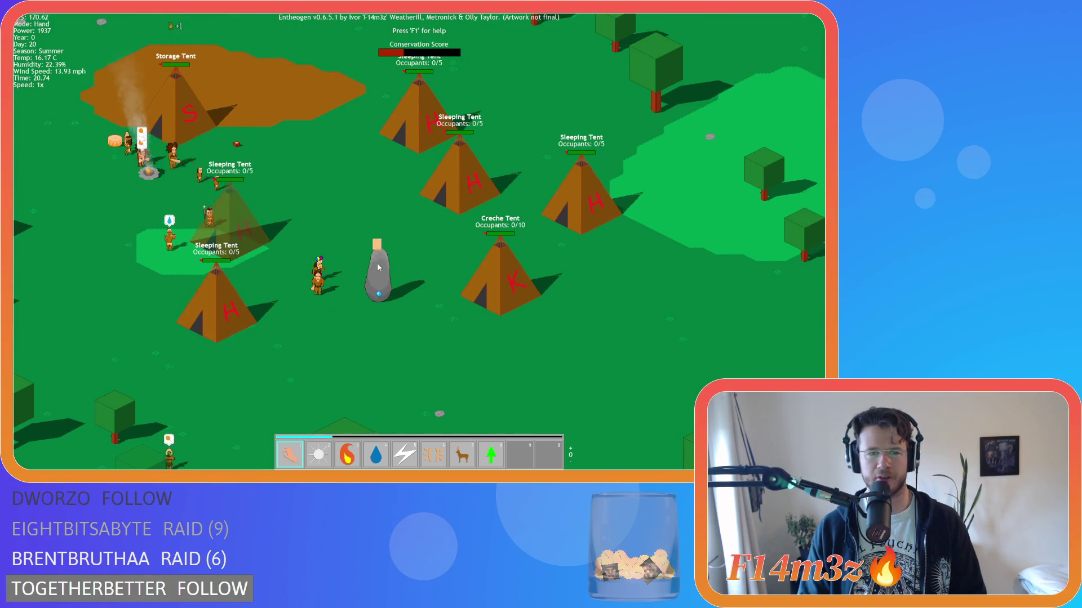
pyautogui.press('a')
pyautogui.press('s')
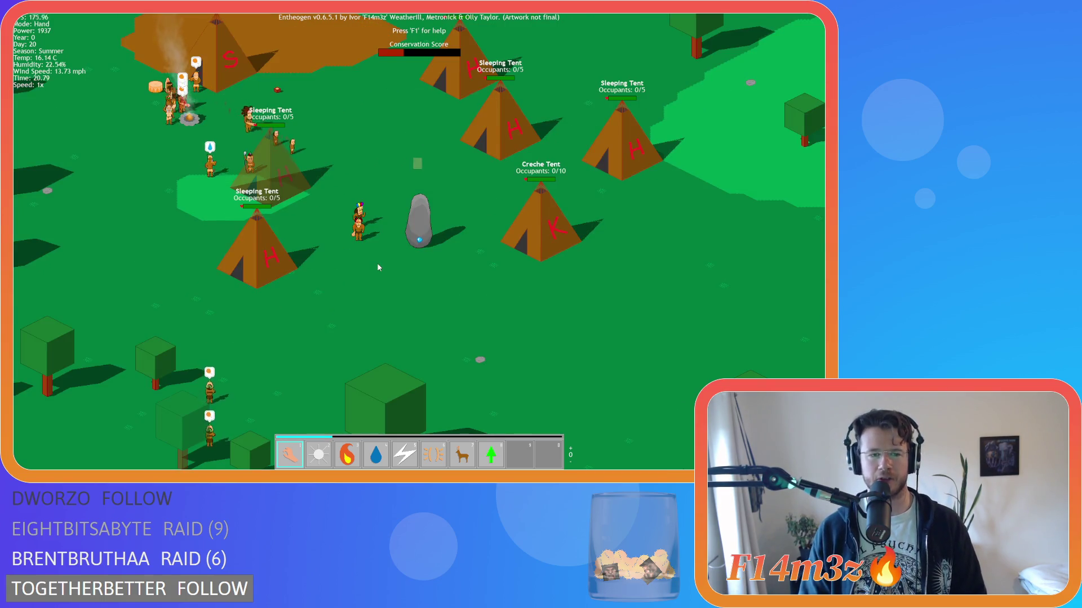
pyautogui.press('w')
pyautogui.press('d')
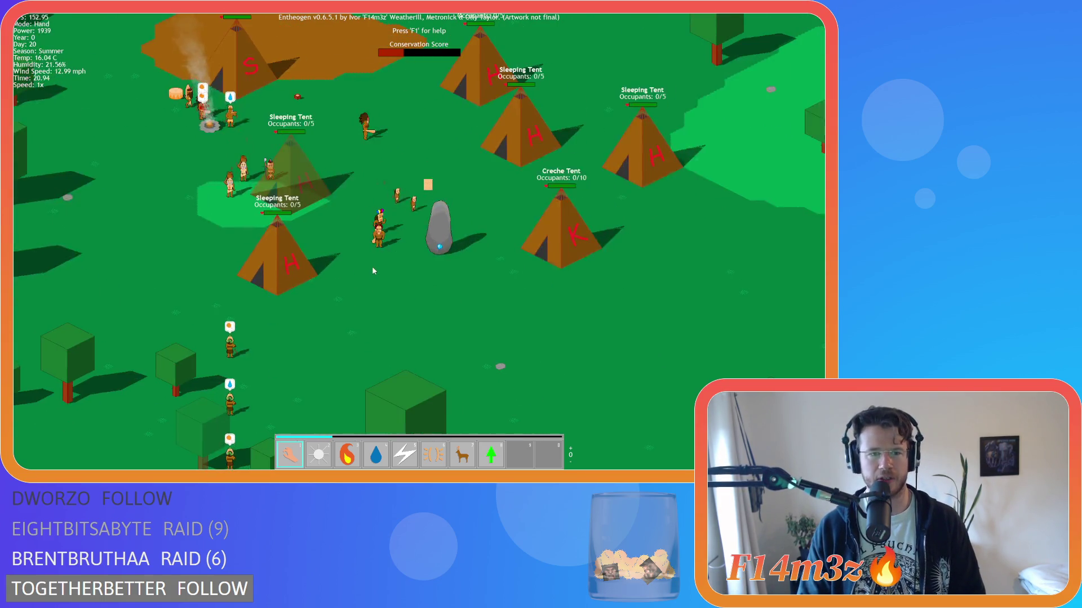
# Step: Sweep across the camp to the forest edge, then recentre on the tents and storage tent
pyautogui.press('w')
pyautogui.press('s')
pyautogui.press('a')
pyautogui.press('d')
pyautogui.press('d')
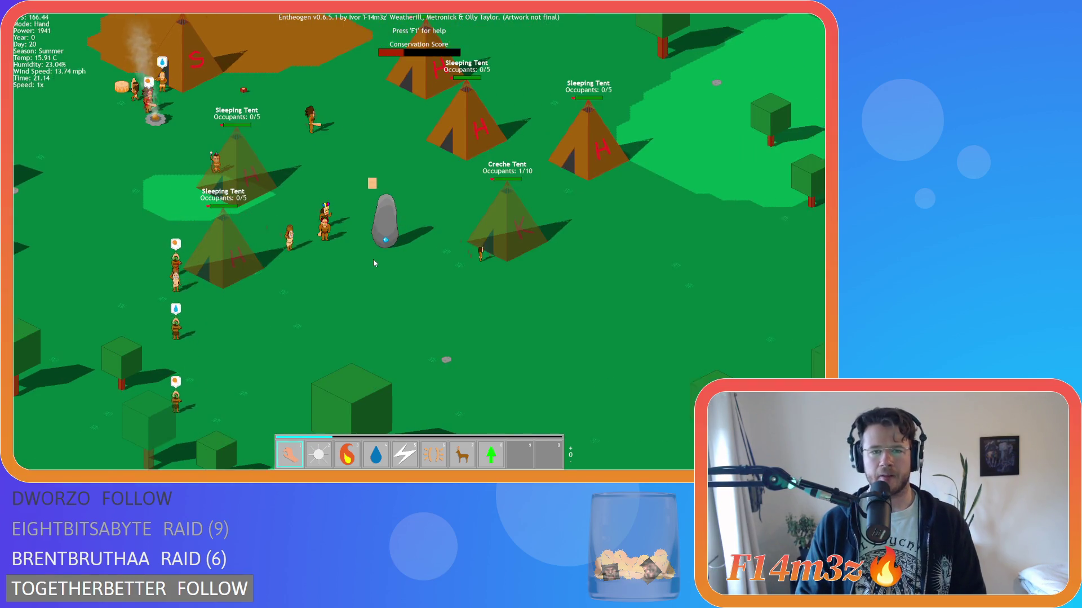
pyautogui.press('s')
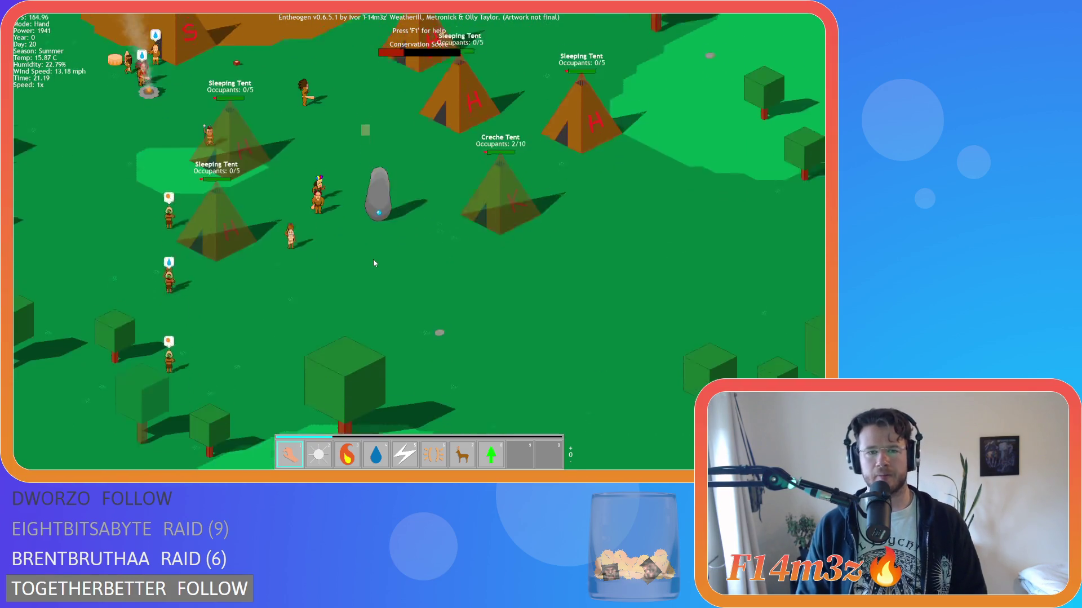
pyautogui.press('a')
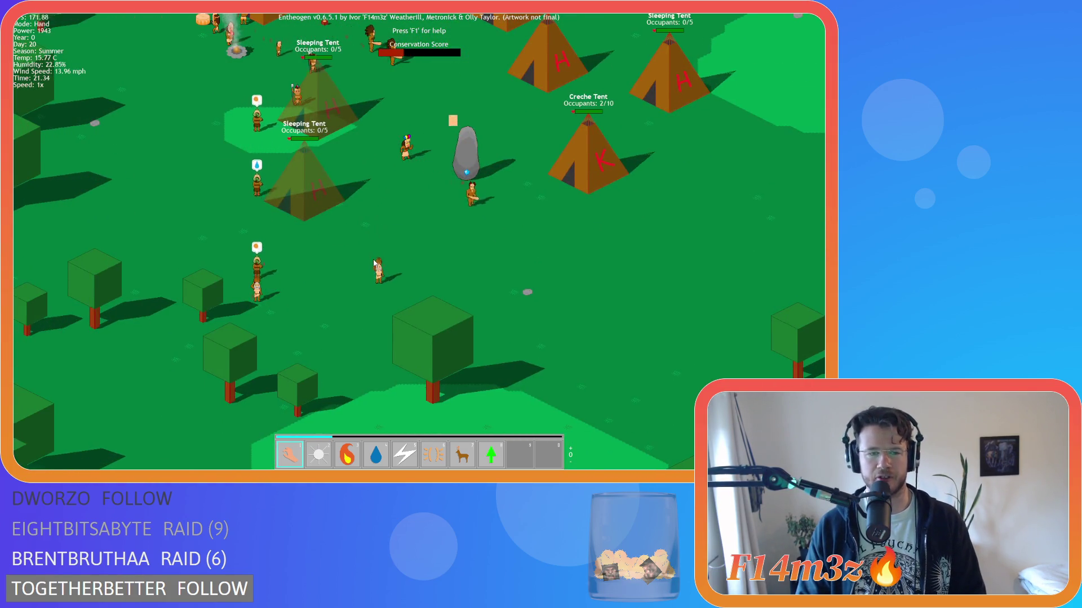
pyautogui.press('a')
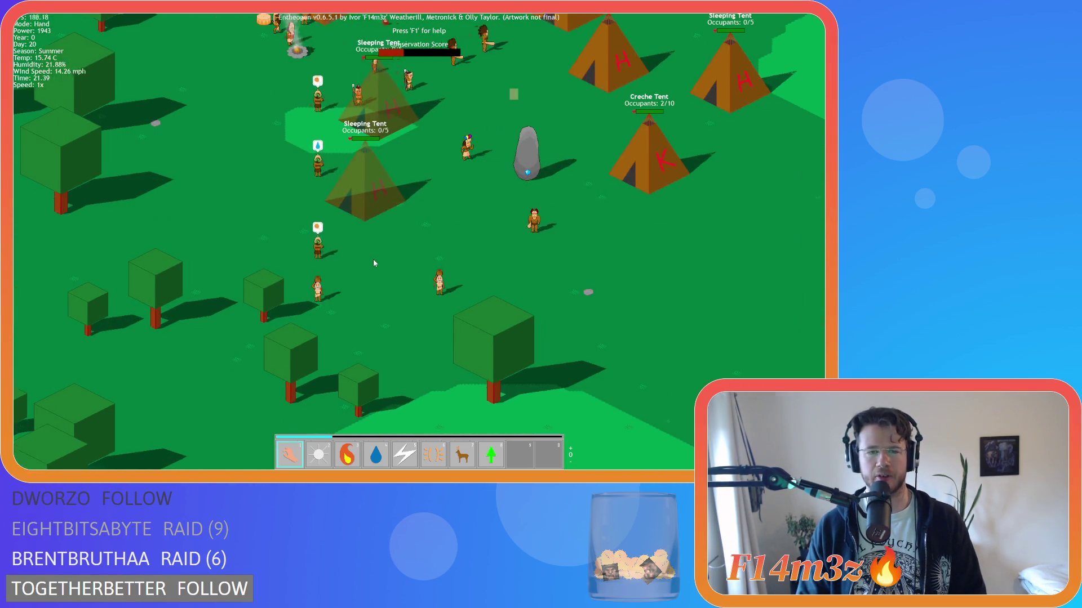
pyautogui.press('w')
pyautogui.press('d')
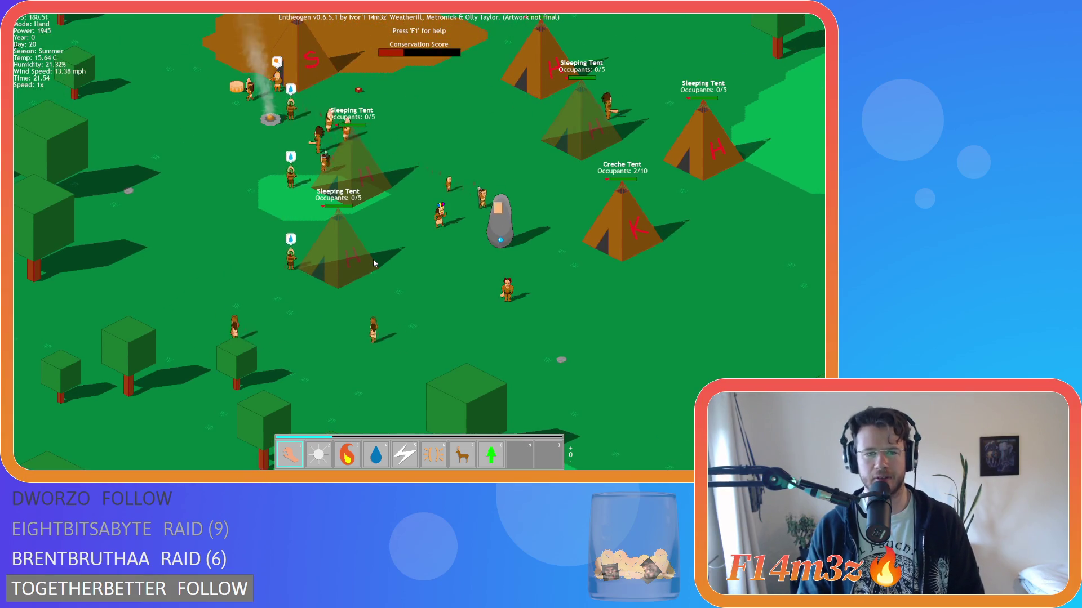
pyautogui.press('d')
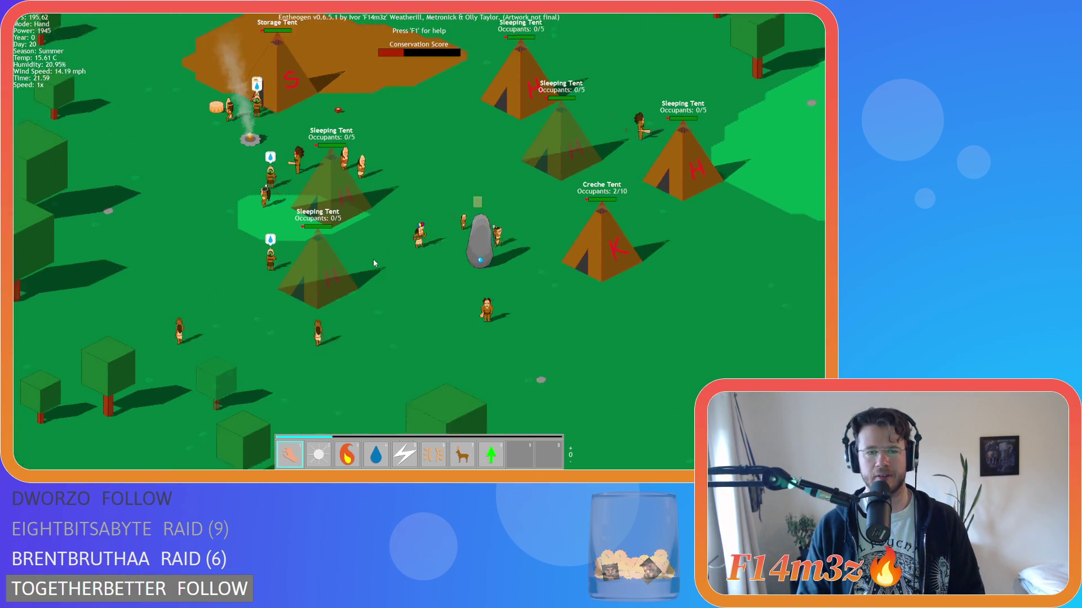
pyautogui.press('s')
pyautogui.press('a')
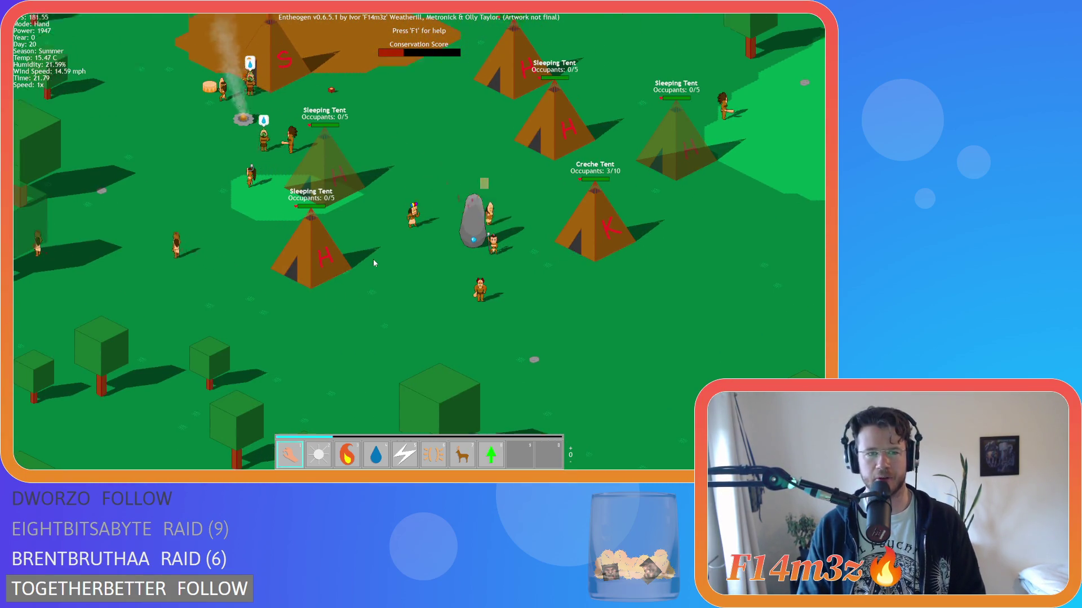
pyautogui.press('w')
pyautogui.press('d')
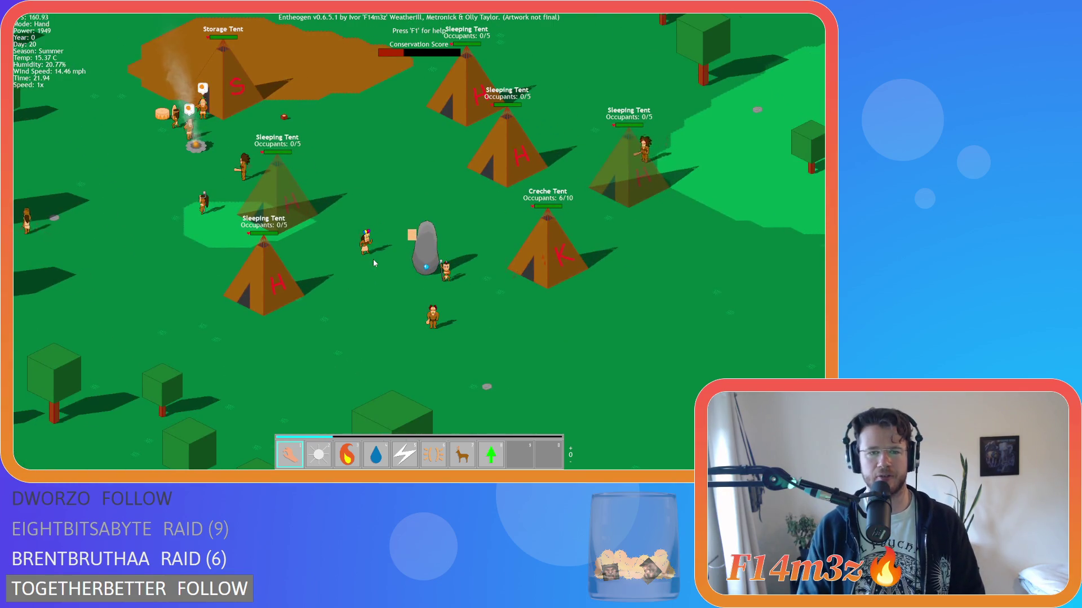
pyautogui.scroll(-5, 373, 263)
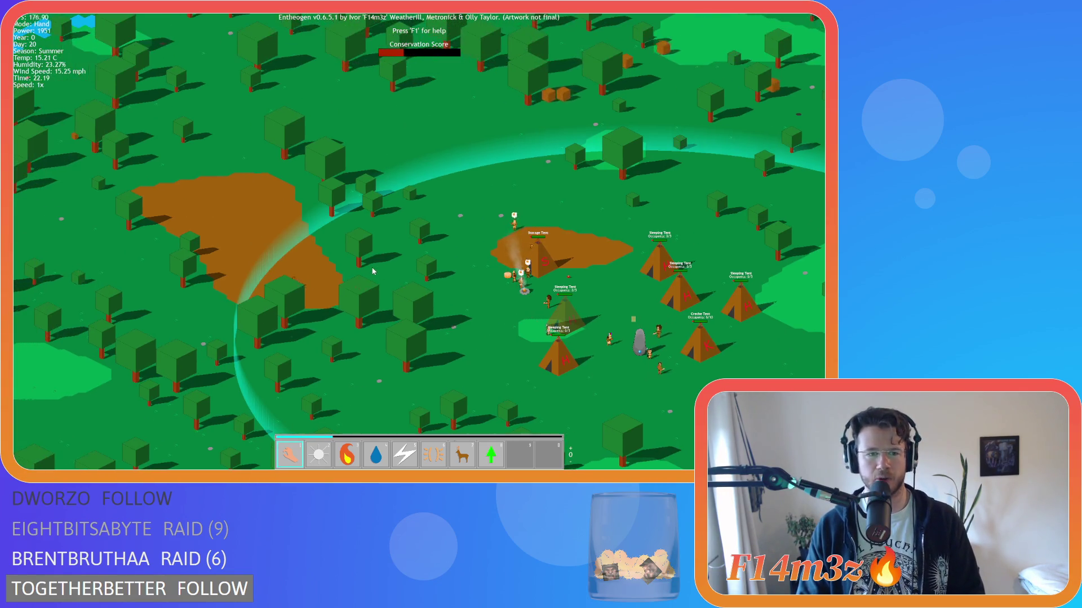
# Step: Zoom in and out a few times while shifting the view toward the village
pyautogui.scroll(5, 373, 264)
pyautogui.scroll(-2, 372, 272)
pyautogui.press('d')
pyautogui.press('s')
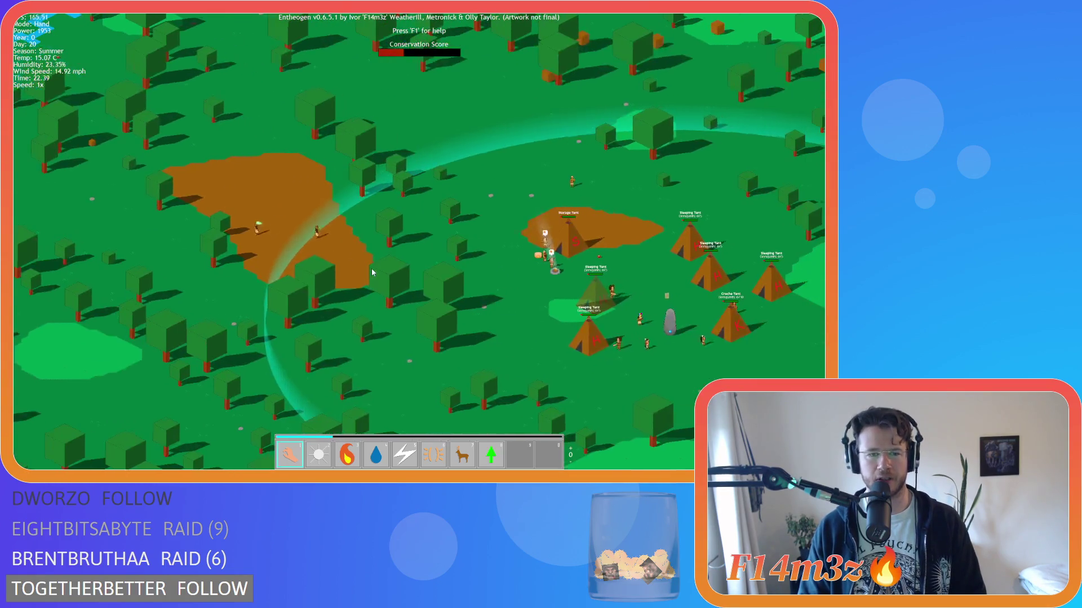
pyautogui.scroll(4, 372, 272)
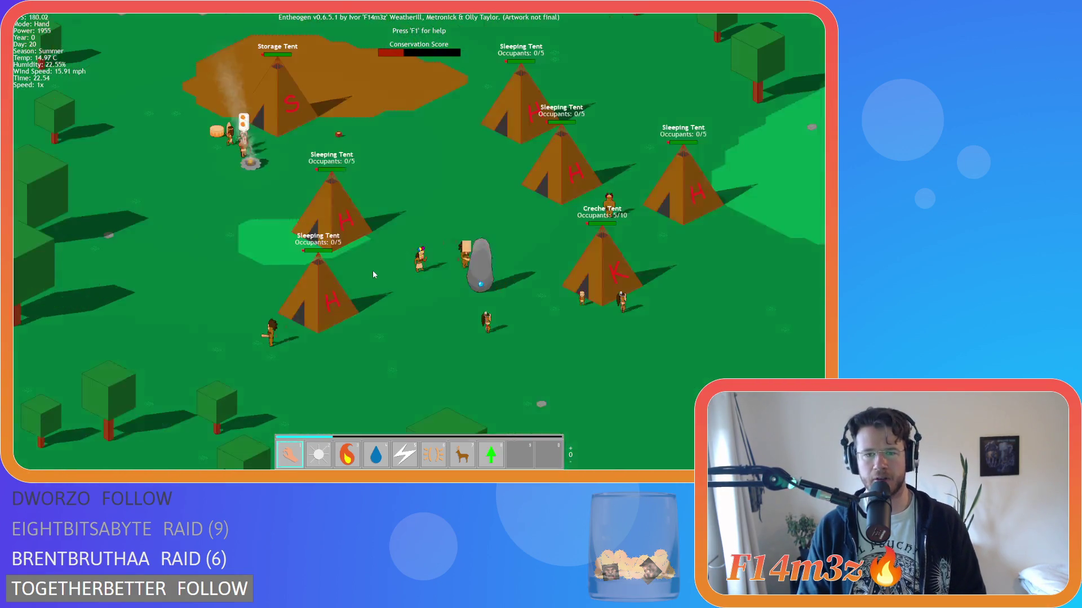
pyautogui.scroll(-5, 373, 274)
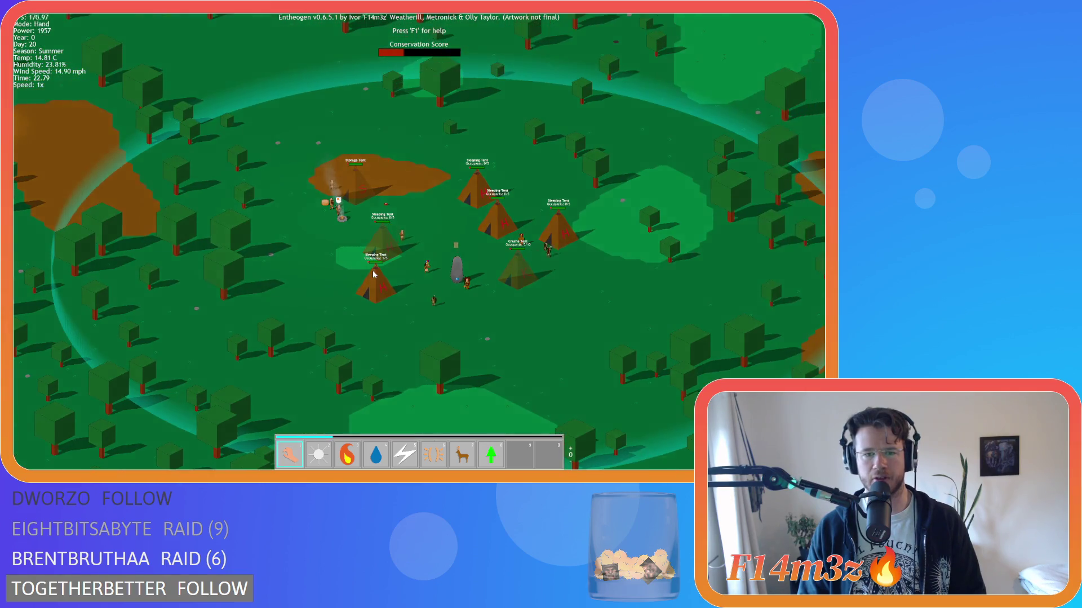
pyautogui.scroll(4, 373, 274)
pyautogui.scroll(-4, 372, 274)
# Step: Show the forest beyond the camp, then recentre on the village tents and storage tent
pyautogui.press('w')
pyautogui.press('a')
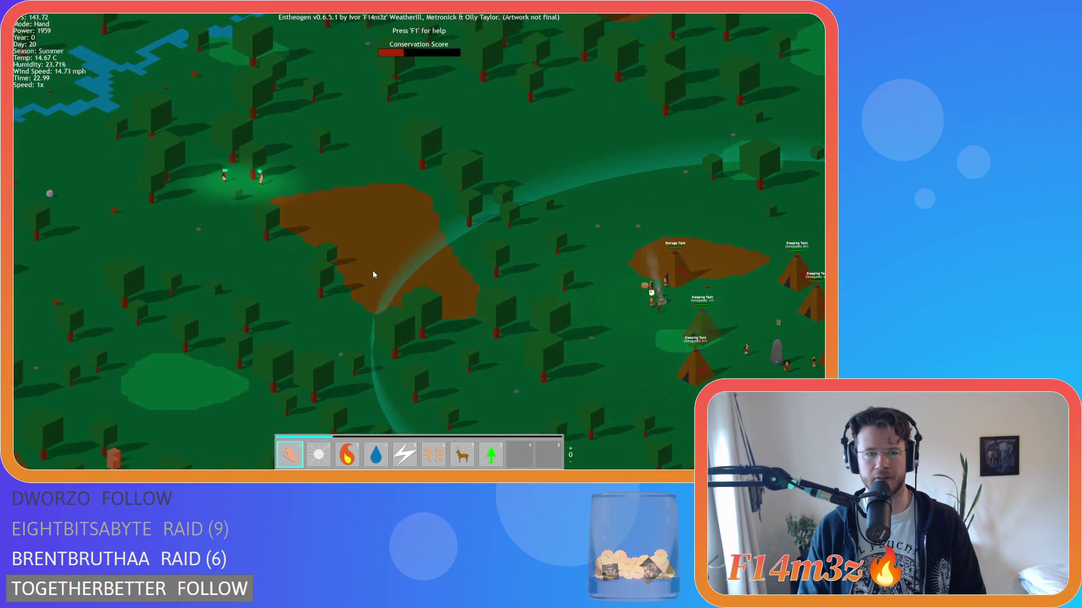
pyautogui.press('w')
pyautogui.press('s')
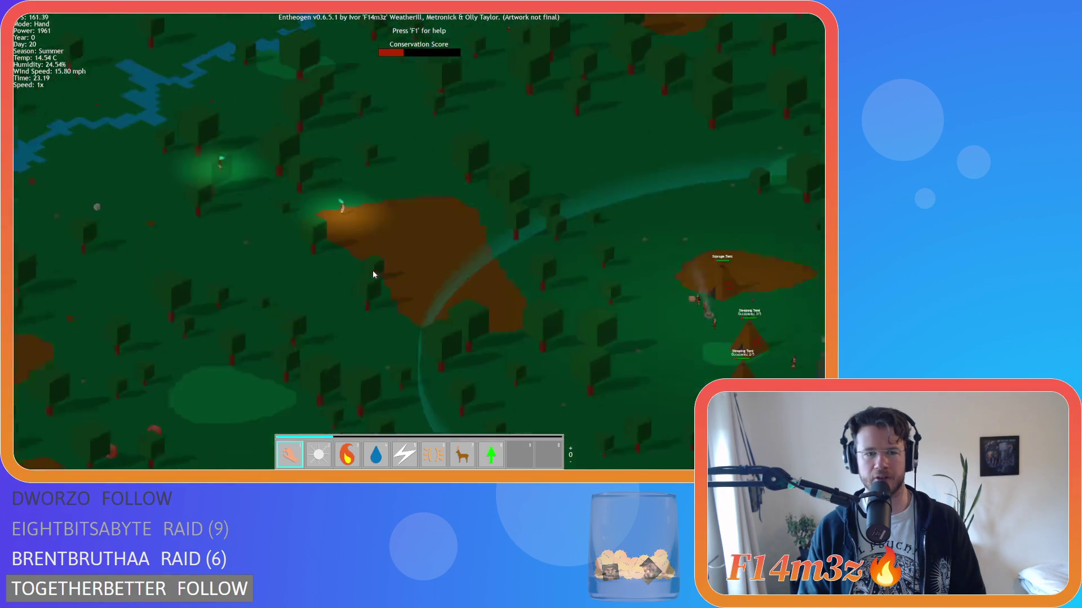
pyautogui.press('d')
pyautogui.scroll(5, 373, 275)
pyautogui.press('d')
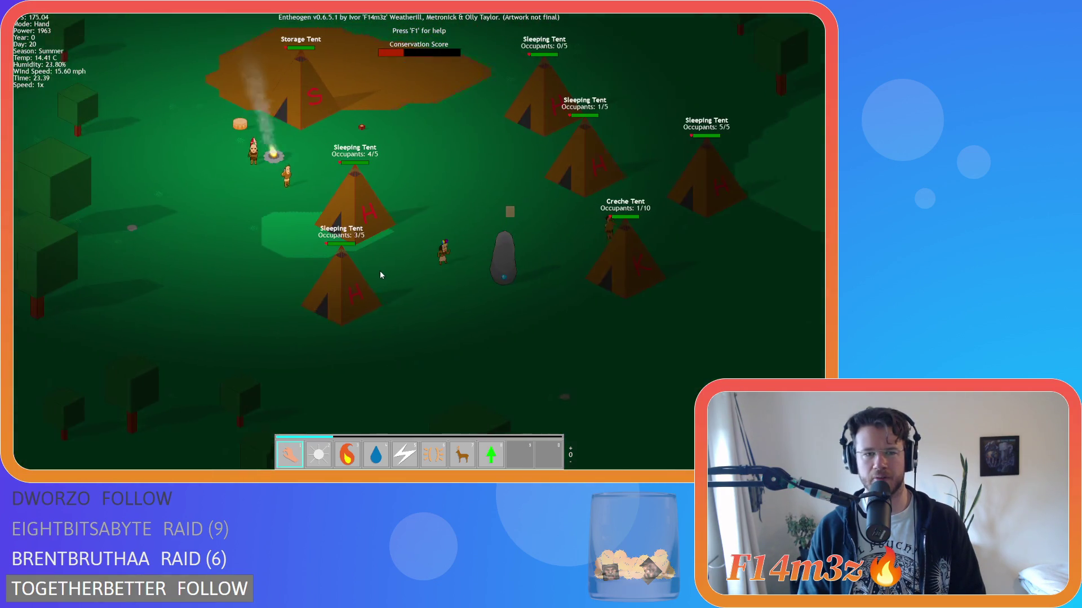
pyautogui.press('w')
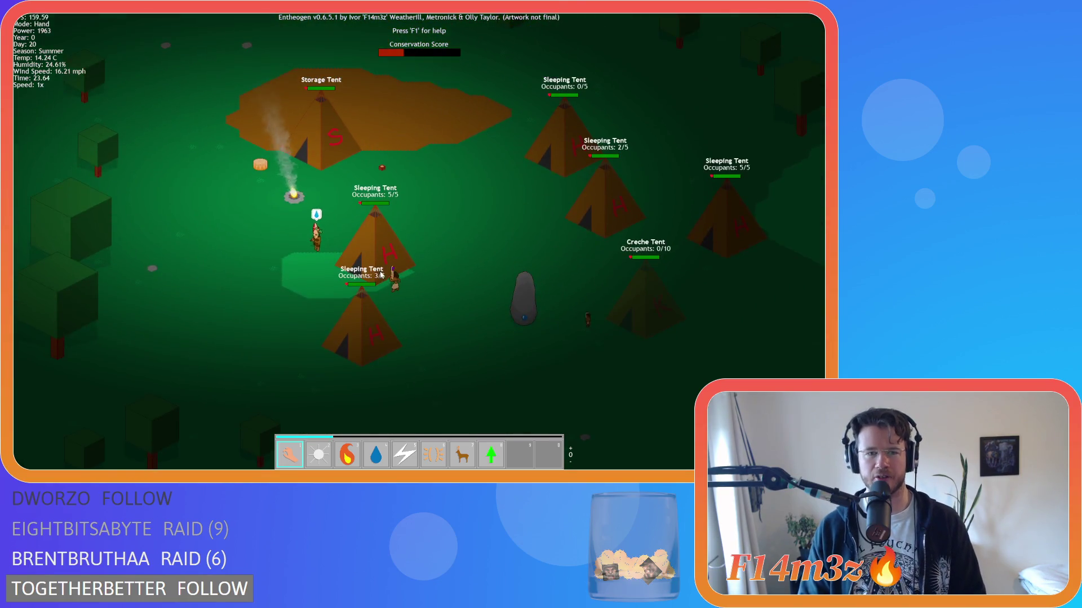
pyautogui.scroll(-5, 381, 275)
pyautogui.press('a')
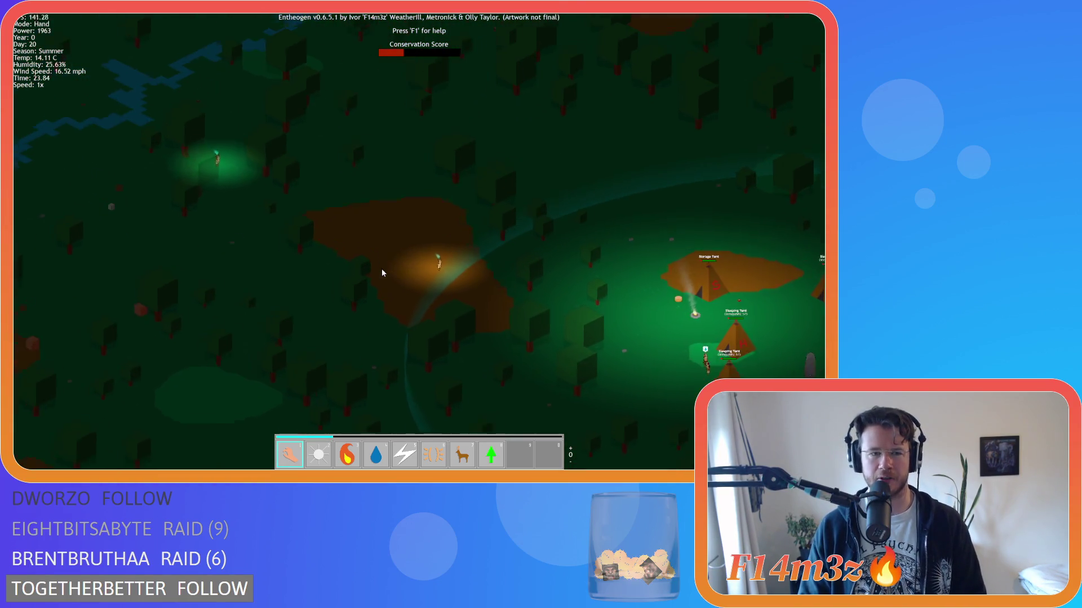
pyautogui.press('d')
pyautogui.press('s')
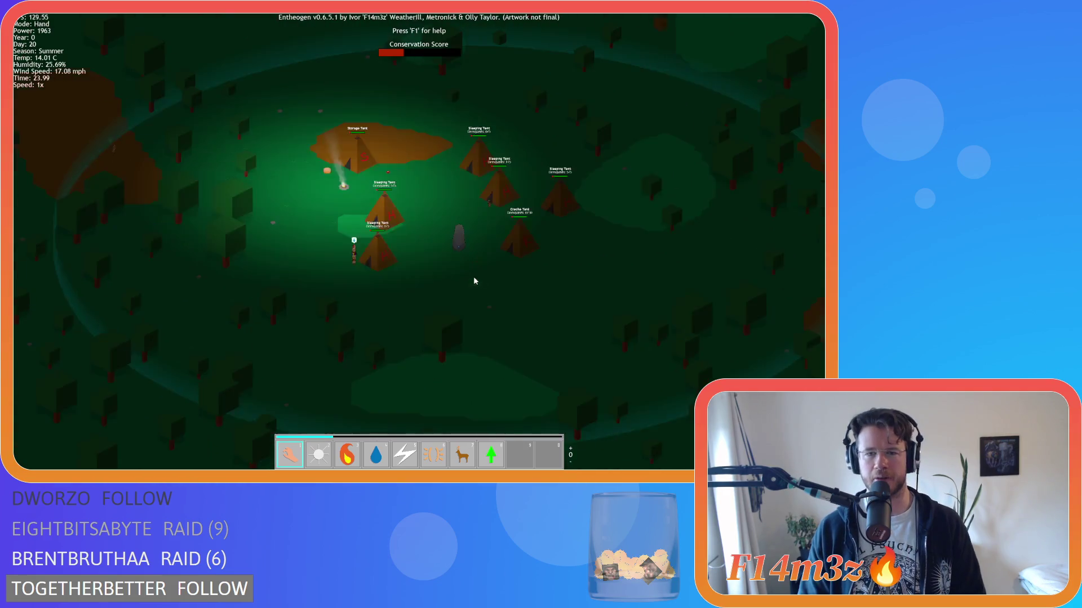
# Step: Move across the camp to frame the portal stone and creche tent
pyautogui.scroll(4, 474, 280)
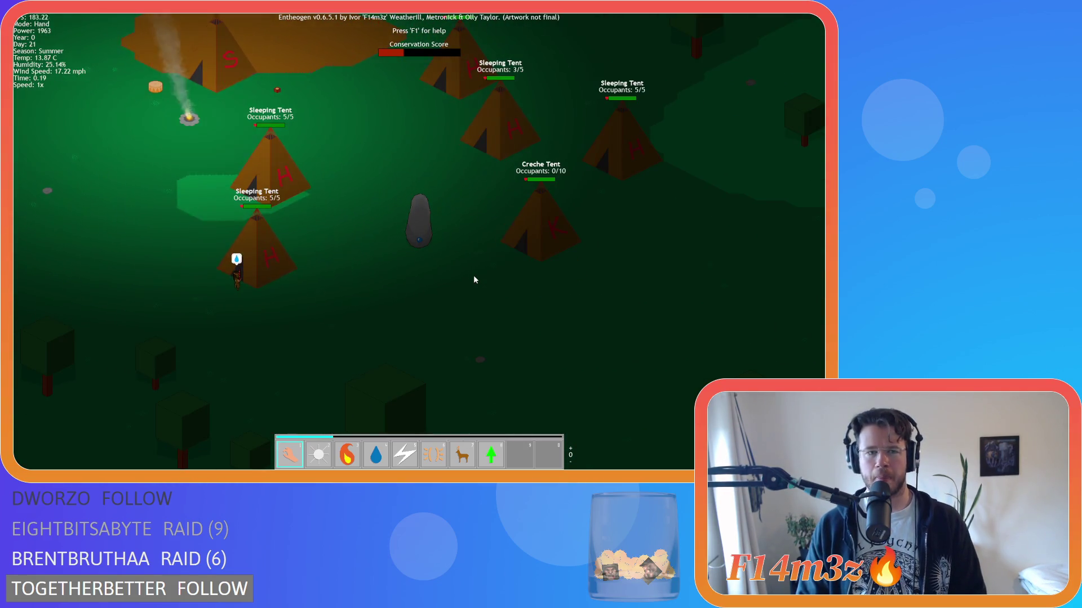
pyautogui.scroll(2, 474, 280)
pyautogui.scroll(-4, 471, 280)
pyautogui.press('d')
pyautogui.press('s')
pyautogui.scroll(4, 465, 286)
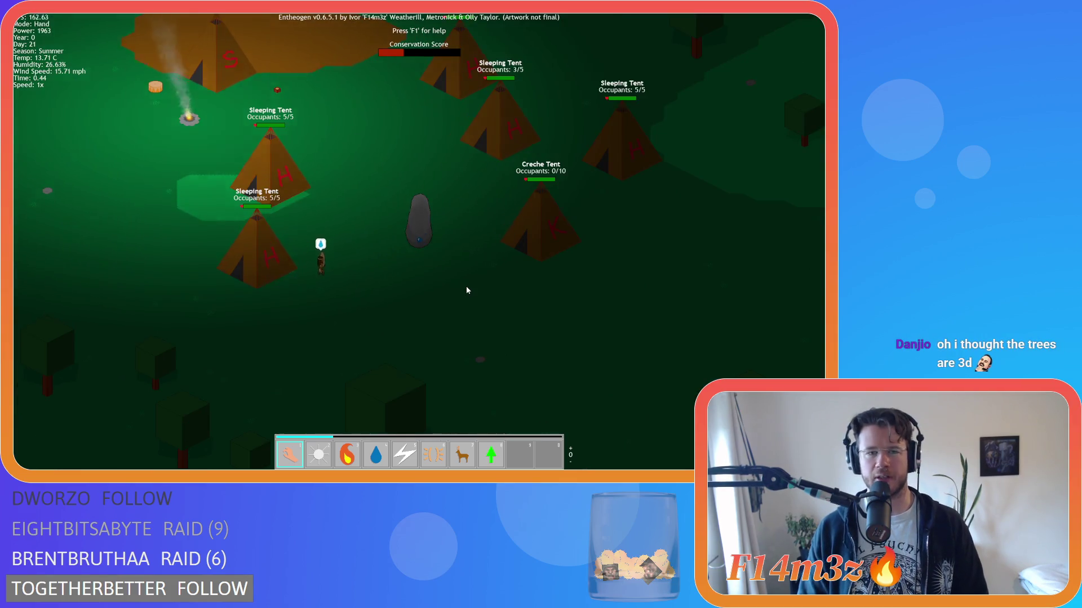
pyautogui.scroll(3, 465, 286)
pyautogui.press('a')
pyautogui.press('w')
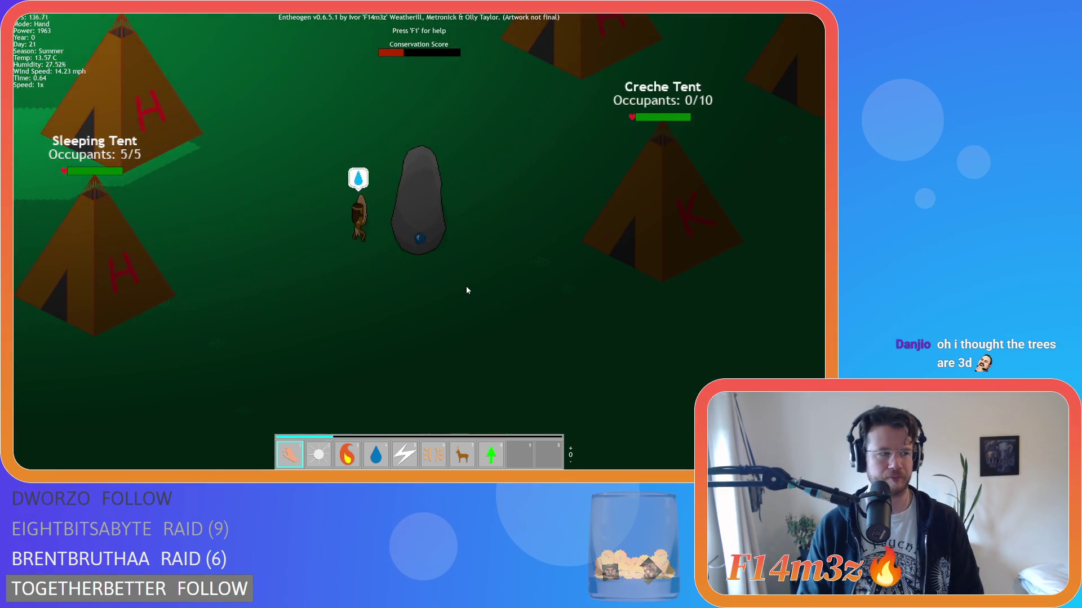
pyautogui.scroll(-4, 465, 286)
# Step: Recentre the whole camp and zoom far out over the surrounding forest and lakes
pyautogui.press('a')
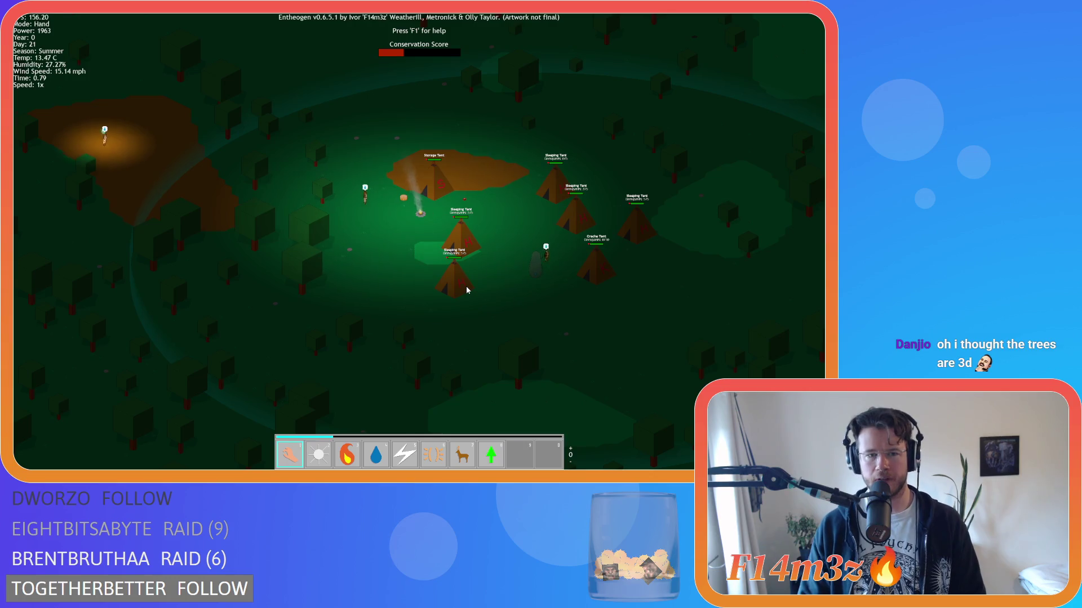
pyautogui.scroll(3, 466, 286)
pyautogui.press('w')
pyautogui.press('a')
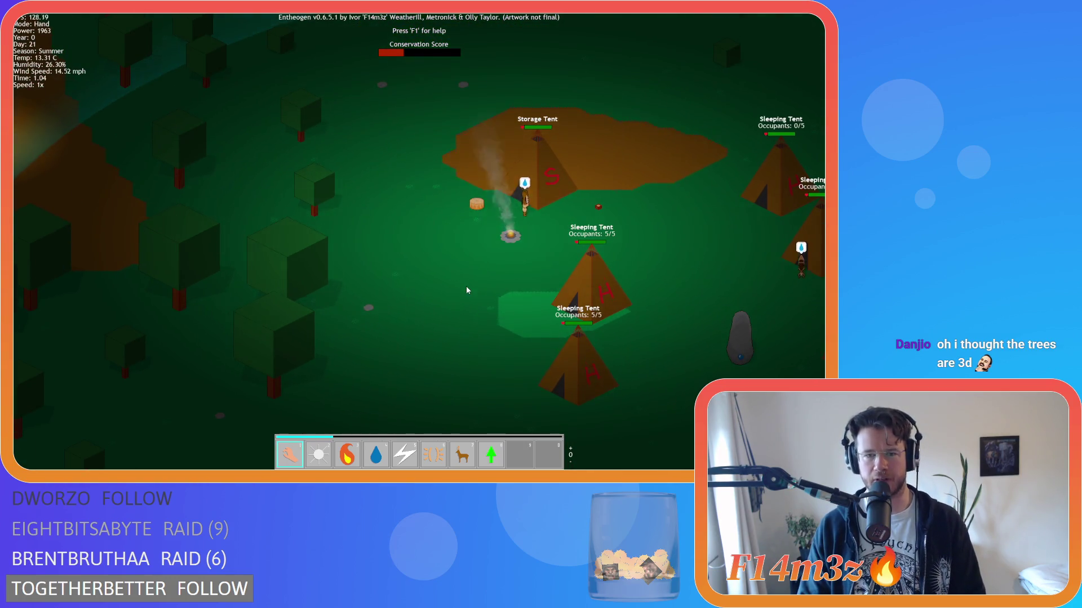
pyautogui.press('d')
pyautogui.press('s')
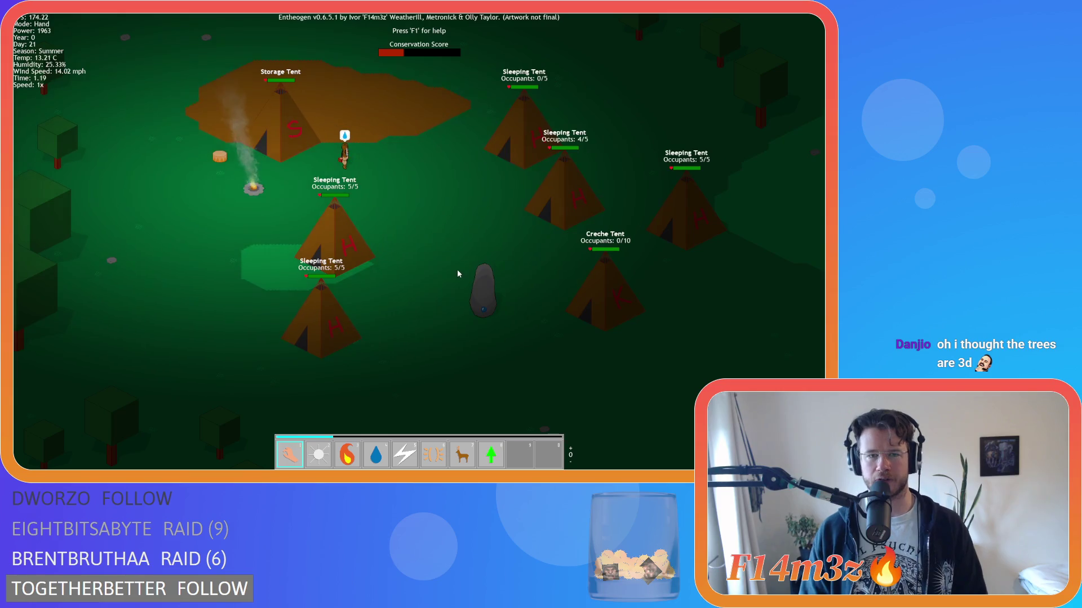
pyautogui.scroll(-5, 457, 269)
# Step: Move the view away from the camp toward the forest and lakes beyond
pyautogui.press('d')
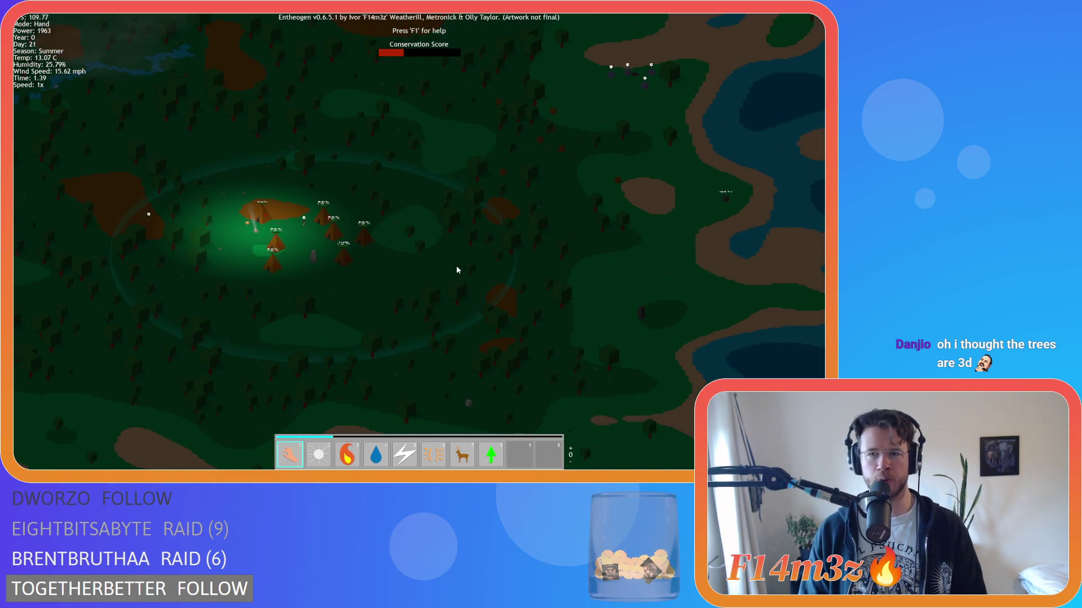
pyautogui.press('d')
pyautogui.press('w')
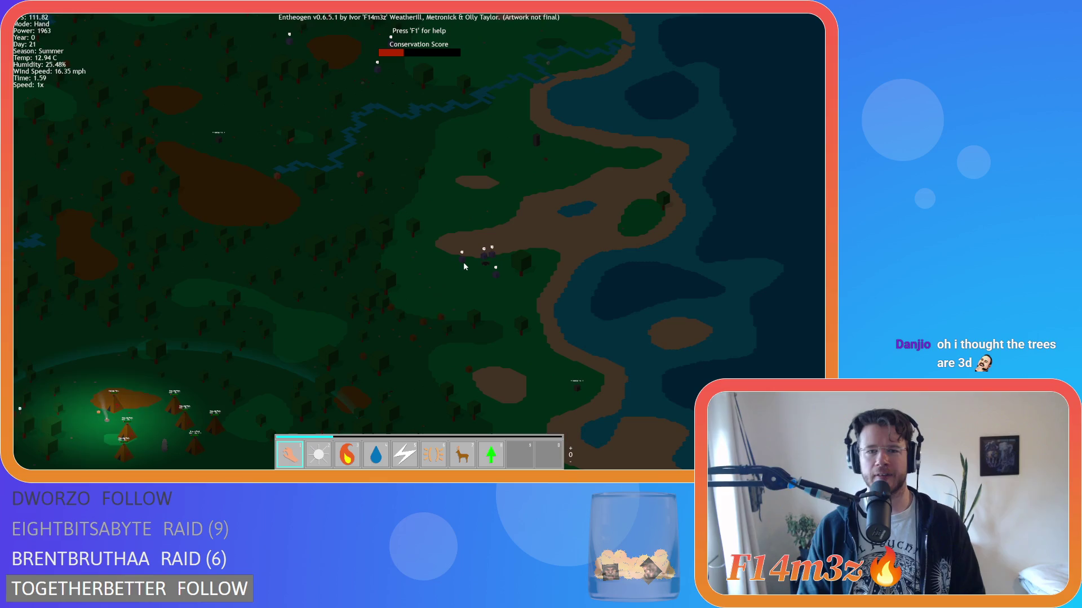
pyautogui.press('s')
pyautogui.press('a')
pyautogui.press('w')
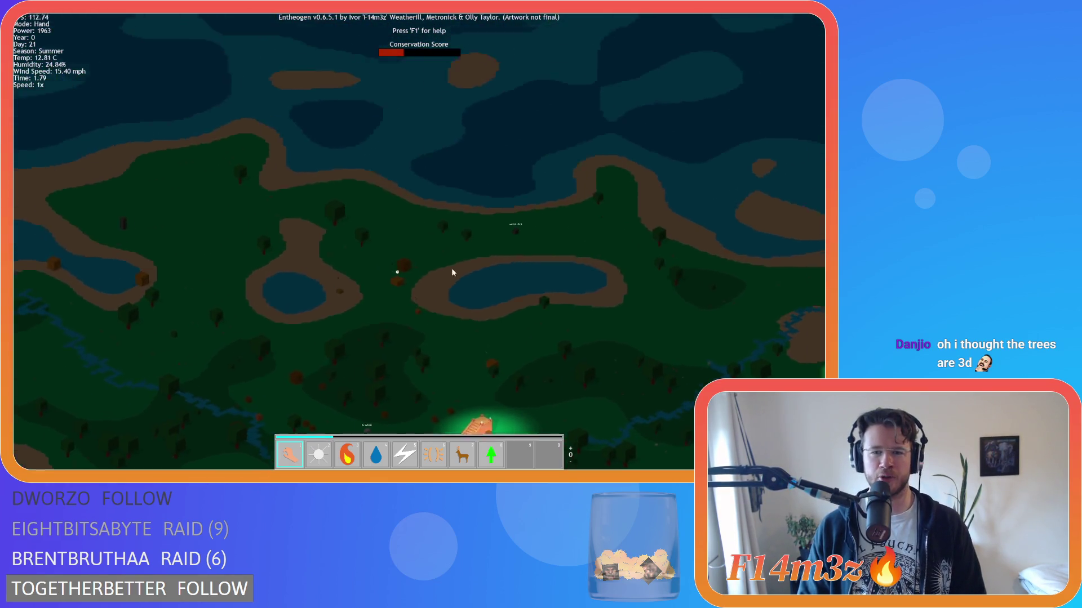
pyautogui.press('d')
# Step: Bring the distant Portal Stone into view and adjust the zoom on it
pyautogui.scroll(5, 522, 320)
pyautogui.press('d')
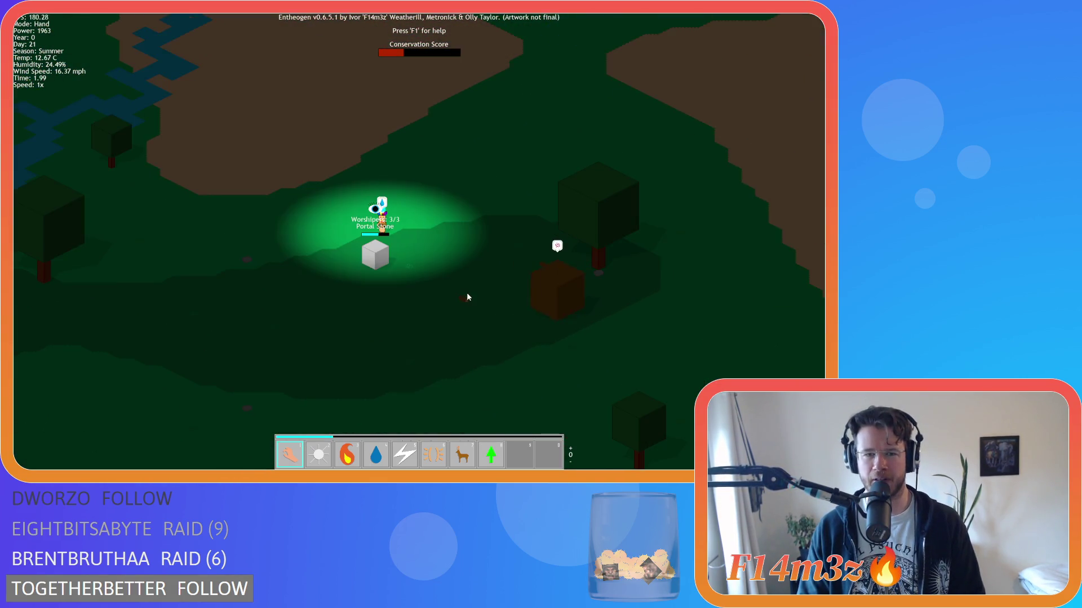
pyautogui.scroll(-5, 467, 294)
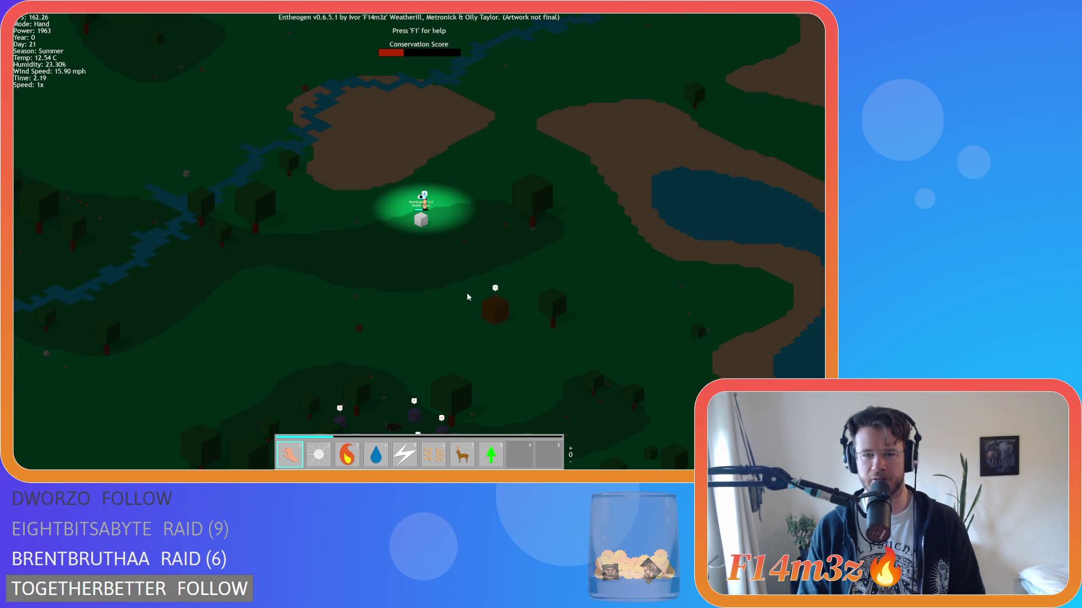
pyautogui.scroll(-3, 466, 297)
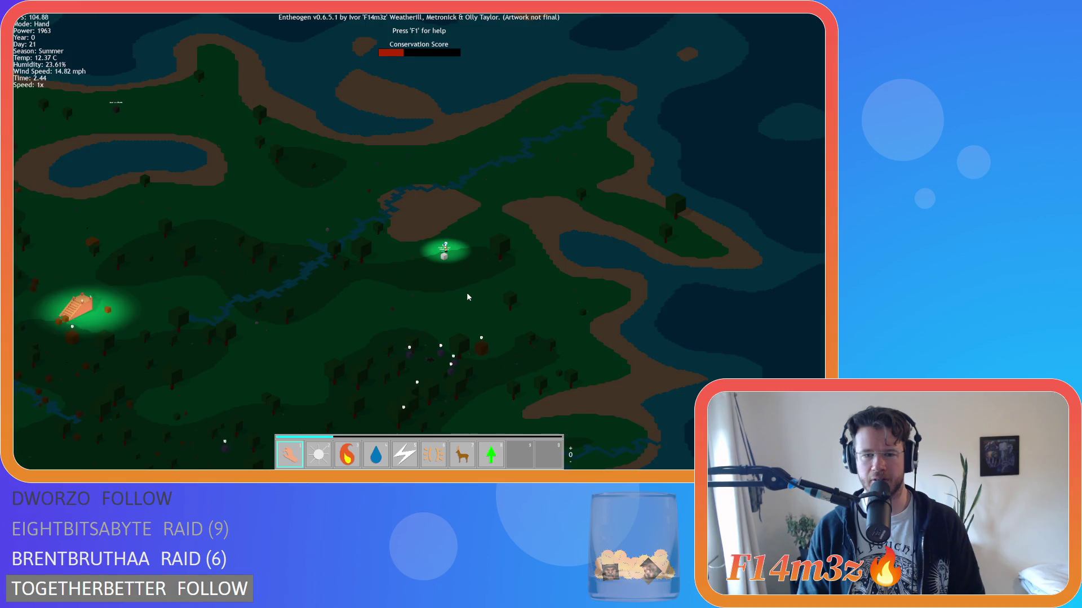
pyautogui.scroll(1, 467, 297)
pyautogui.scroll(-1, 466, 297)
pyautogui.scroll(3, 467, 297)
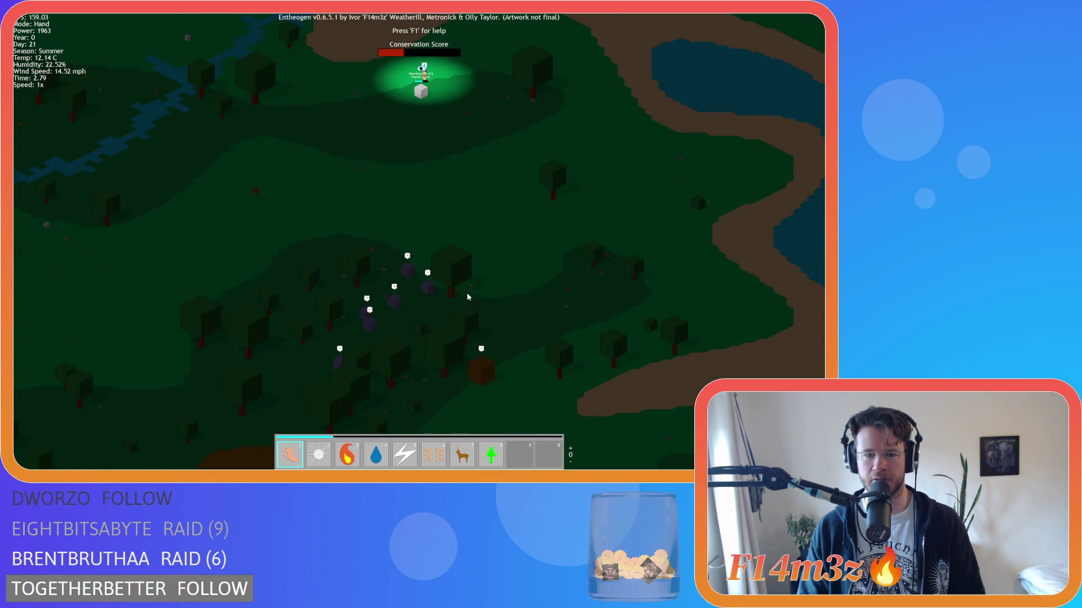
# Step: Follow the worshippers through the forest, then return to the Portal Stone
pyautogui.press('d')
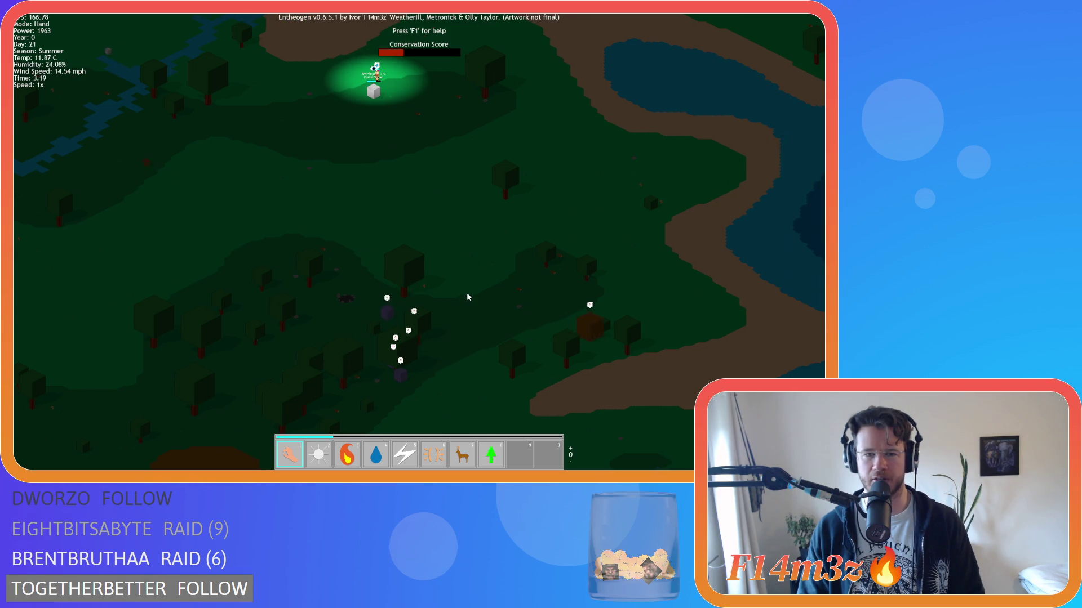
pyautogui.press('s')
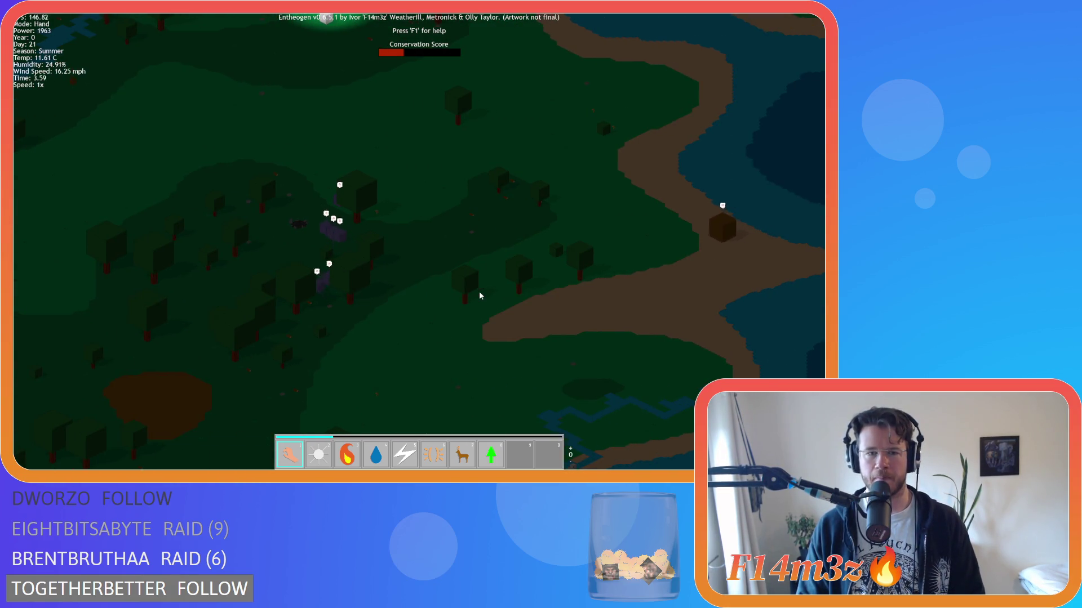
pyautogui.press('a')
pyautogui.press('a')
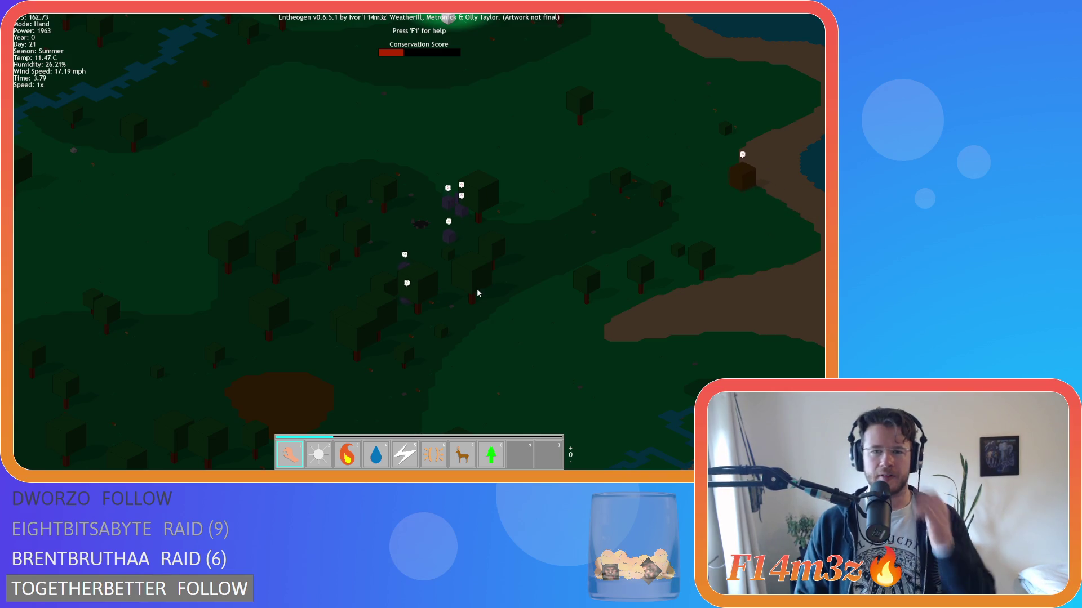
pyautogui.press('w')
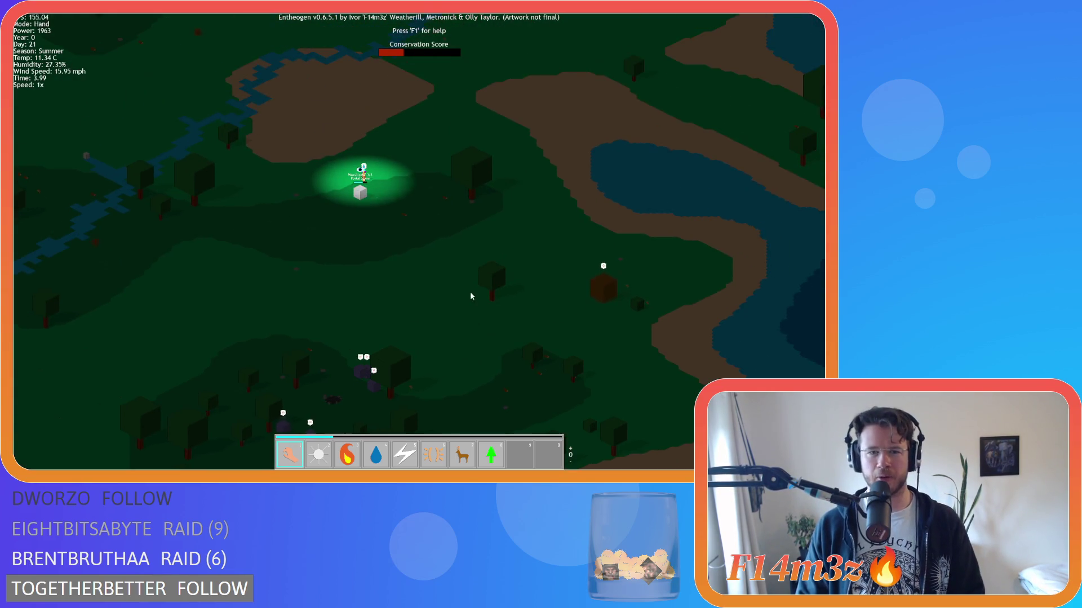
pyautogui.press('a')
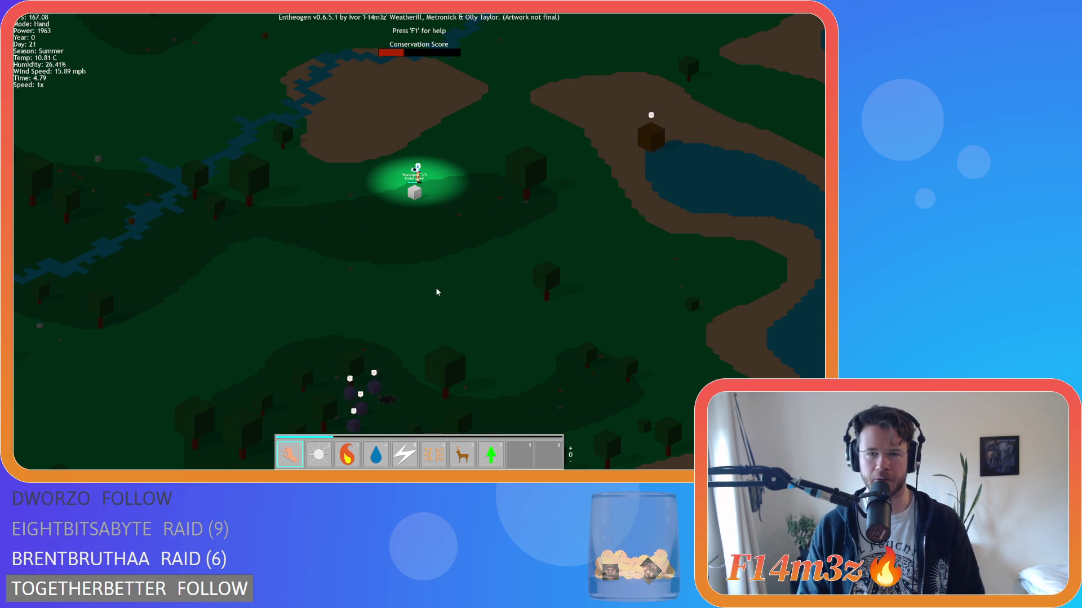
# Step: Keep the Portal Stone and worshippers framed, then survey the forest south of it
pyautogui.press('w')
pyautogui.press('d')
pyautogui.press('s')
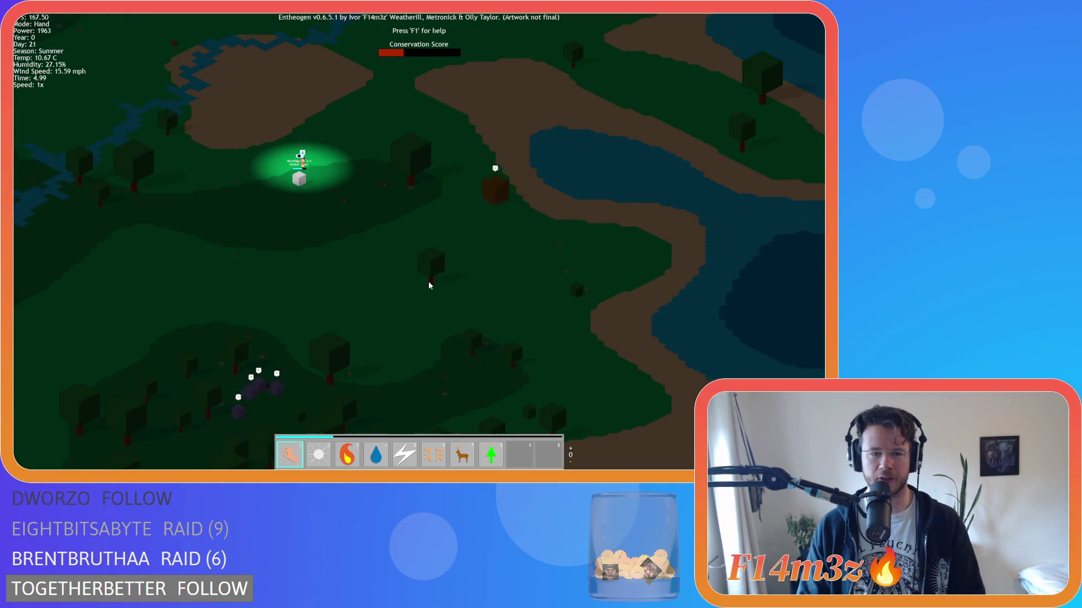
pyautogui.press('a')
pyautogui.press('w')
pyautogui.press('s')
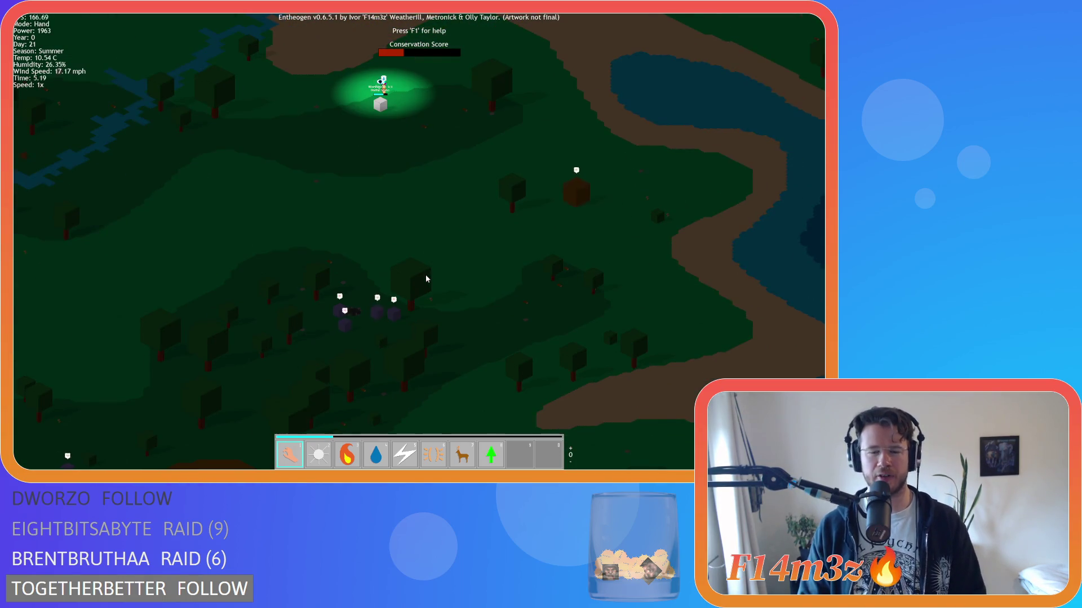
pyautogui.press('s')
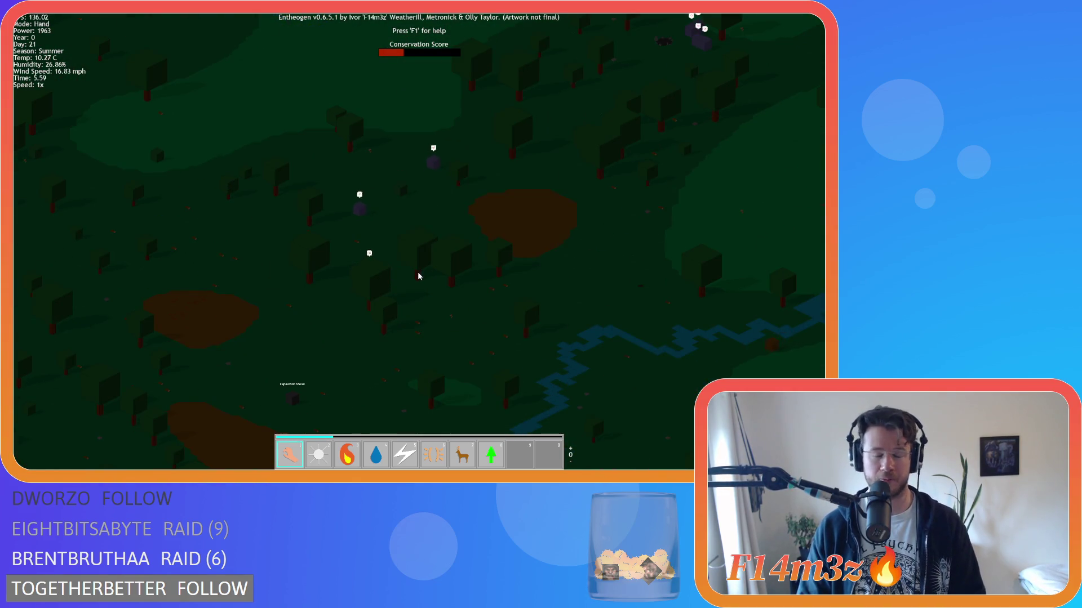
# Step: Survey the nearby forest and river, following worshippers between the woods and the Portal Stone
pyautogui.press('s')
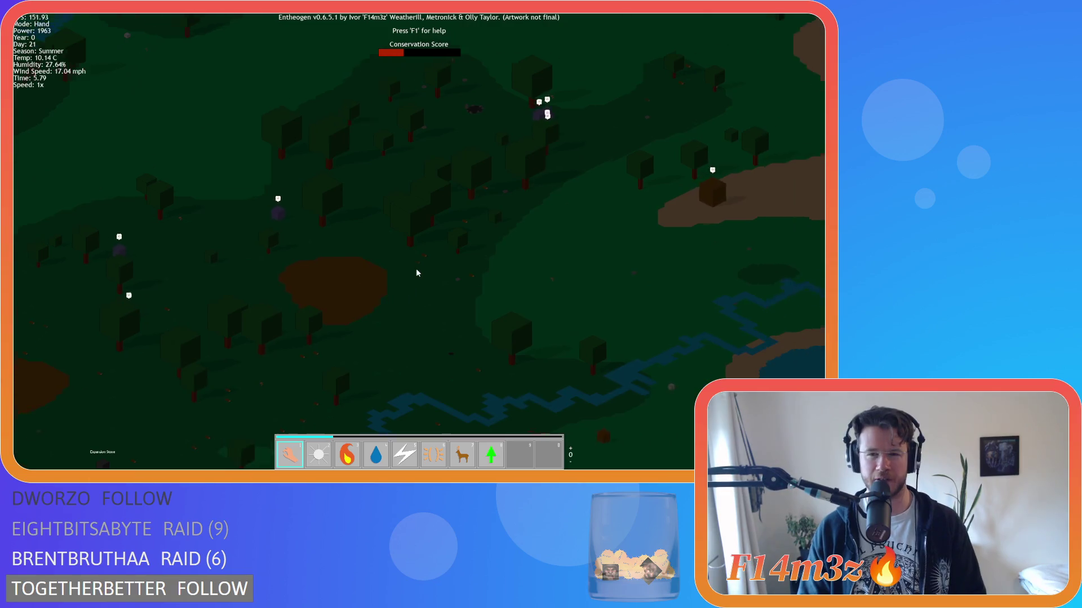
pyautogui.press('w')
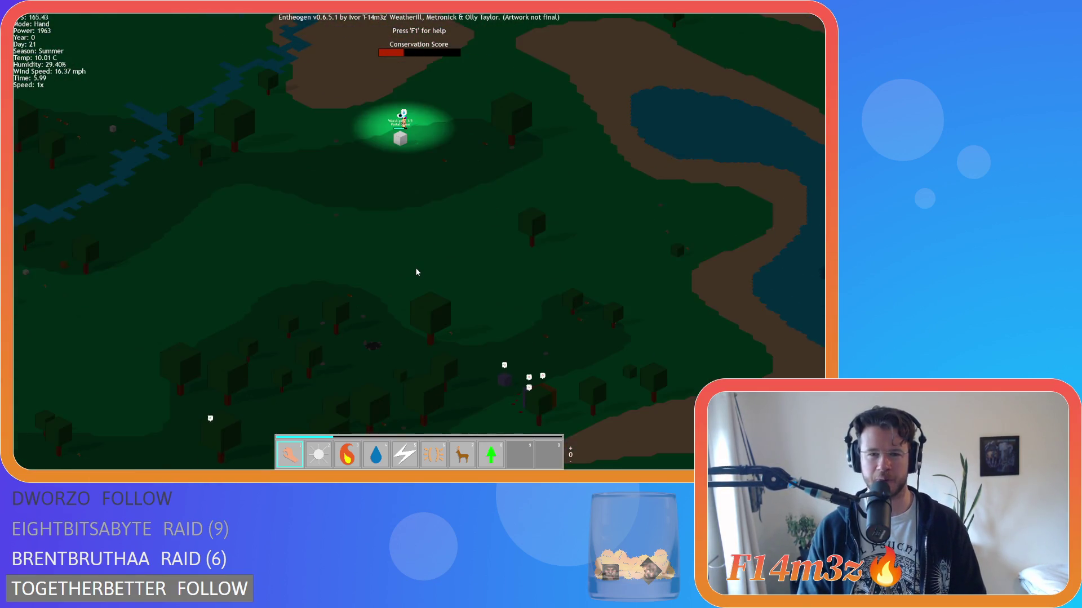
pyautogui.press('s')
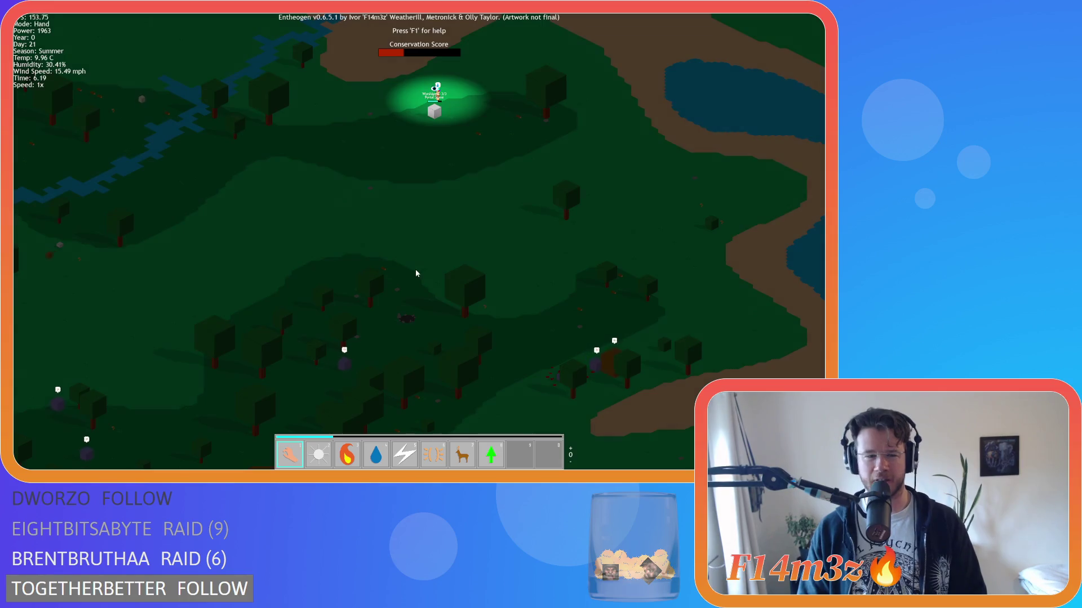
pyautogui.press('w')
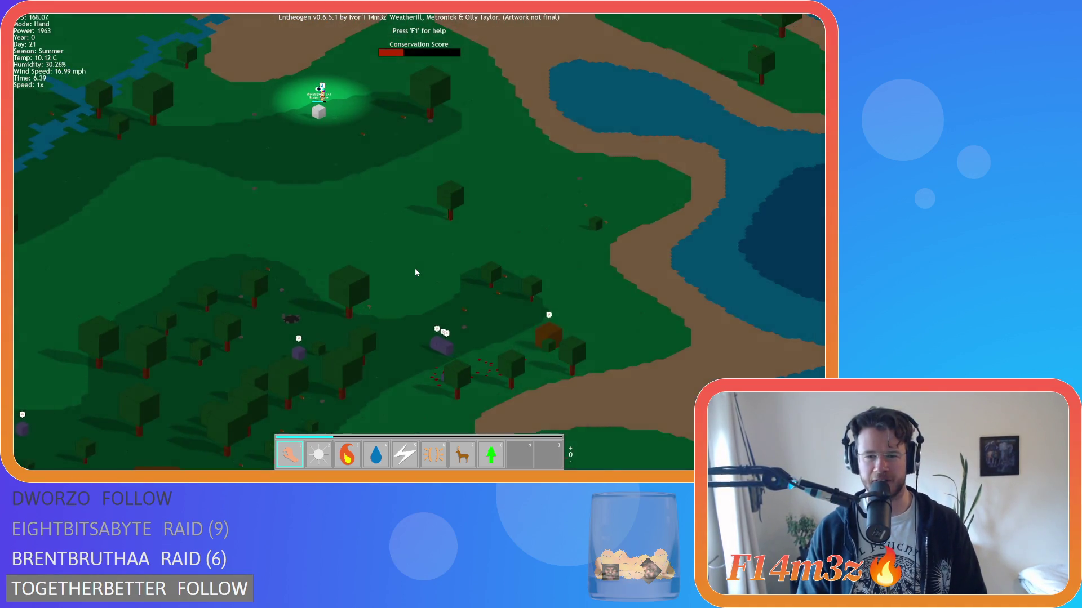
pyautogui.press('a')
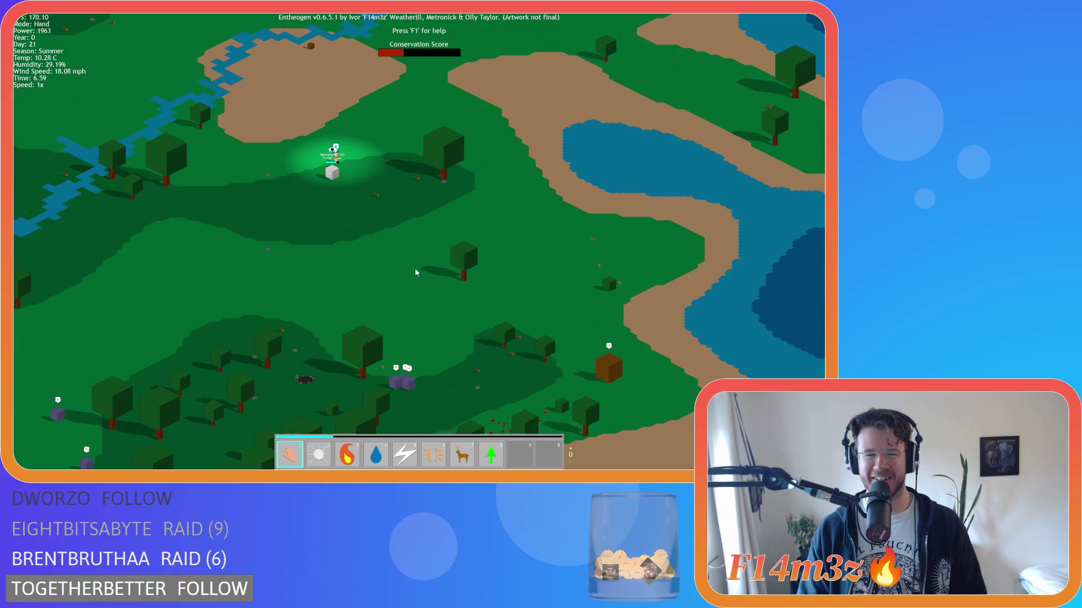
pyautogui.press('w')
pyautogui.press('d')
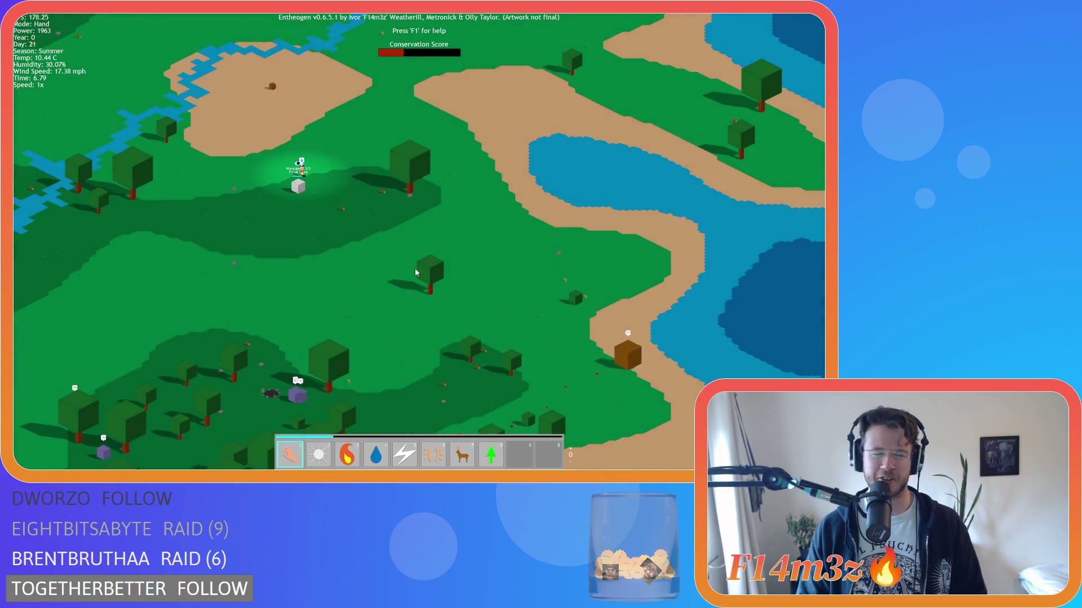
pyautogui.press('s')
pyautogui.press('s')
pyautogui.press('a')
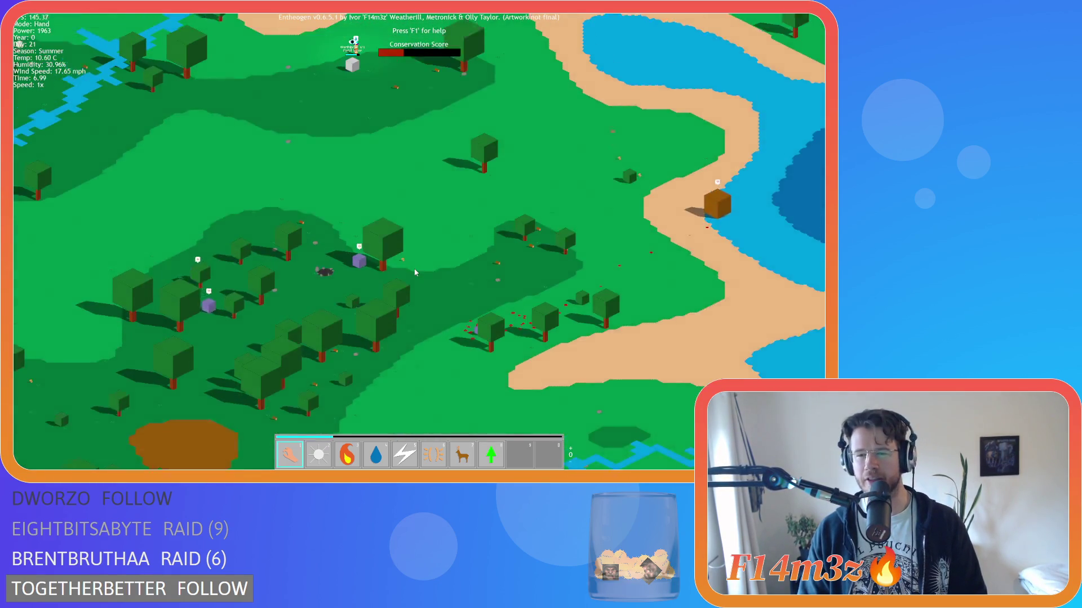
pyautogui.press('w')
pyautogui.press('a')
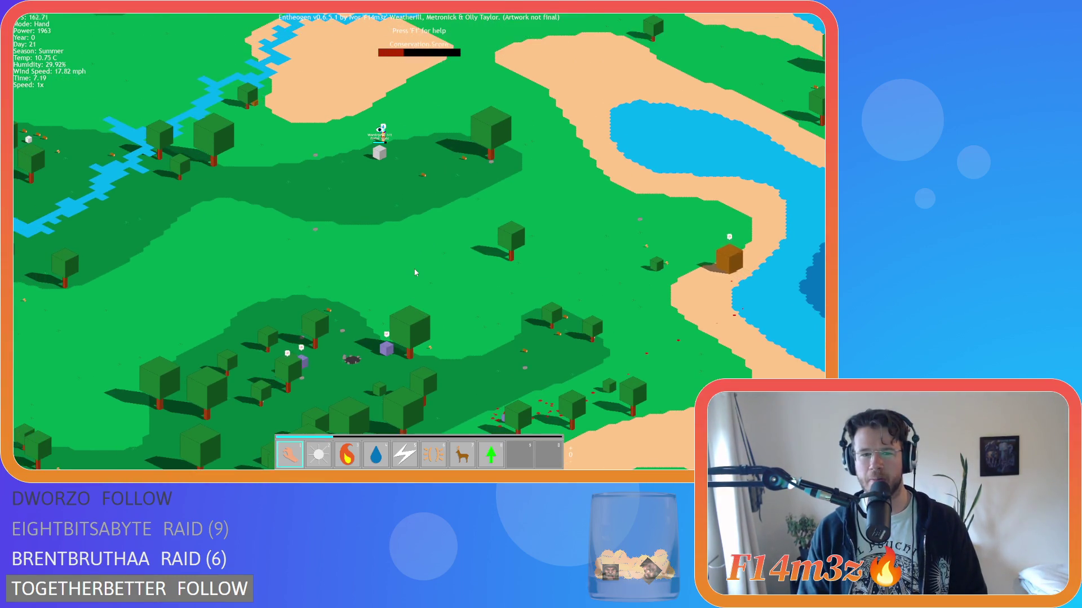
# Step: Look over the river and grassland surrounding the Portal Stone
pyautogui.press('w')
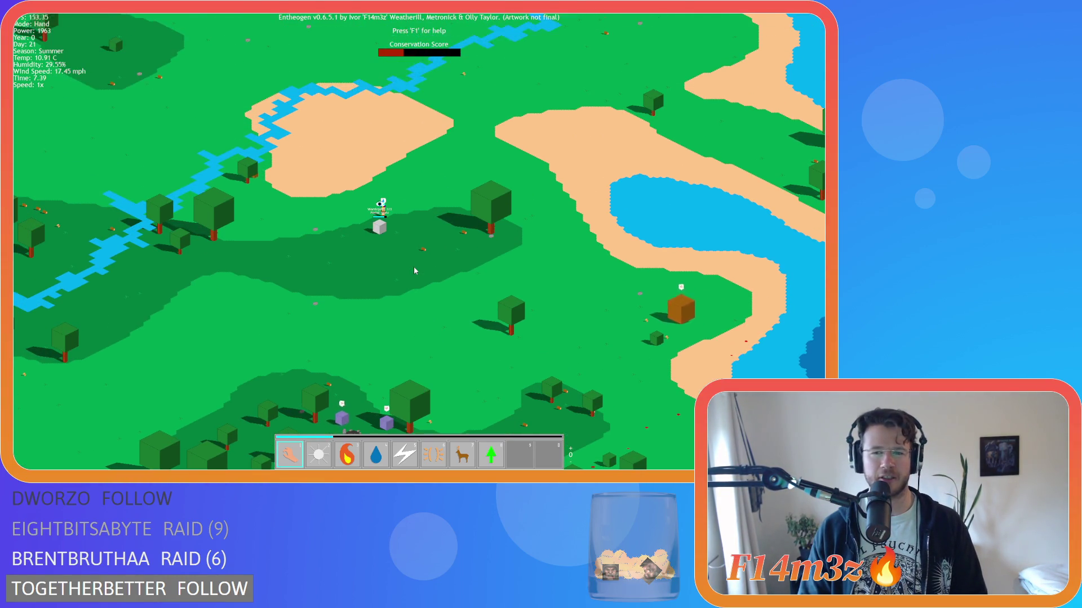
pyautogui.press('s')
pyautogui.press('d')
pyautogui.press('w')
pyautogui.press('s')
pyautogui.press('w')
pyautogui.press('a')
pyautogui.press('d')
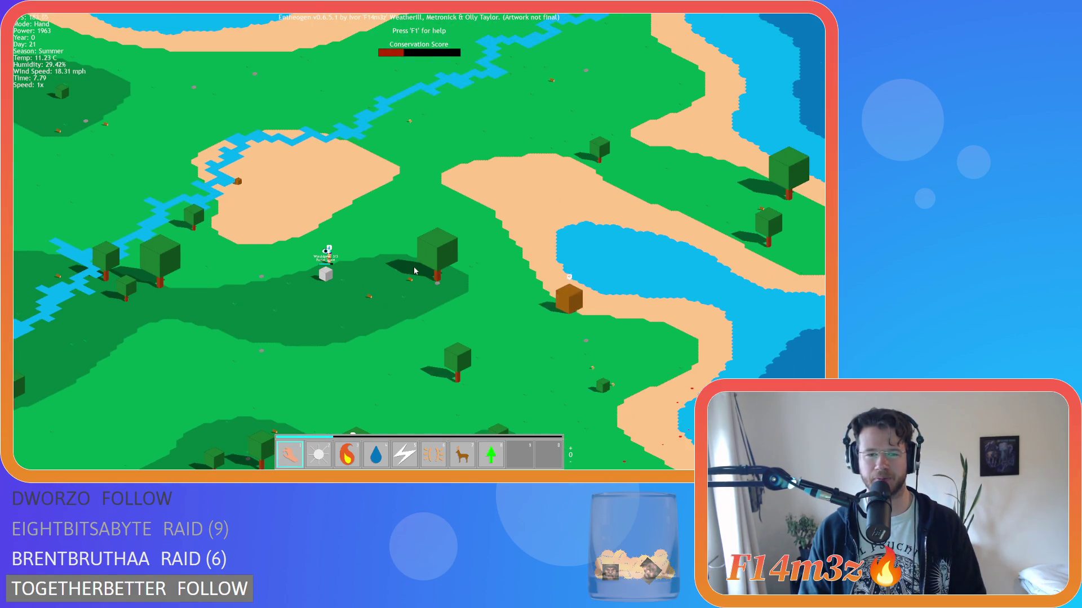
# Step: Fine-tune the view around the Portal Stone, then move east toward the lake shore
pyautogui.press('s')
pyautogui.press('a')
pyautogui.press('d')
pyautogui.press('w')
pyautogui.press('a')
pyautogui.press('s')
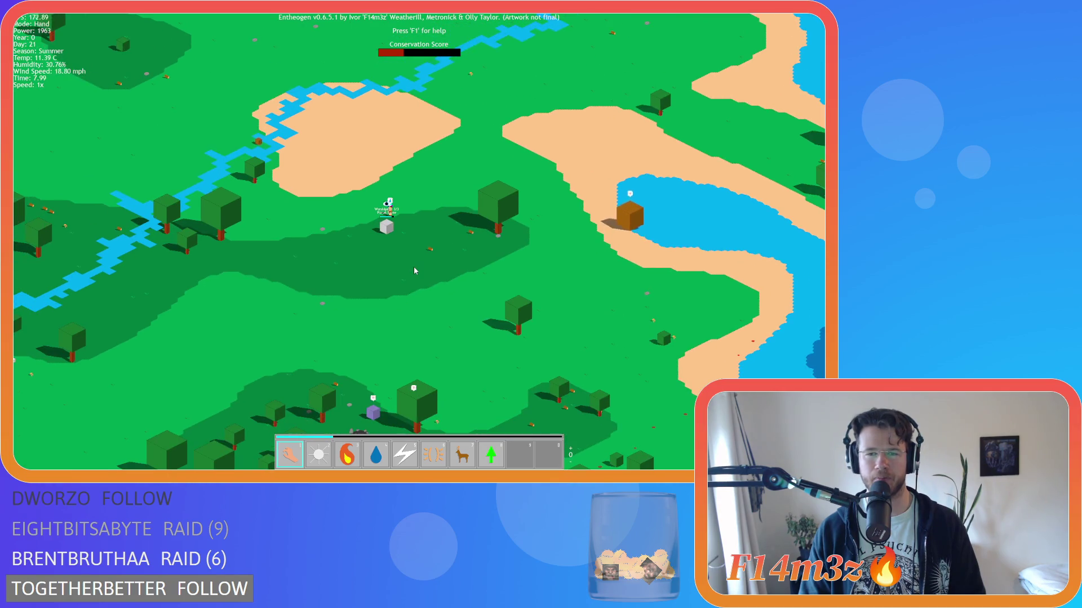
pyautogui.press('w')
pyautogui.press('d')
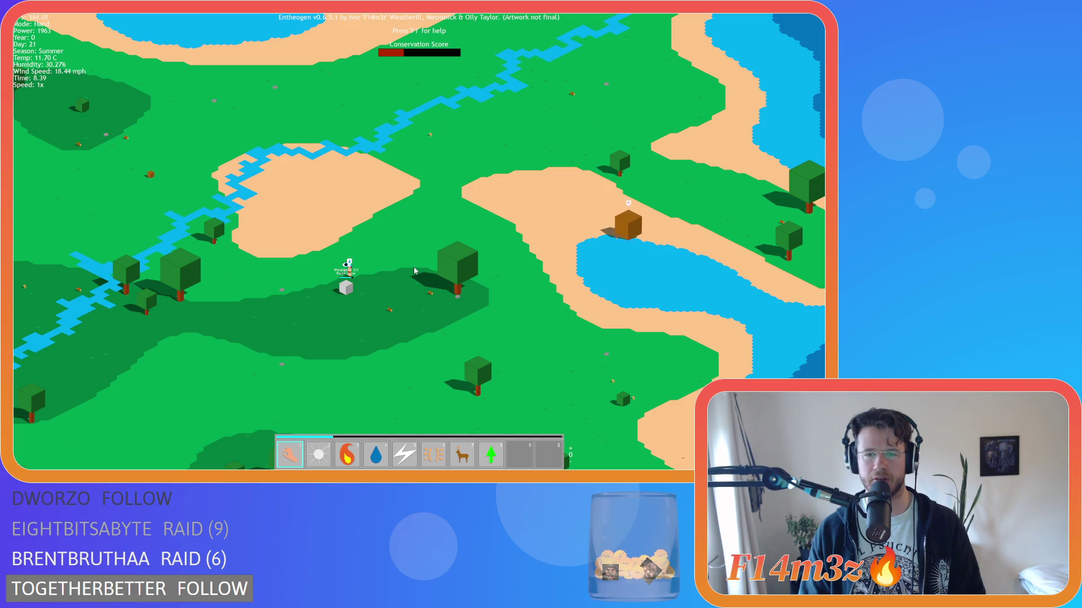
pyautogui.press('d')
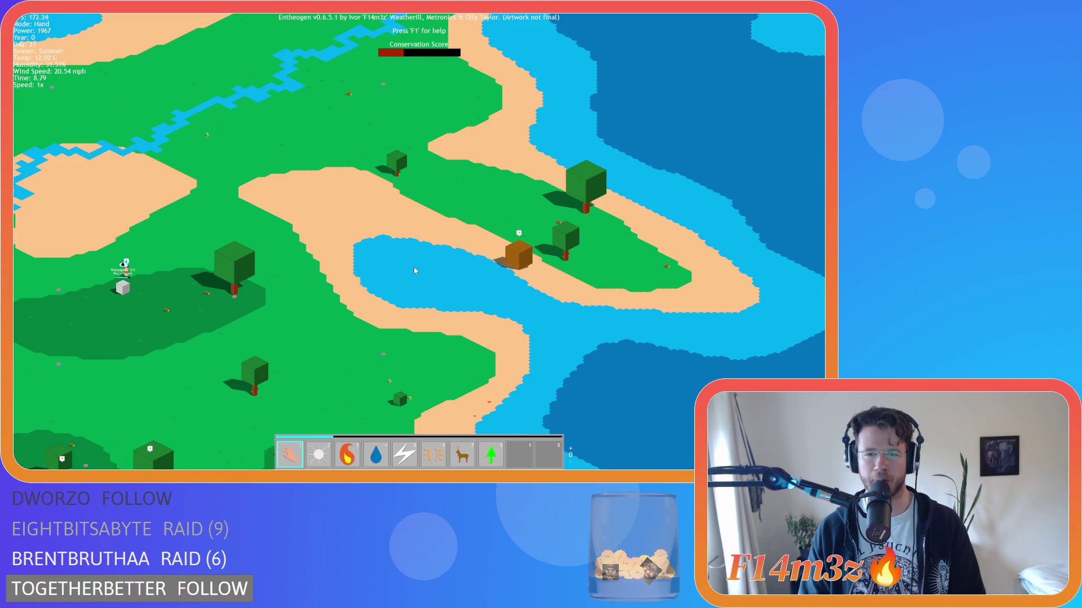
# Step: Pan west toward the Portal Stone and look over the lake and nearby shore
pyautogui.press('a')
pyautogui.press('a')
pyautogui.press('w')
pyautogui.press('d')
pyautogui.press('s')
pyautogui.press('d')
pyautogui.press('s')
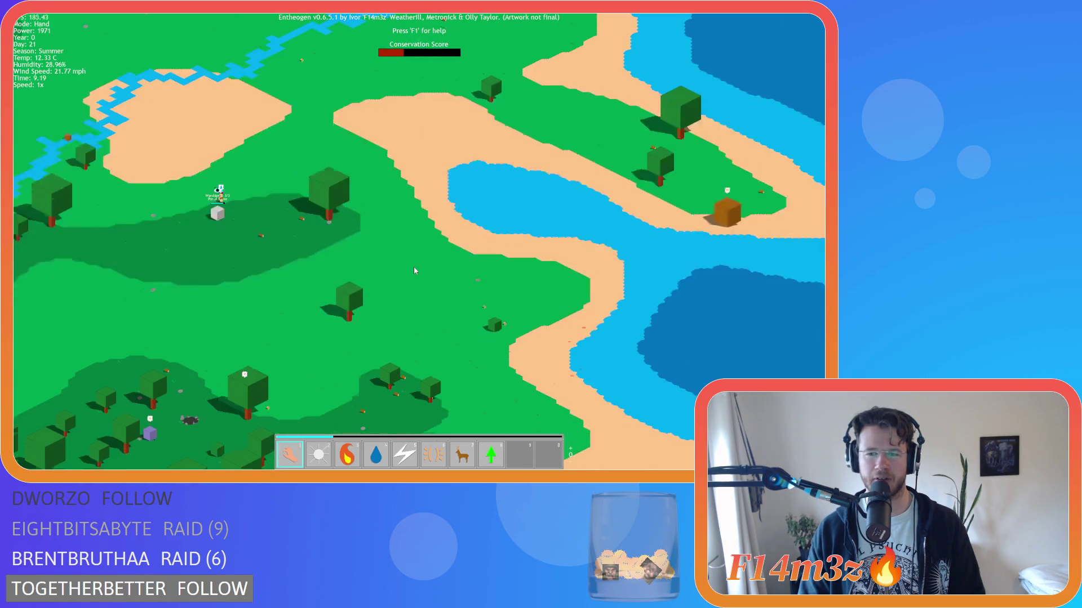
pyautogui.press('w')
# Step: Pan across the island until the Portal Stone is in view
pyautogui.press('d')
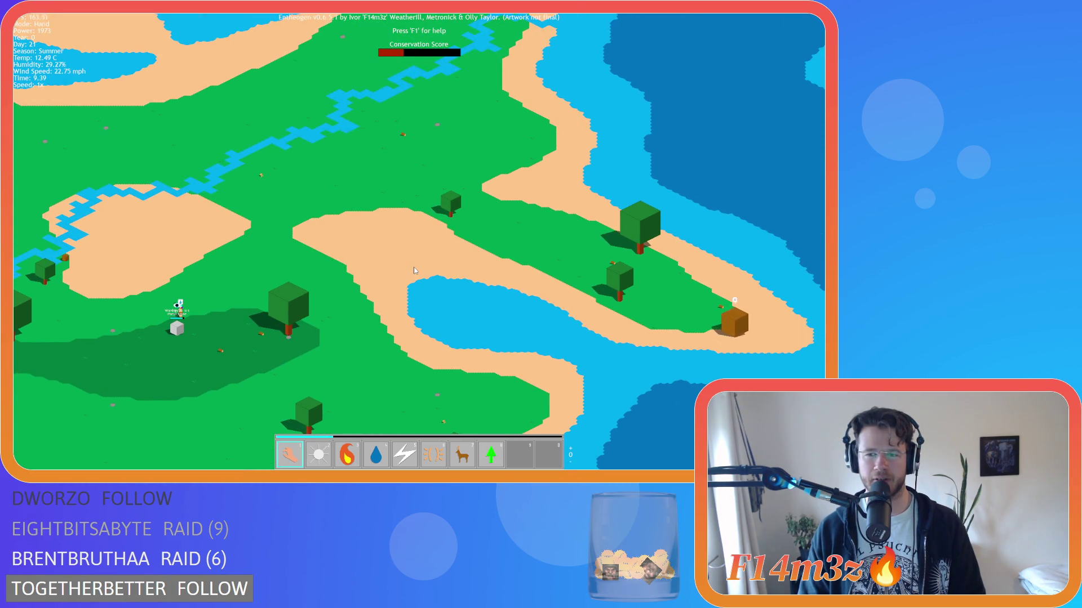
pyautogui.press('a')
pyautogui.press('d')
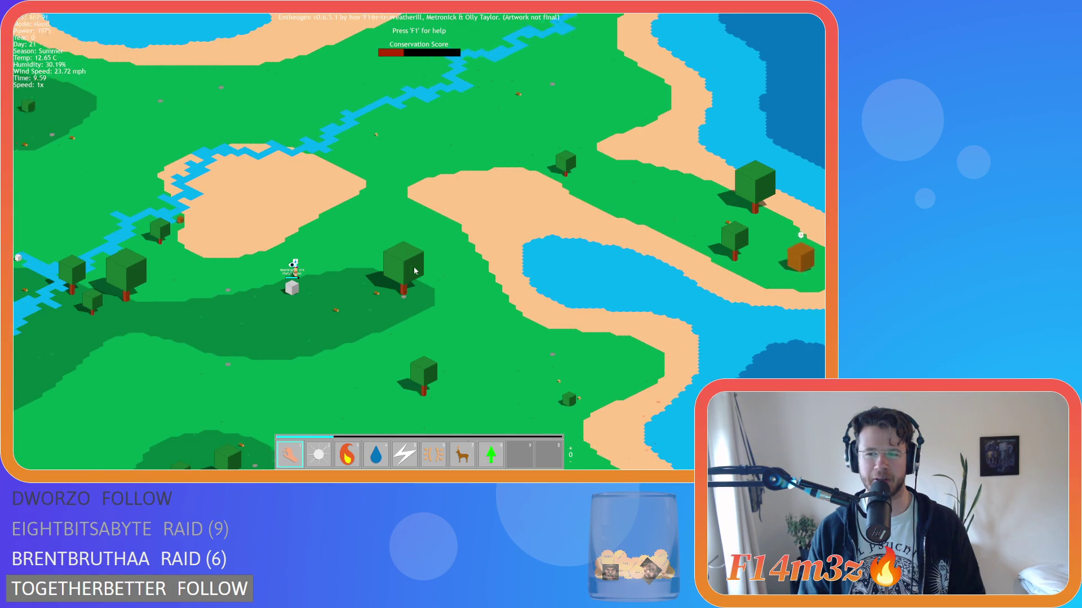
pyautogui.press('s')
pyautogui.press('w')
pyautogui.press('a')
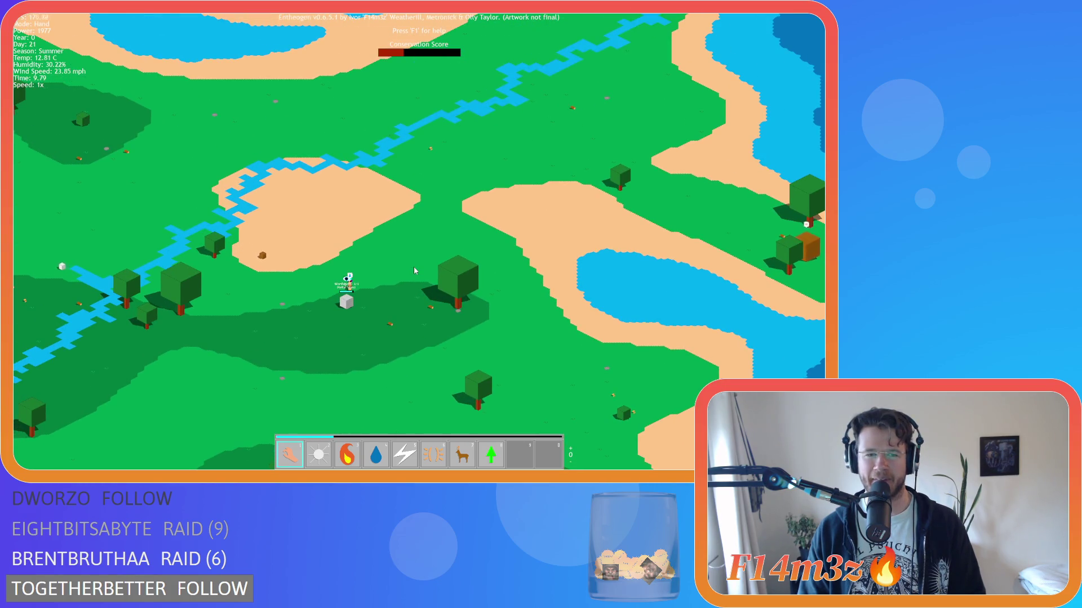
pyautogui.press('s')
# Step: Zoom in on the Portal Stone and its worshiper, centring it on screen
pyautogui.scroll(5, 414, 270)
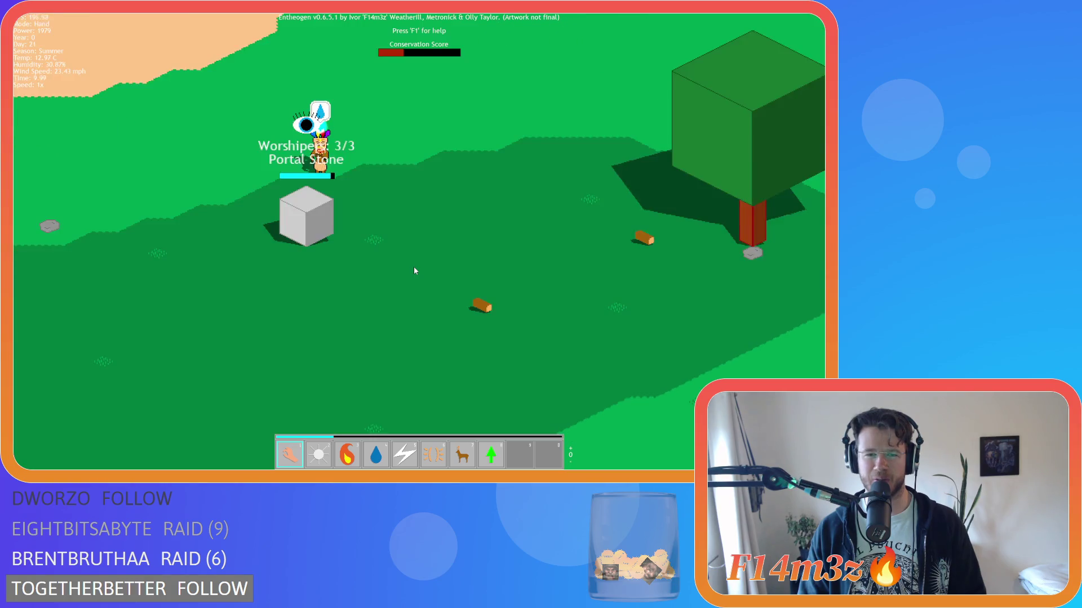
pyautogui.scroll(2, 413, 270)
pyautogui.press('a')
pyautogui.press('w')
pyautogui.scroll(2, 413, 270)
pyautogui.scroll(-2, 414, 271)
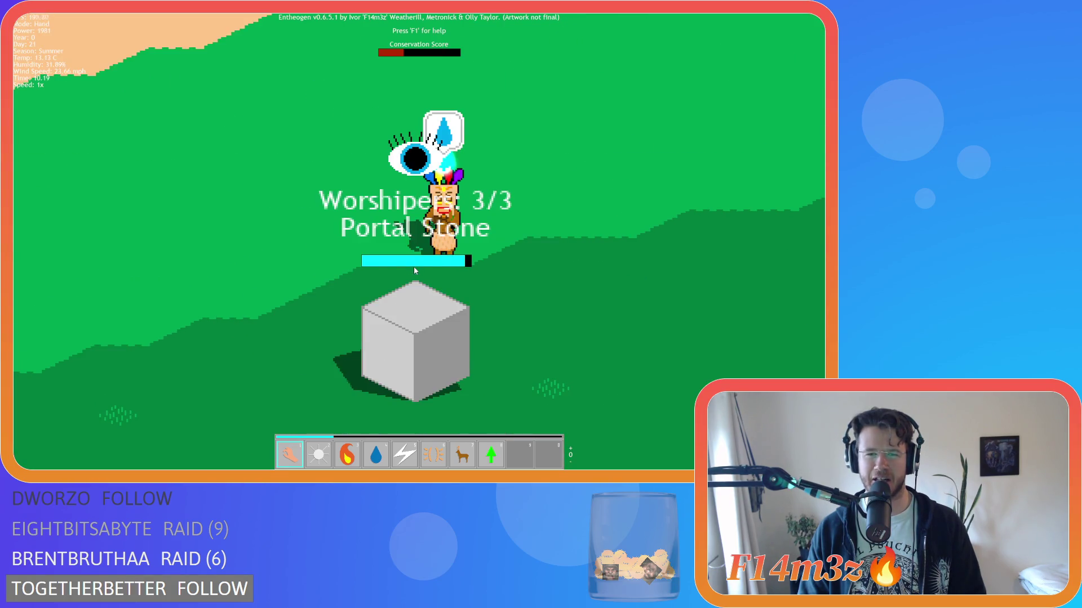
pyautogui.scroll(-3, 413, 270)
pyautogui.scroll(3, 423, 292)
pyautogui.scroll(-5, 424, 290)
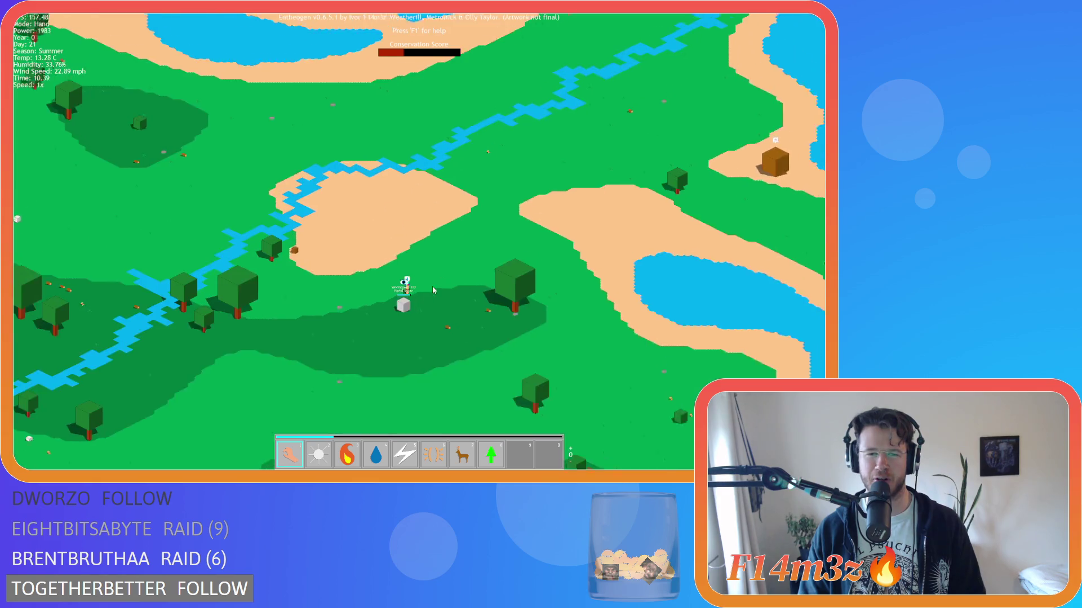
# Step: Pan east toward the lake and back, settling on the glowing village ring
pyautogui.press('d')
pyautogui.scroll(2, 444, 290)
pyautogui.scroll(-2, 444, 290)
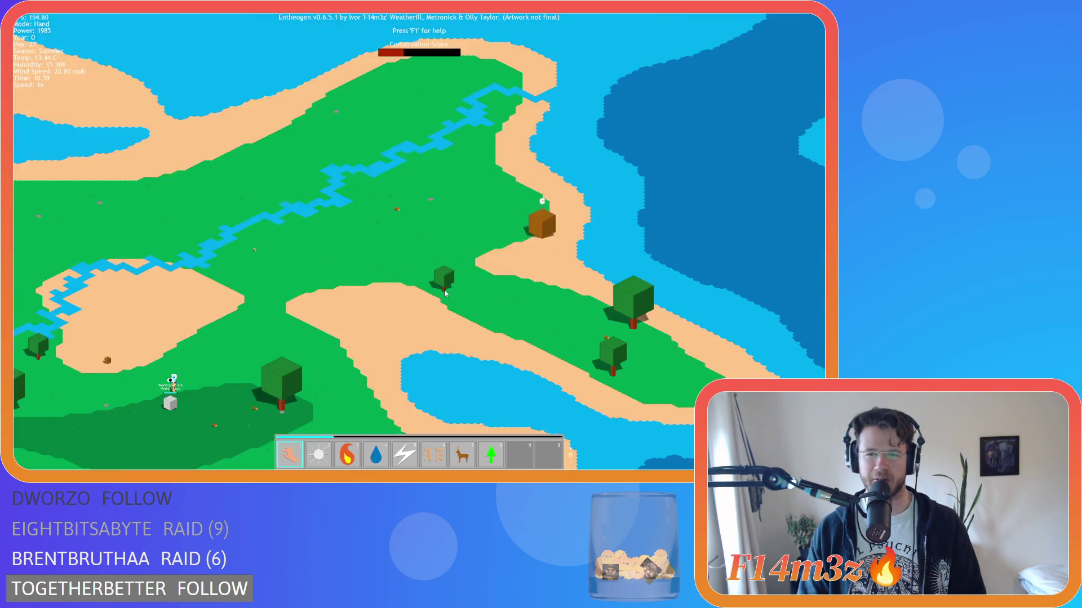
pyautogui.press('a')
pyautogui.scroll(5, 439, 289)
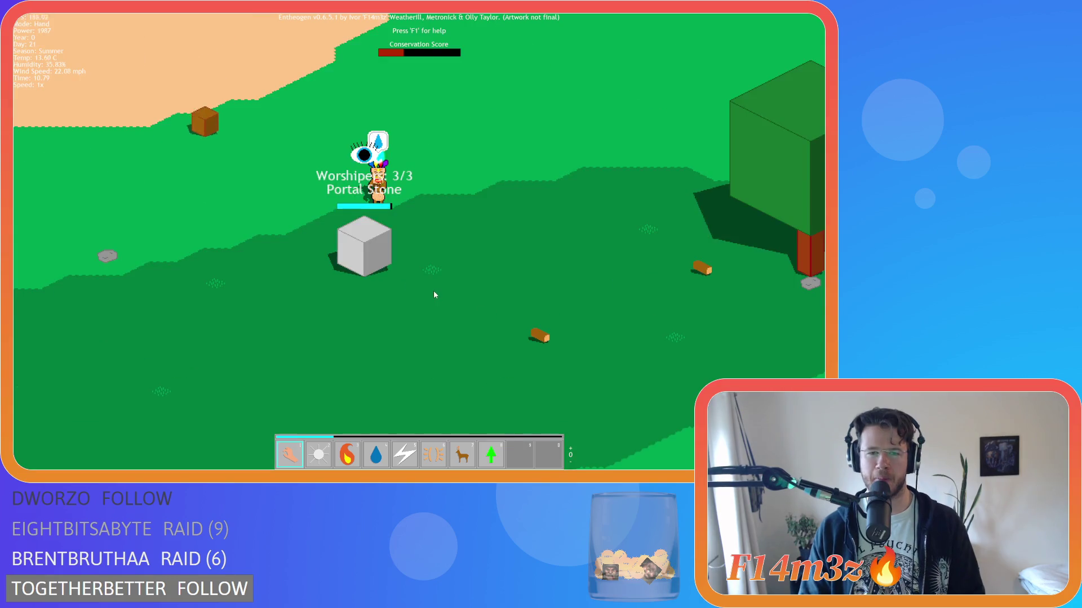
pyautogui.scroll(-5, 433, 294)
pyautogui.scroll(3, 418, 292)
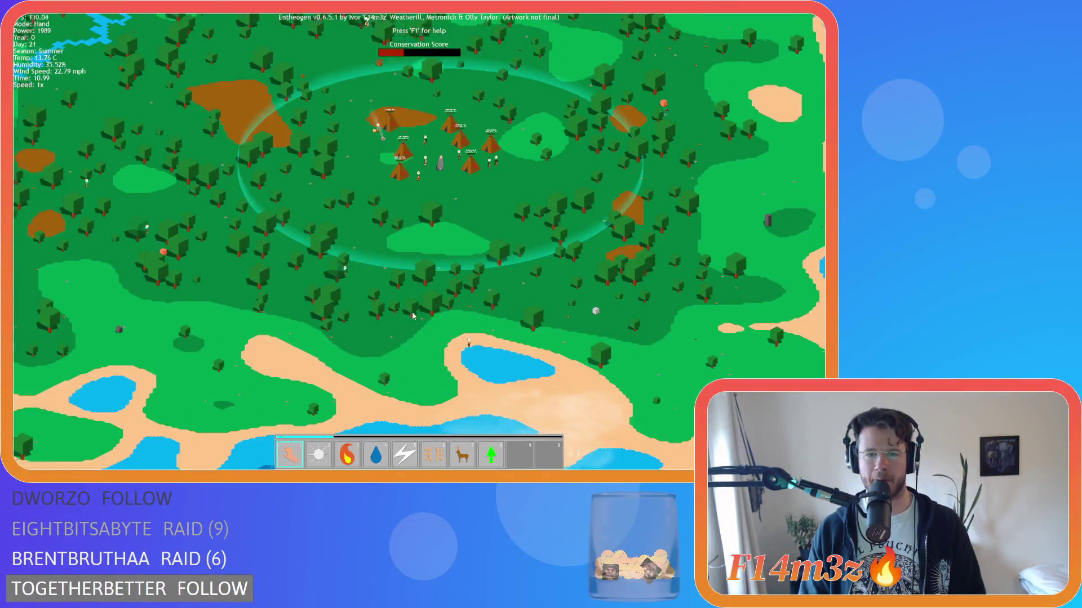
# Step: Zoom in on the camp's tents, then pan east onto the coastline
pyautogui.scroll(5, 412, 316)
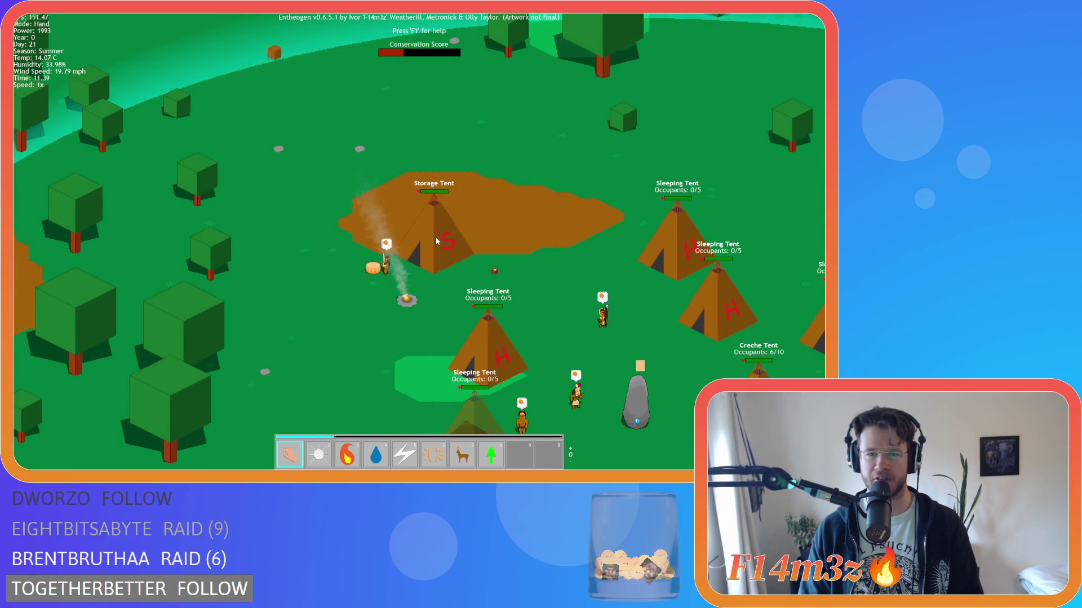
pyautogui.scroll(-5, 437, 241)
pyautogui.press('d')
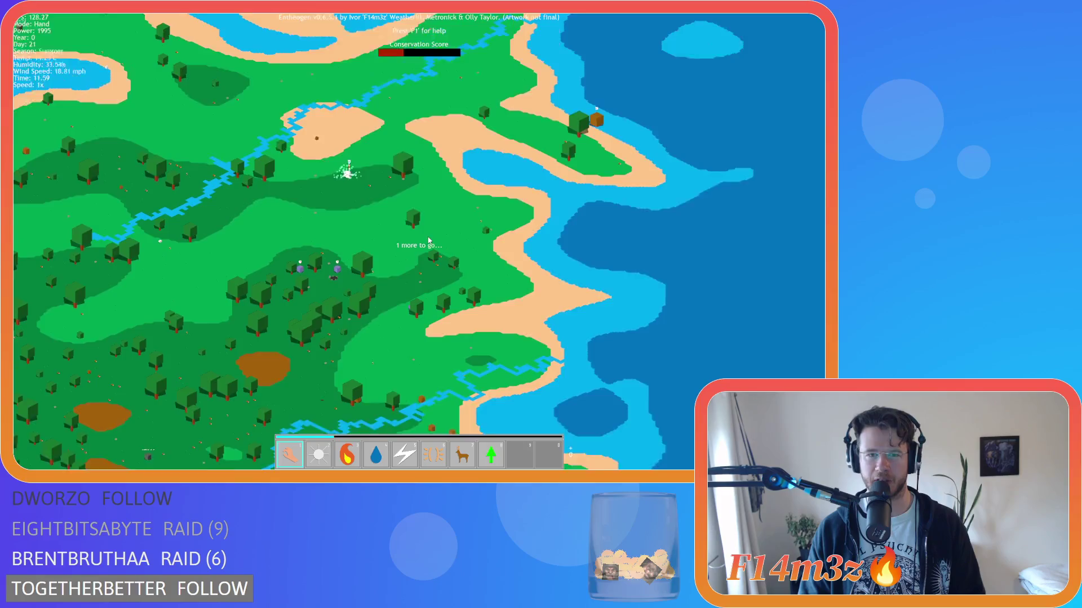
pyautogui.scroll(5, 428, 240)
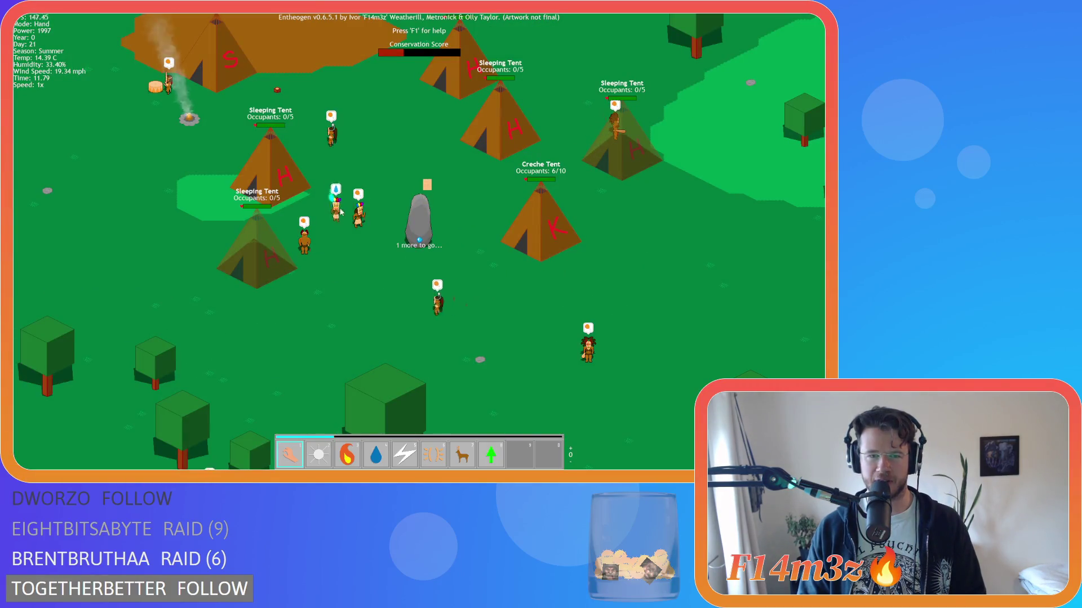
pyautogui.scroll(-5, 336, 217)
# Step: Jump back to the village tents and zoom out to the whole forested island
pyautogui.scroll(5, 541, 232)
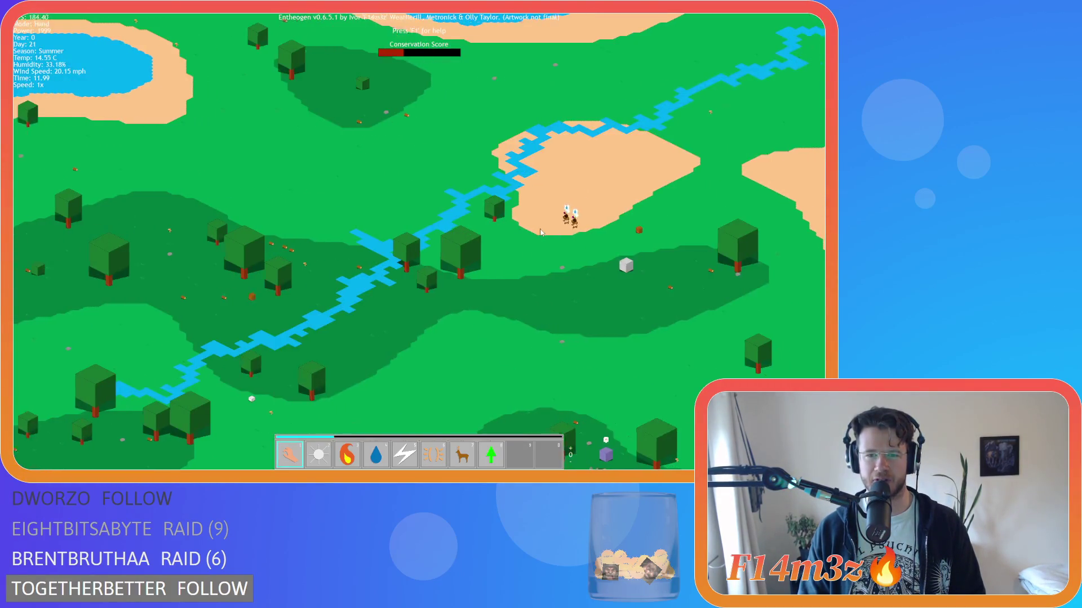
pyautogui.press('space')
pyautogui.scroll(-5, 410, 200)
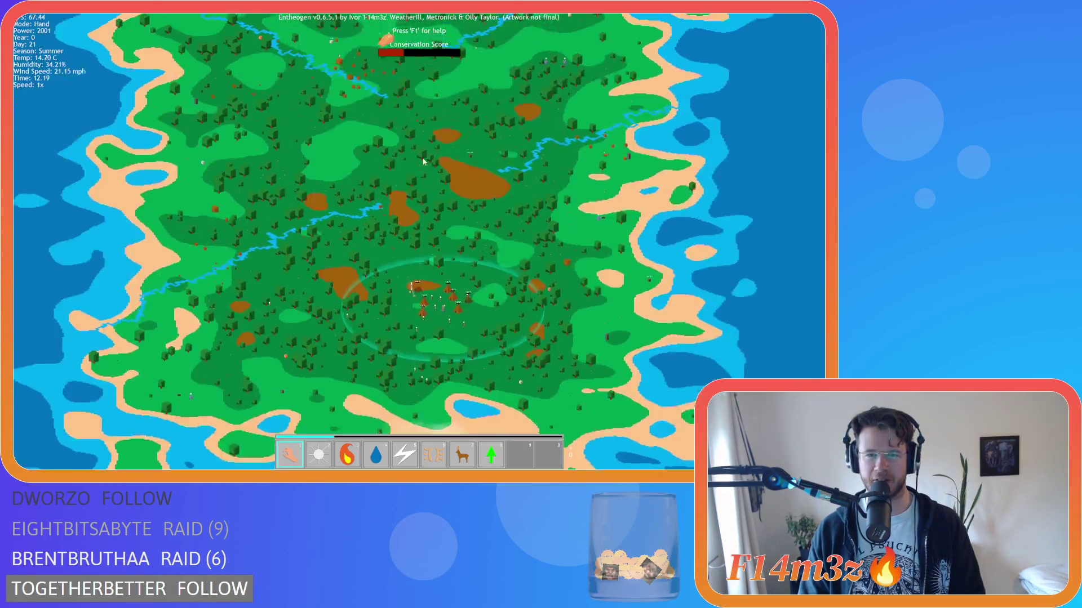
# Step: Return the view to the village and zoom in on the tent camp
pyautogui.scroll(5, 552, 188)
pyautogui.press('space')
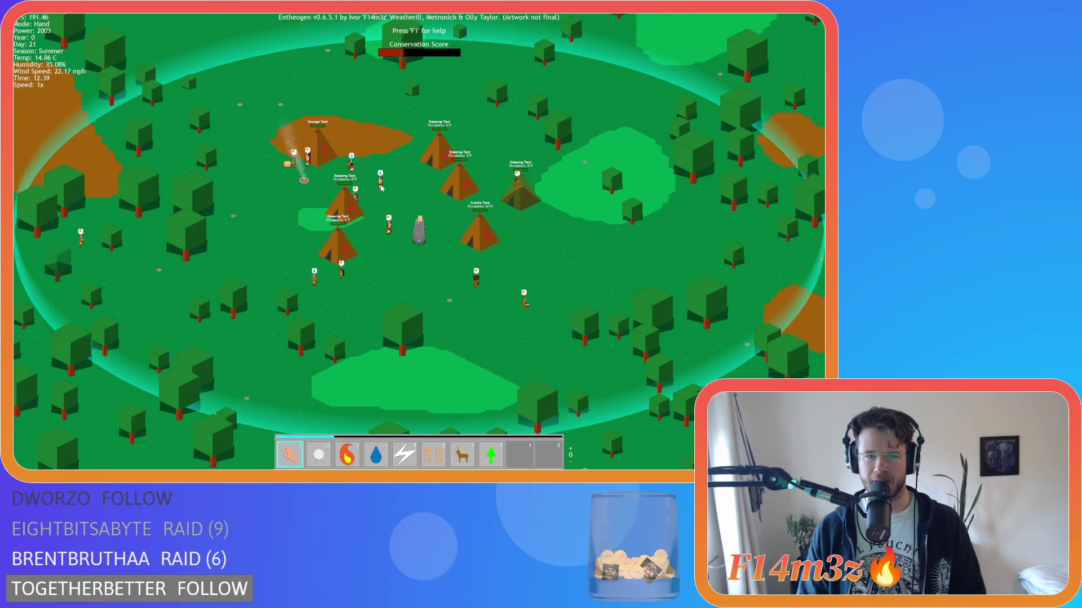
pyautogui.scroll(5, 413, 219)
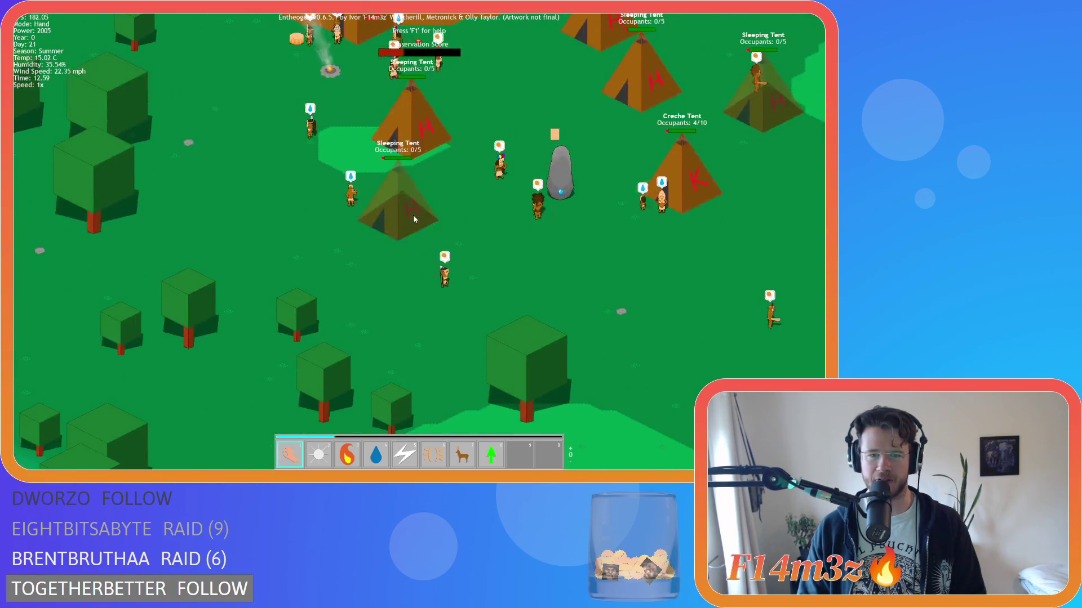
pyautogui.scroll(-3, 413, 215)
pyautogui.scroll(3, 414, 214)
# Step: Check the Storage inventory briefly, then zoom further into the camp
pyautogui.press('i')
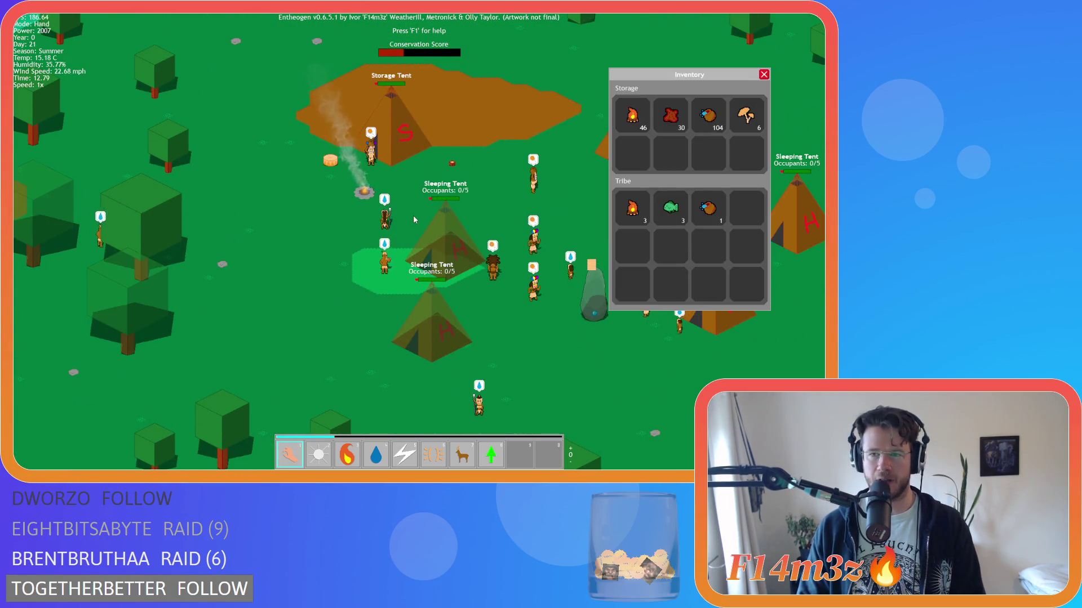
pyautogui.press('i')
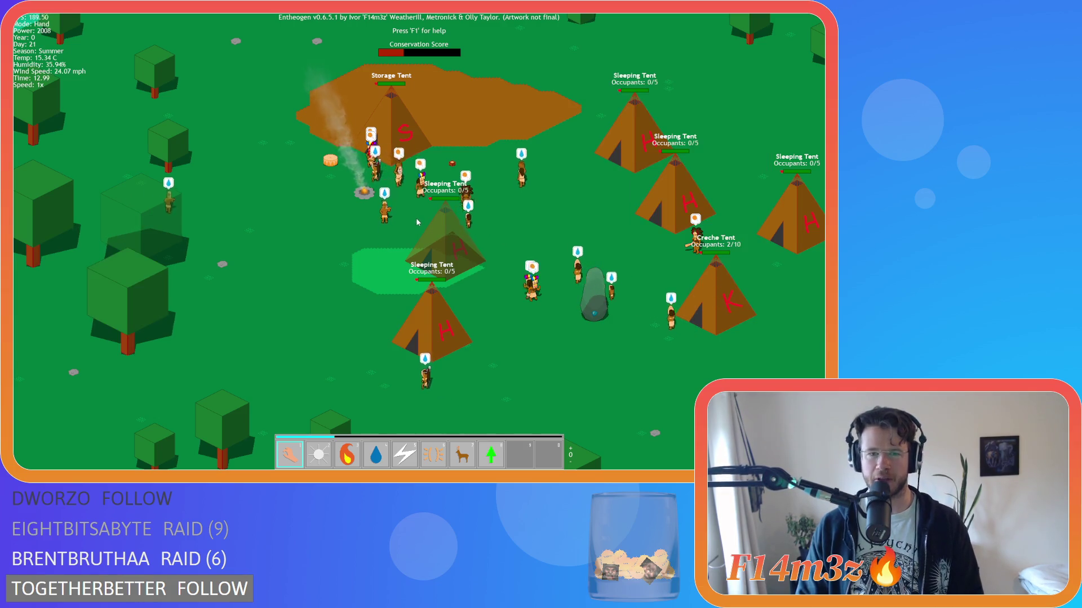
pyautogui.scroll(-5, 416, 218)
pyautogui.scroll(4, 400, 213)
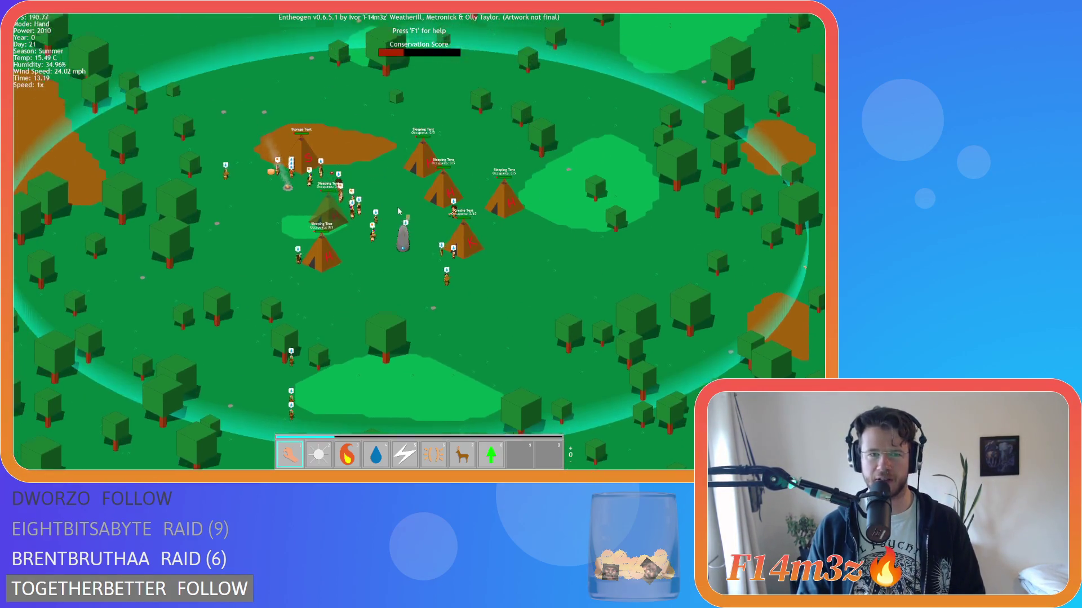
pyautogui.scroll(2, 399, 211)
pyautogui.scroll(3, 385, 235)
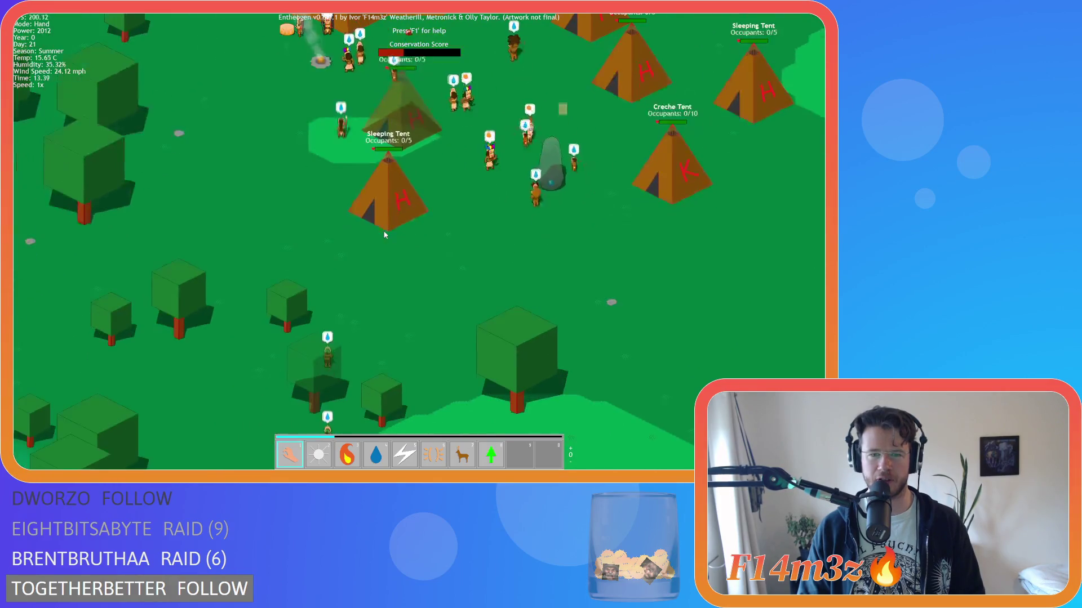
# Step: Review the Storage and Tribe inventories, then close them and widen the view over the camp at nightfall
pyautogui.press('i')
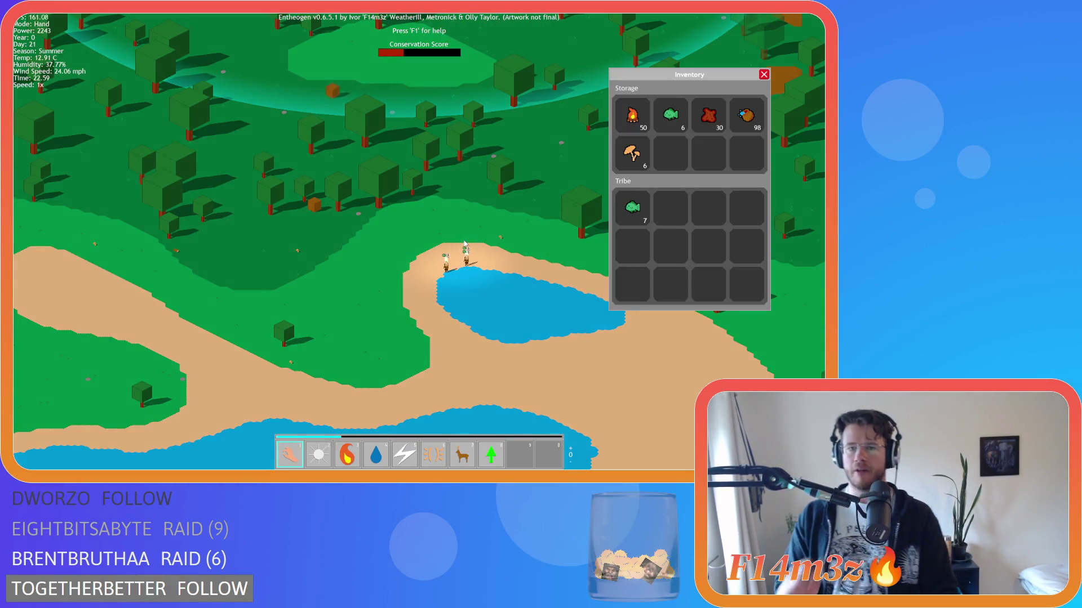
pyautogui.scroll(-5, 464, 244)
pyautogui.scroll(5, 438, 216)
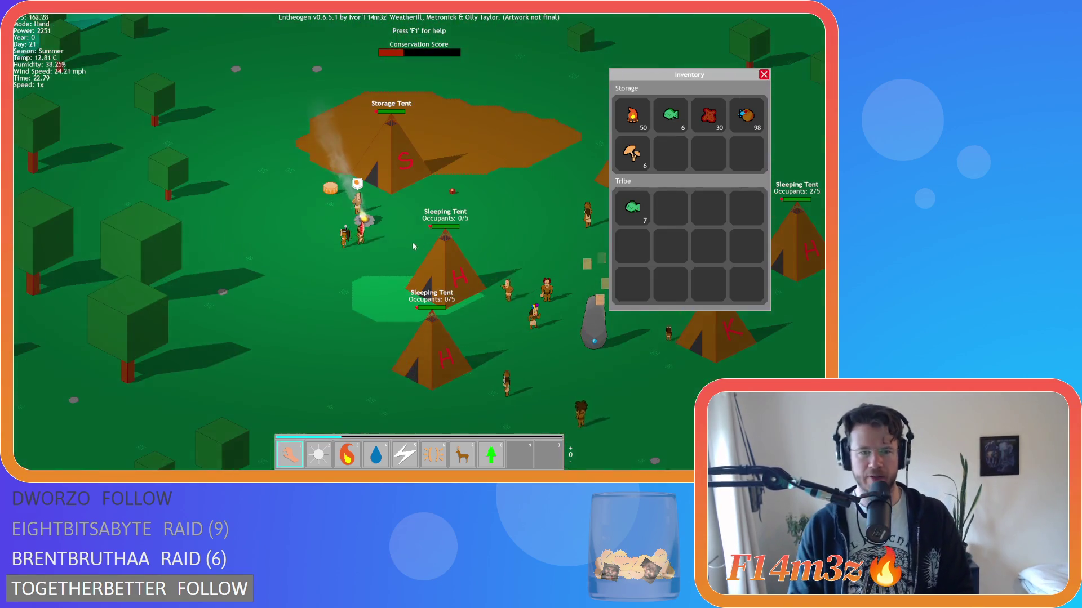
pyautogui.scroll(-3, 388, 231)
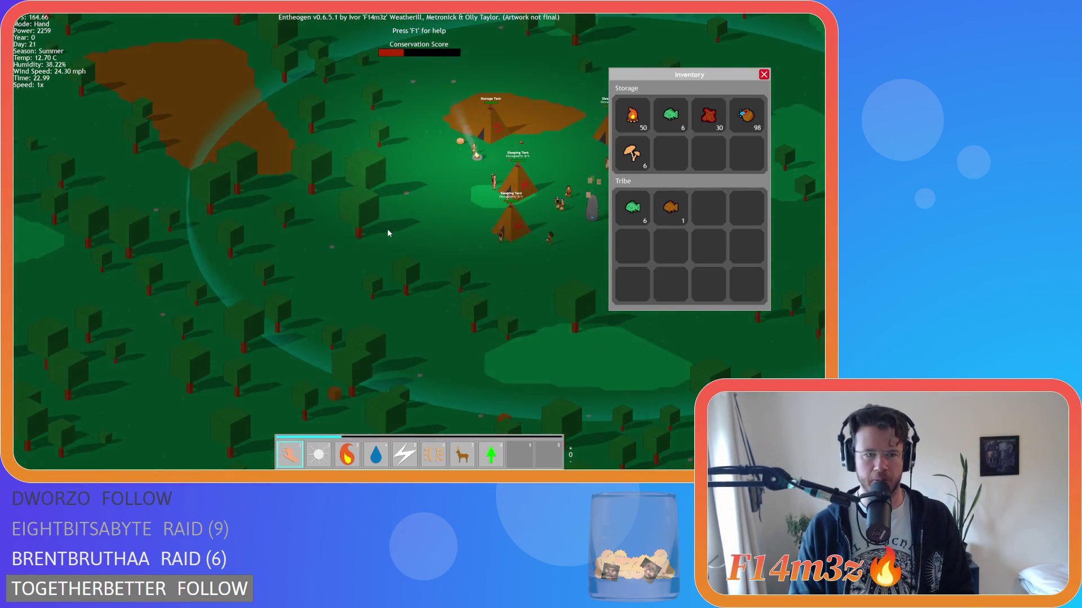
pyautogui.scroll(-2, 387, 231)
pyautogui.scroll(4, 383, 245)
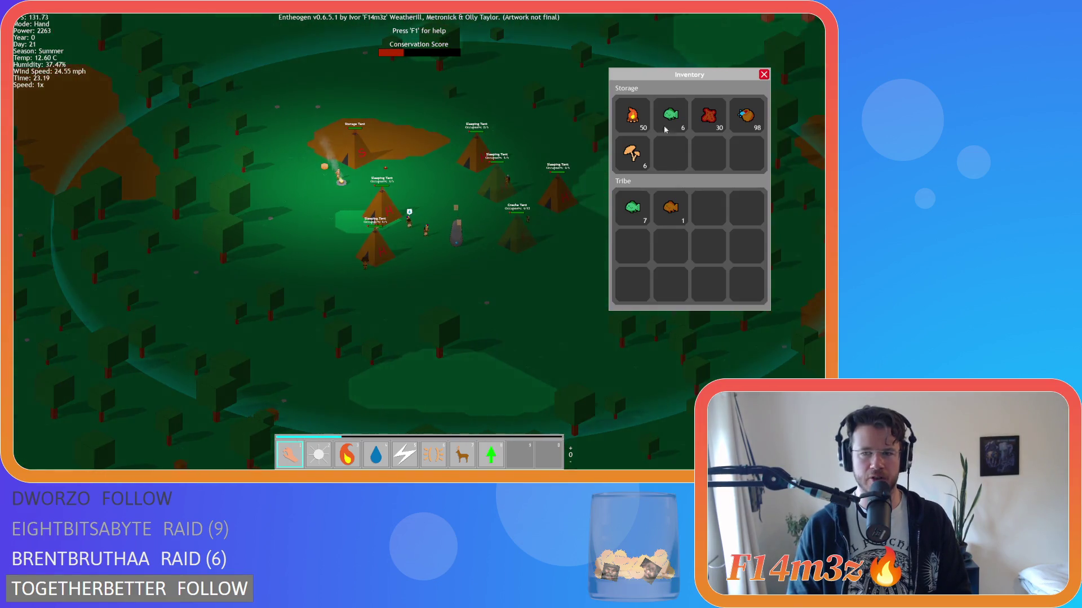
pyautogui.click(764, 74)
pyautogui.scroll(4, 415, 225)
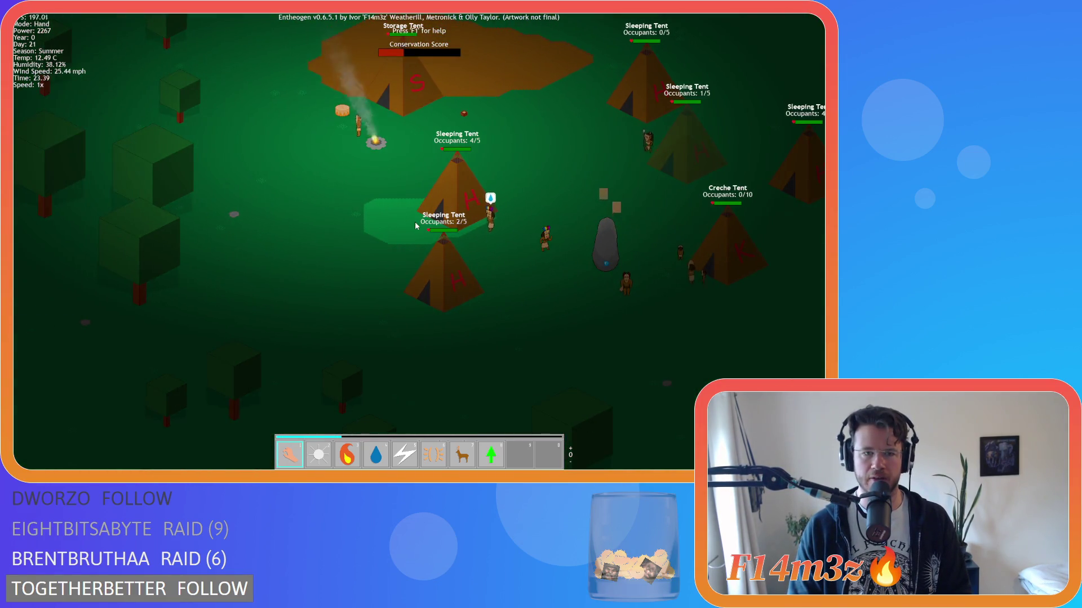
pyautogui.scroll(-4, 415, 221)
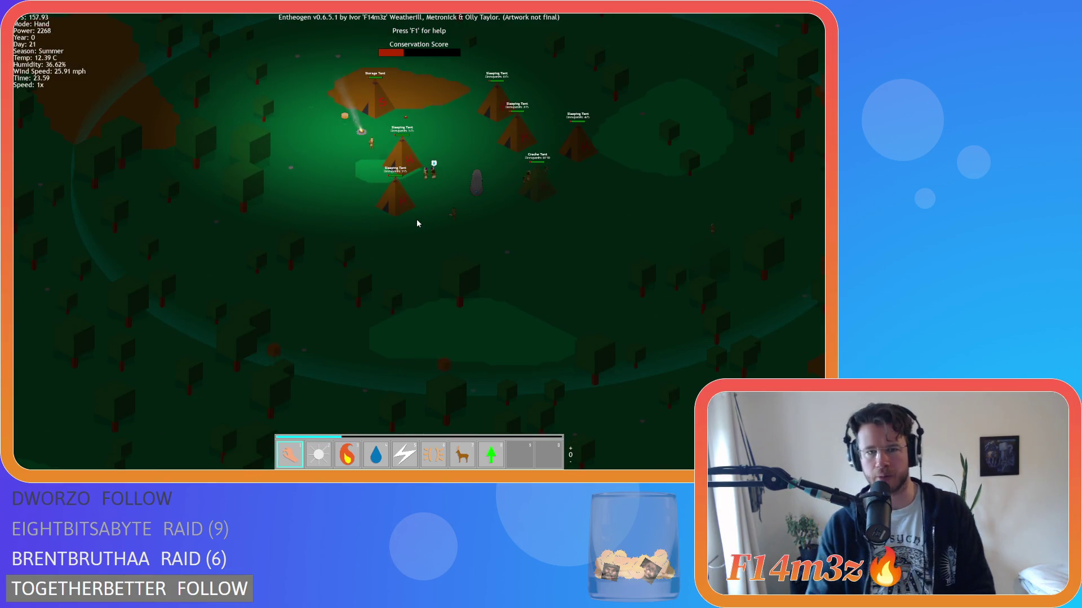
# Step: Pan south toward the lake and follow the group of villagers
pyautogui.press('s')
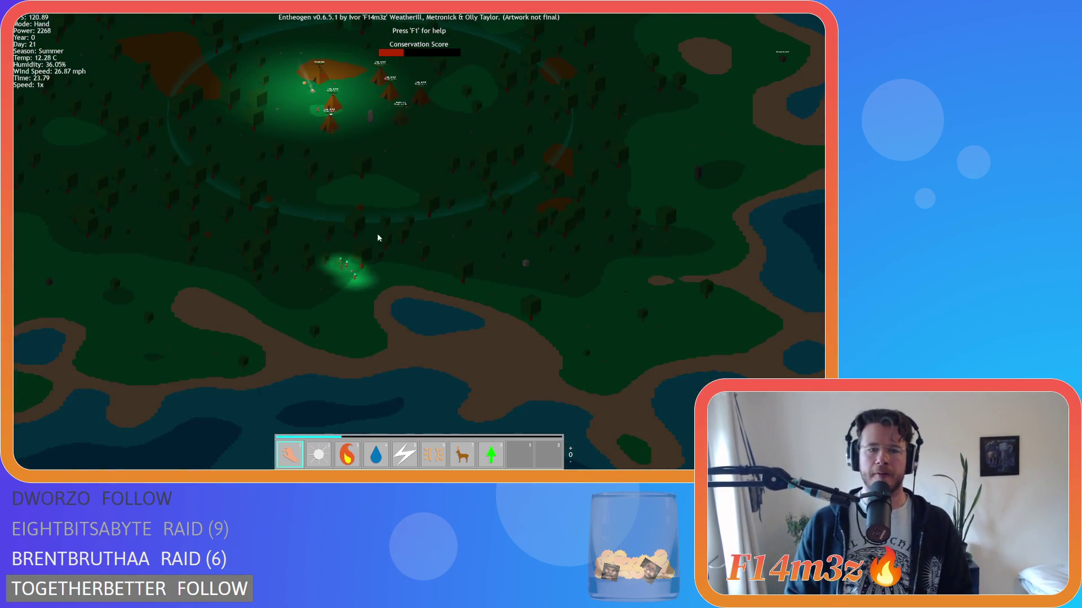
pyautogui.scroll(4, 369, 256)
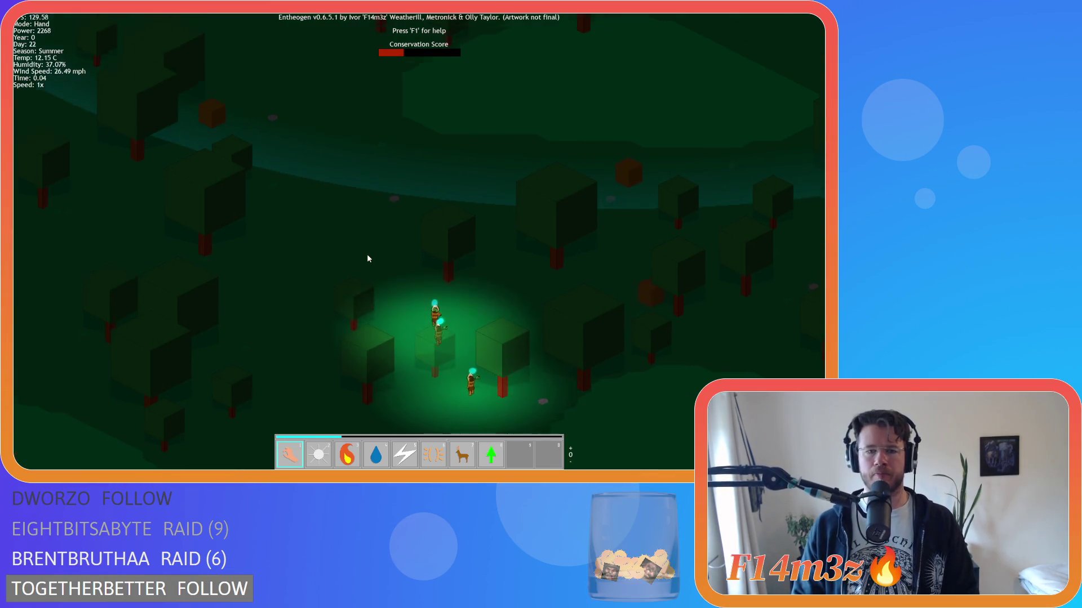
pyautogui.press('w')
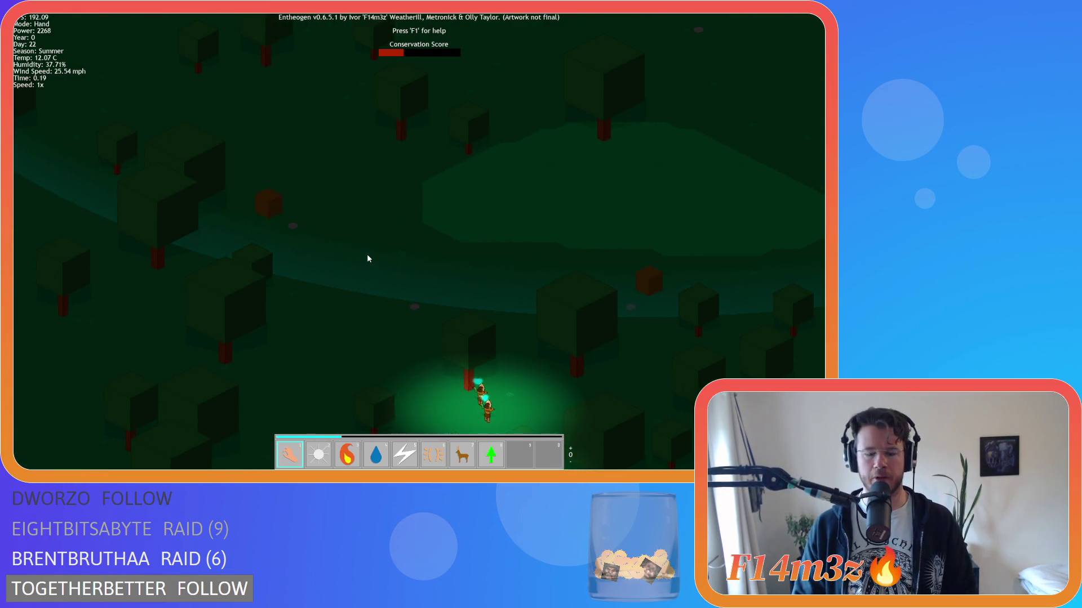
pyautogui.press('i')
pyautogui.press('w')
pyautogui.press('i')
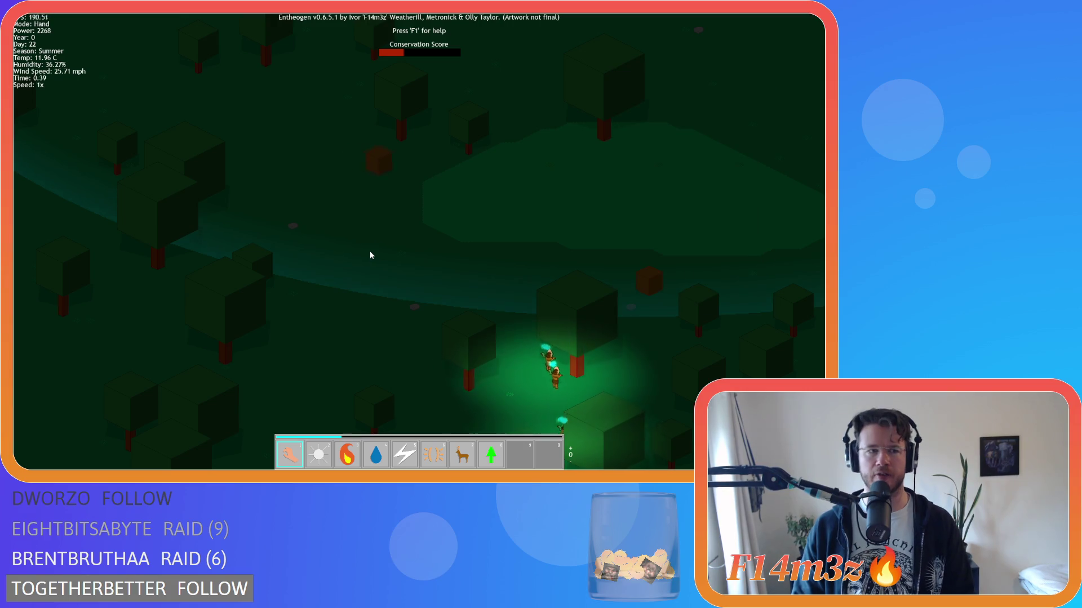
# Step: Pan back to the storage tent and campfire, then east across the camp over the forest
pyautogui.press('w')
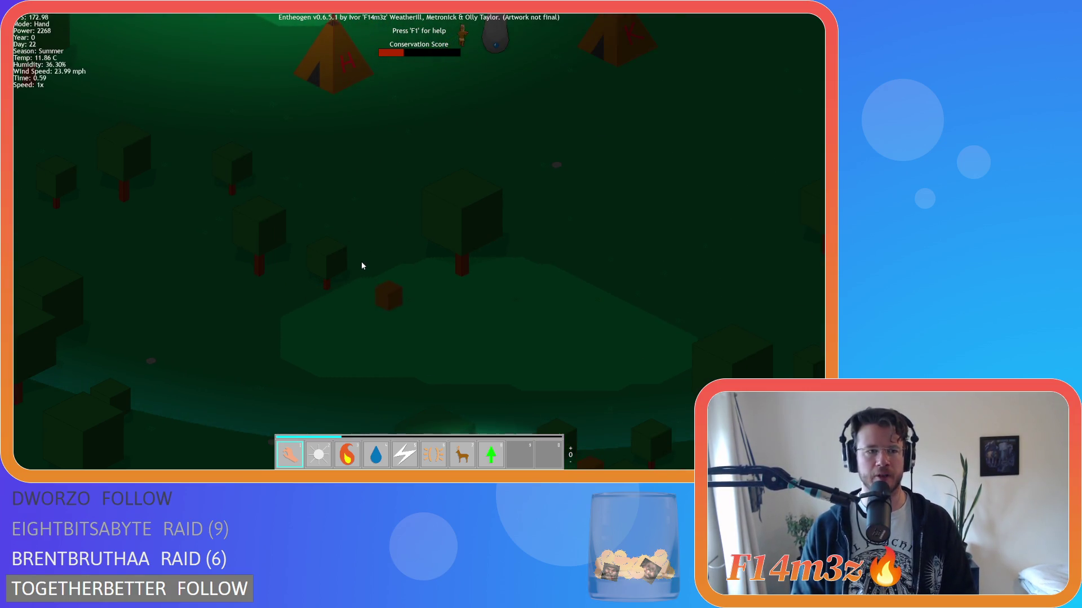
pyautogui.press('w')
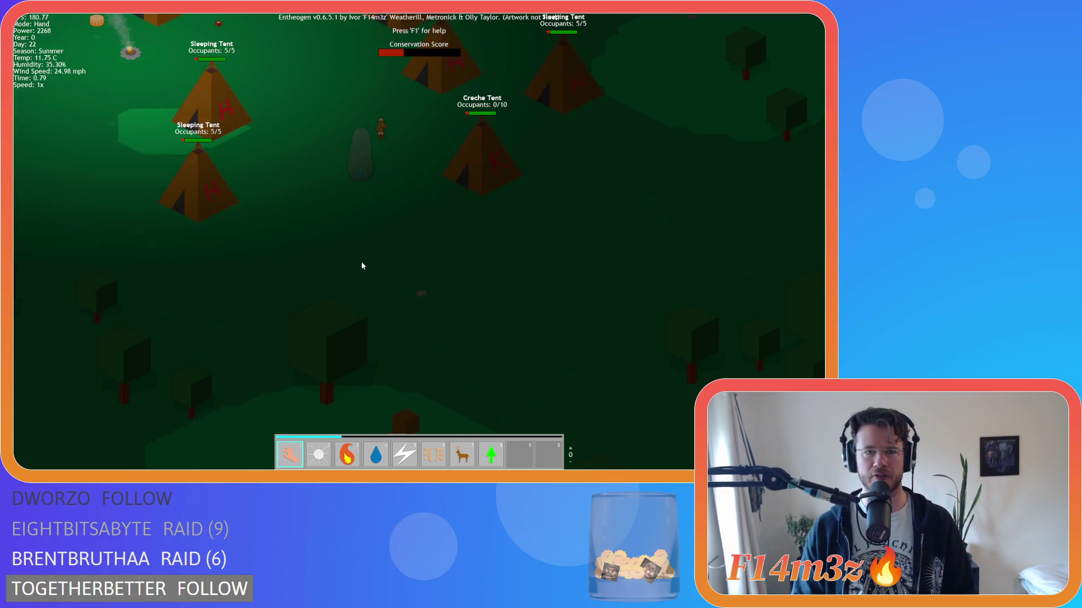
pyautogui.press('w')
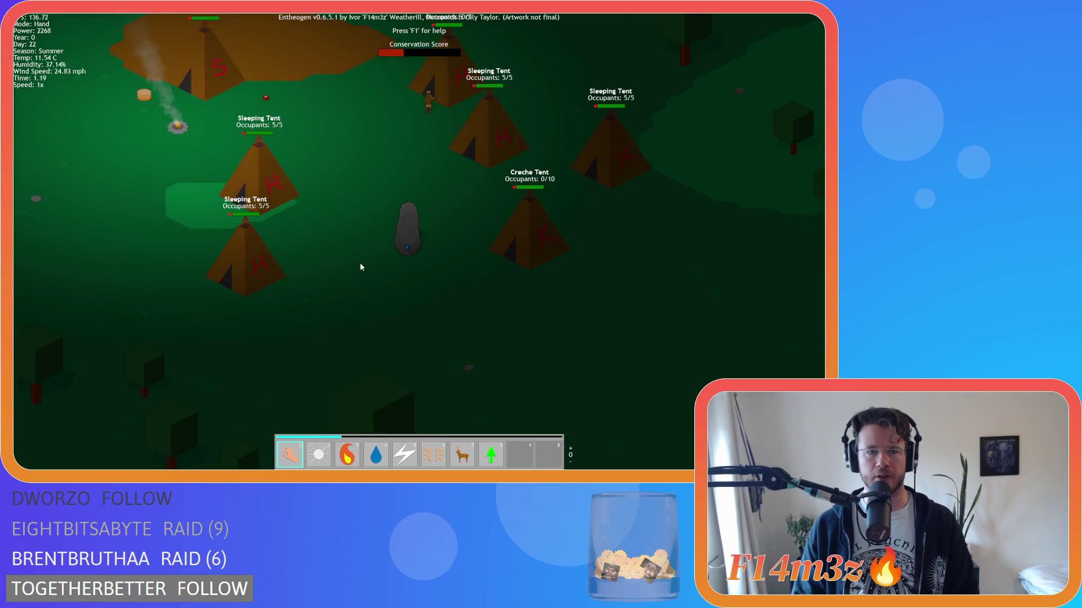
pyautogui.press('d')
pyautogui.scroll(-5, 361, 267)
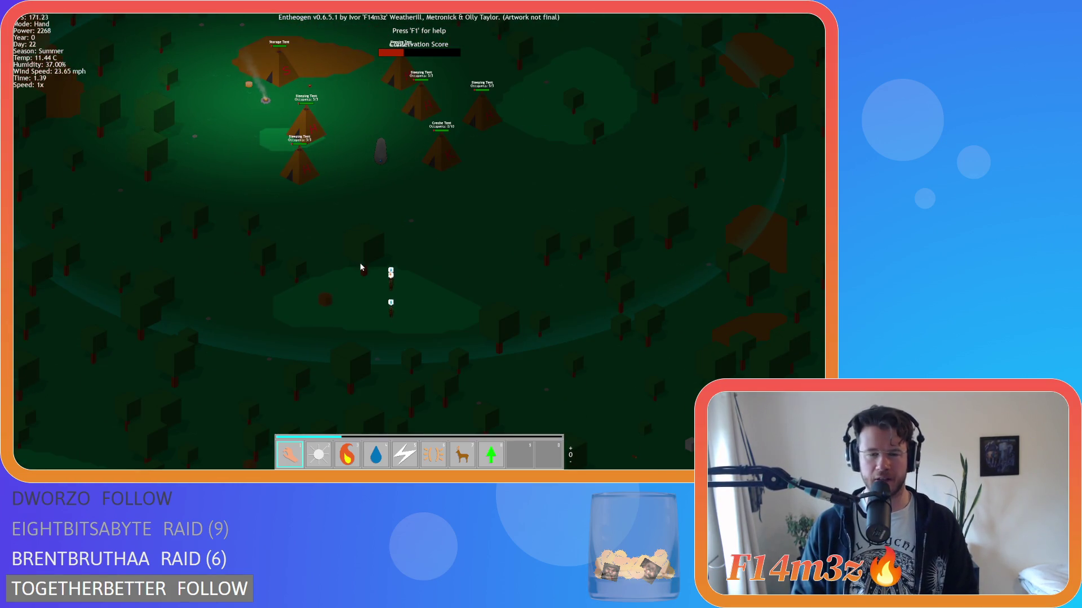
pyautogui.press('d')
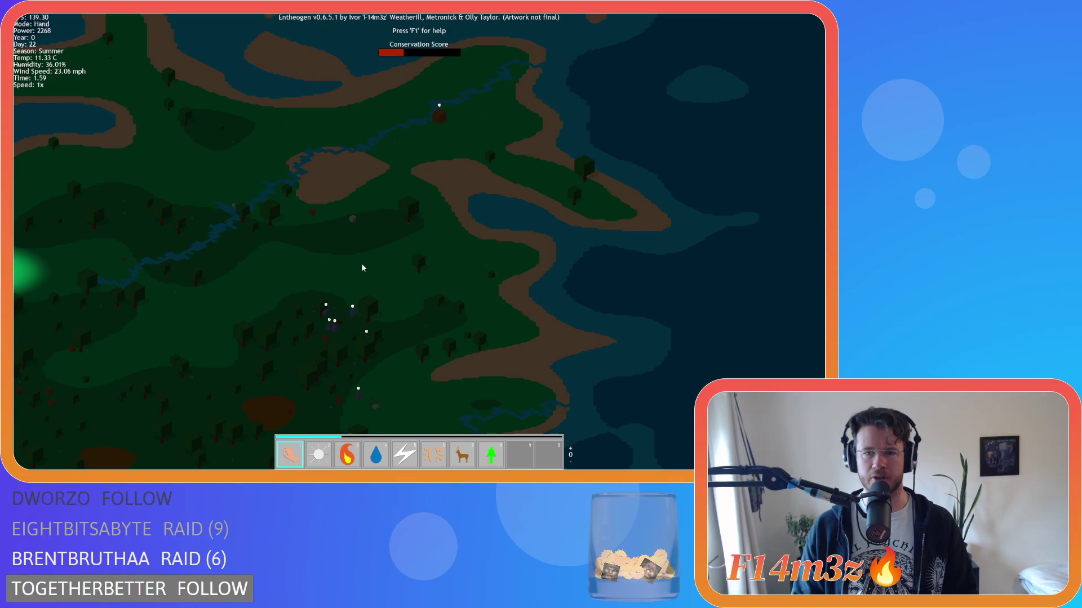
# Step: Frame the followers below the tents, then zoom out to the island map
pyautogui.scroll(5, 351, 357)
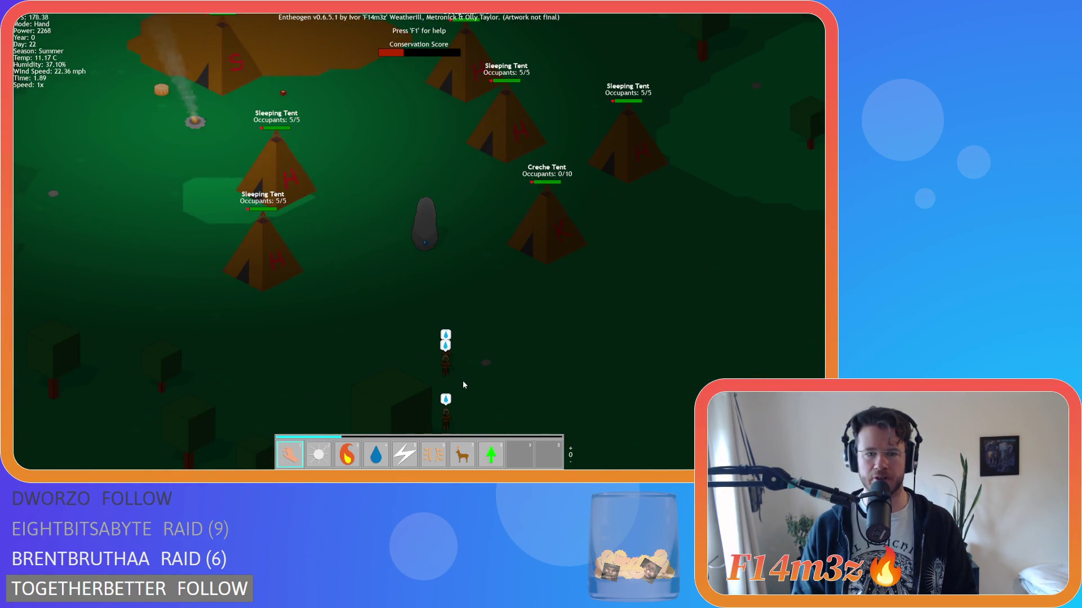
pyautogui.press('s')
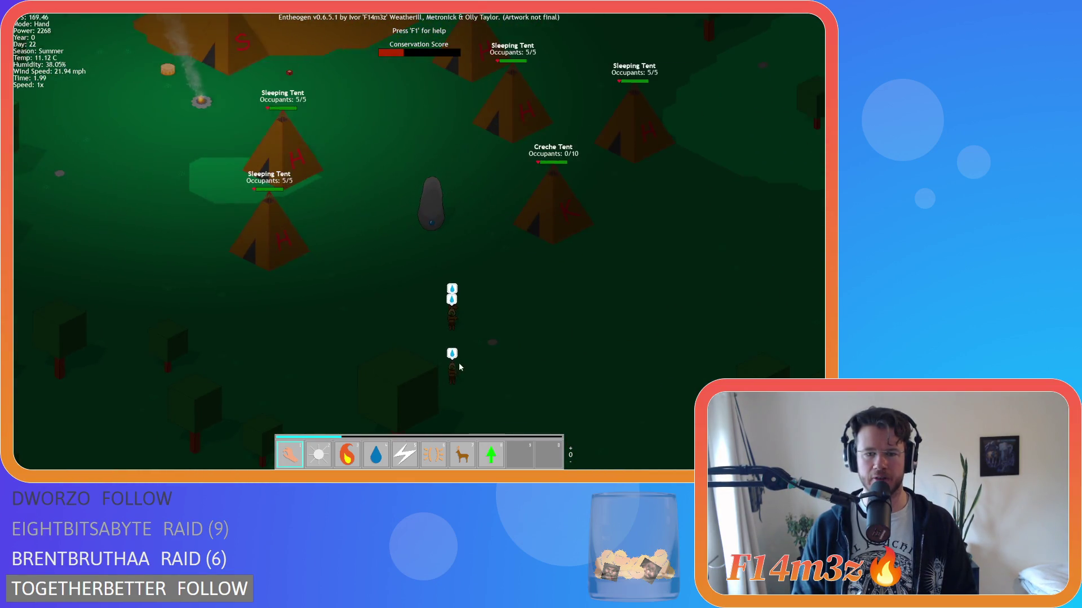
pyautogui.scroll(-5, 459, 357)
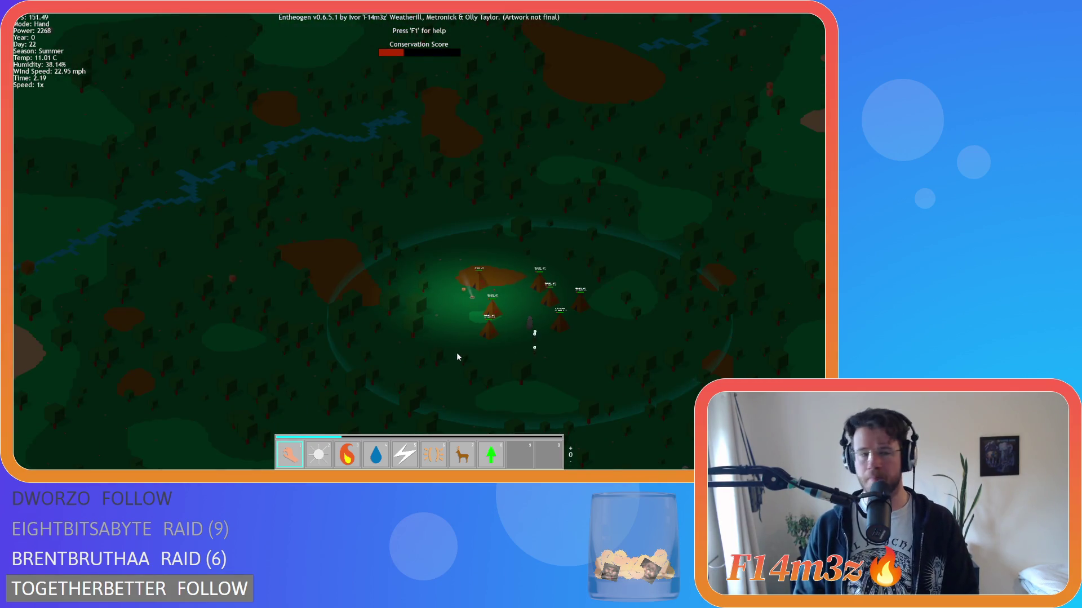
pyautogui.scroll(-5, 447, 350)
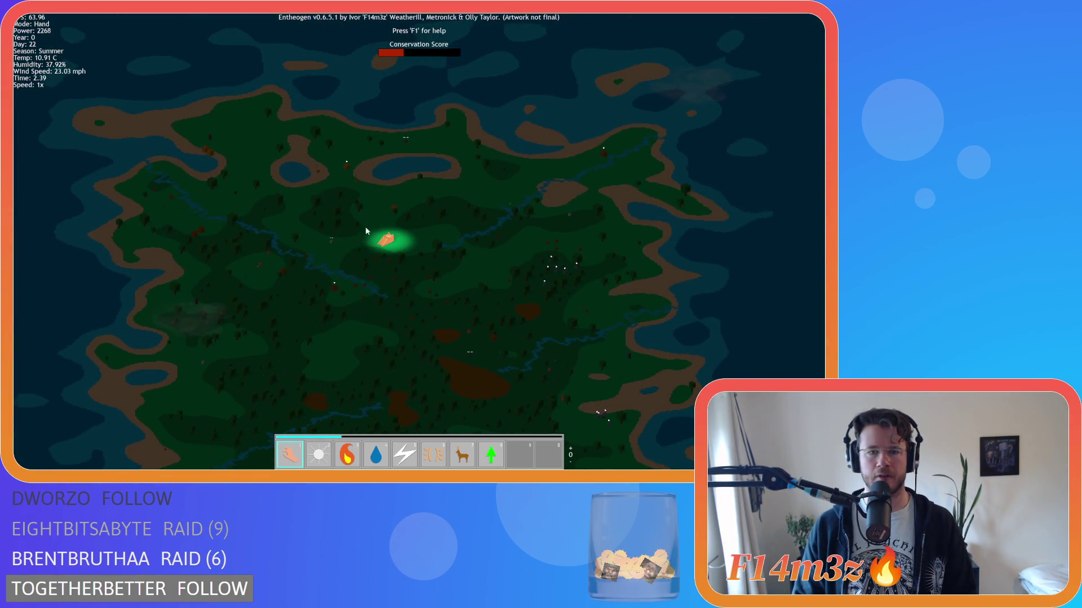
# Step: Zoom in on the glowing stepped pyramid beside the river
pyautogui.scroll(5, 364, 225)
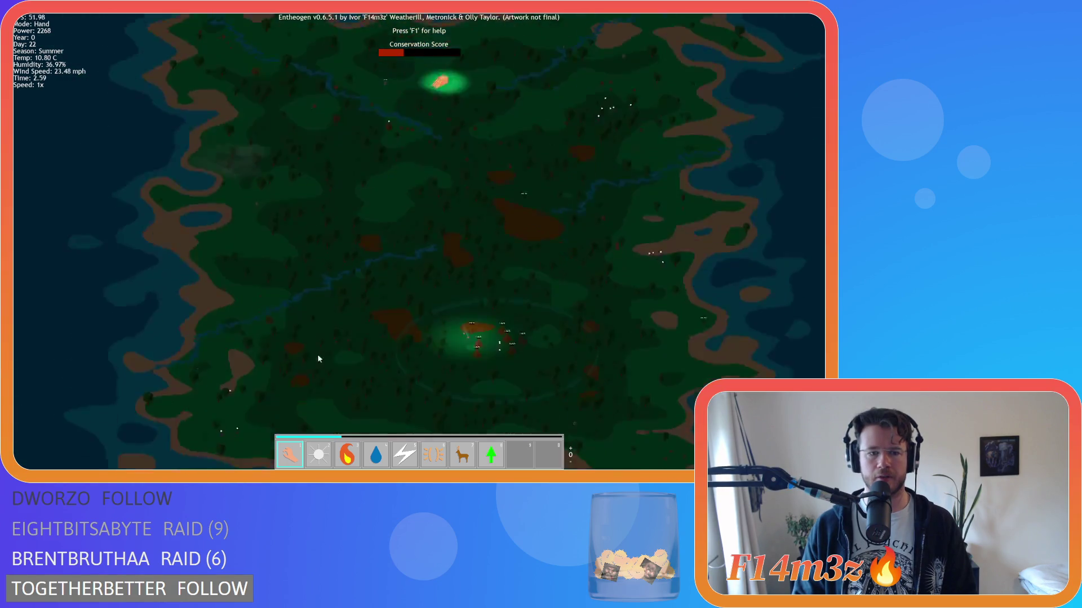
pyautogui.scroll(3, 543, 302)
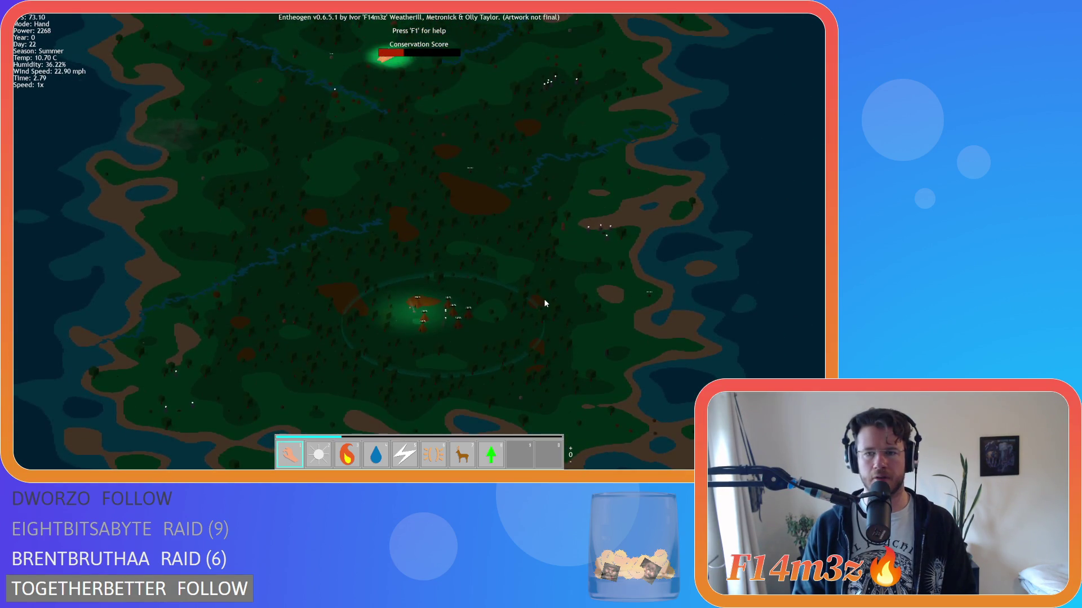
pyautogui.press('w')
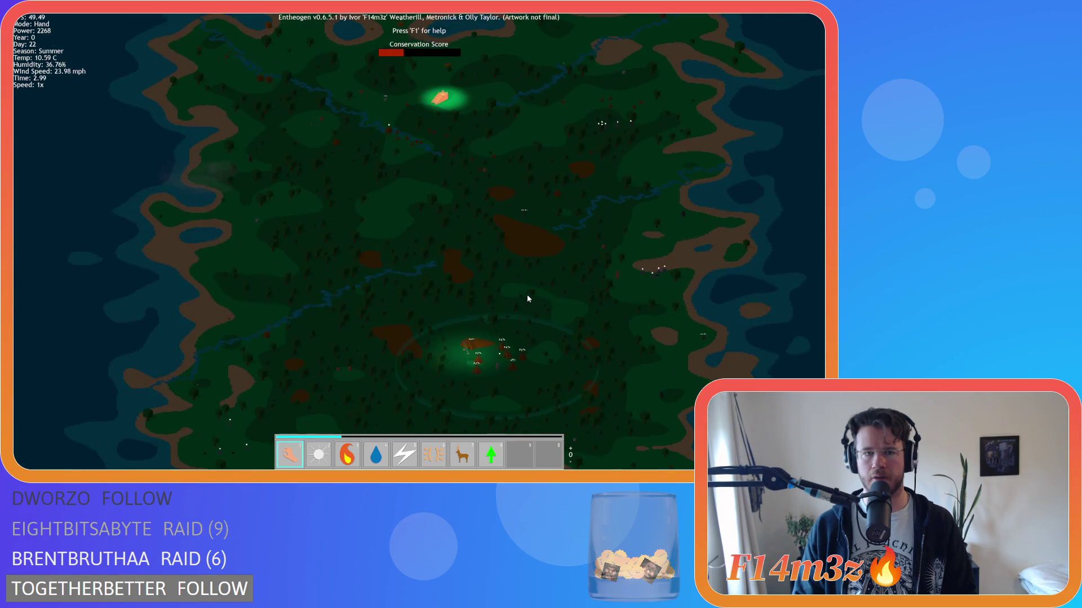
pyautogui.scroll(5, 353, 188)
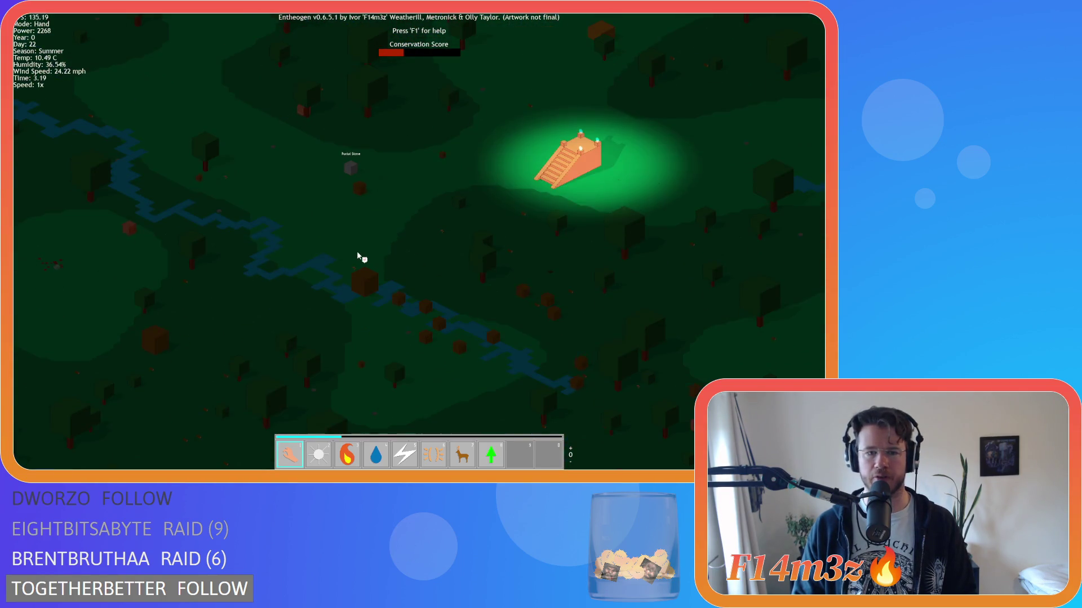
# Step: Close in on the pyramid's staircase and flame-topped pillars
pyautogui.scroll(2, 356, 252)
pyautogui.scroll(-5, 356, 251)
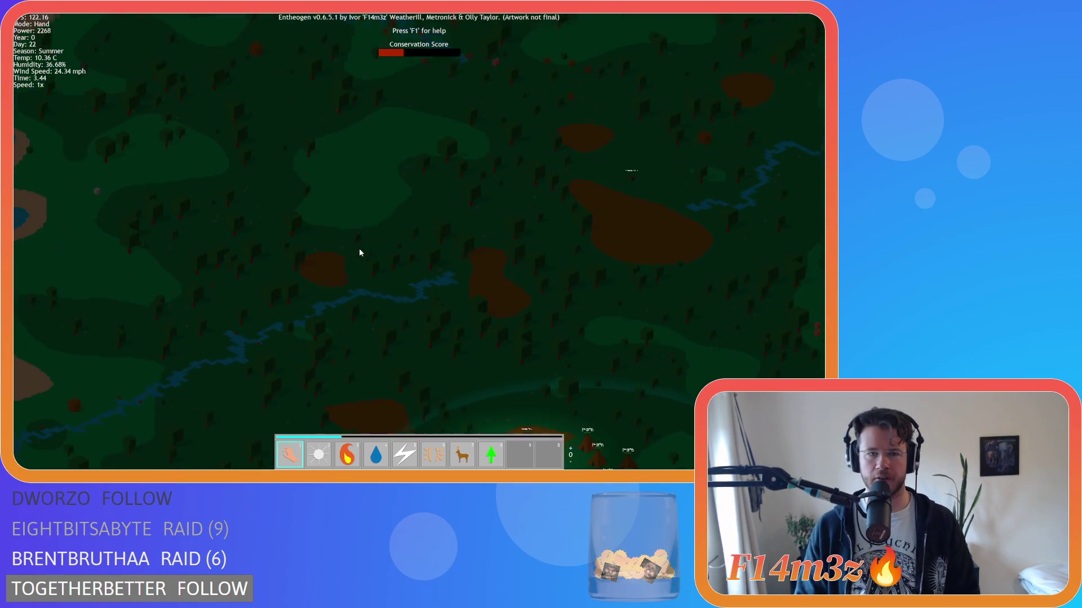
pyautogui.scroll(-3, 359, 252)
pyautogui.scroll(6, 434, 240)
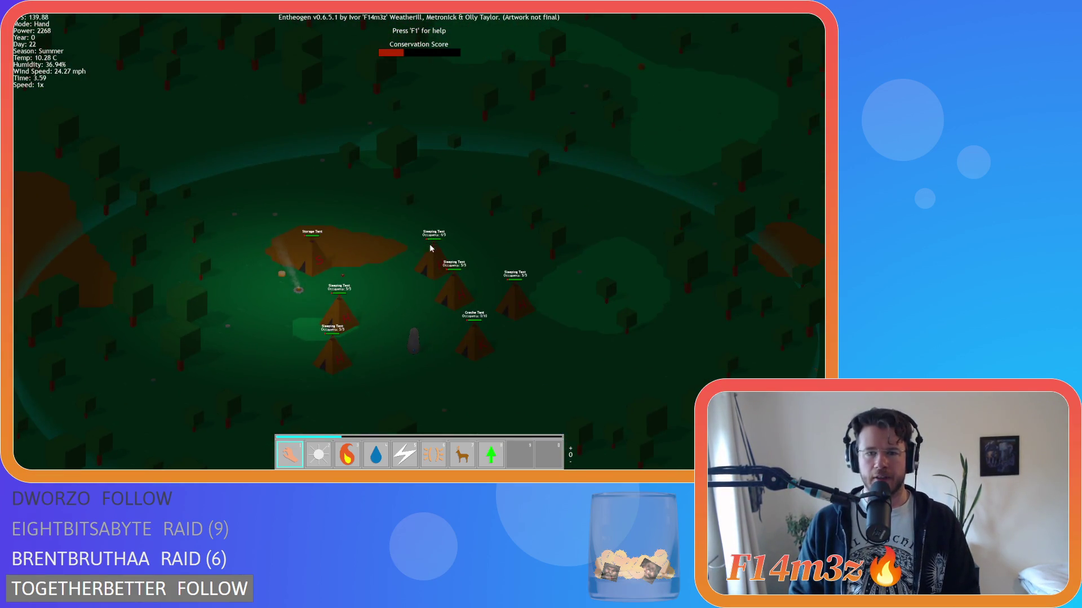
pyautogui.scroll(5, 424, 266)
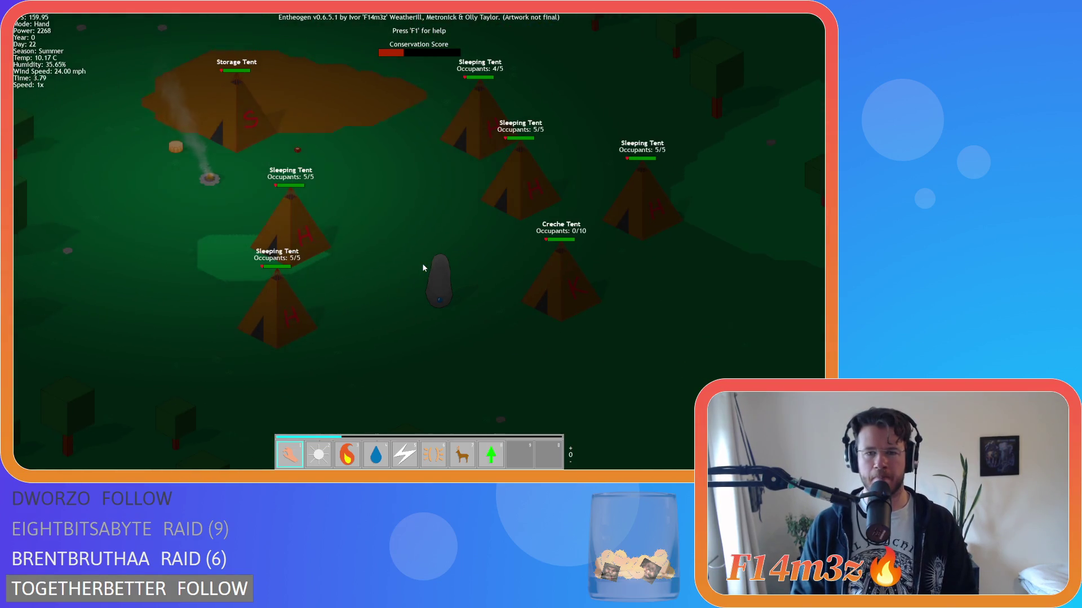
pyautogui.scroll(-5, 422, 264)
pyautogui.scroll(5, 413, 263)
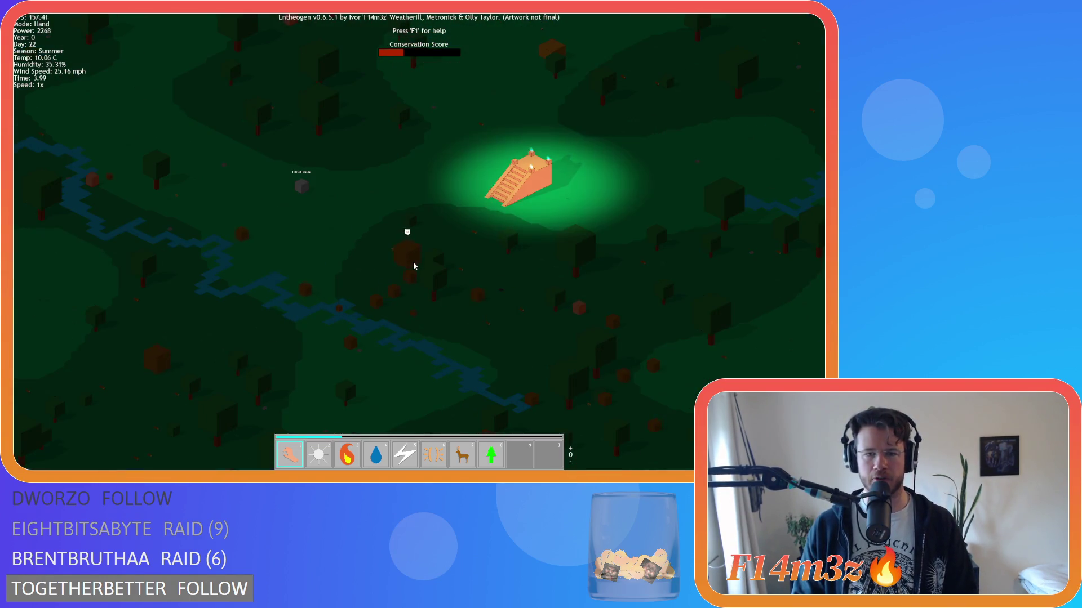
pyautogui.scroll(5, 414, 265)
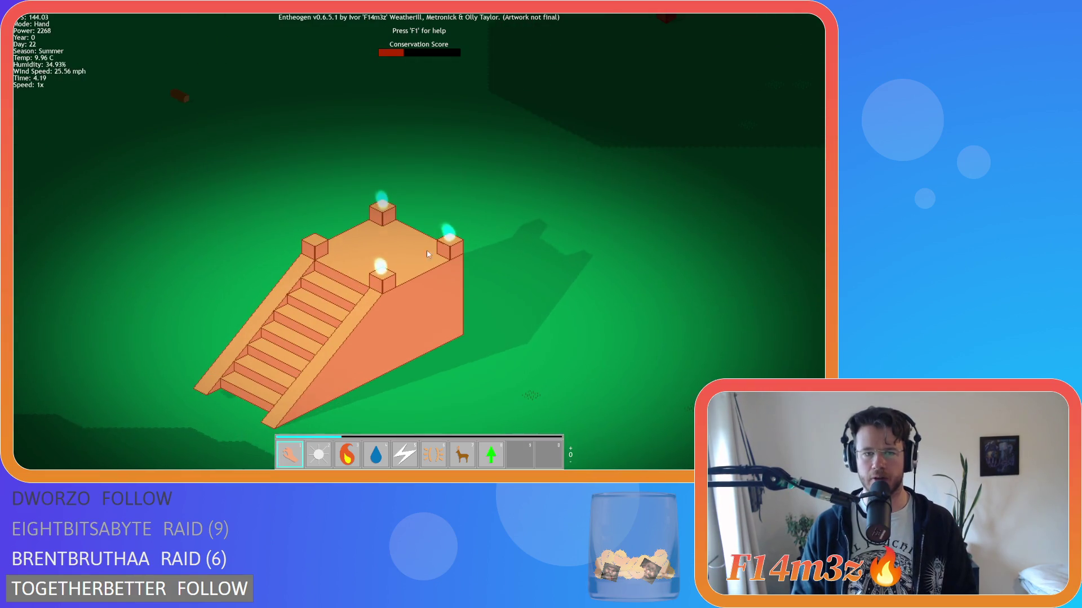
pyautogui.scroll(2, 422, 257)
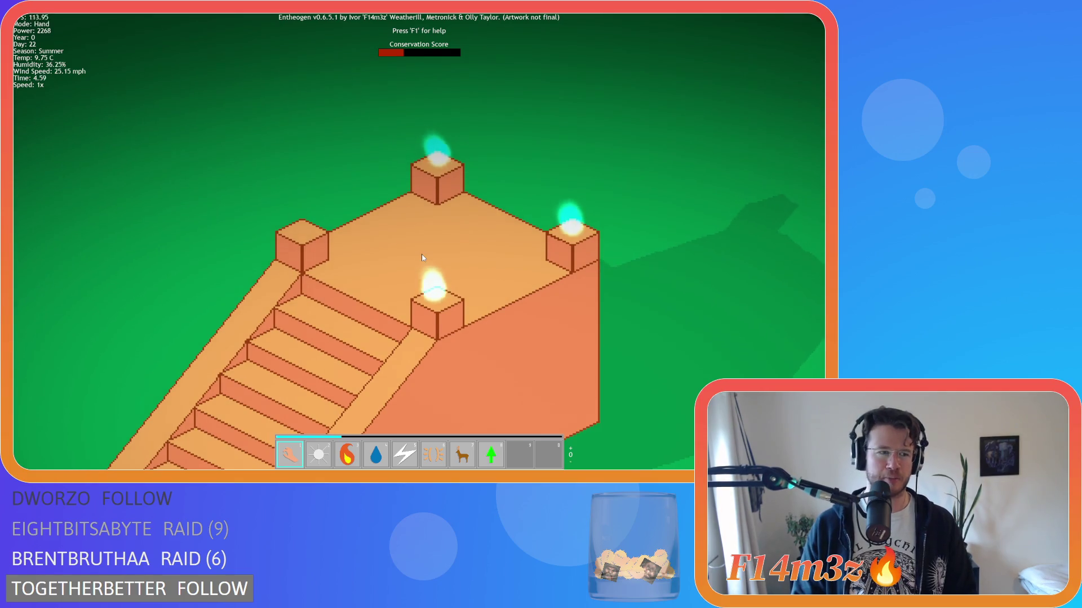
# Step: Zoom out over the island and back in, framing the day-22 tent camp
pyautogui.scroll(-5, 418, 260)
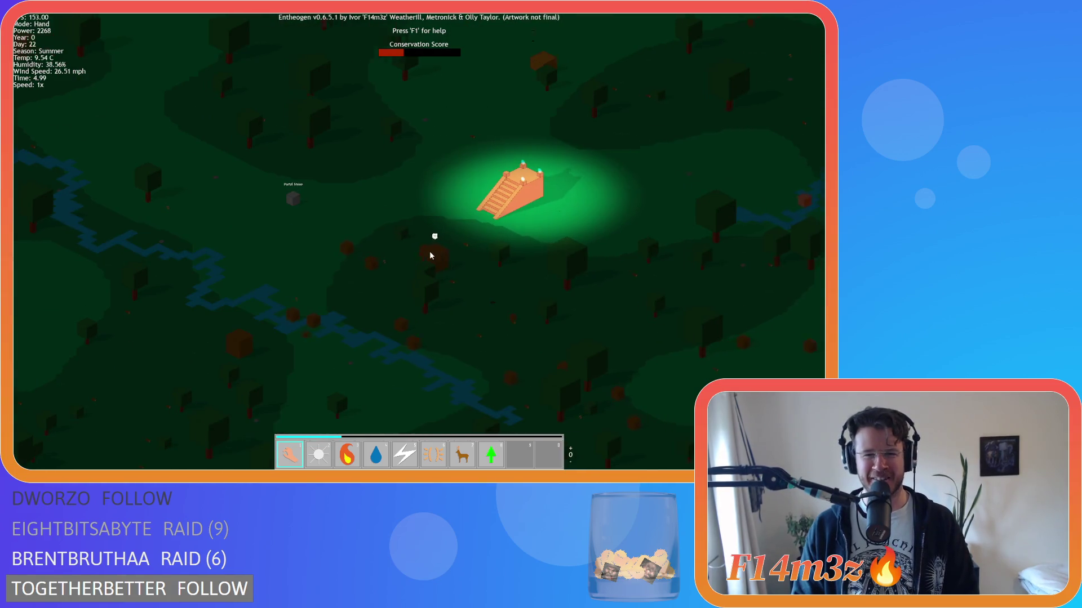
pyautogui.scroll(-5, 429, 251)
pyautogui.scroll(10, 434, 259)
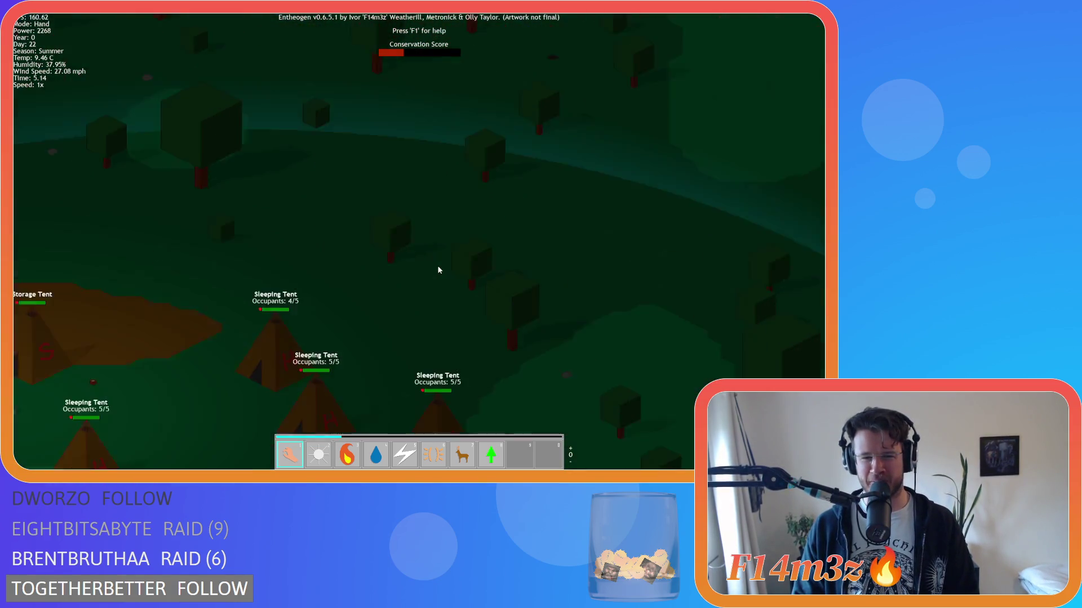
pyautogui.press('s')
pyautogui.press('a')
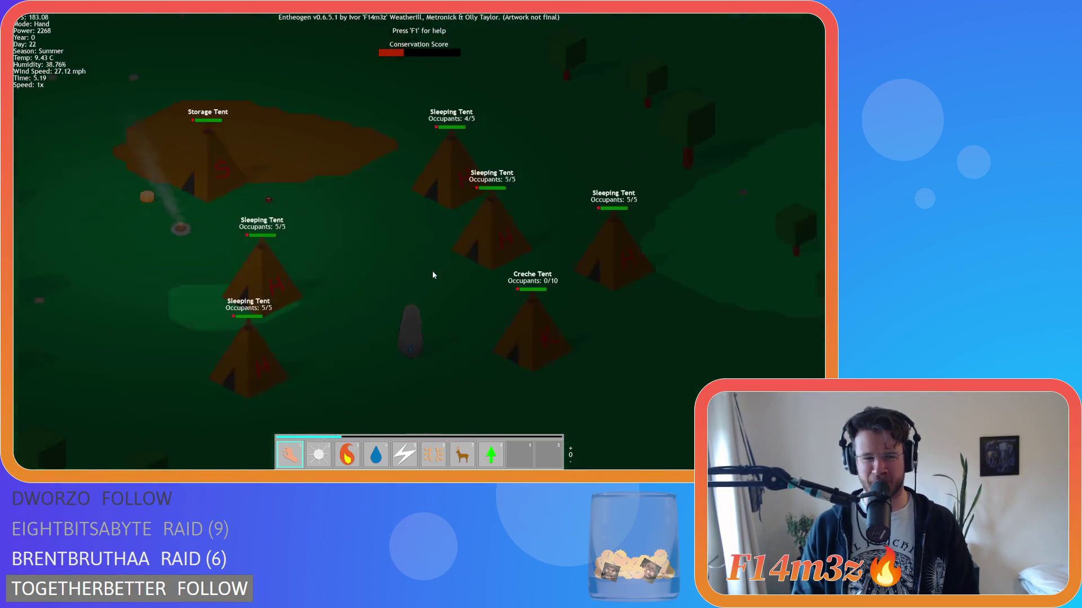
pyautogui.scroll(-5, 432, 274)
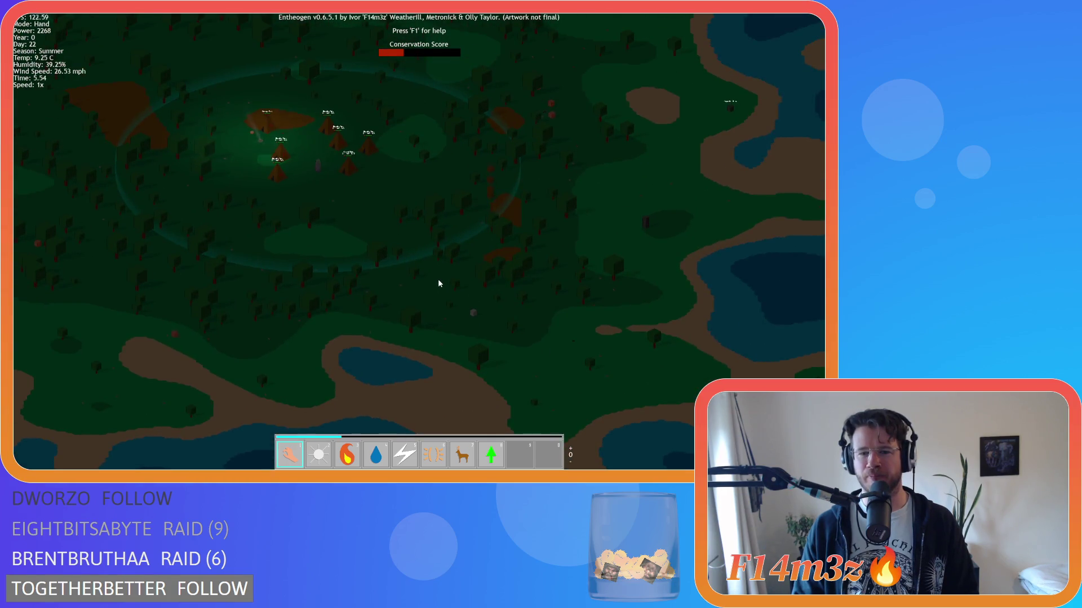
pyautogui.press('w')
pyautogui.press('a')
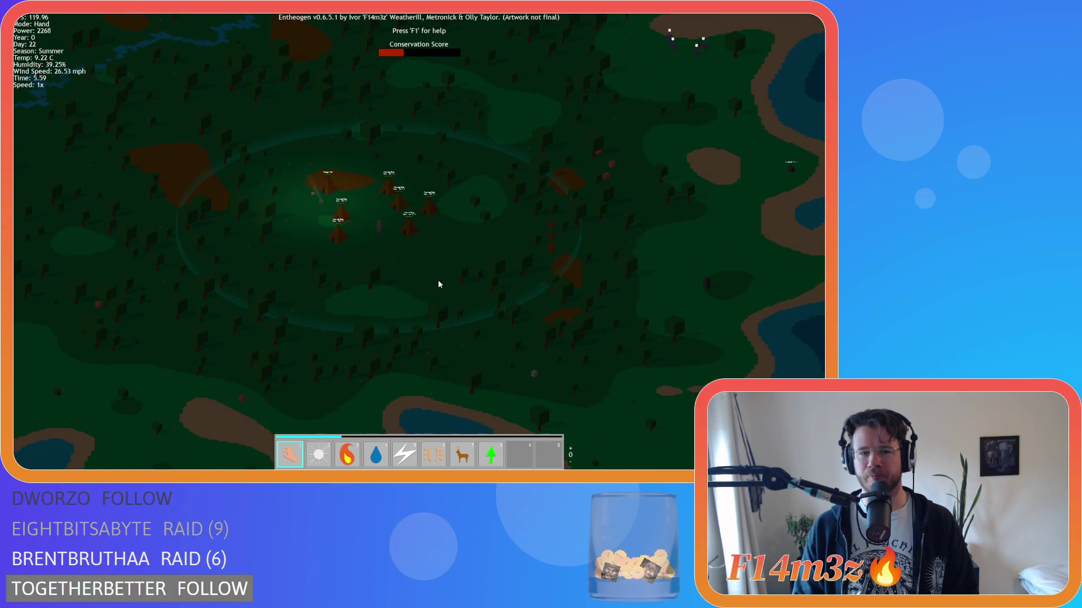
pyautogui.scroll(4, 437, 284)
pyautogui.press('w')
pyautogui.press('a')
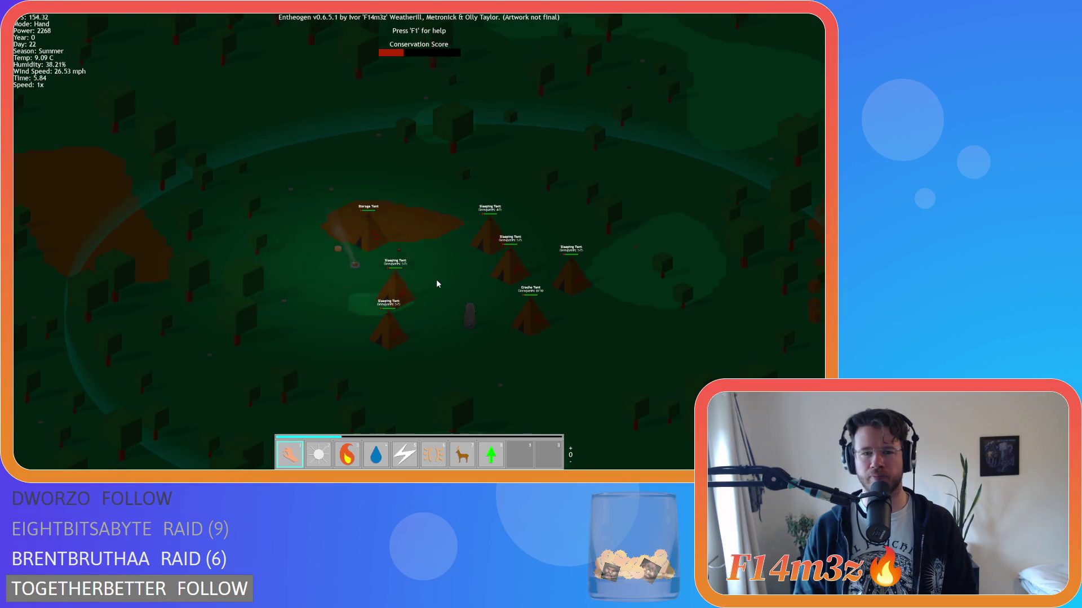
pyautogui.scroll(6, 437, 283)
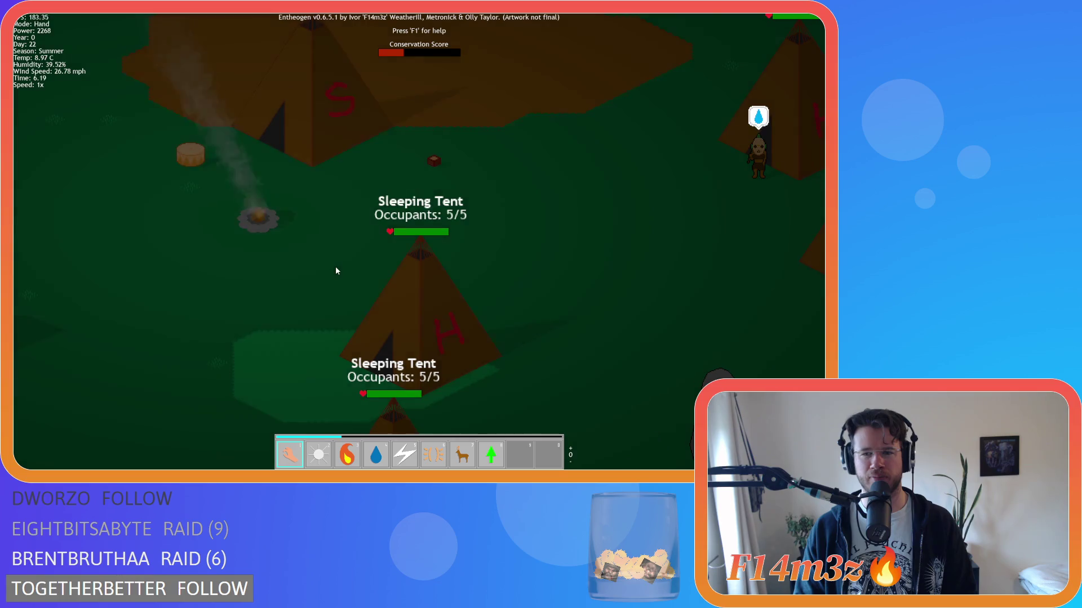
pyautogui.press('w')
pyautogui.press('d')
pyautogui.scroll(-5, 337, 269)
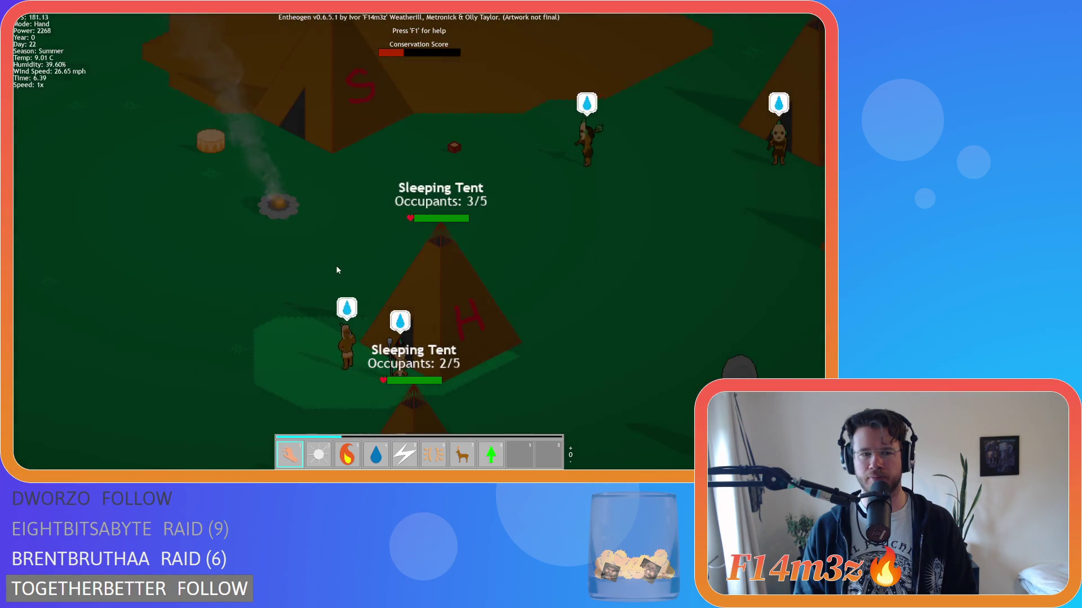
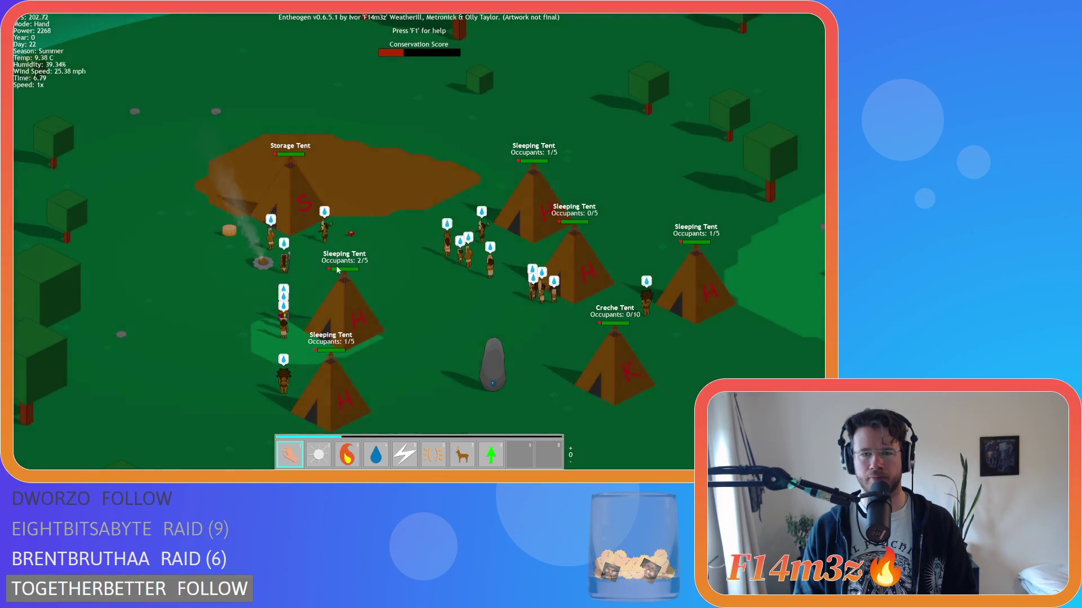
# Step: Survey the camp, then carry a villager from the camp south toward the lake
pyautogui.press('a')
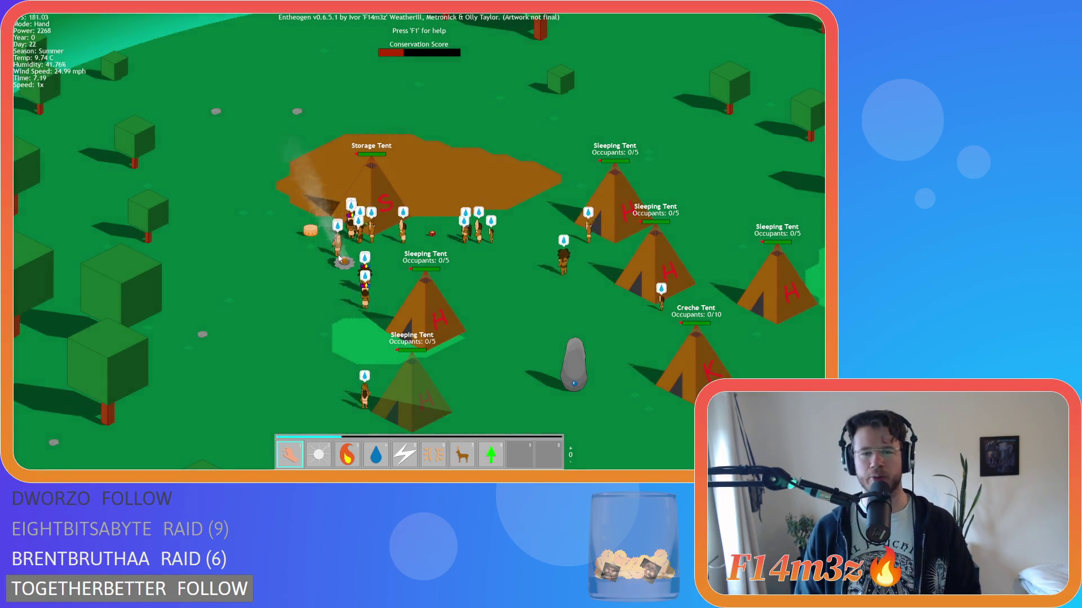
pyautogui.press('s')
pyautogui.press('d')
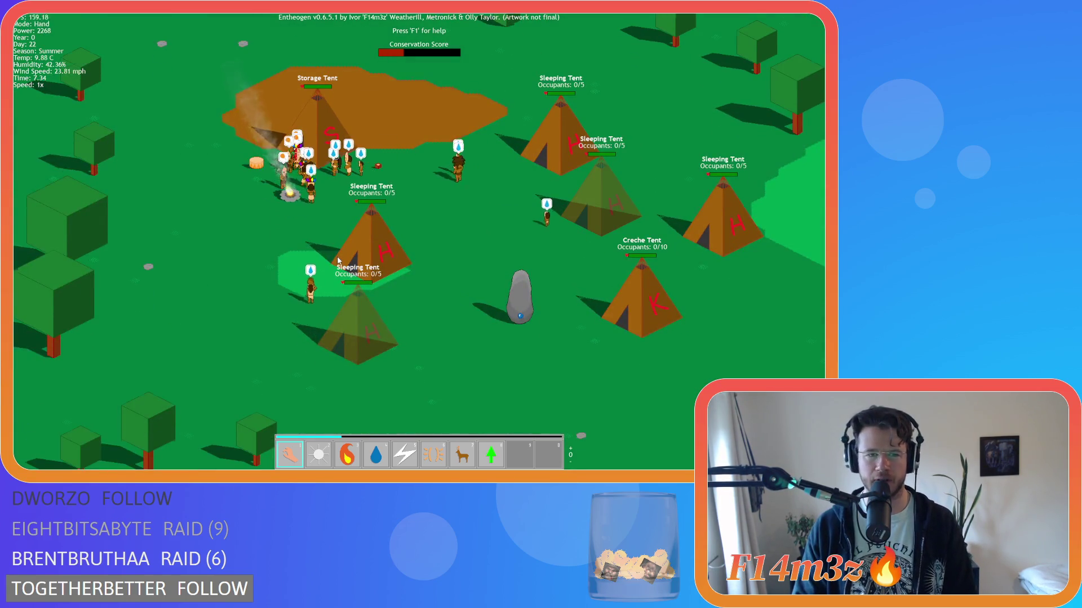
pyautogui.scroll(5, 337, 259)
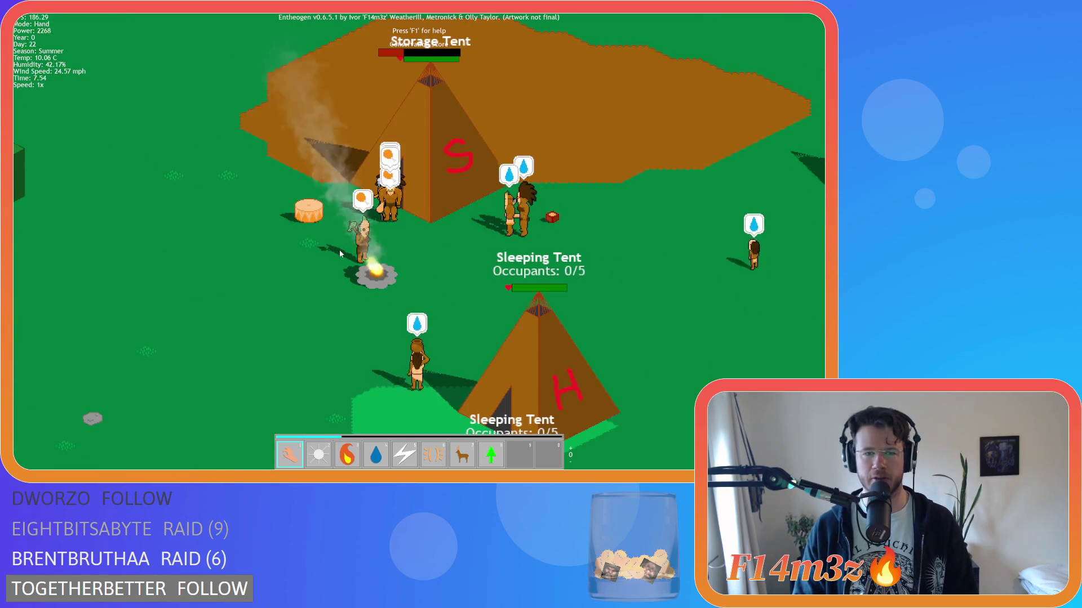
pyautogui.scroll(-1, 339, 249)
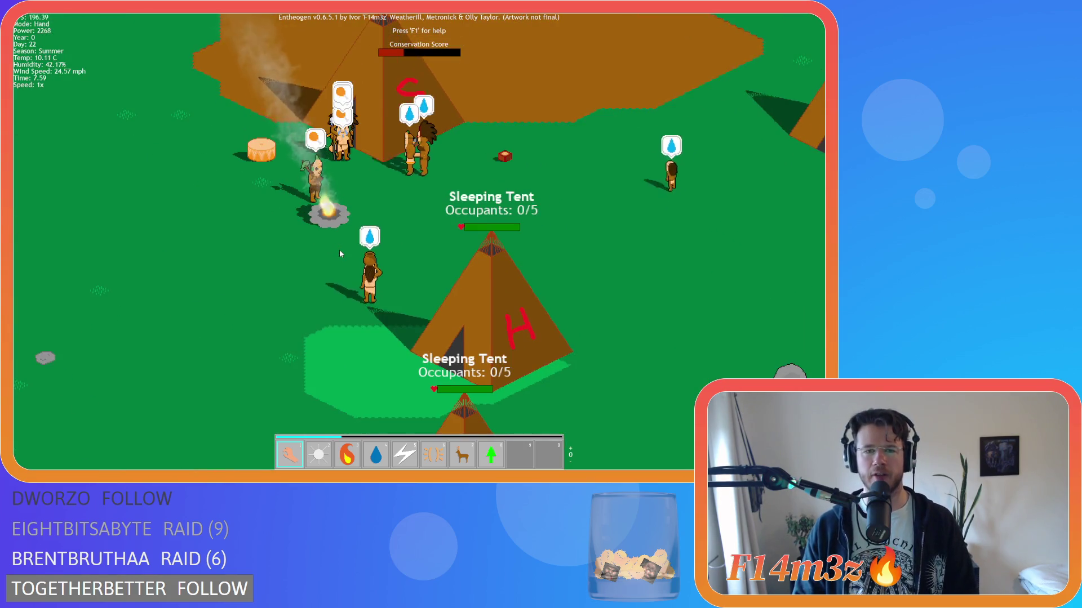
pyautogui.scroll(-3, 339, 249)
pyautogui.scroll(4, 339, 249)
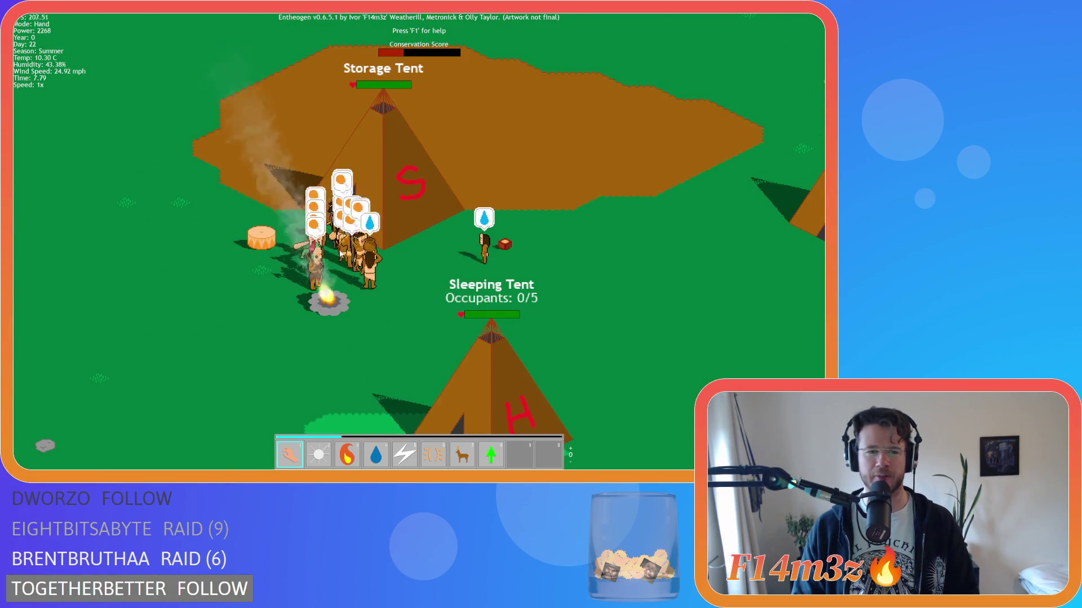
pyautogui.press('s')
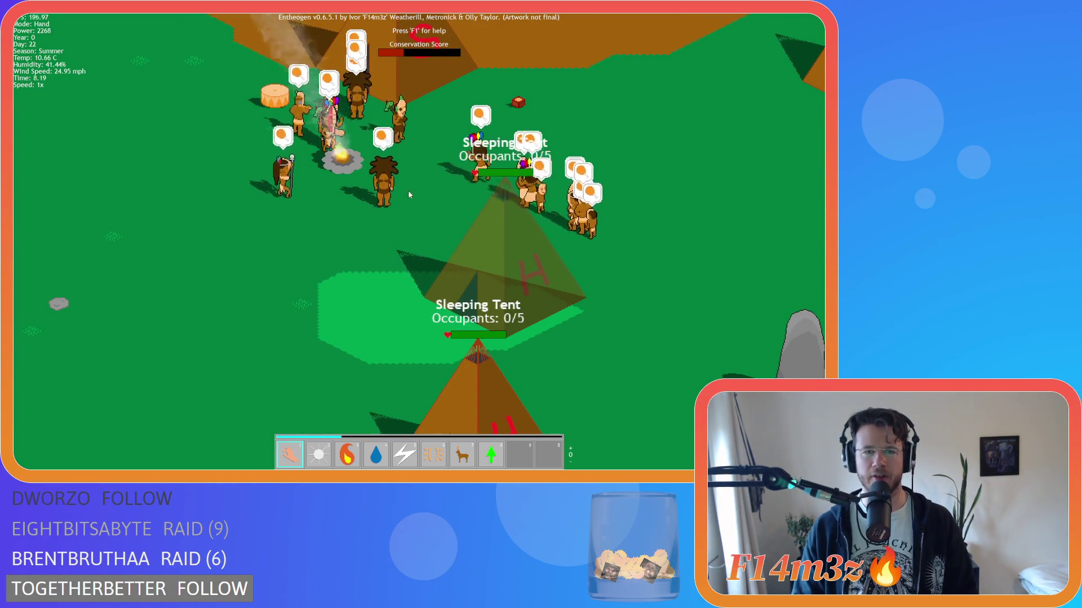
pyautogui.scroll(-2, 406, 208)
pyautogui.press('s')
pyautogui.moveTo(406, 207)
pyautogui.mouseDown()
pyautogui.moveTo(415, 314)
pyautogui.moveTo(427, 326)
pyautogui.moveTo(451, 319)
pyautogui.mouseUp()
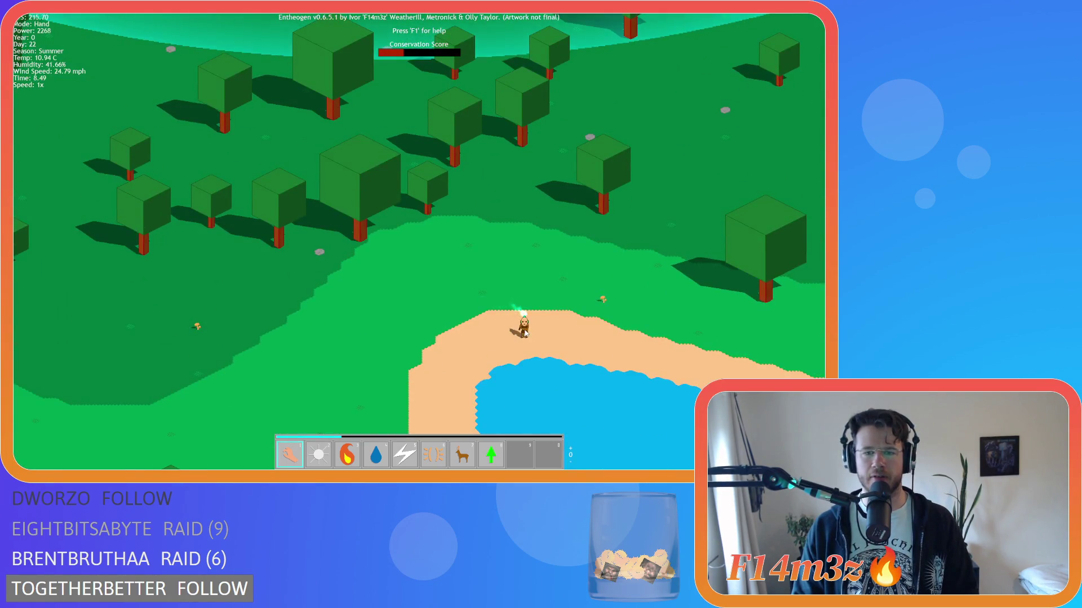
# Step: Carry a second villager from the camp south to the lake
pyautogui.press('w')
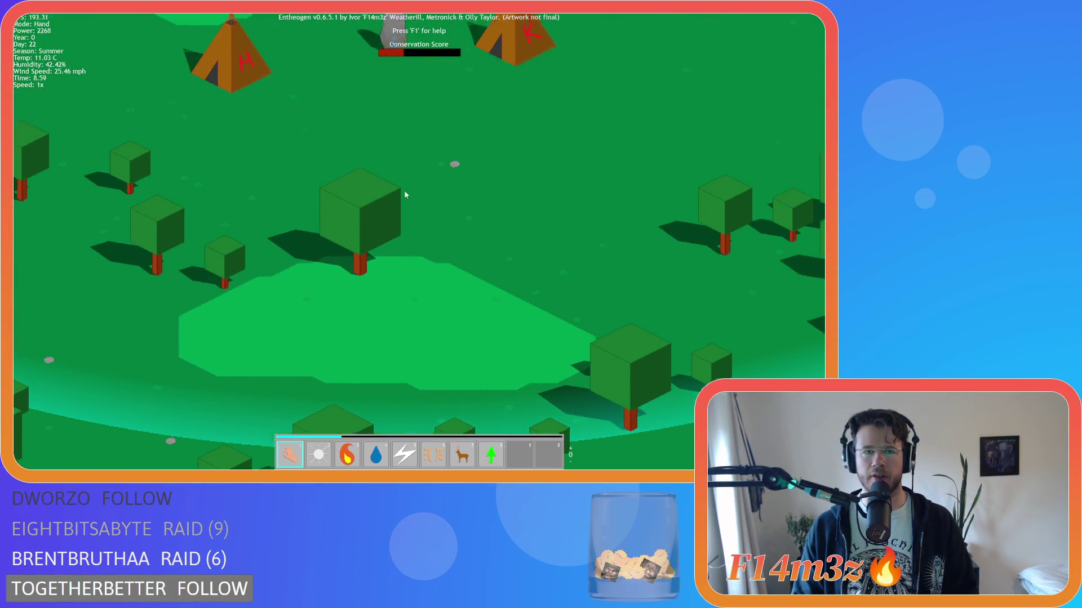
pyautogui.moveTo(348, 231)
pyautogui.mouseDown()
pyautogui.moveTo(592, 296)
pyautogui.moveTo(540, 367)
pyautogui.moveTo(532, 315)
pyautogui.mouseUp()
pyautogui.press('s')
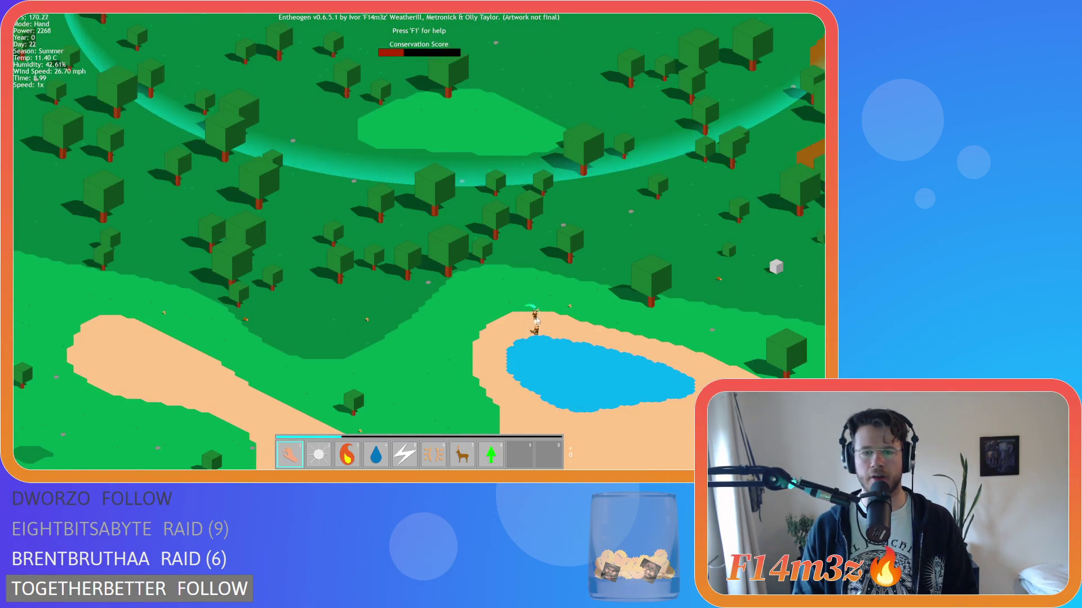
pyautogui.press('w')
pyautogui.scroll(5, 495, 267)
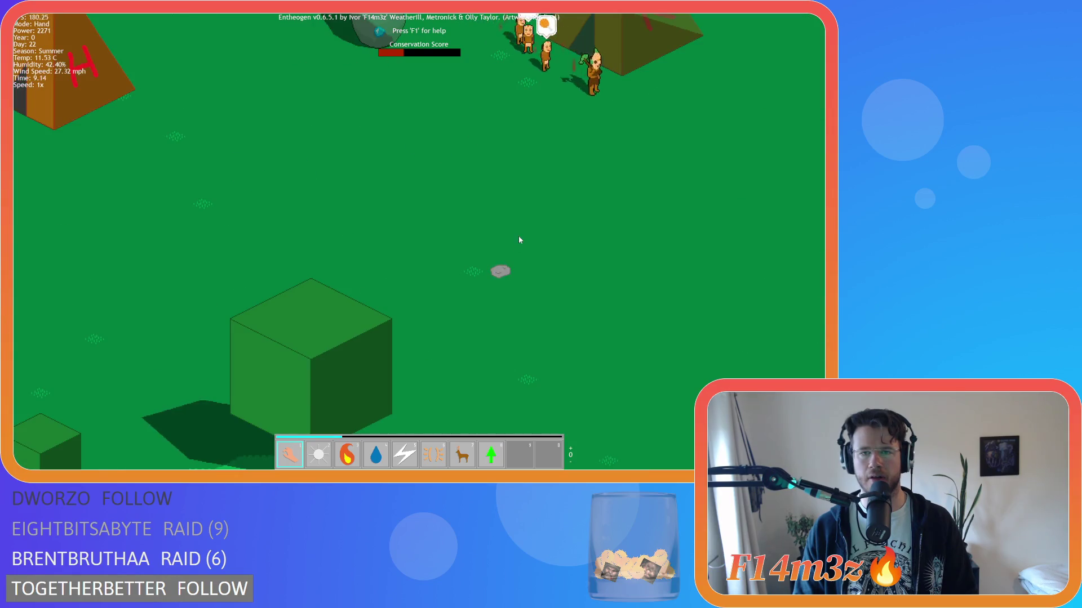
# Step: Carry a third villager down into the forest, then return the view to the camp
pyautogui.moveTo(592, 70)
pyautogui.mouseDown()
pyautogui.moveTo(522, 325)
pyautogui.moveTo(465, 381)
pyautogui.mouseUp()
pyautogui.press('s')
pyautogui.scroll(-5, 550, 223)
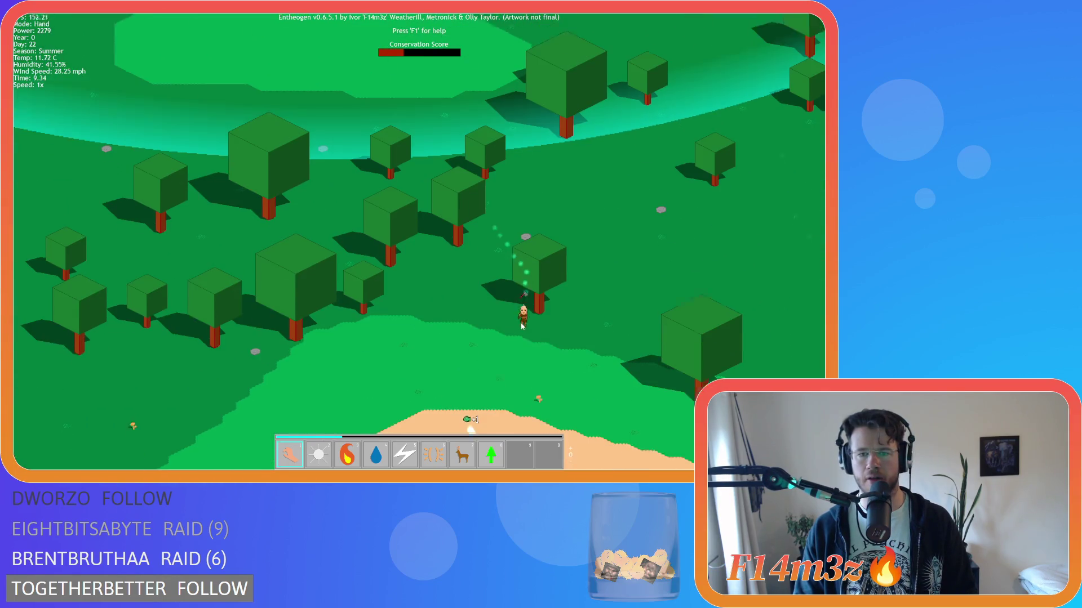
pyautogui.press('s')
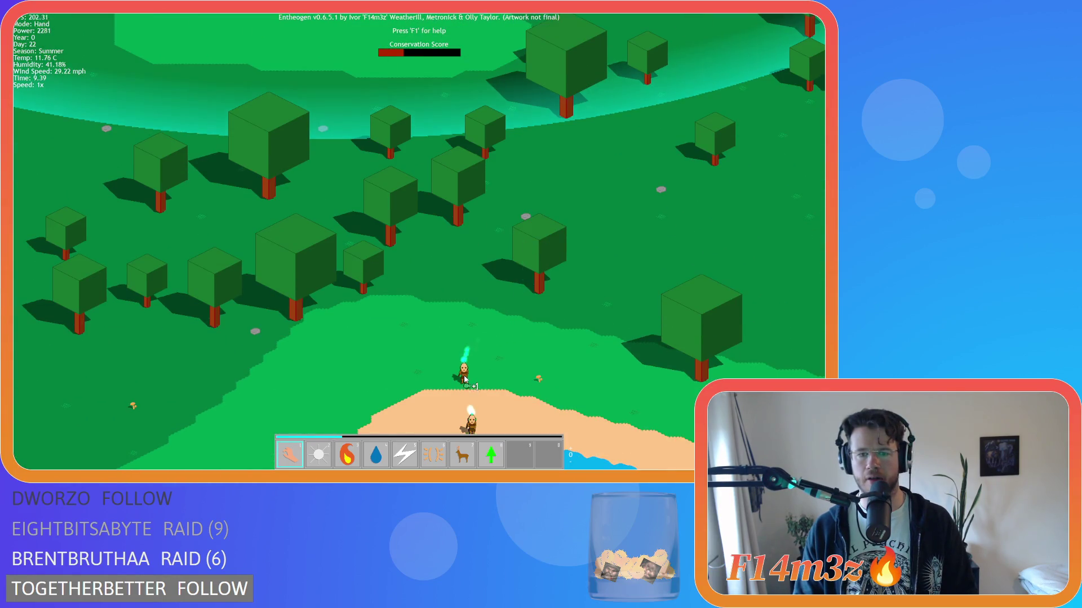
pyautogui.scroll(-5, 546, 353)
pyautogui.press('w')
pyautogui.scroll(5, 527, 281)
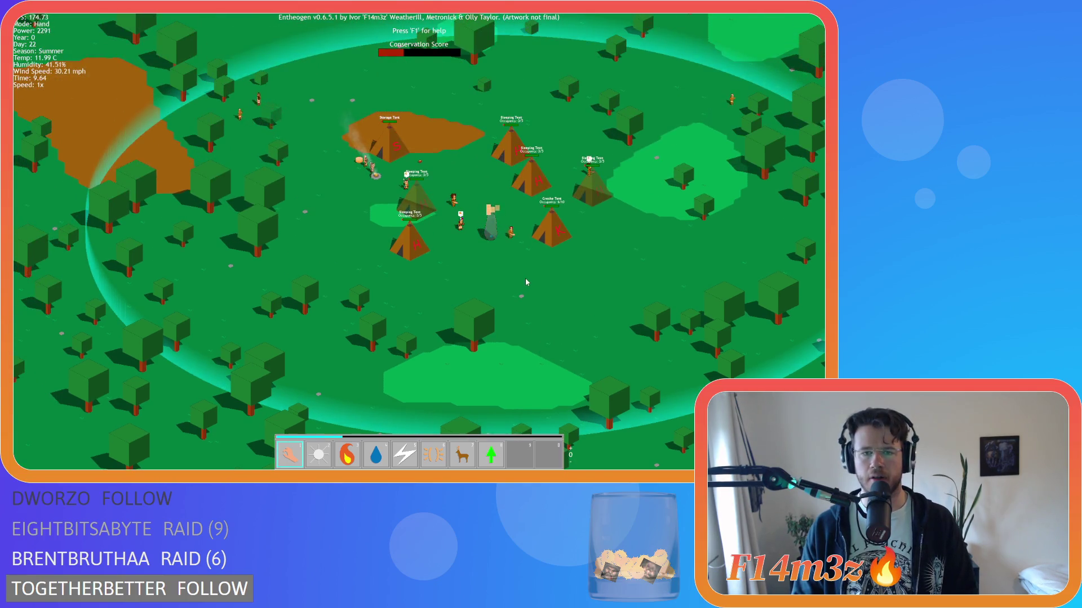
pyautogui.scroll(-5, 525, 282)
pyautogui.press('w')
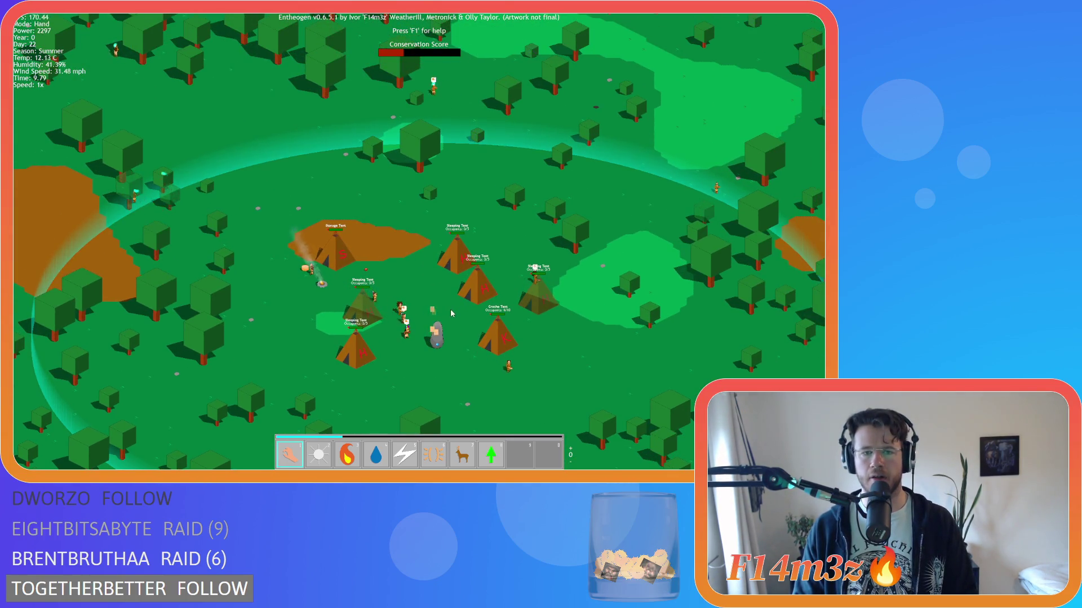
pyautogui.press('a')
pyautogui.scroll(5, 457, 320)
# Step: Glance at the inventory, close it, and pan the map toward the temple
pyautogui.press('i')
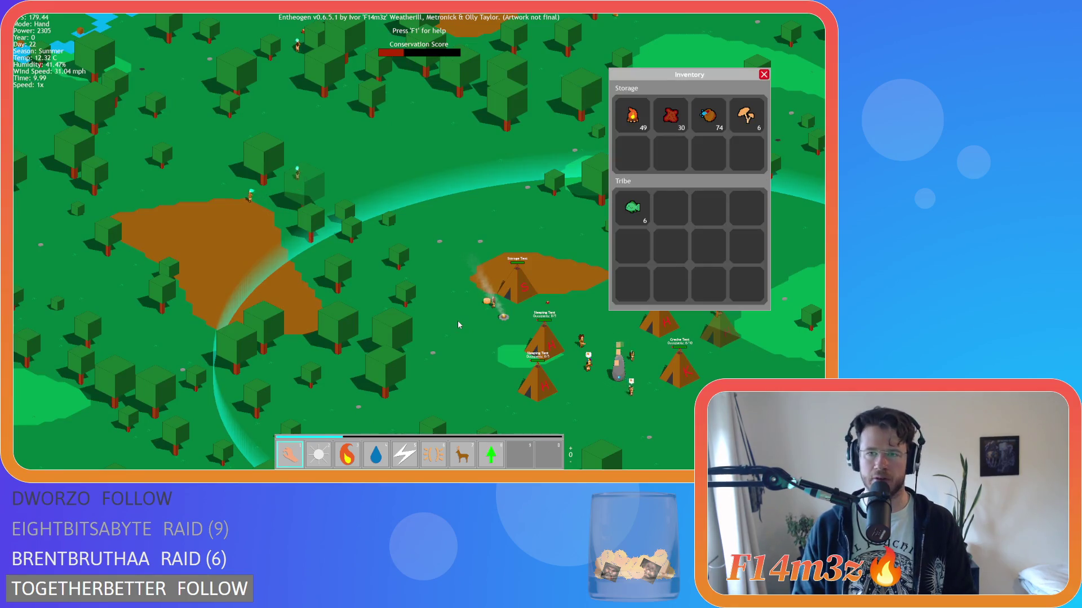
pyautogui.press('i')
pyautogui.scroll(-5, 459, 323)
pyautogui.press('a')
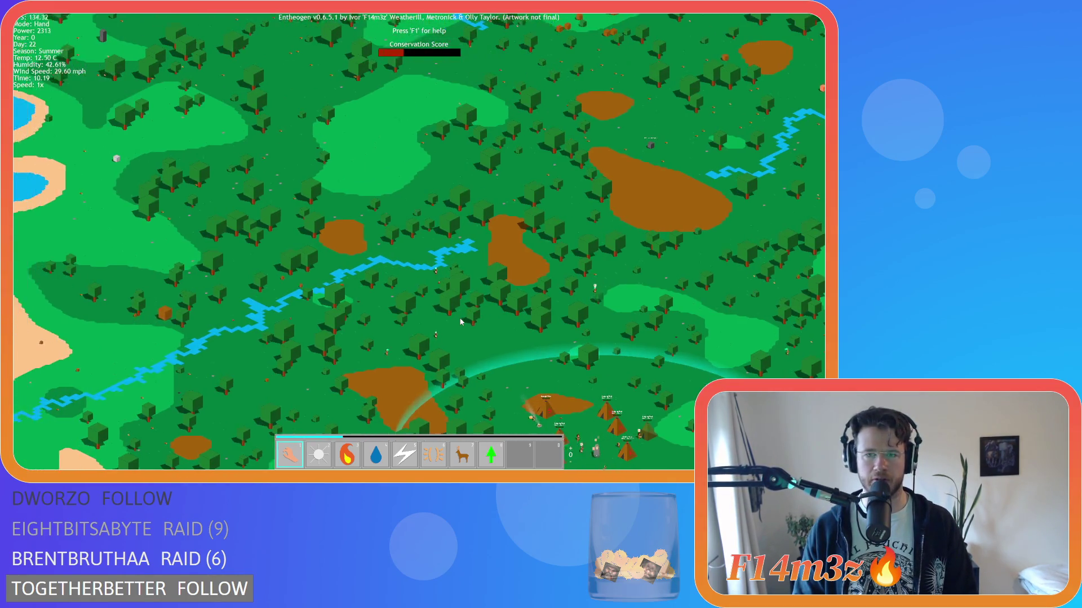
pyautogui.press('w')
pyautogui.press('w')
pyautogui.press('a')
pyautogui.press('s')
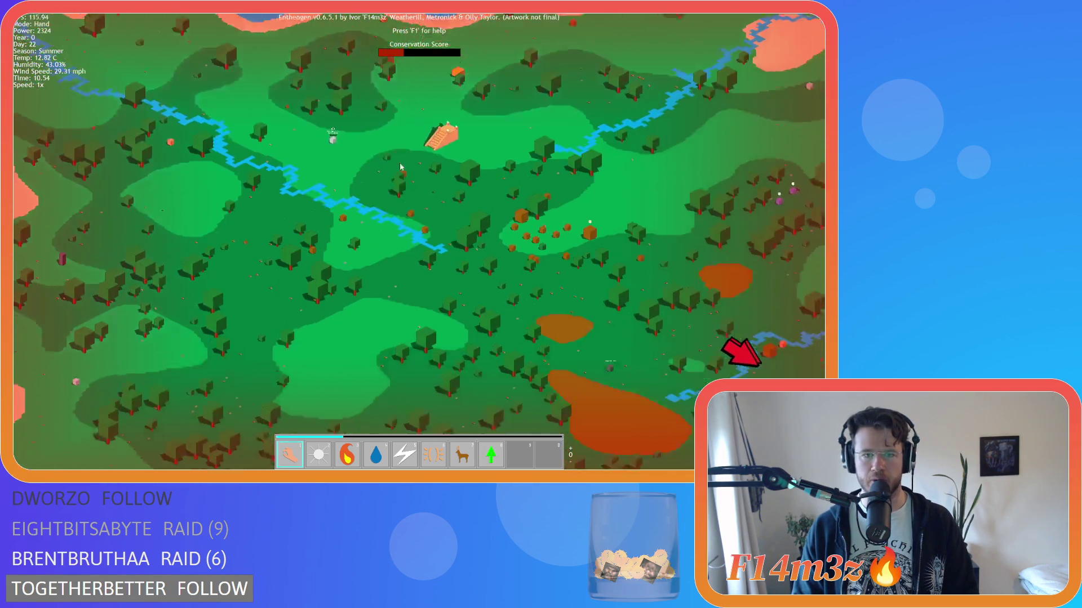
pyautogui.press('d')
pyautogui.press('s')
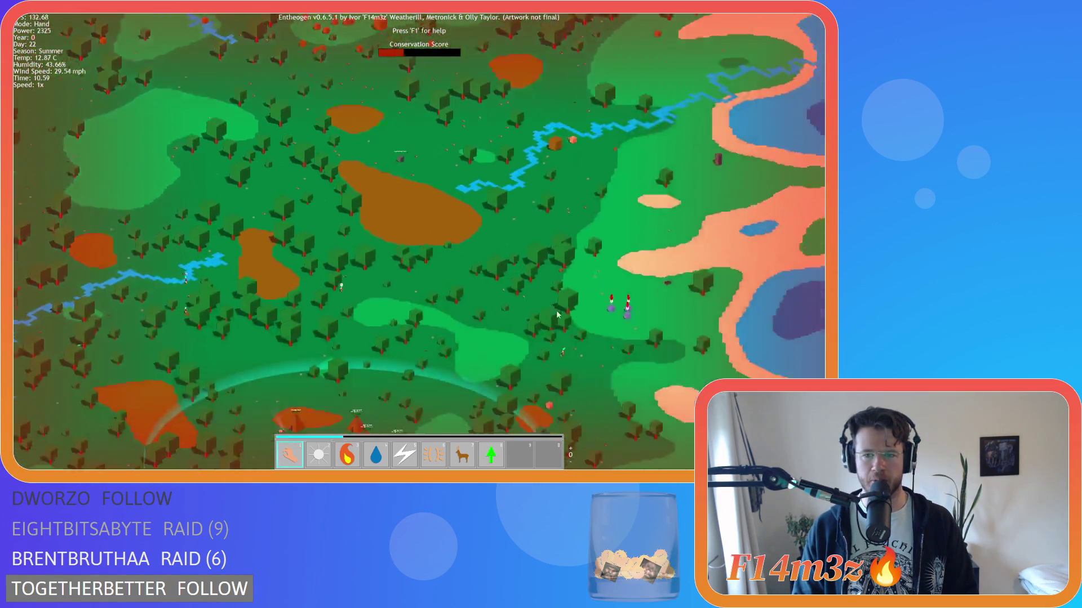
pyautogui.scroll(5, 403, 281)
# Step: Centre the view on the tent camp and survey the area around it
pyautogui.press('a')
pyautogui.press('s')
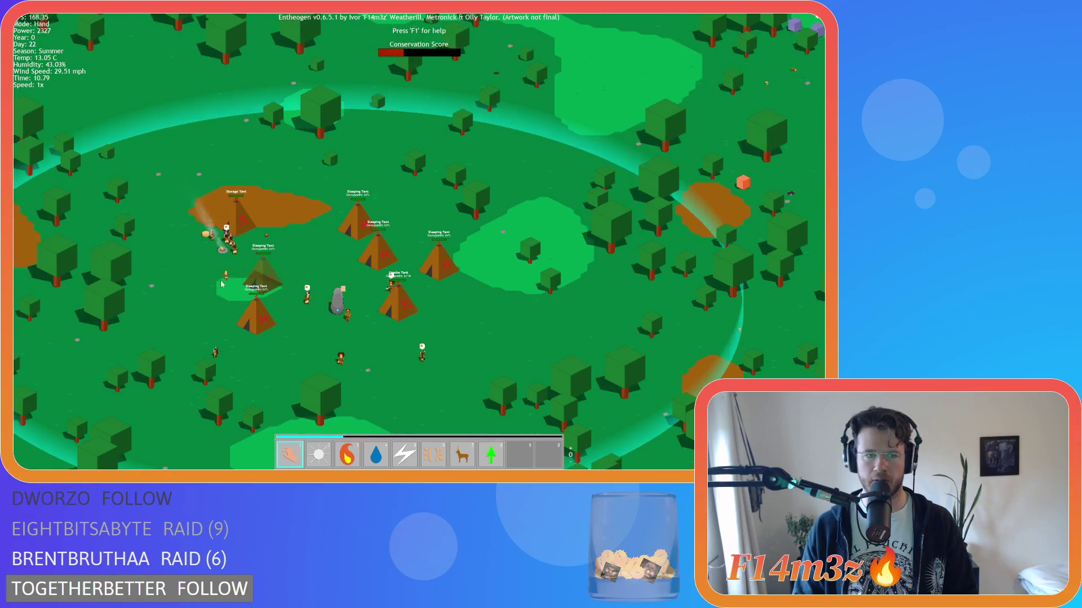
pyautogui.press('a')
pyautogui.press('s')
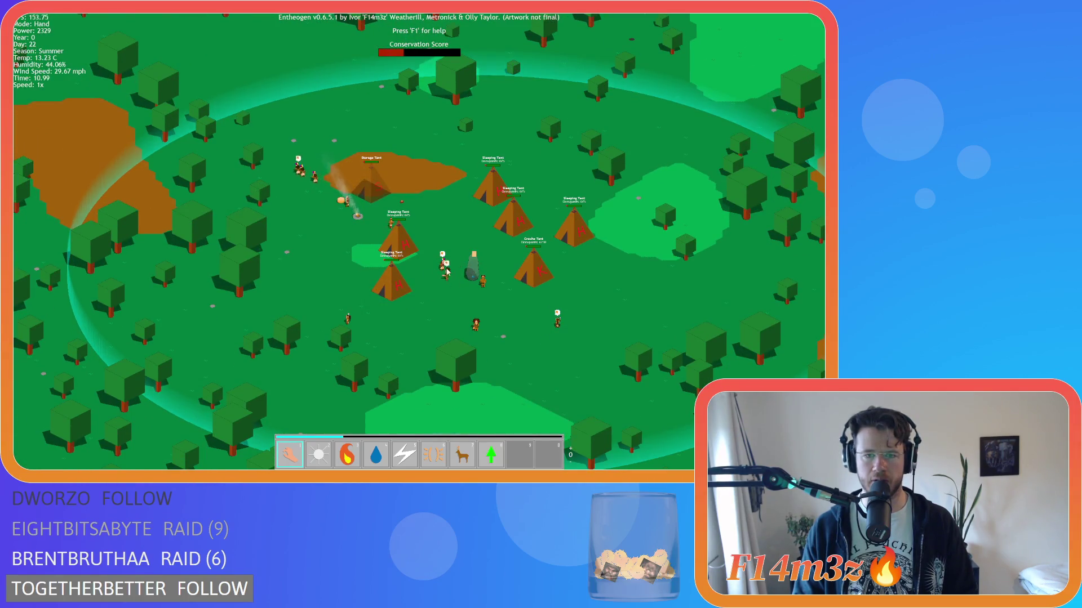
pyautogui.scroll(-5, 447, 272)
pyautogui.press('w')
pyautogui.scroll(5, 427, 250)
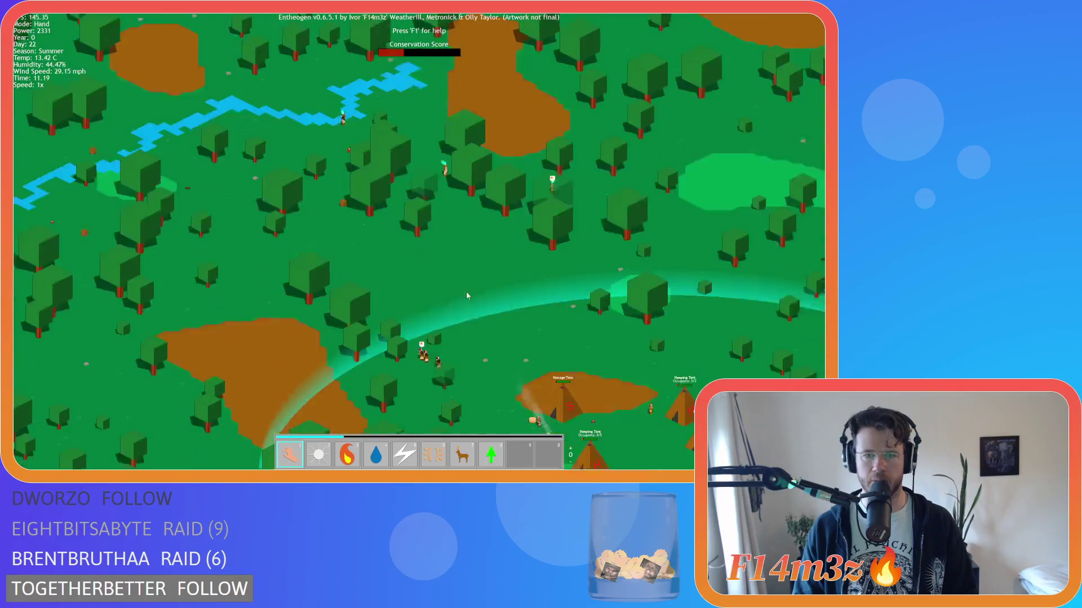
pyautogui.scroll(-5, 417, 271)
pyautogui.scroll(3, 374, 217)
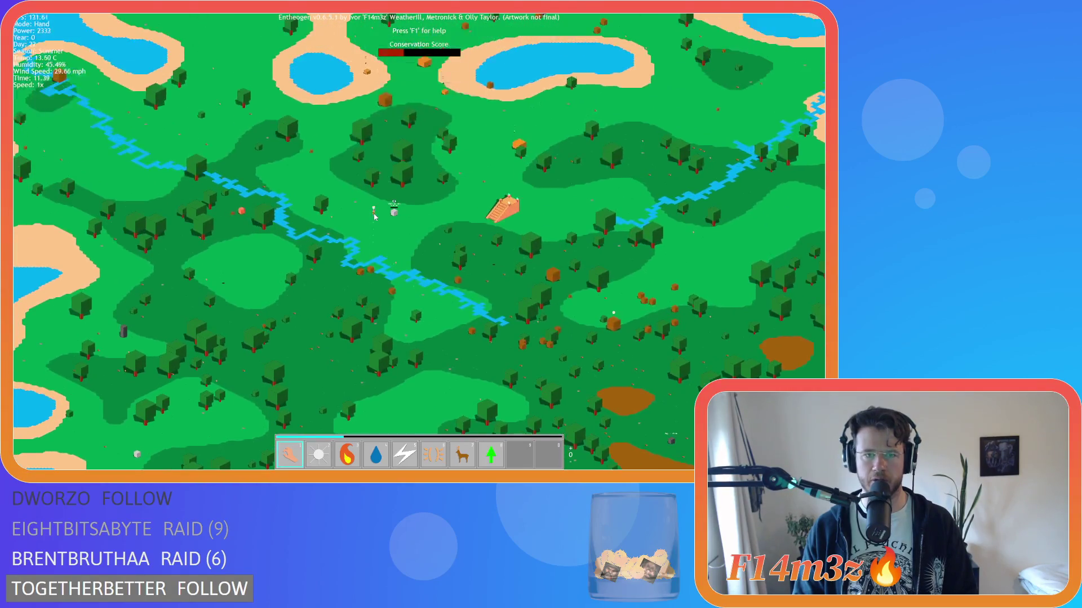
pyautogui.scroll(-3, 373, 211)
pyautogui.press('s')
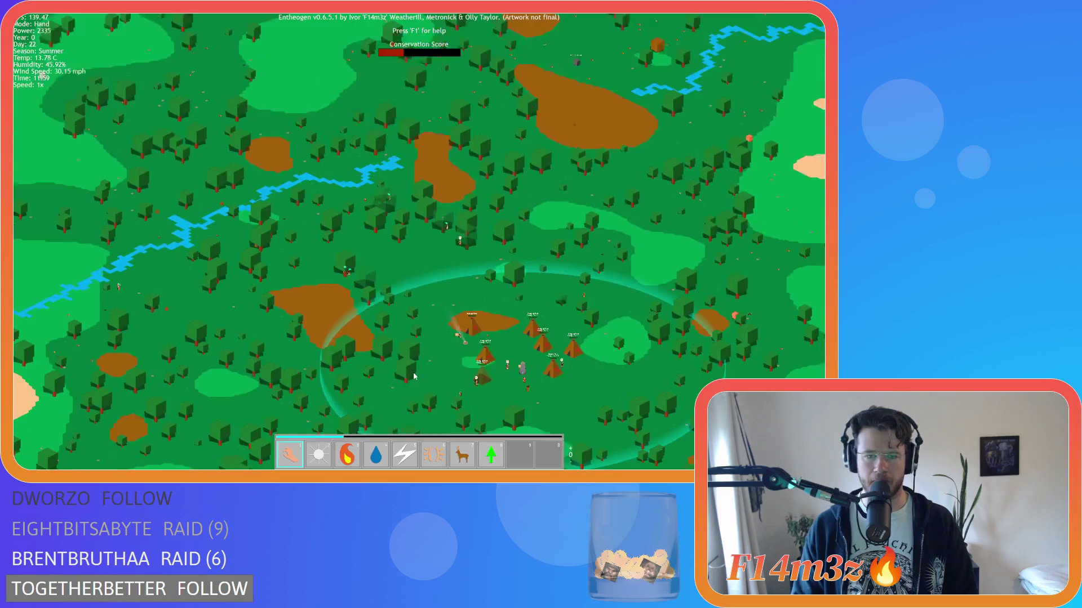
pyautogui.scroll(2, 336, 240)
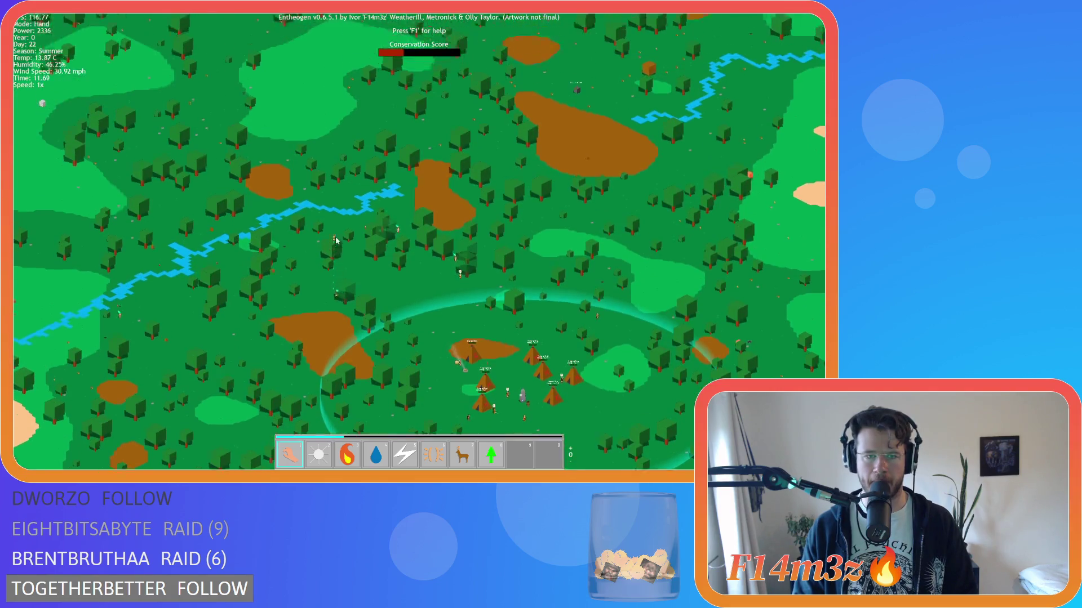
pyautogui.scroll(-3, 336, 240)
pyautogui.press('w')
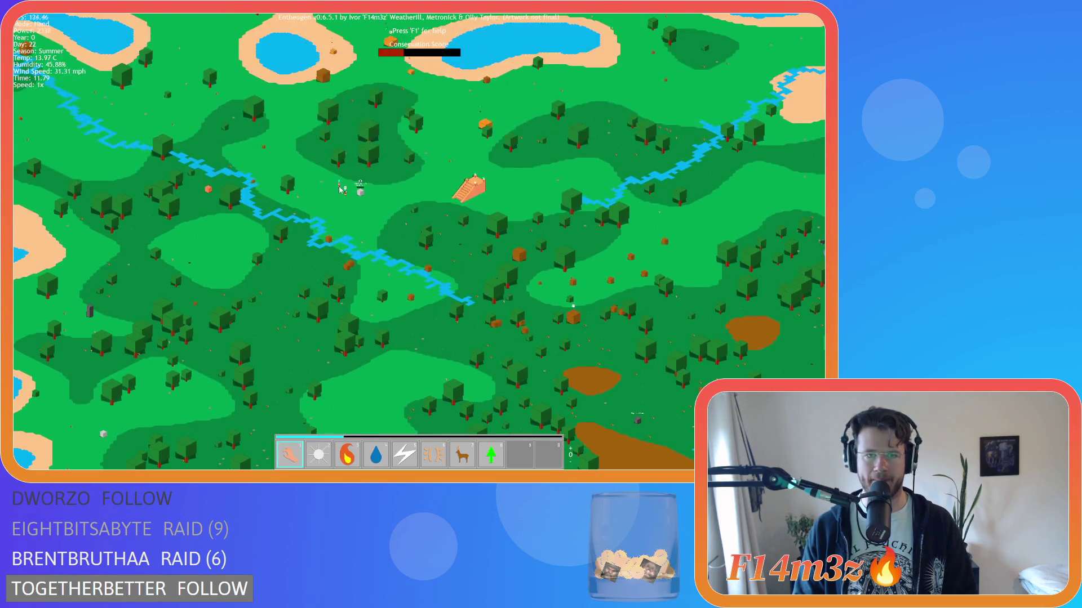
pyautogui.scroll(2, 365, 356)
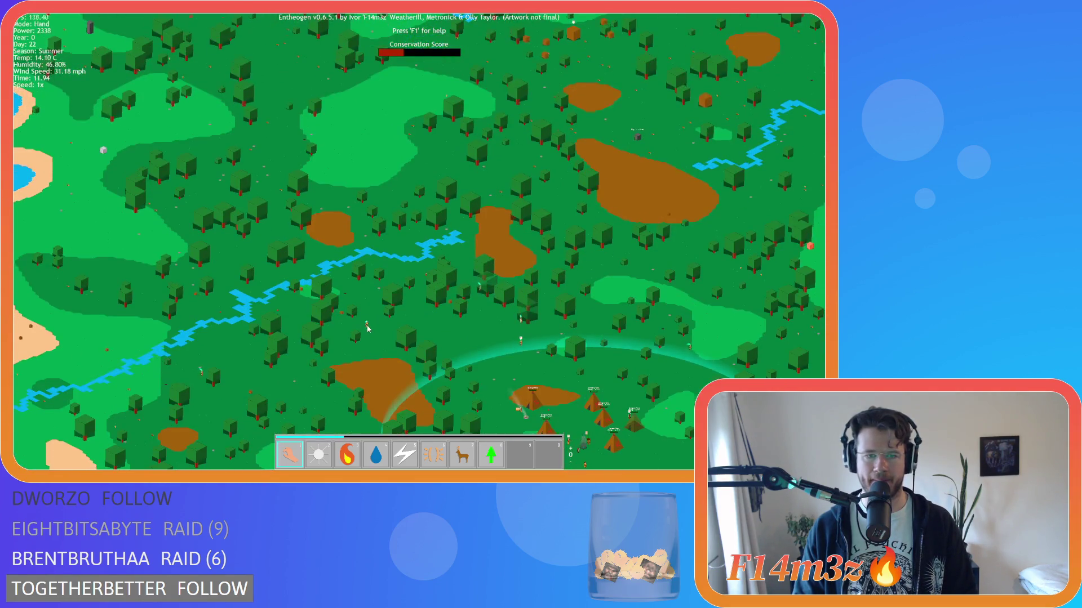
# Step: Pan north over the lakes and river to the temple stairs, then back to camp
pyautogui.press('w')
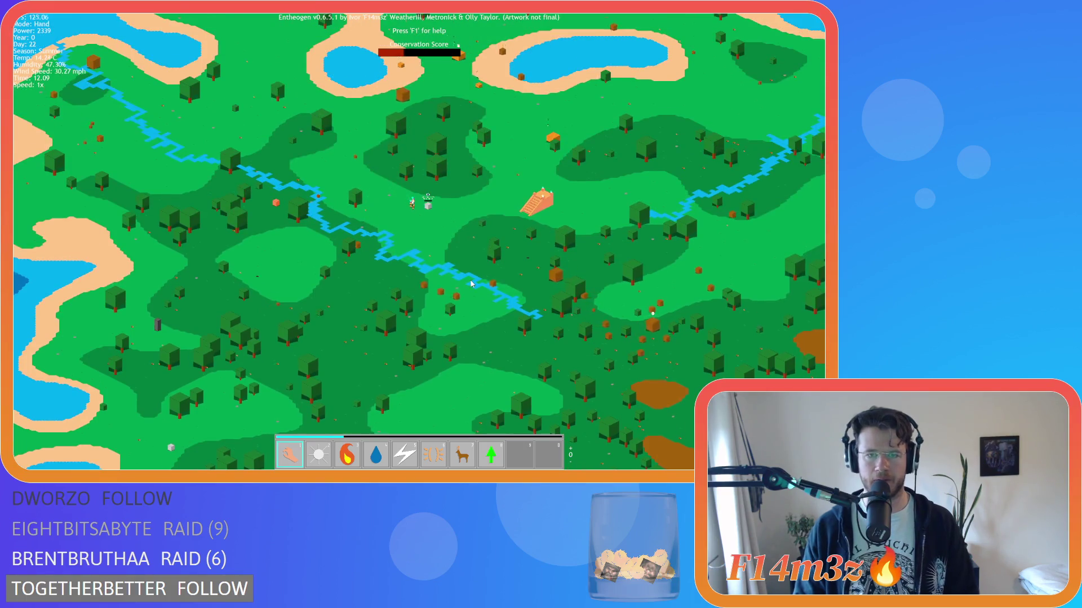
pyautogui.scroll(2, 472, 284)
pyautogui.press('w')
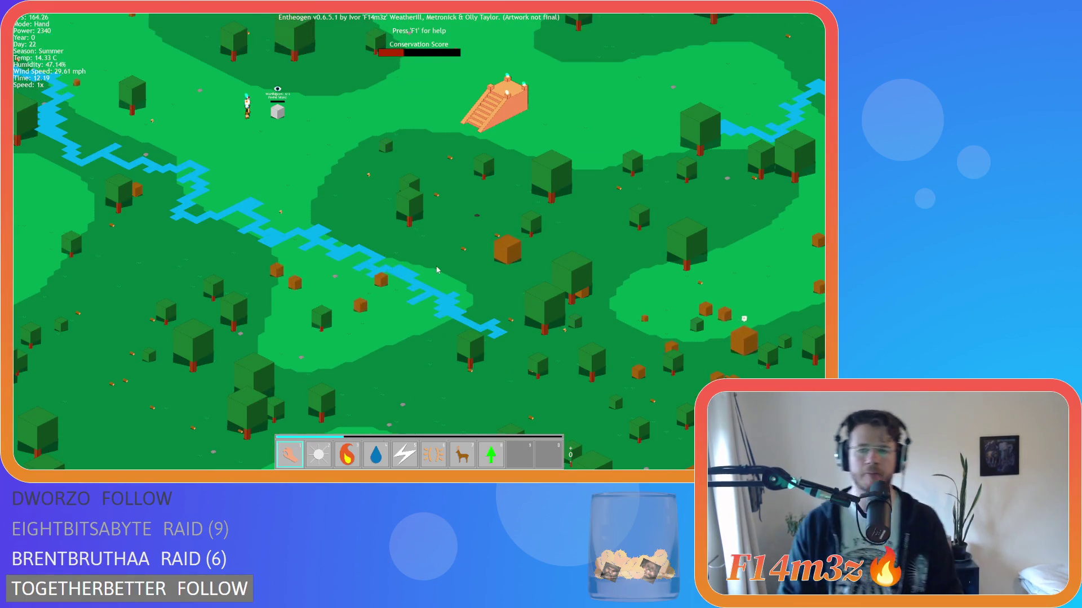
pyautogui.scroll(-5, 424, 266)
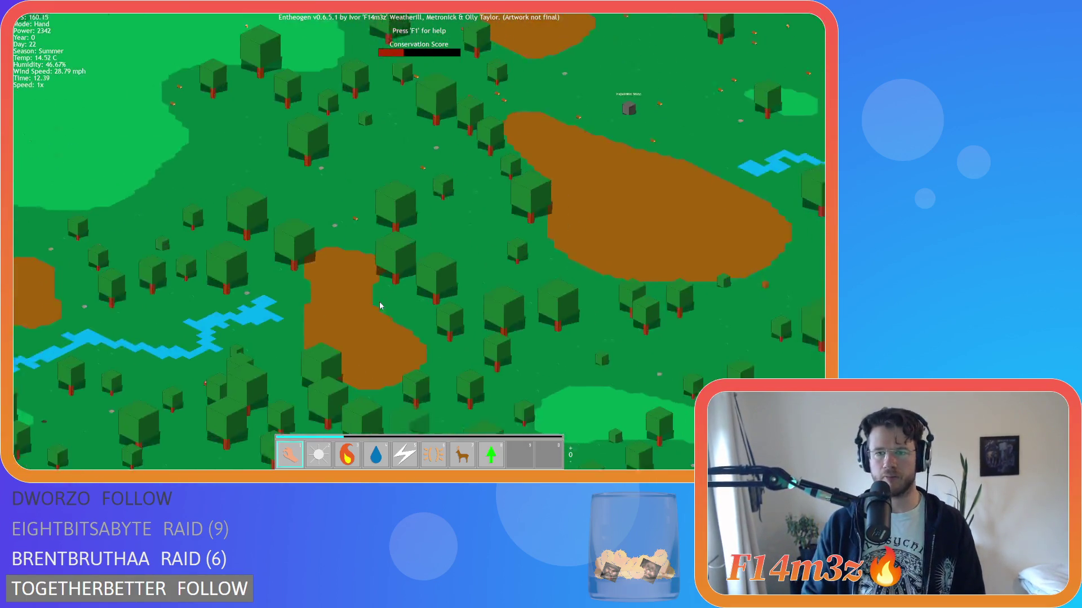
pyautogui.press('s')
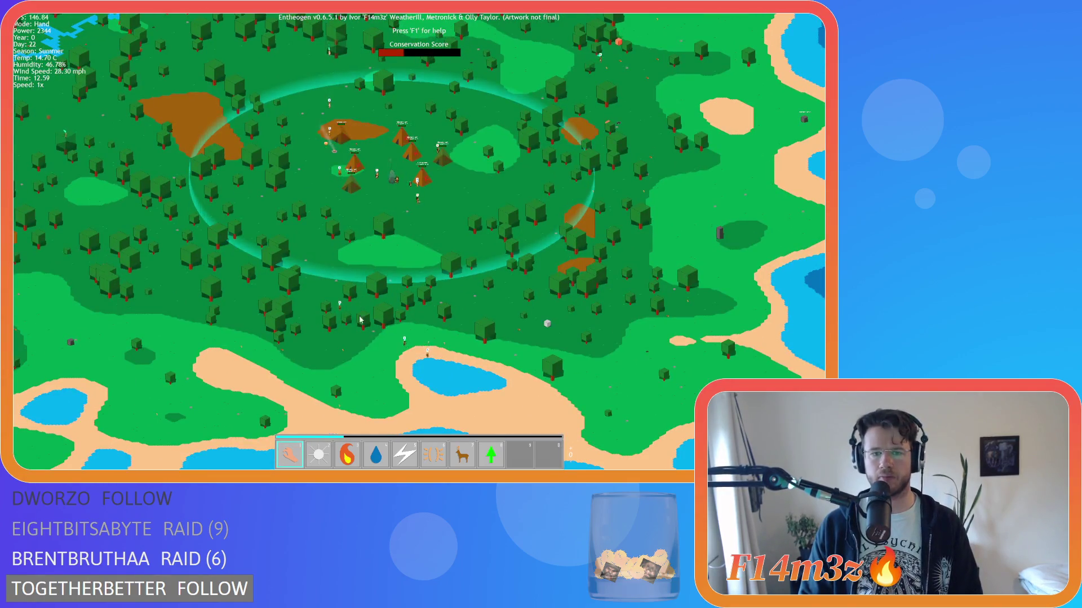
pyautogui.scroll(3, 359, 317)
pyautogui.press('w')
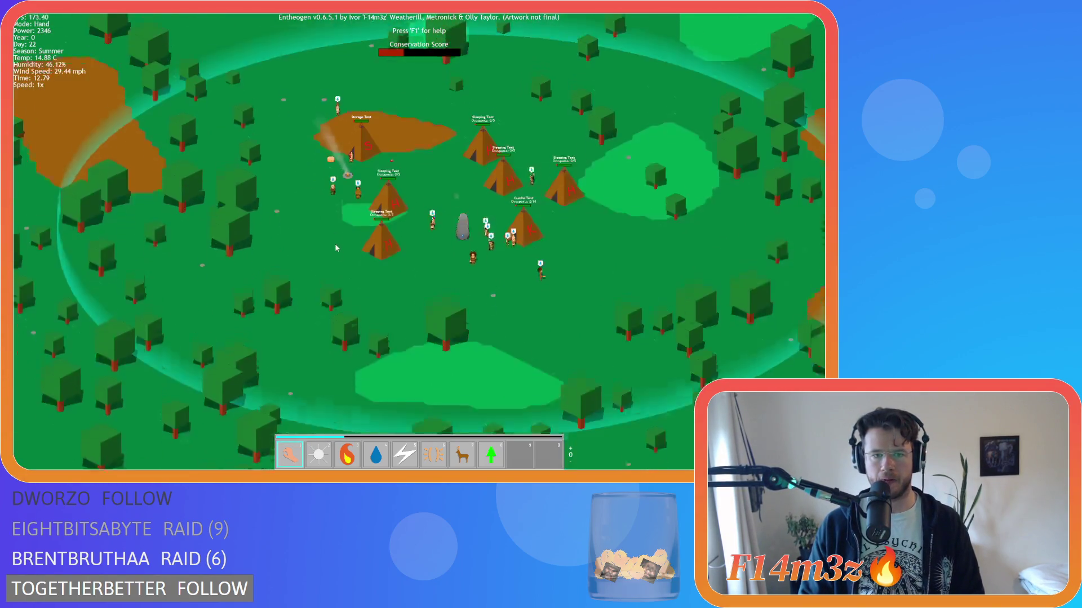
pyautogui.press('s')
pyautogui.scroll(6, 340, 266)
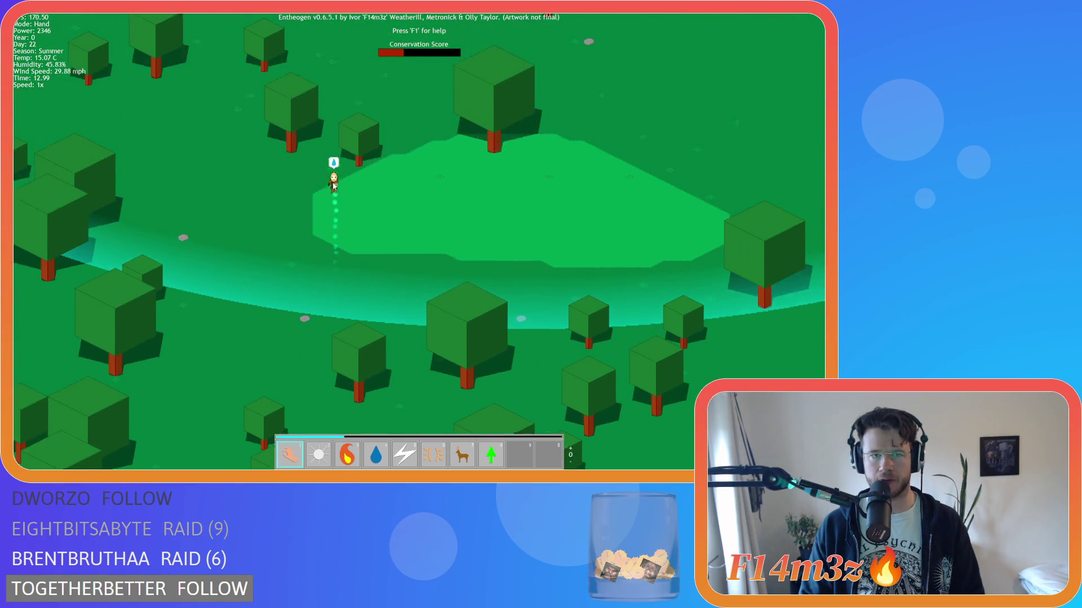
pyautogui.scroll(-5, 334, 188)
# Step: Look around the camp's surroundings and open the Storage and Tribe inventory
pyautogui.press('w')
pyautogui.press('s')
pyautogui.scroll(4, 369, 394)
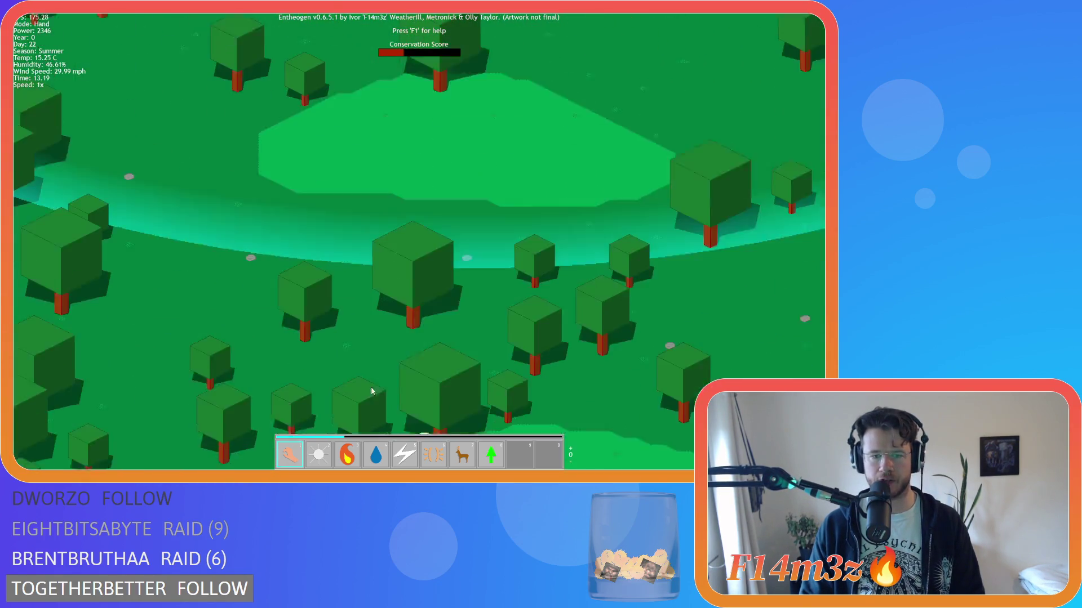
pyautogui.press('s')
pyautogui.press('w')
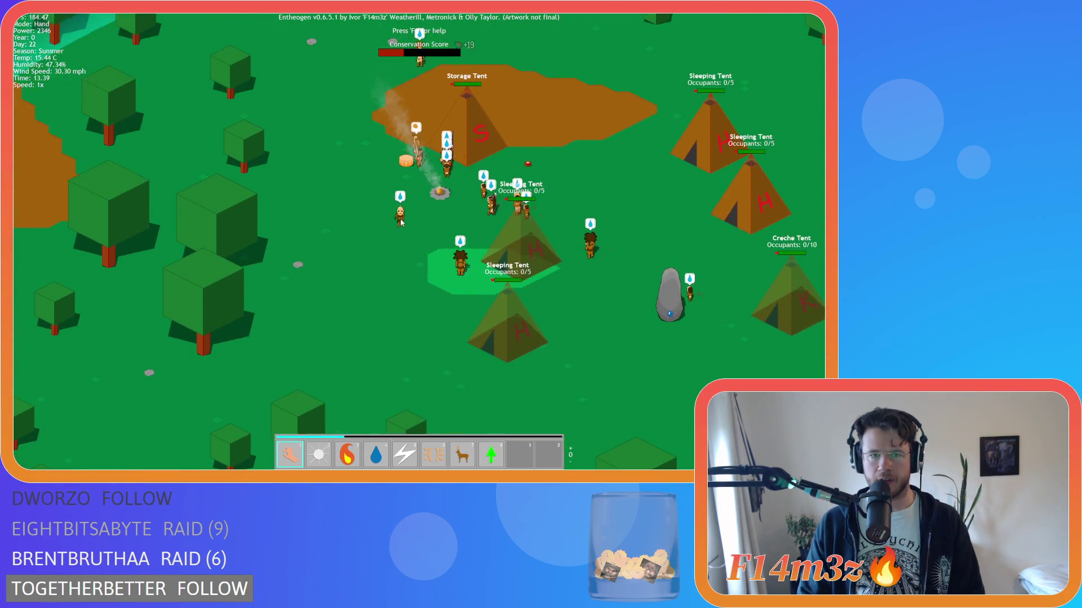
pyautogui.press('d')
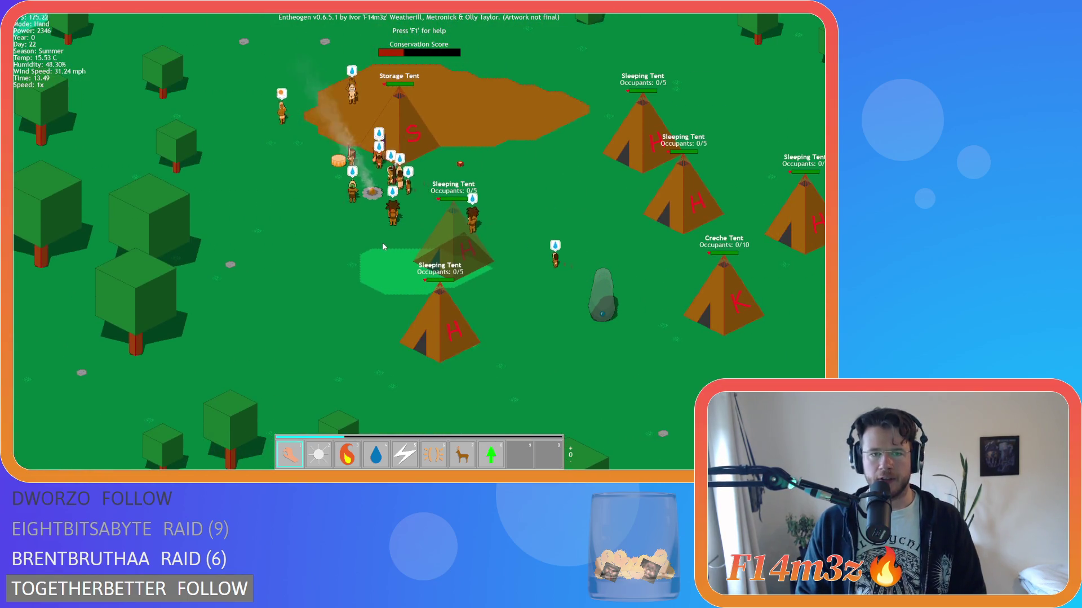
pyautogui.press('d')
pyautogui.press('w')
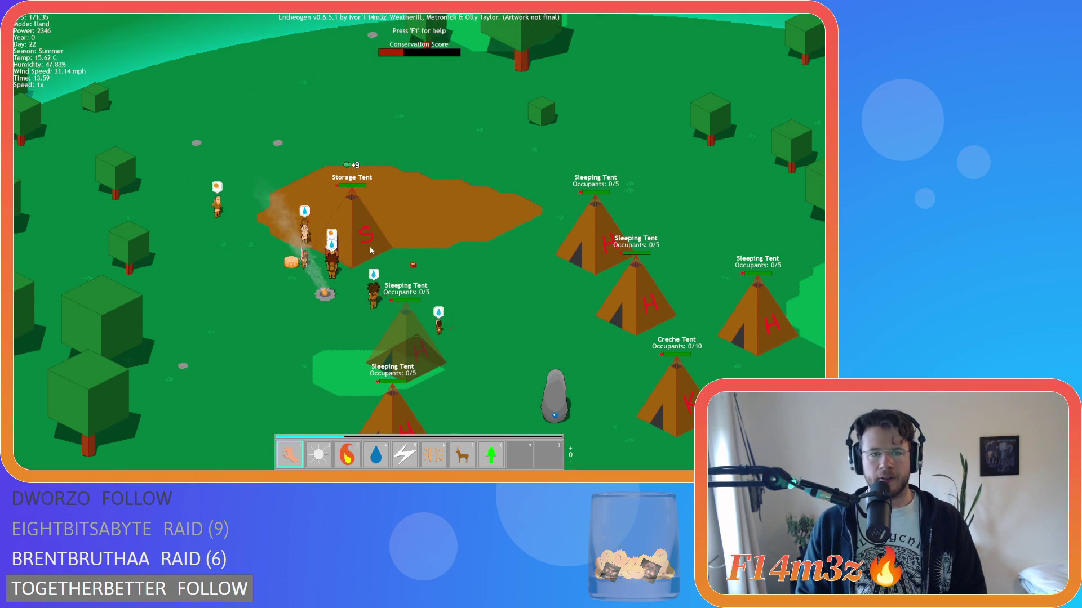
pyautogui.press('s')
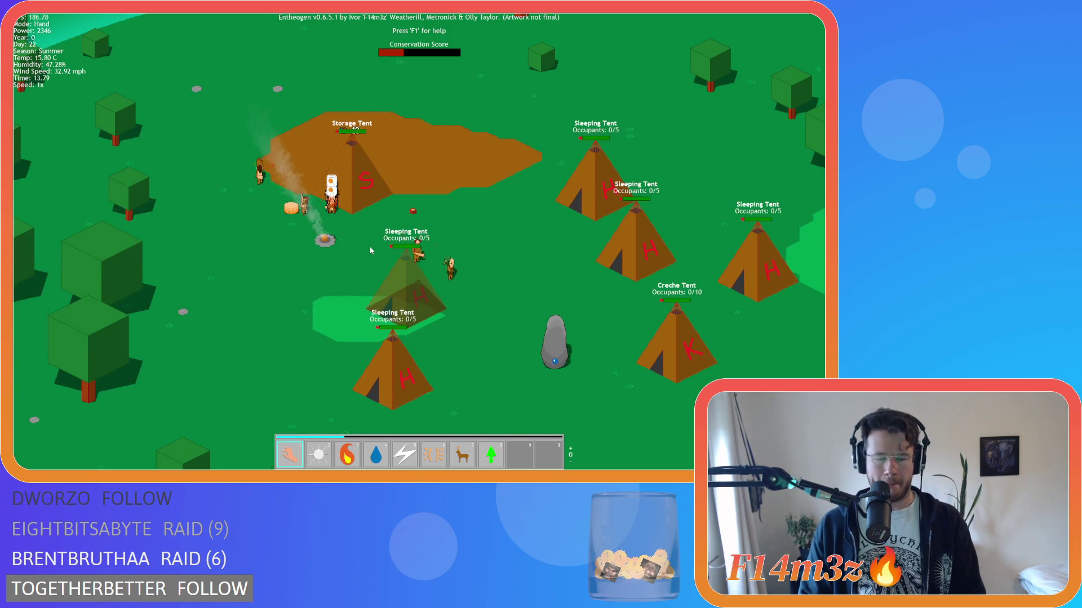
pyautogui.press('i')
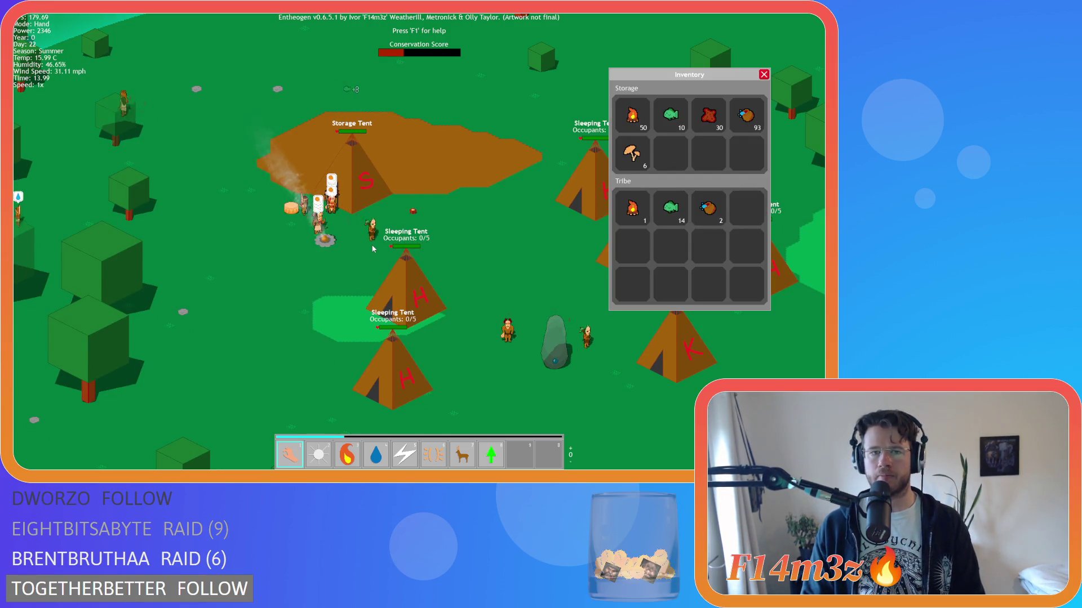
# Step: Pan back and forth between the camp and the lake to the south
pyautogui.scroll(-5, 438, 266)
pyautogui.press('s')
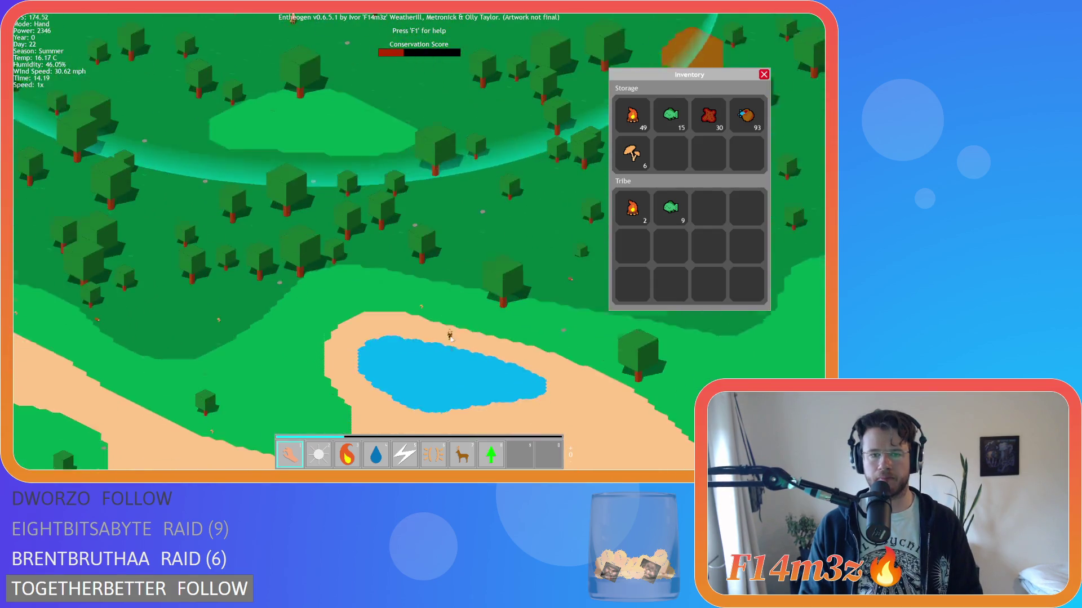
pyautogui.scroll(3, 390, 277)
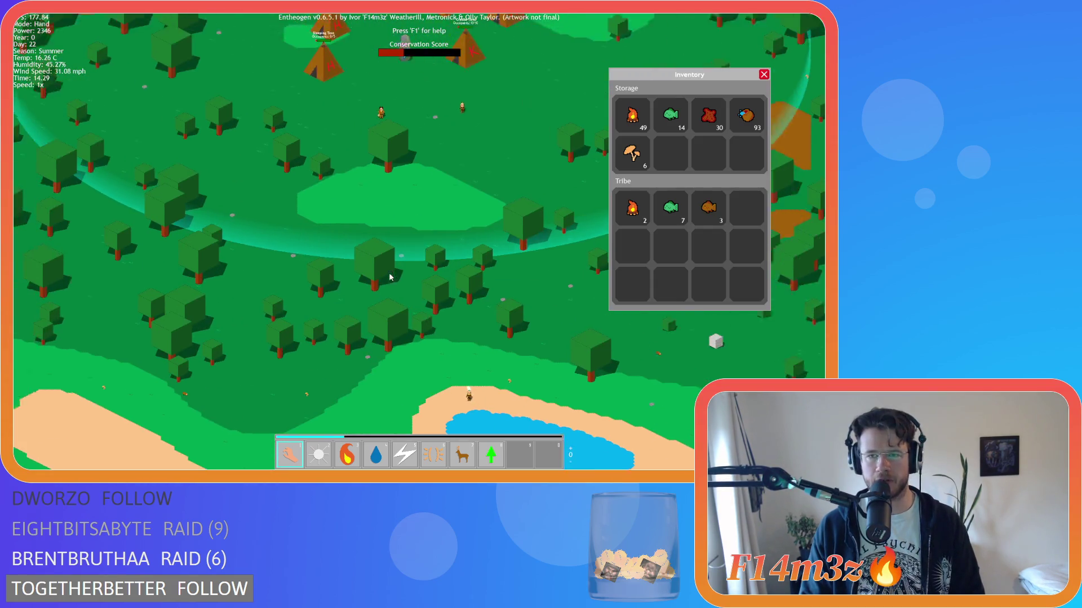
pyautogui.press('w')
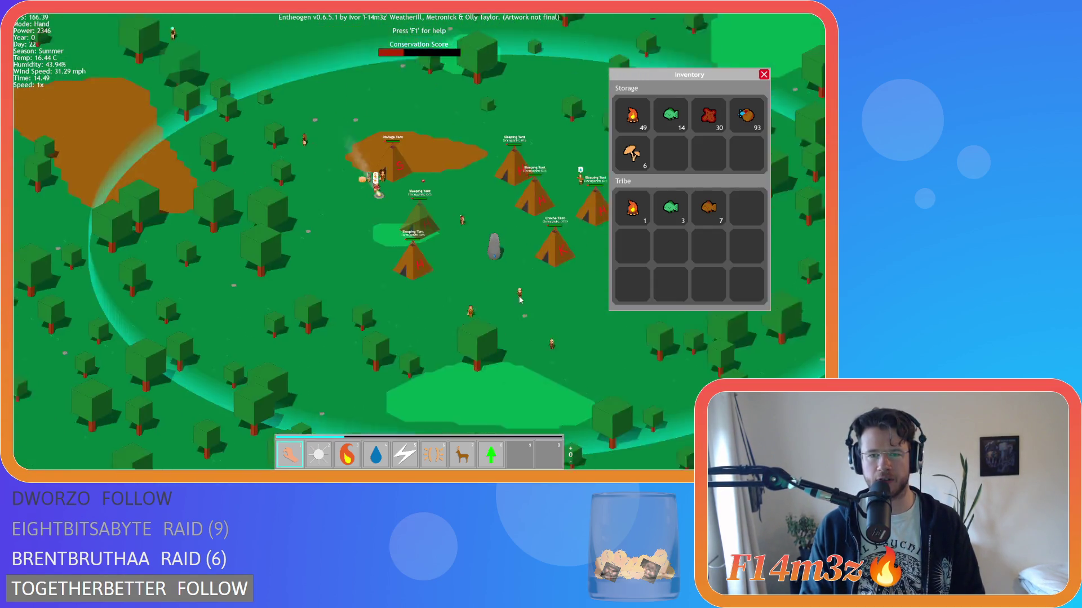
pyautogui.press('s')
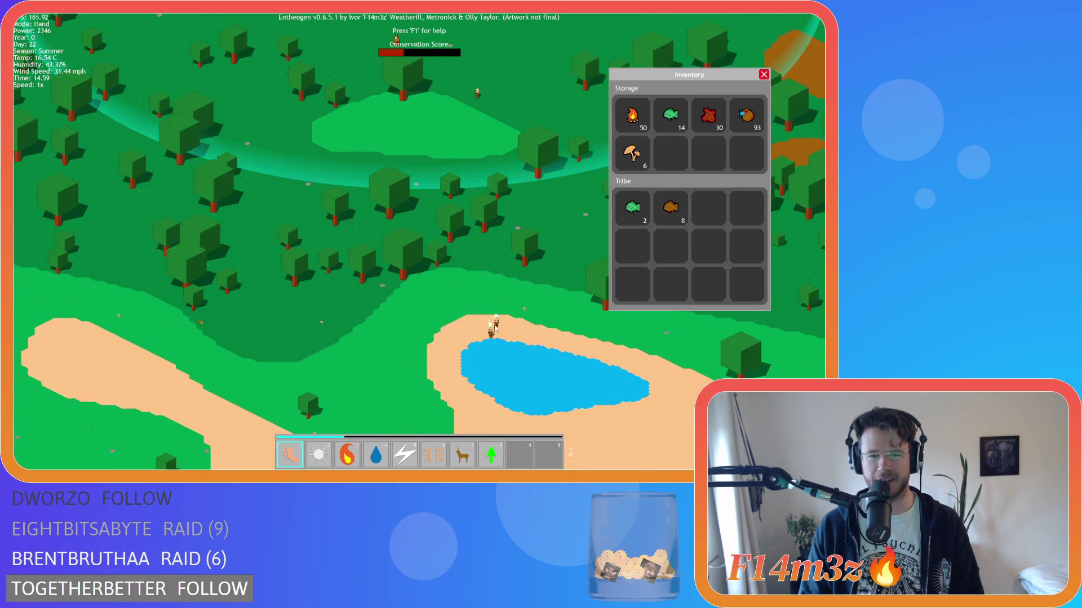
pyautogui.press('w')
pyautogui.scroll(5, 406, 237)
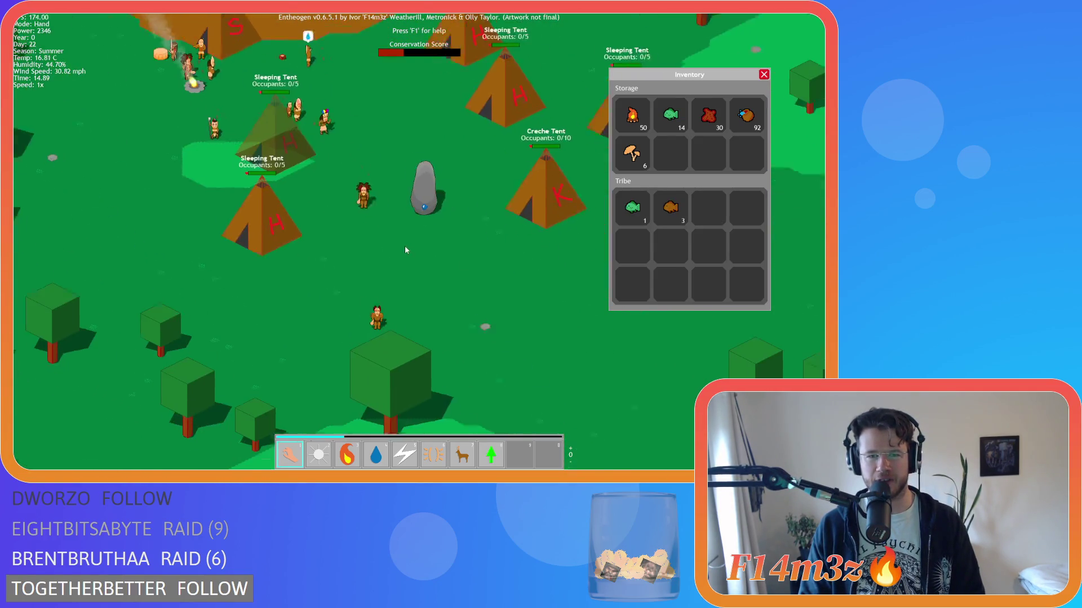
pyautogui.press('s')
pyautogui.scroll(-3, 445, 307)
pyautogui.press('w')
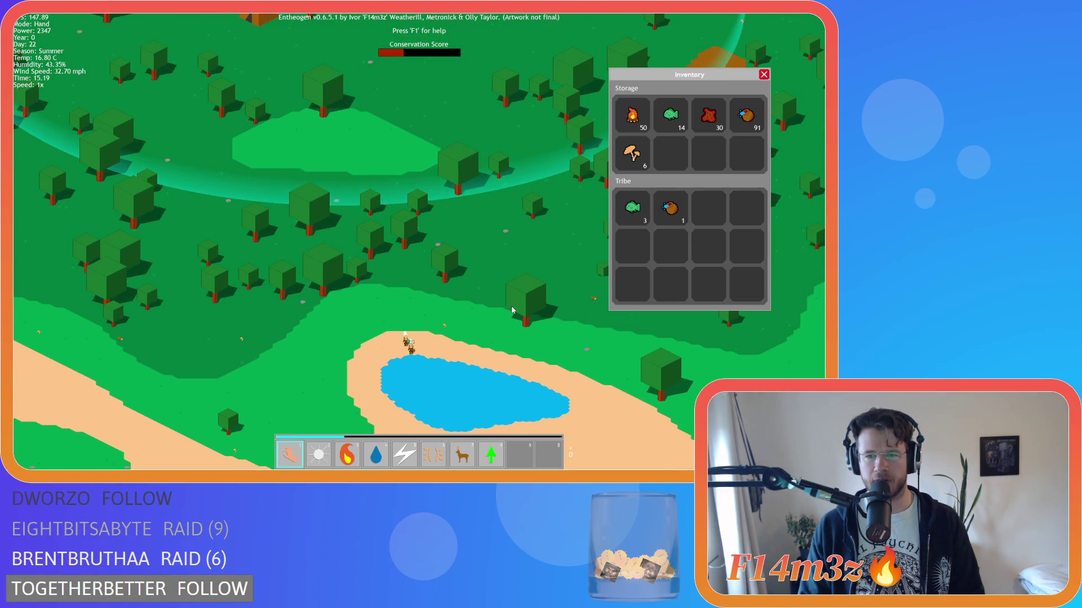
pyautogui.scroll(3, 439, 310)
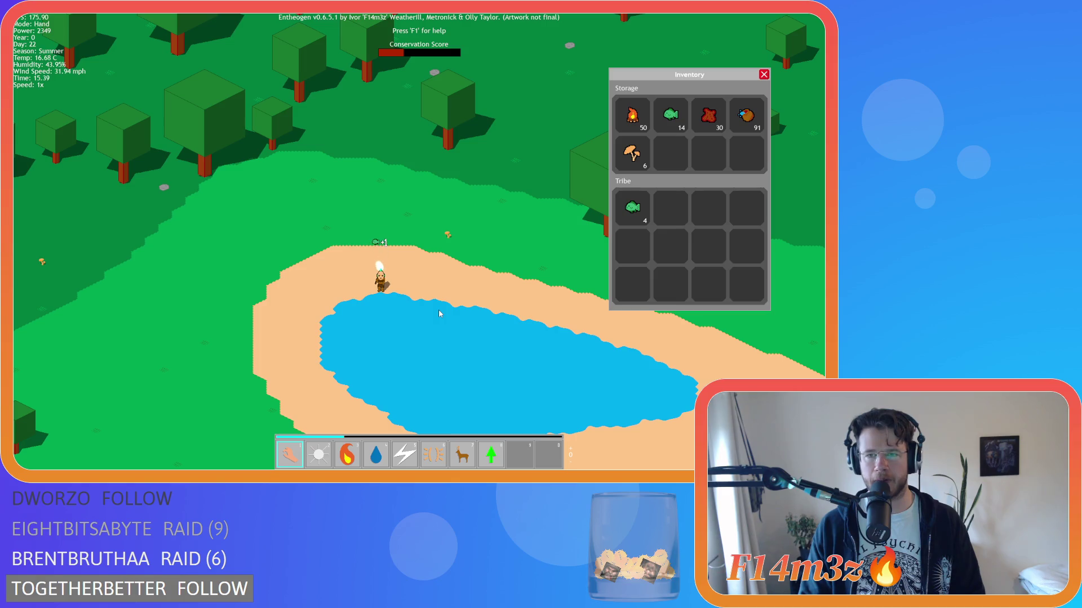
pyautogui.scroll(-3, 427, 305)
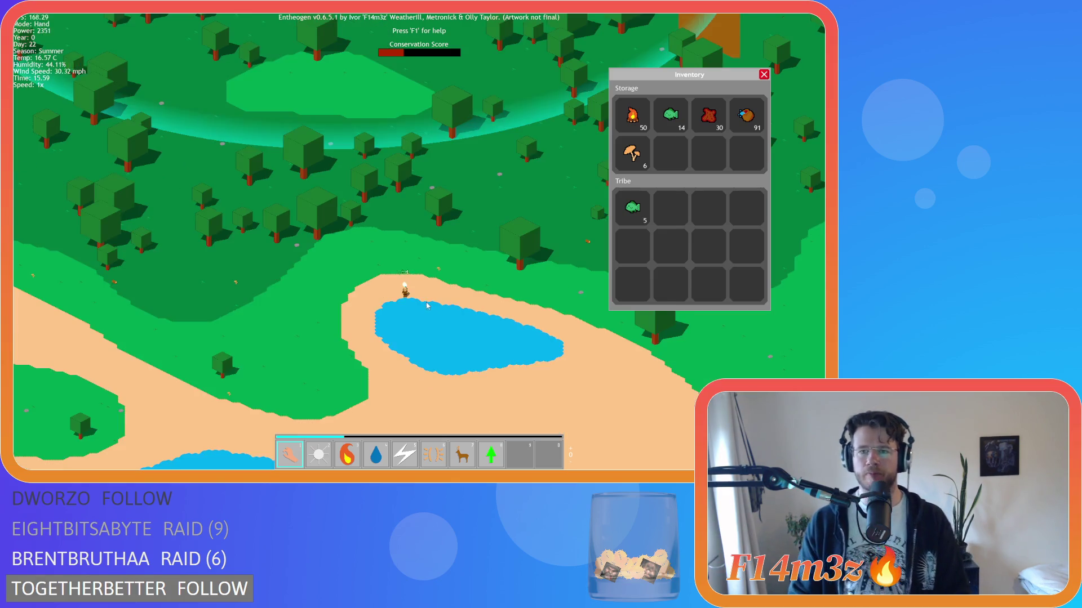
# Step: View details of the villager gathering firewood, then close the Tribe and Inventory panels
pyautogui.press('w')
pyautogui.press('a')
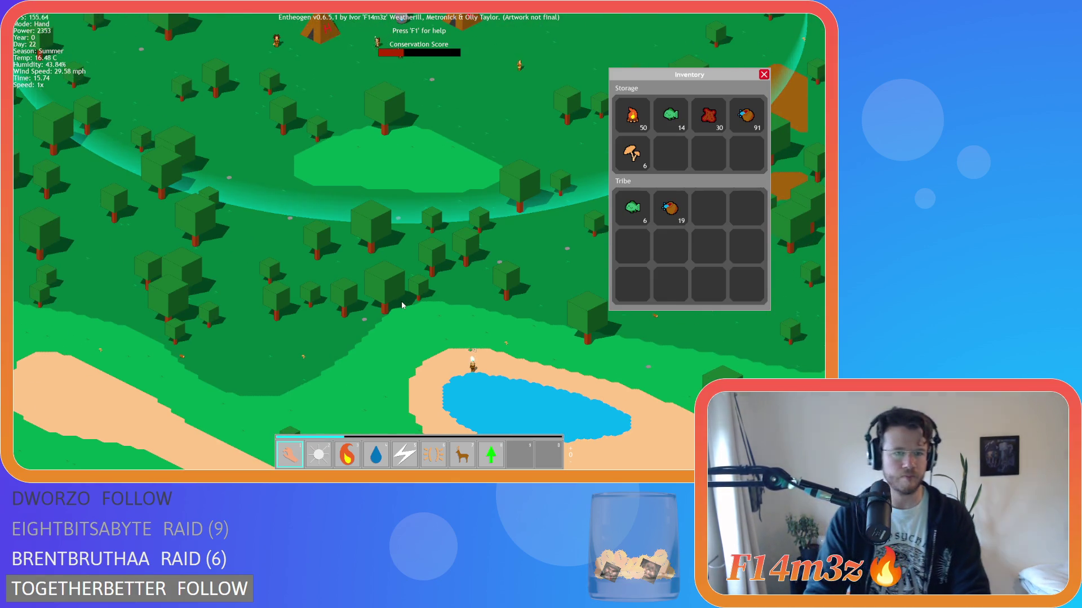
pyautogui.press('w')
pyautogui.press('a')
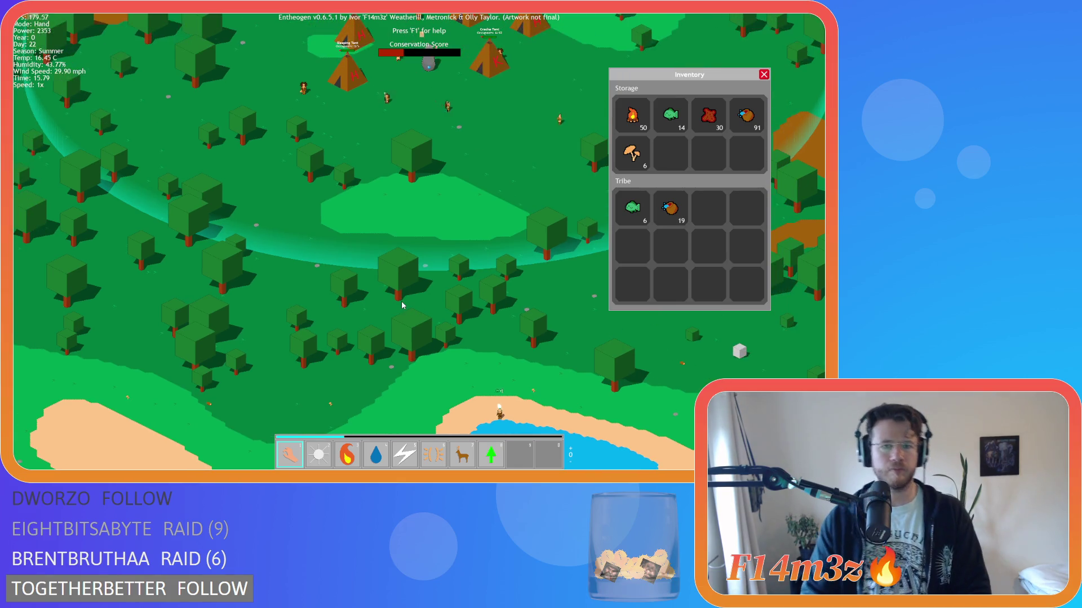
pyautogui.press('w')
pyautogui.press('d')
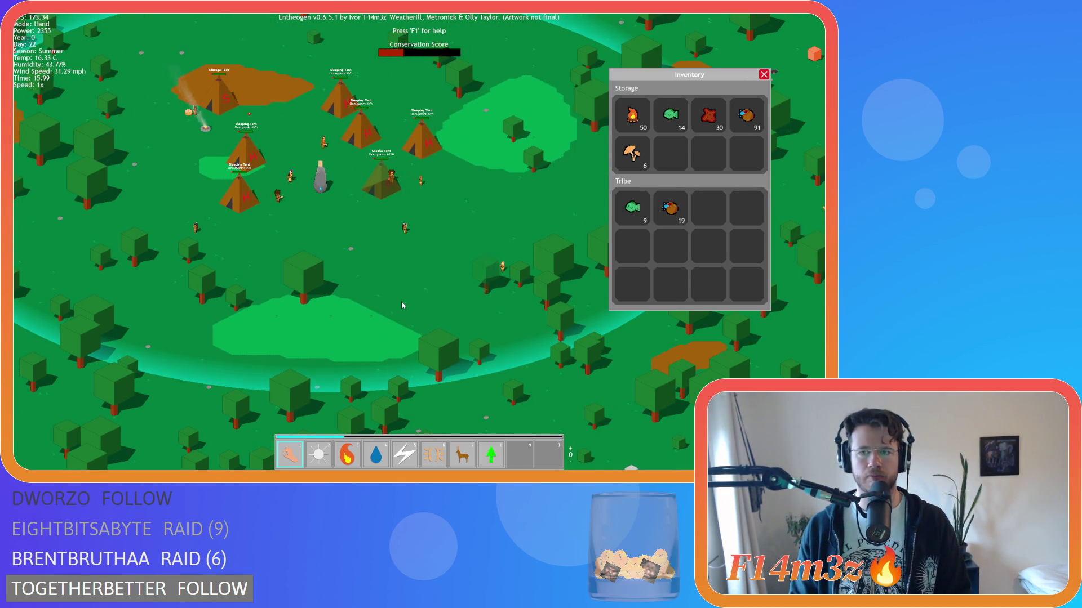
pyautogui.press('w')
pyautogui.press('a')
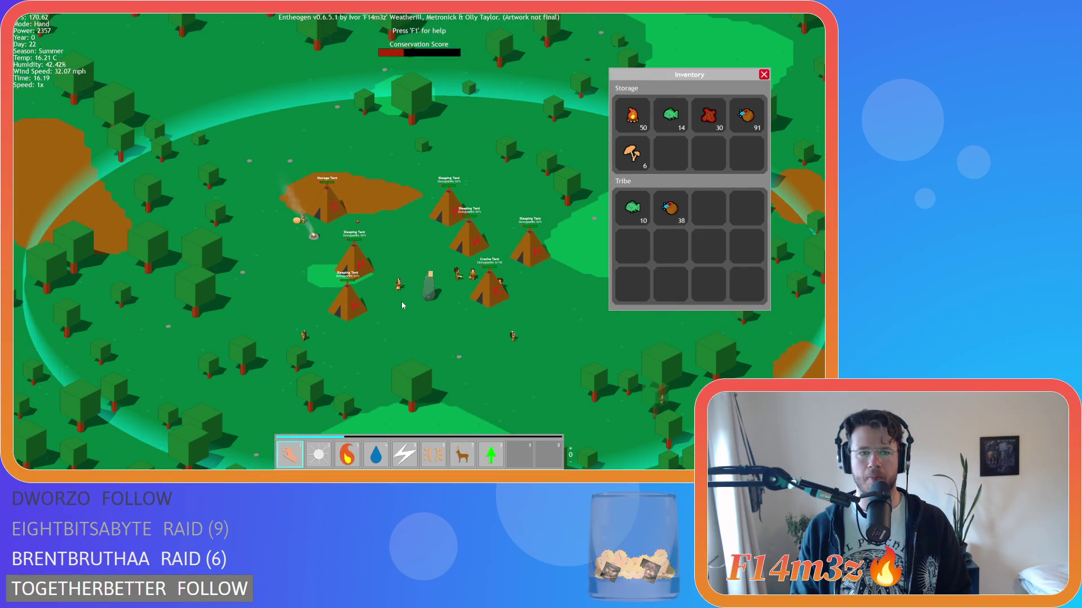
pyautogui.press('s')
pyautogui.press('d')
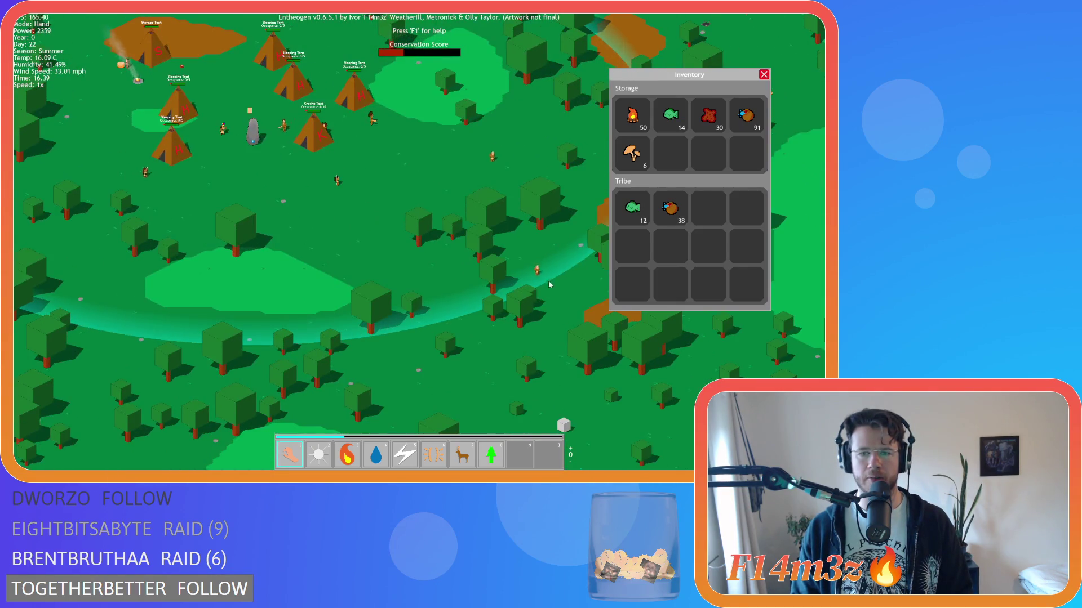
pyautogui.click(545, 280)
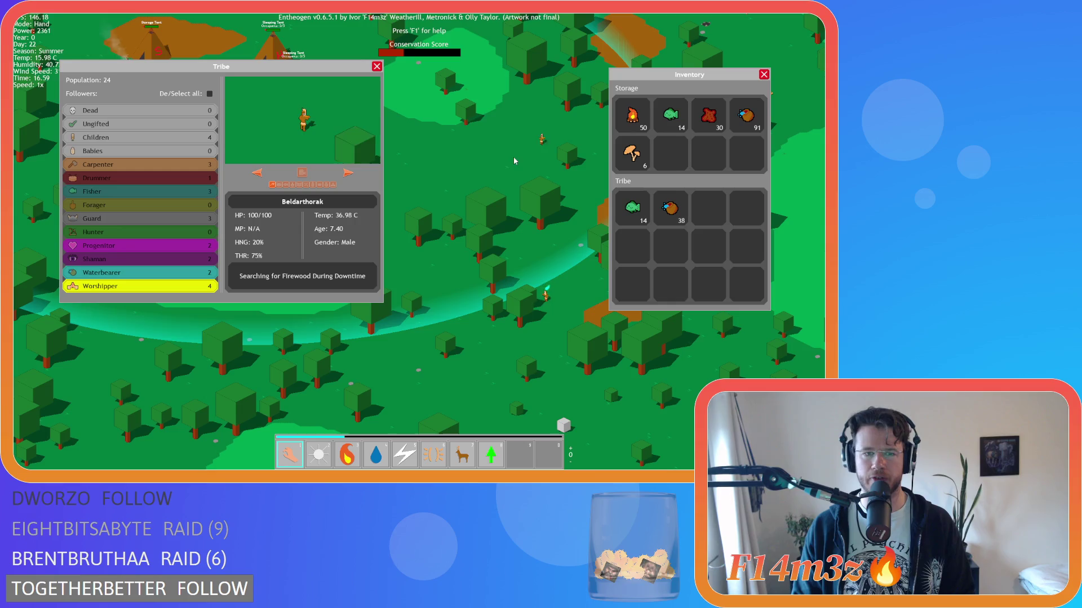
pyautogui.press('a')
pyautogui.press('Escape')
pyautogui.press('Escape')
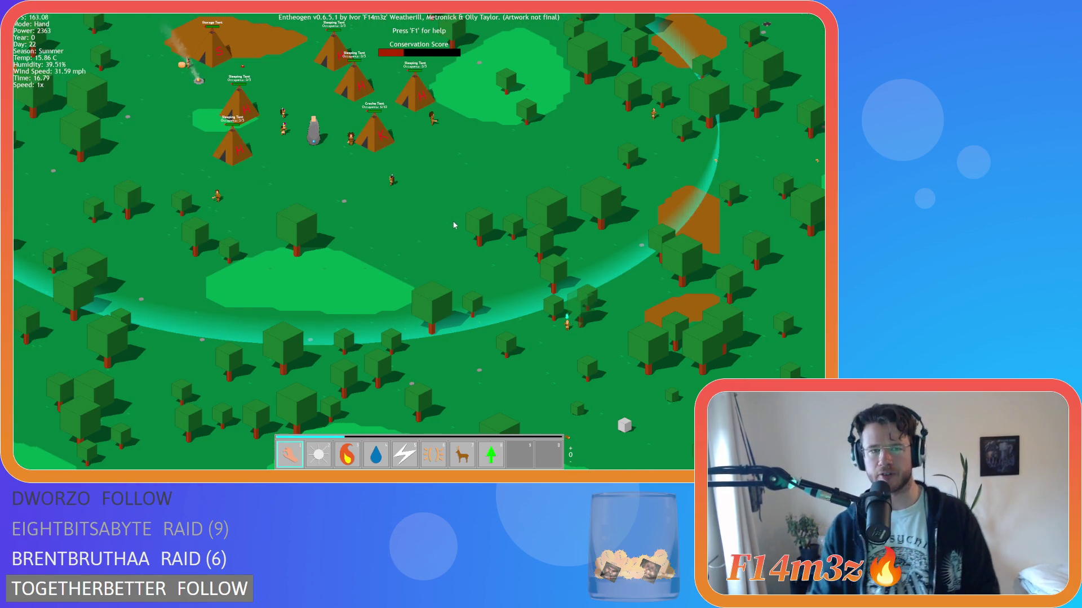
# Step: Centre the tent village and reopen the inventory showing storage 50, 14, 30, 90, 6
pyautogui.press('s')
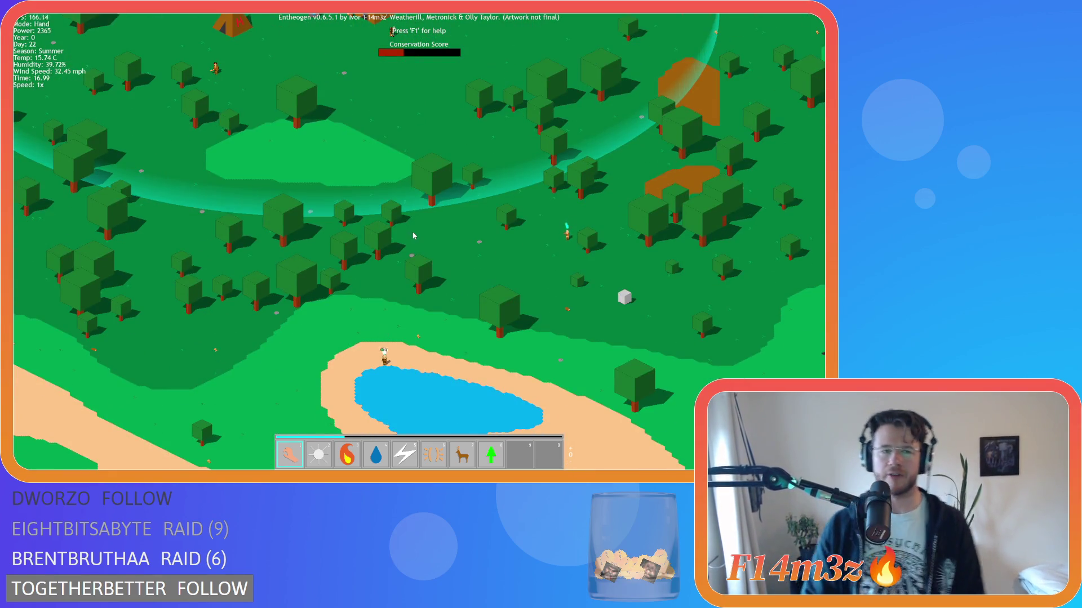
pyautogui.press('s')
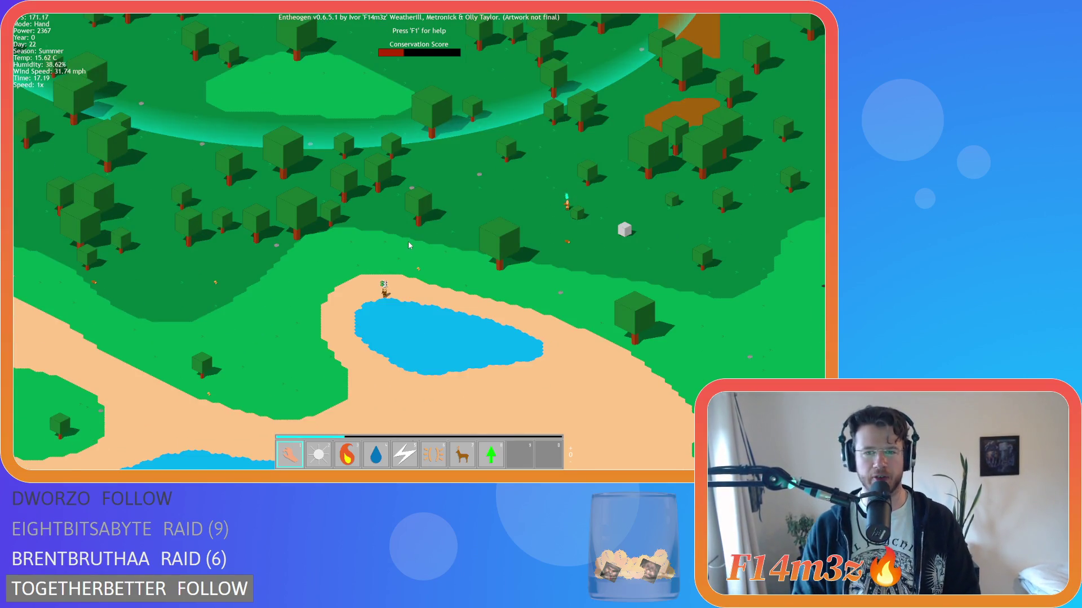
pyautogui.press('w')
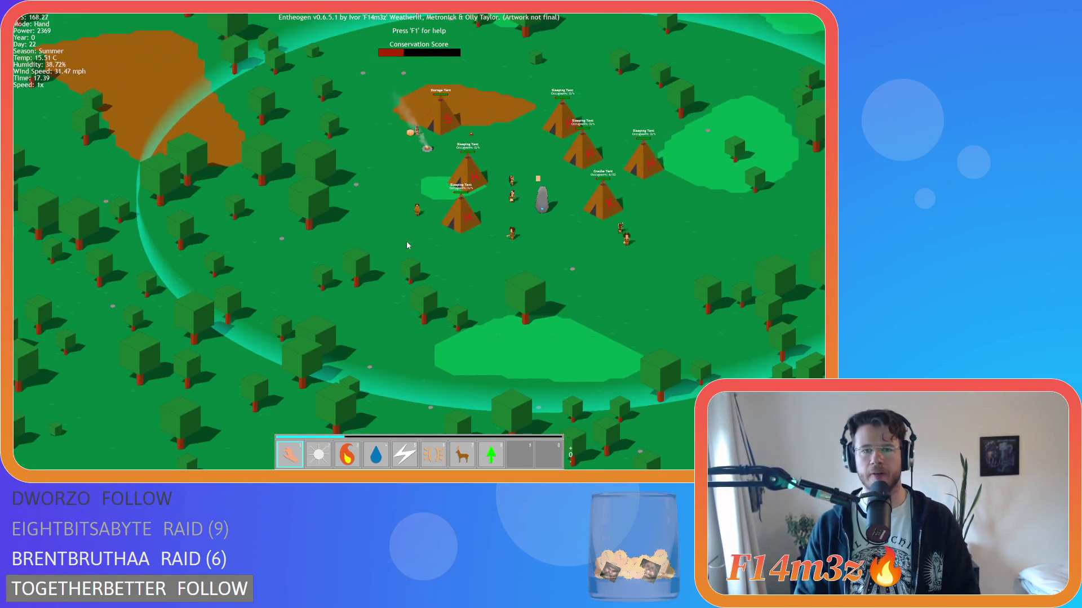
pyautogui.press('d')
pyautogui.press('s')
pyautogui.press('w')
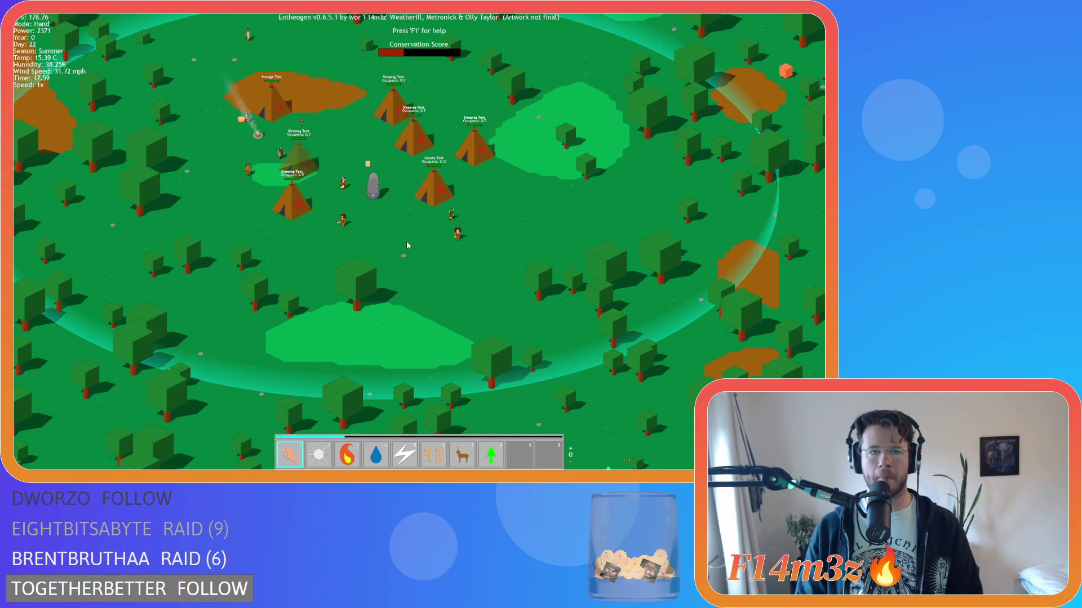
pyautogui.press('i')
pyautogui.press('i')
pyautogui.press('i')
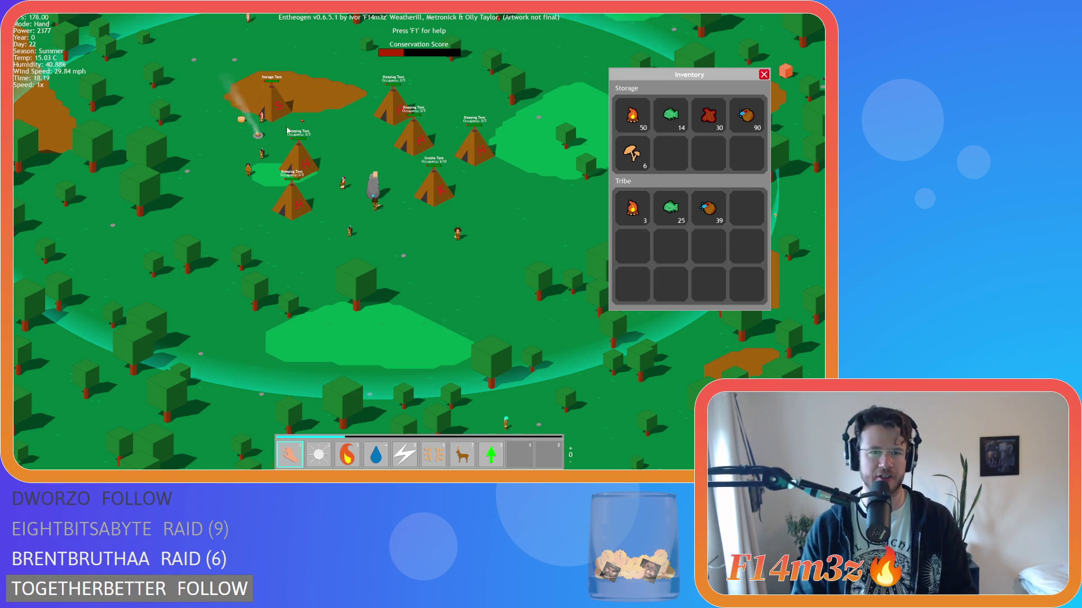
# Step: Recheck the inventory as stored food reaches 124, close it, and pan south to the lakeshore
pyautogui.press('i')
pyautogui.press('a')
pyautogui.press('w')
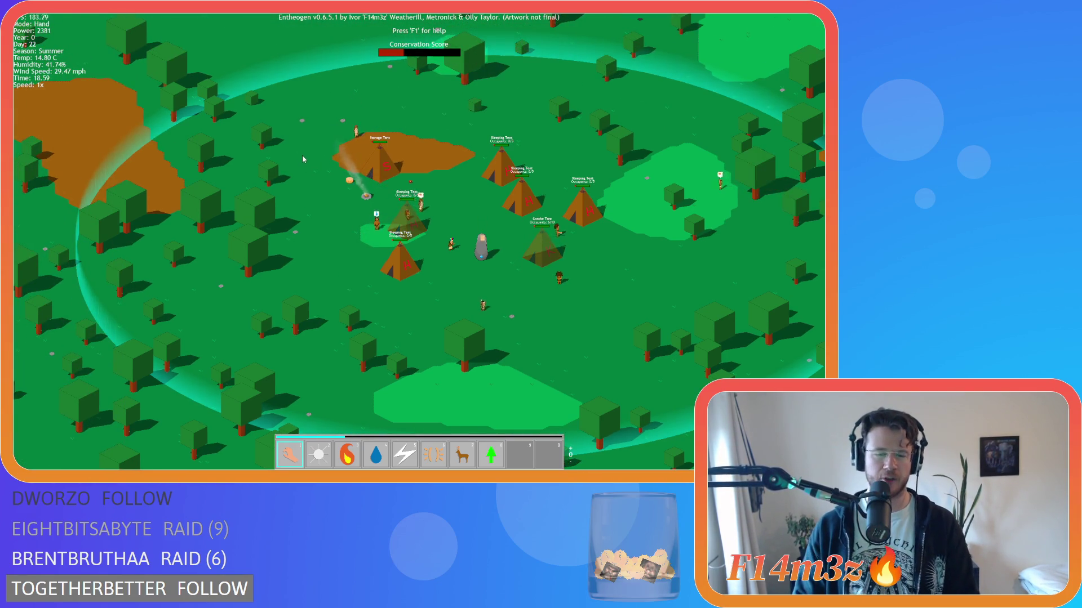
pyautogui.press('i')
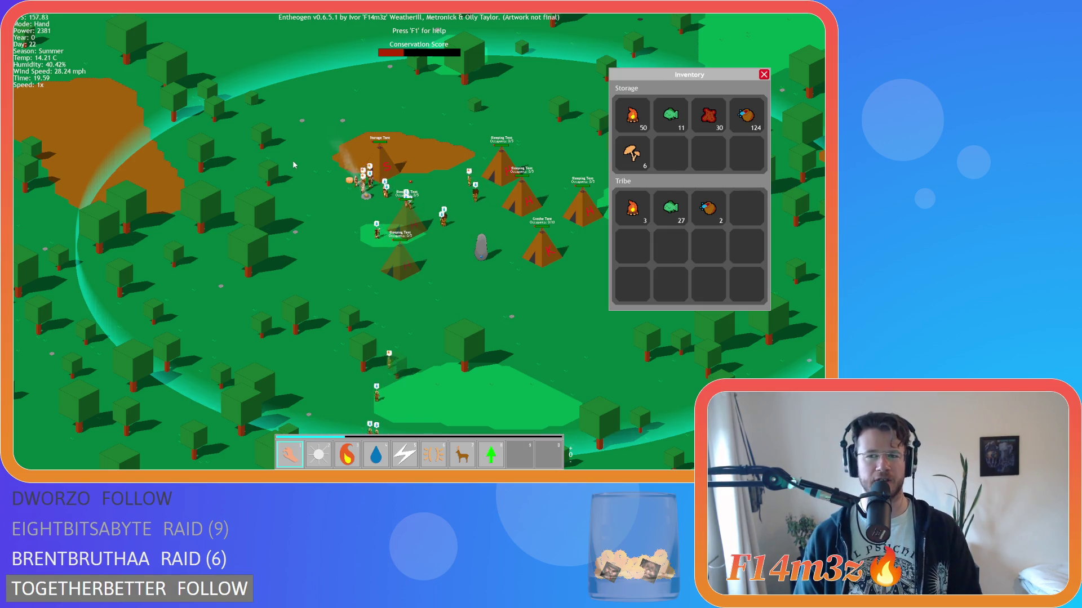
pyautogui.press('Escape')
pyautogui.press('s')
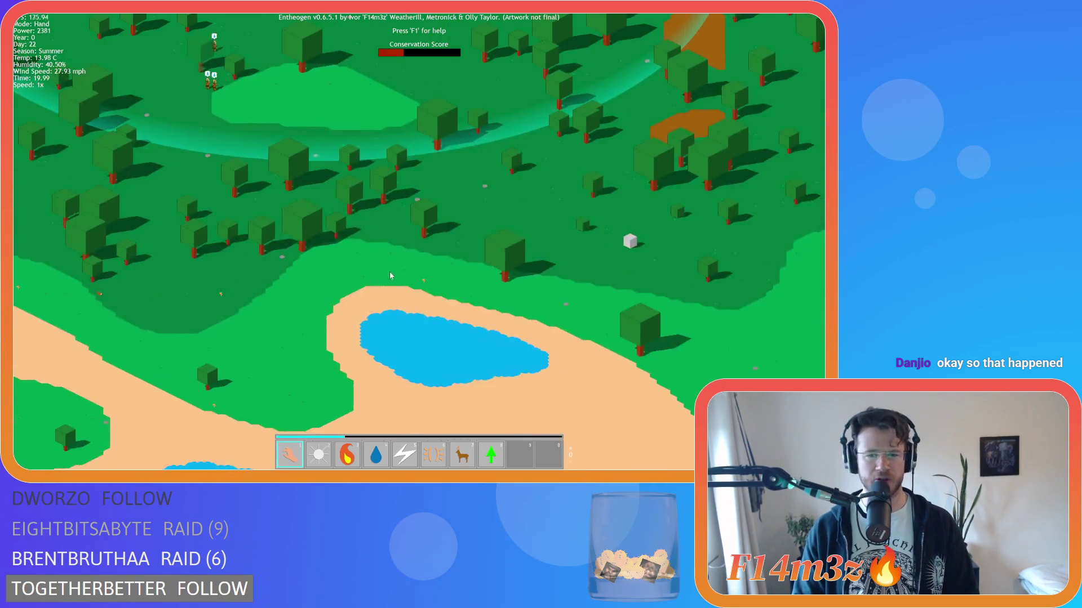
pyautogui.press('w')
pyautogui.scroll(5, 353, 246)
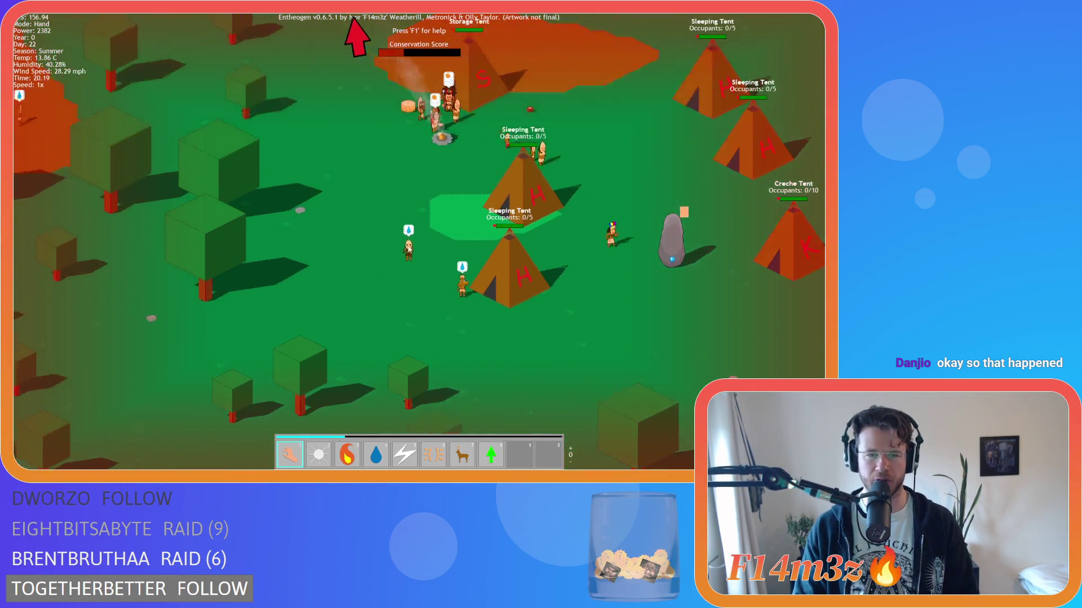
pyautogui.press('s')
pyautogui.press('w')
pyautogui.press('d')
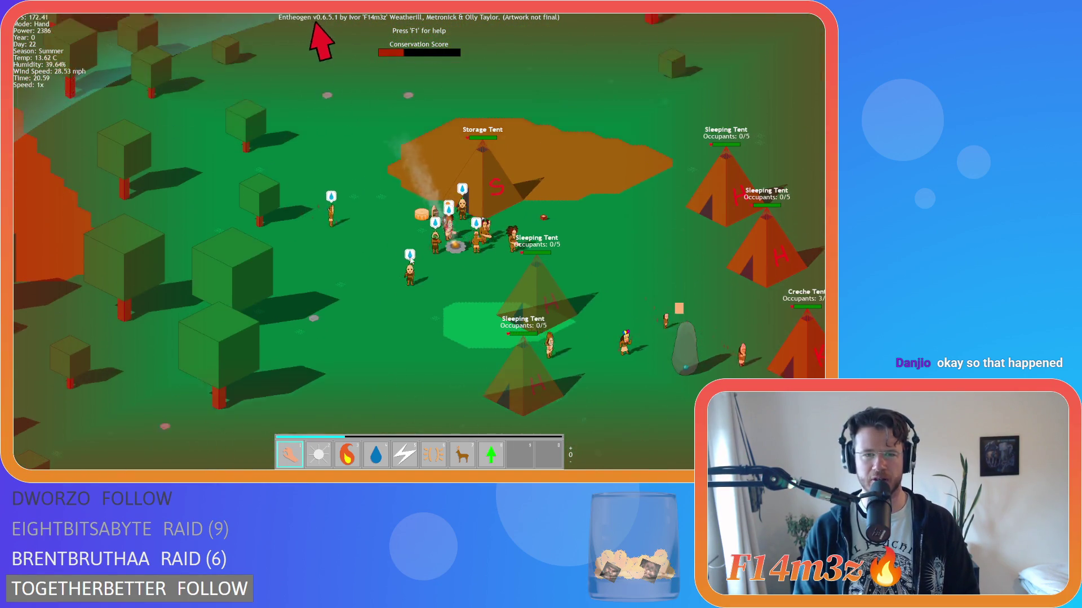
pyautogui.scroll(-5, 388, 233)
pyautogui.scroll(-5, 388, 233)
pyautogui.scroll(5, 375, 231)
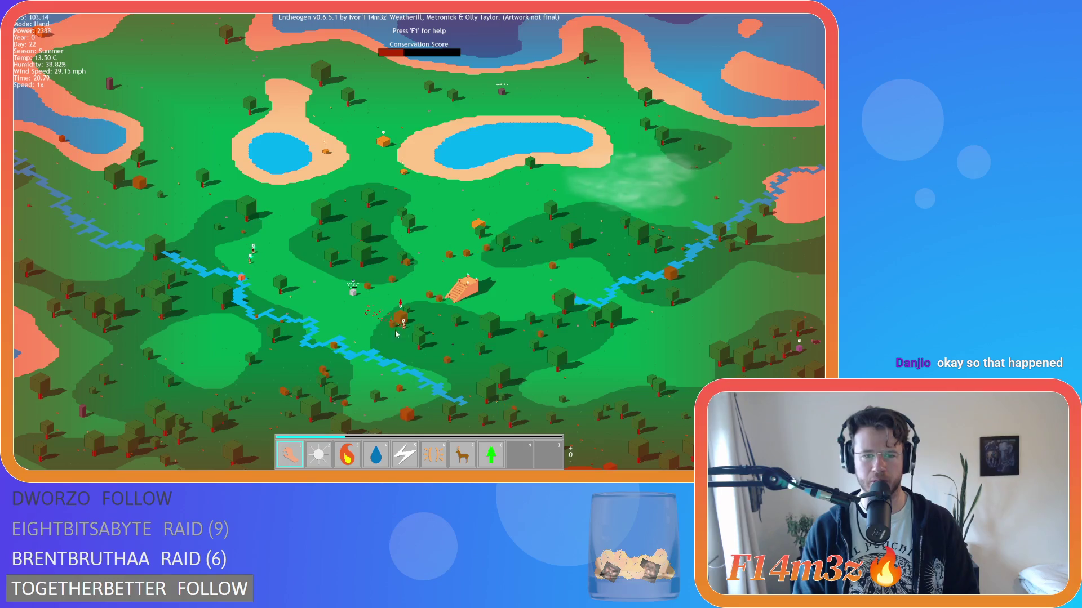
pyautogui.scroll(-3, 395, 334)
pyautogui.scroll(-3, 341, 222)
pyautogui.scroll(5, 347, 203)
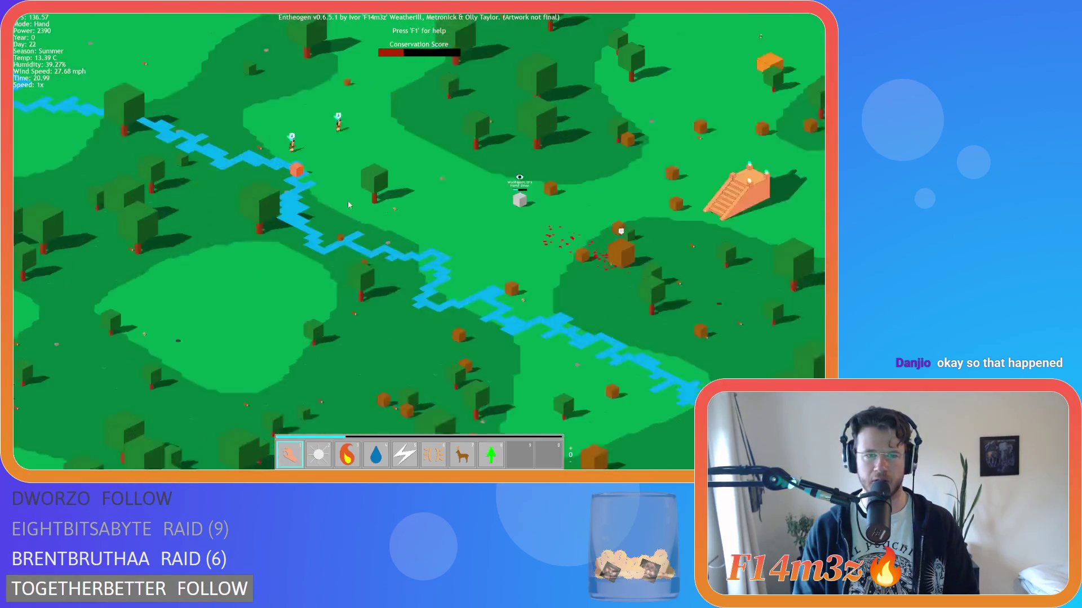
pyautogui.press('w')
pyautogui.scroll(-5, 366, 174)
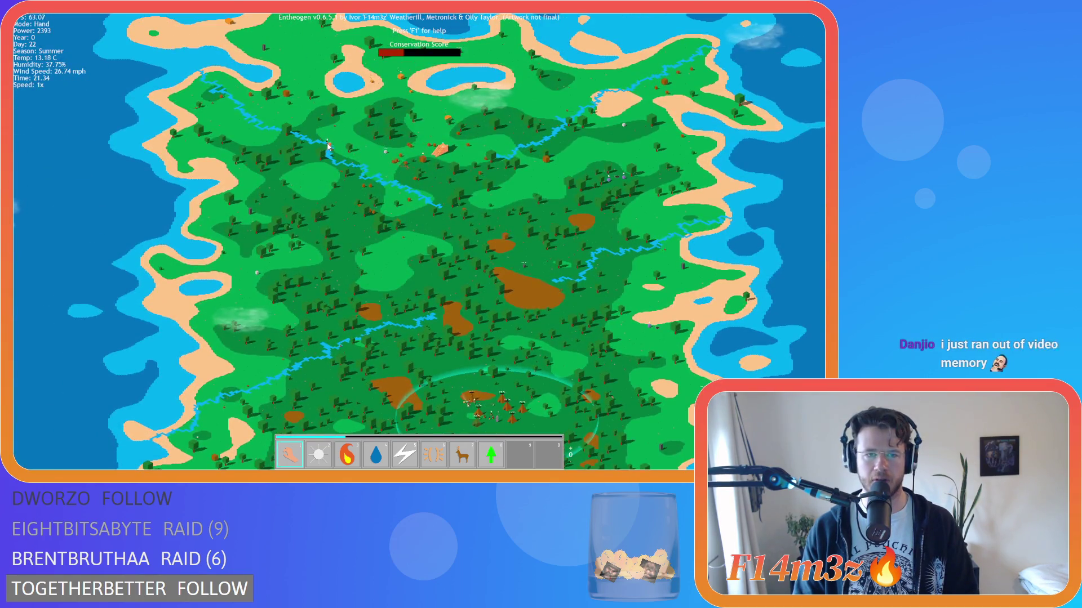
pyautogui.scroll(5, 328, 146)
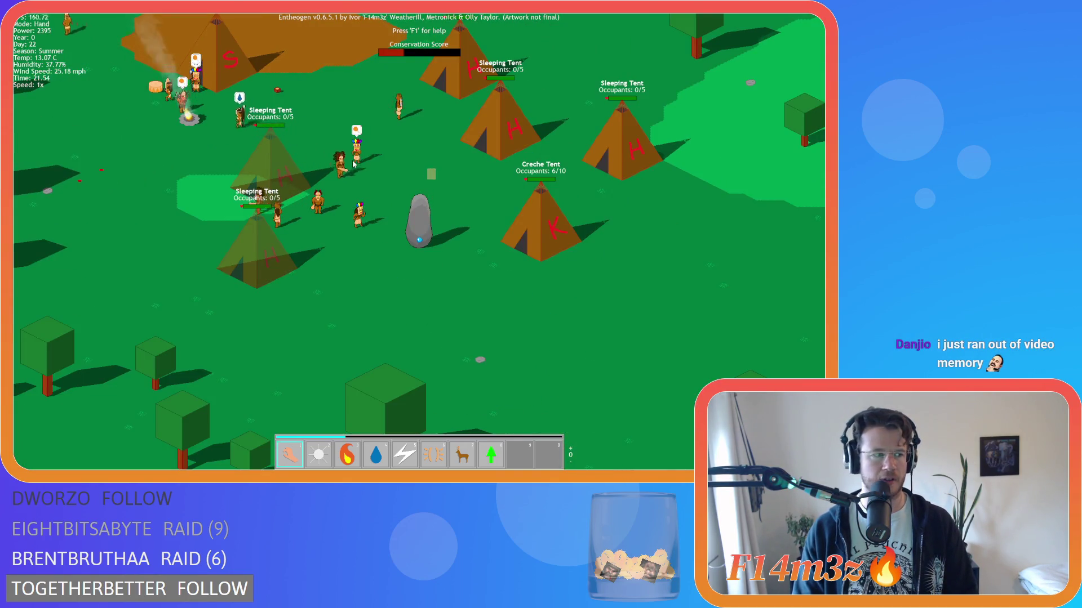
pyautogui.press('s')
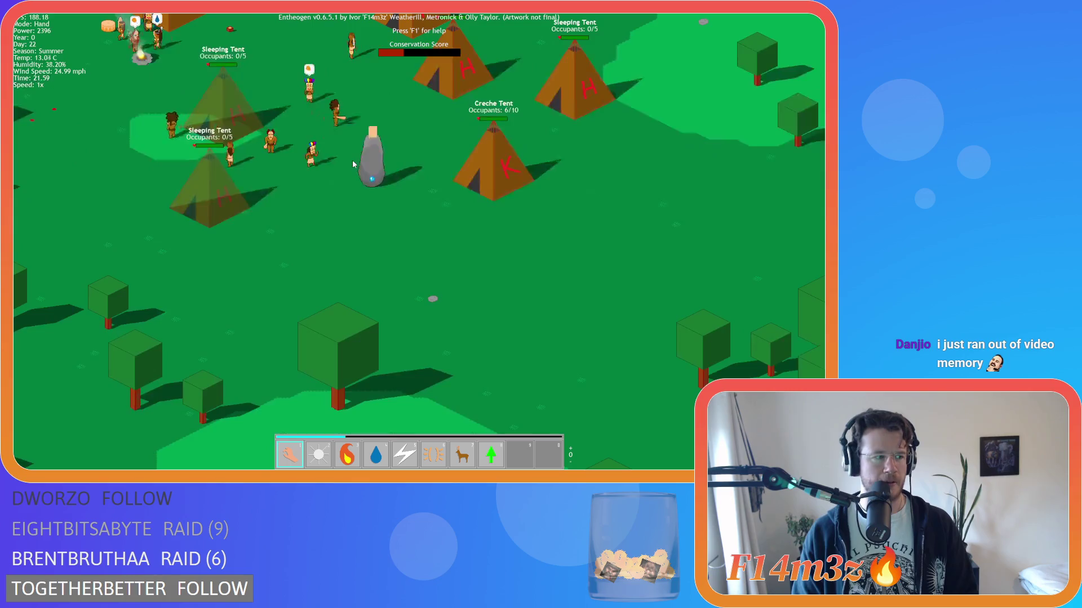
pyautogui.press('d')
pyautogui.press('a')
pyautogui.press('d')
pyautogui.press('a')
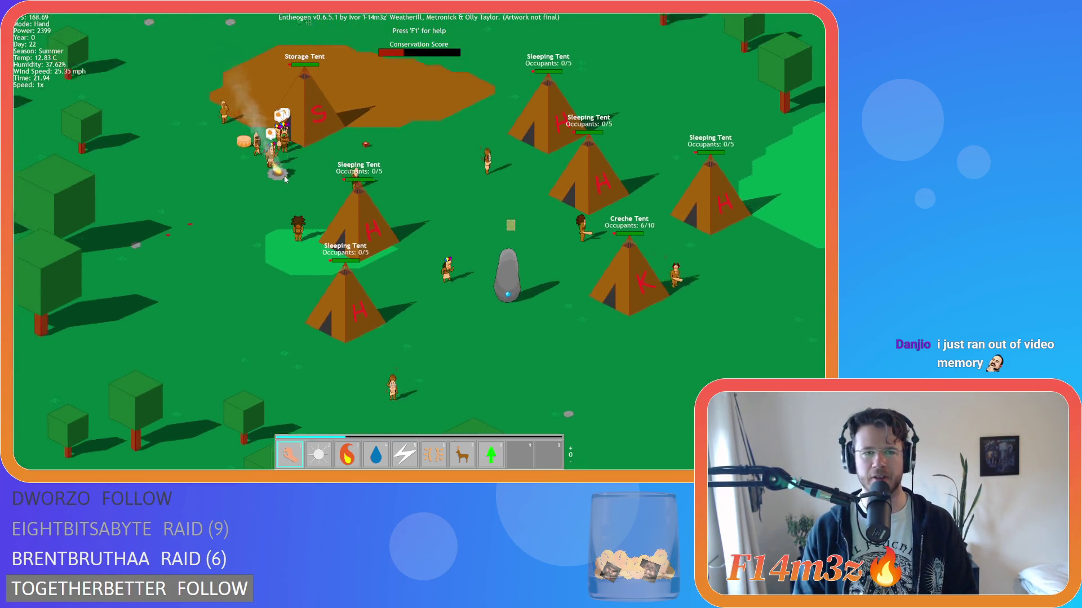
pyautogui.press('w')
pyautogui.press('a')
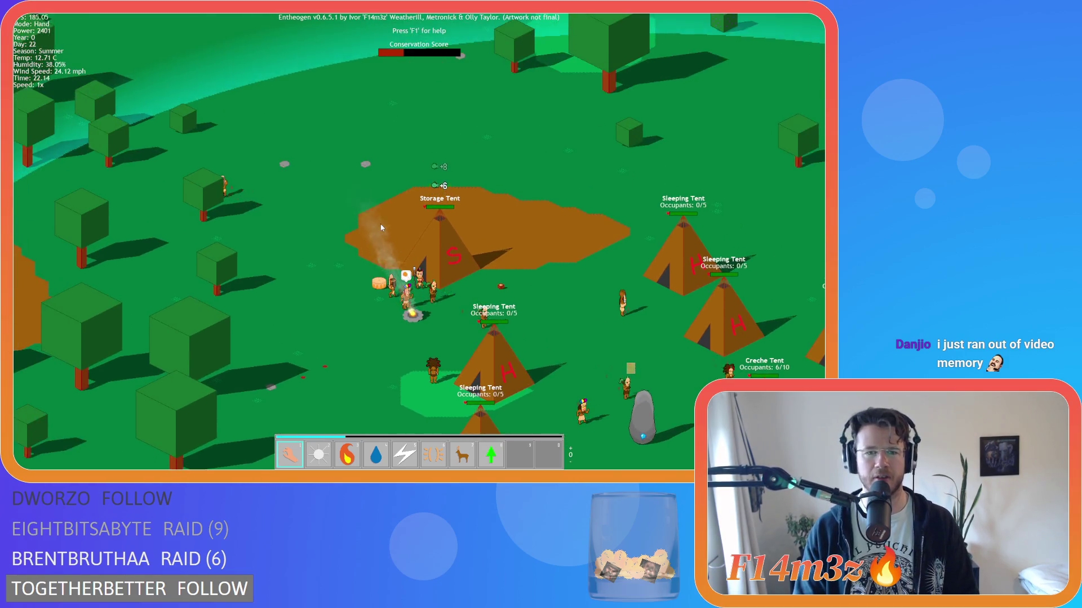
pyautogui.press('s')
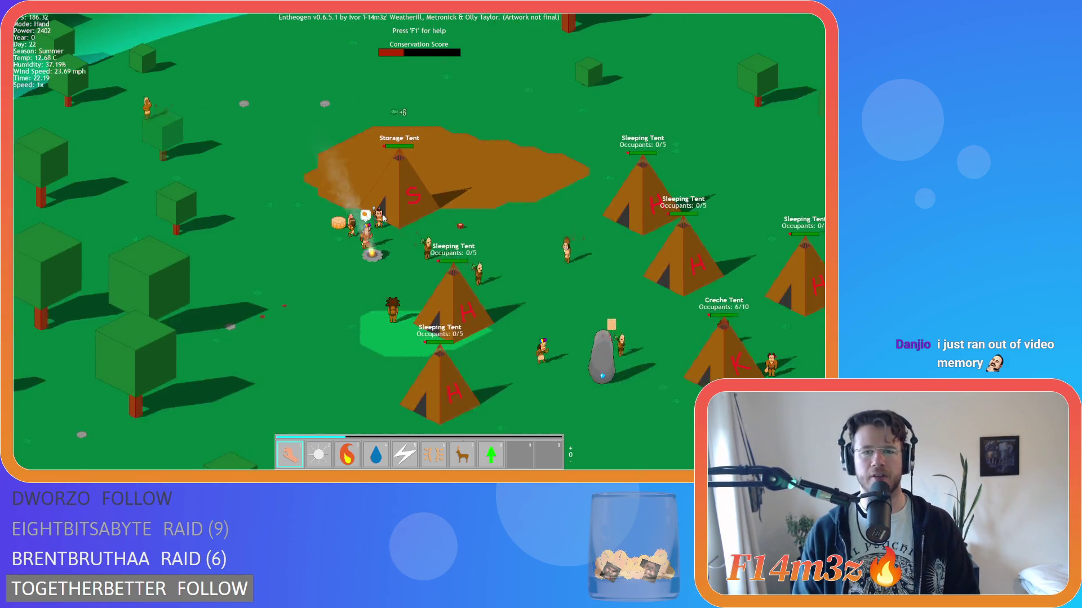
pyautogui.press('a')
pyautogui.press('w')
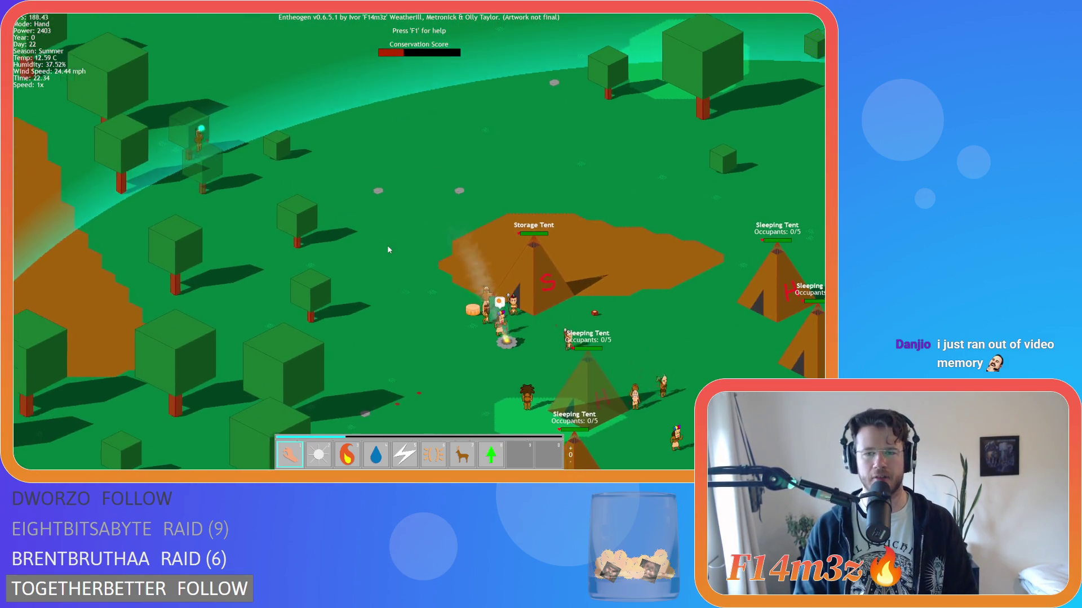
pyautogui.press('d')
pyautogui.press('s')
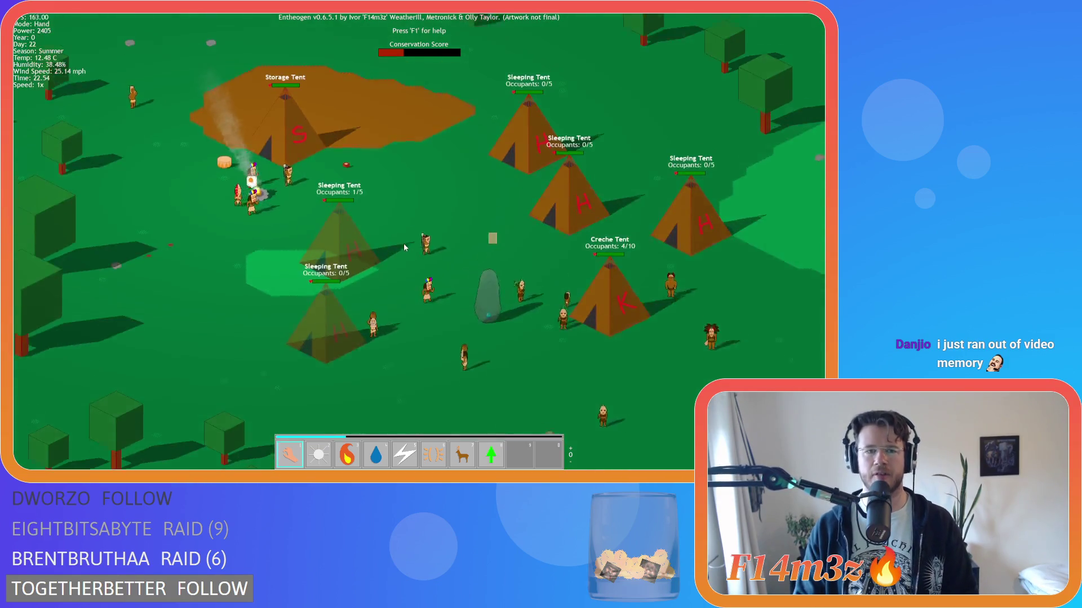
pyautogui.press('d')
pyautogui.press('s')
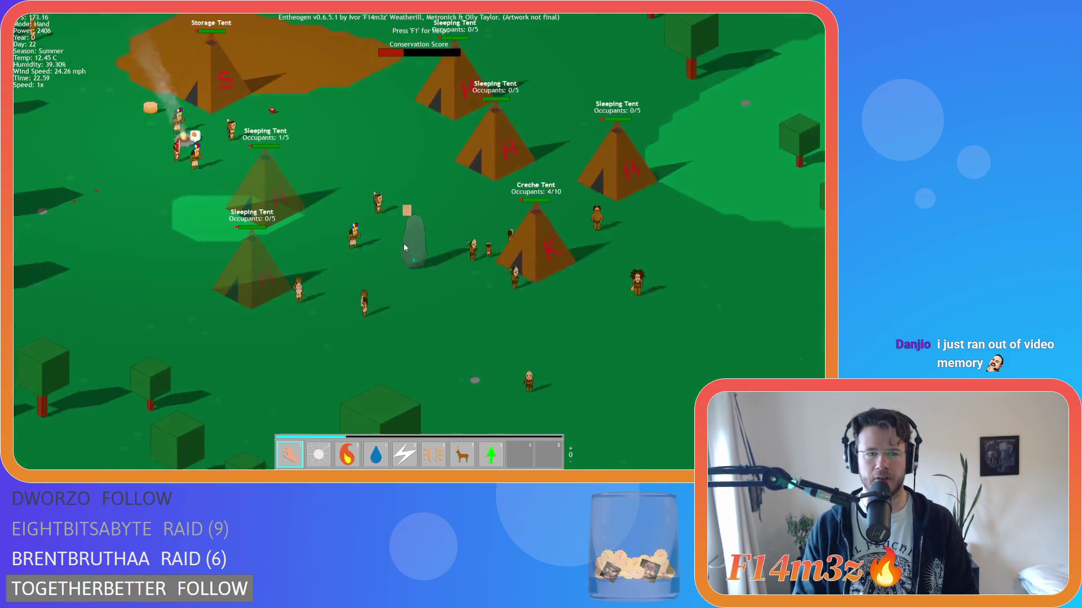
pyautogui.press('w')
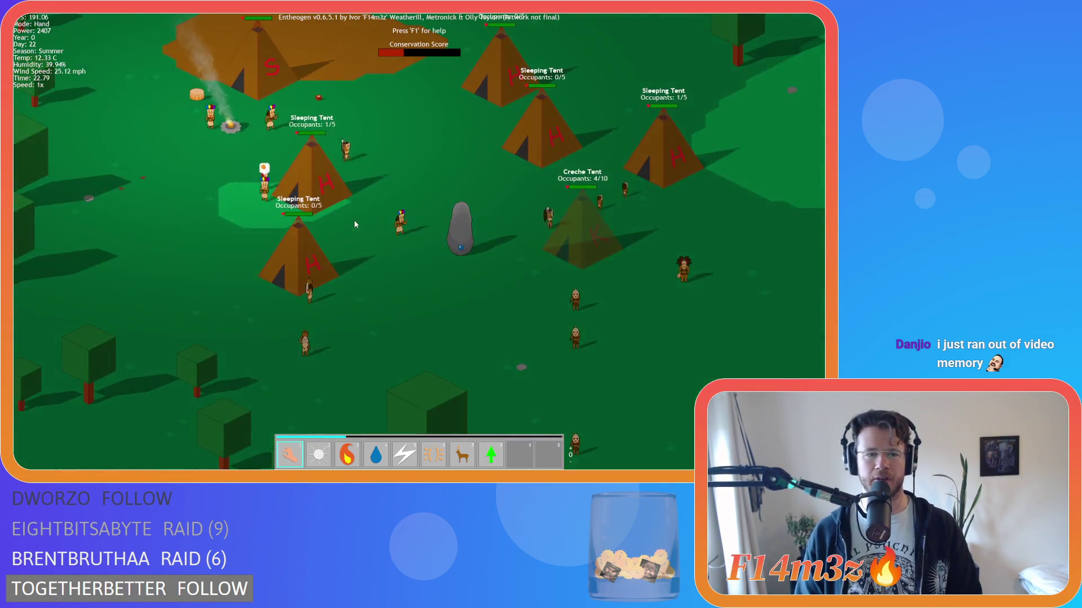
pyautogui.press('w')
pyautogui.press('a')
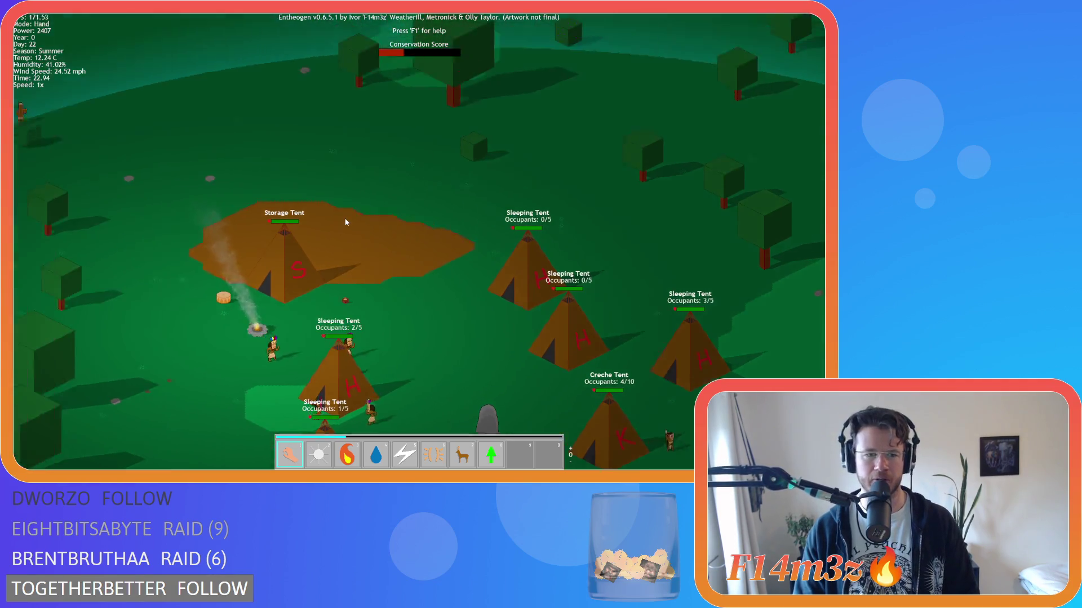
pyautogui.scroll(-10, 343, 217)
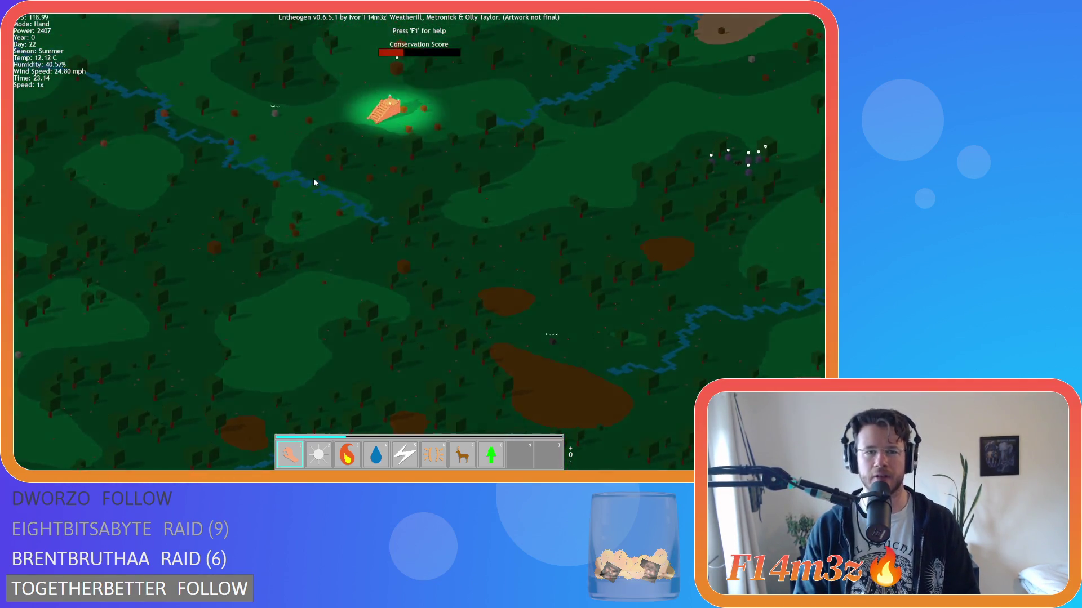
pyautogui.scroll(-5, 320, 185)
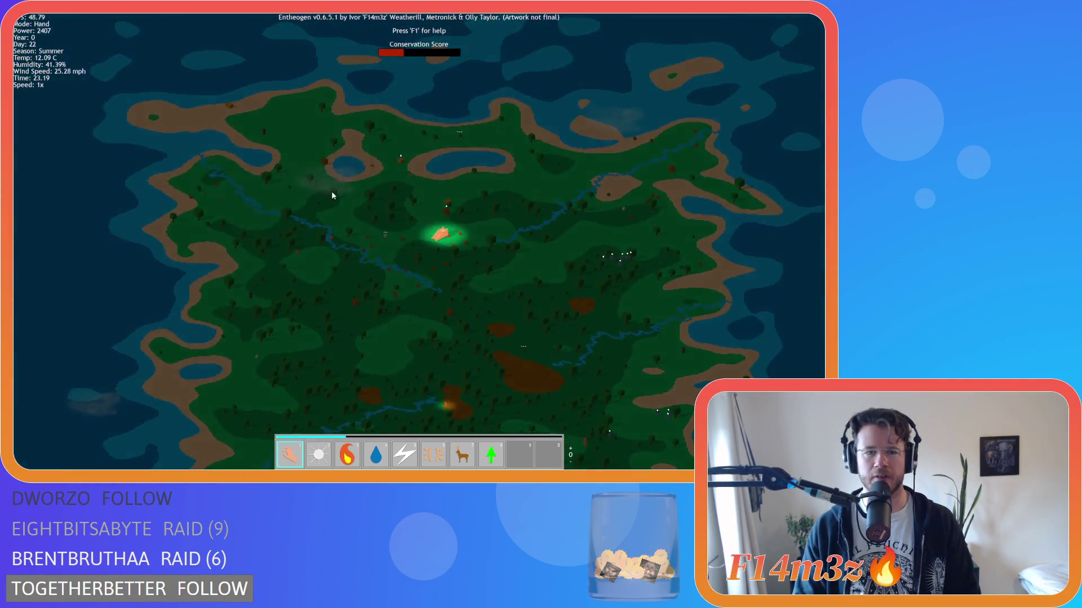
pyautogui.scroll(8, 389, 239)
pyautogui.scroll(-3, 393, 245)
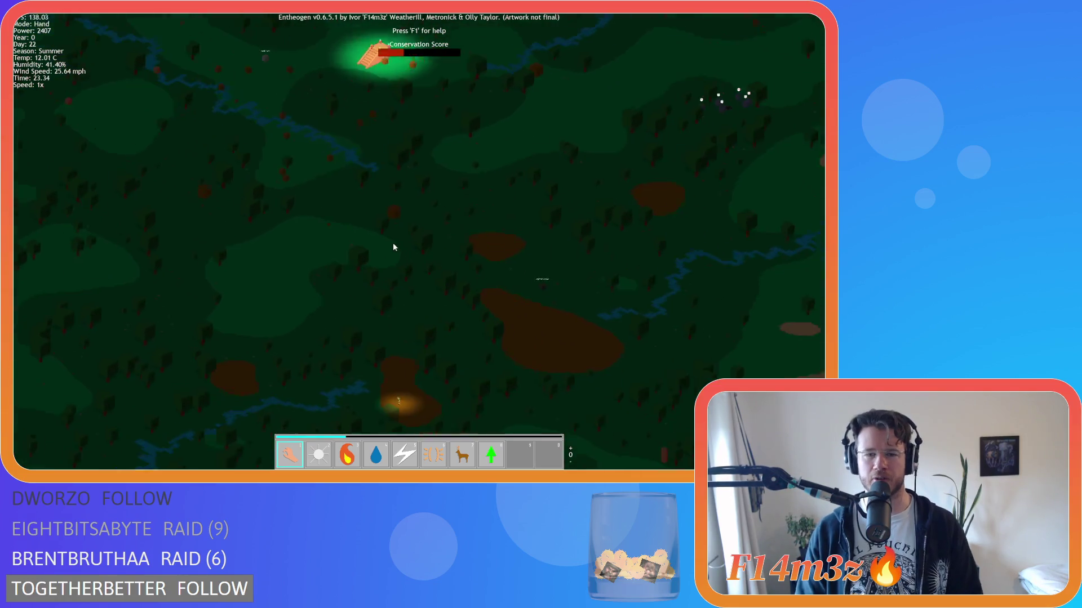
pyautogui.scroll(8, 393, 247)
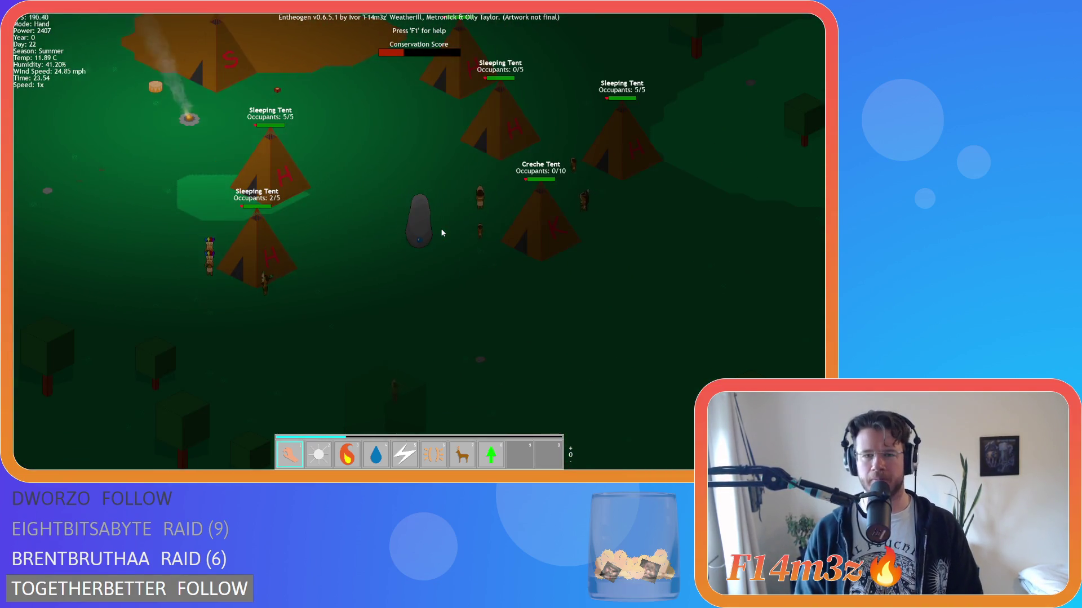
pyautogui.scroll(-6, 437, 228)
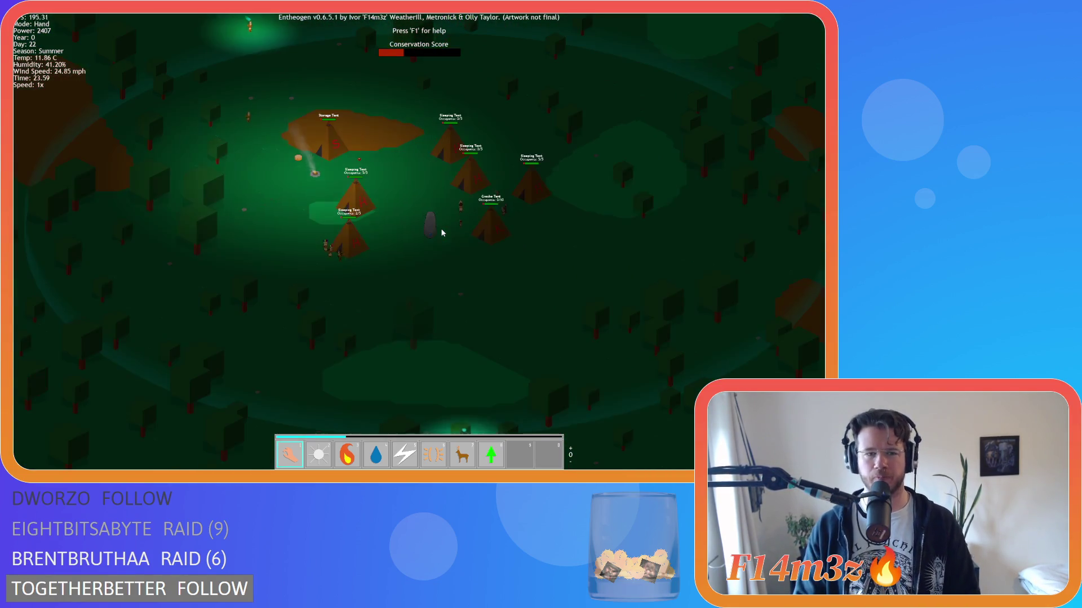
pyautogui.scroll(10, 361, 273)
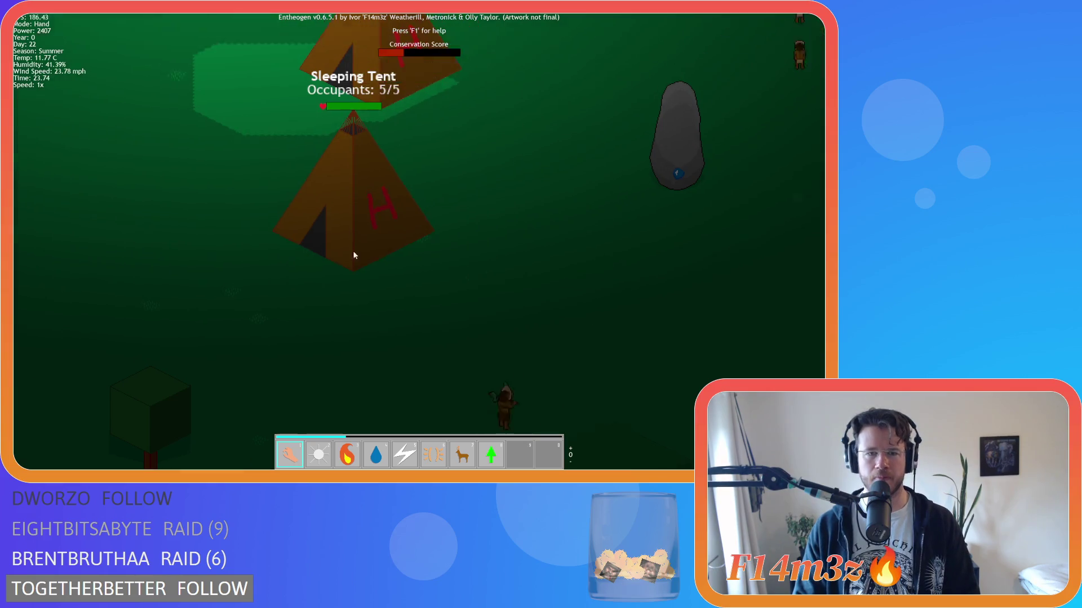
pyautogui.scroll(-7, 400, 243)
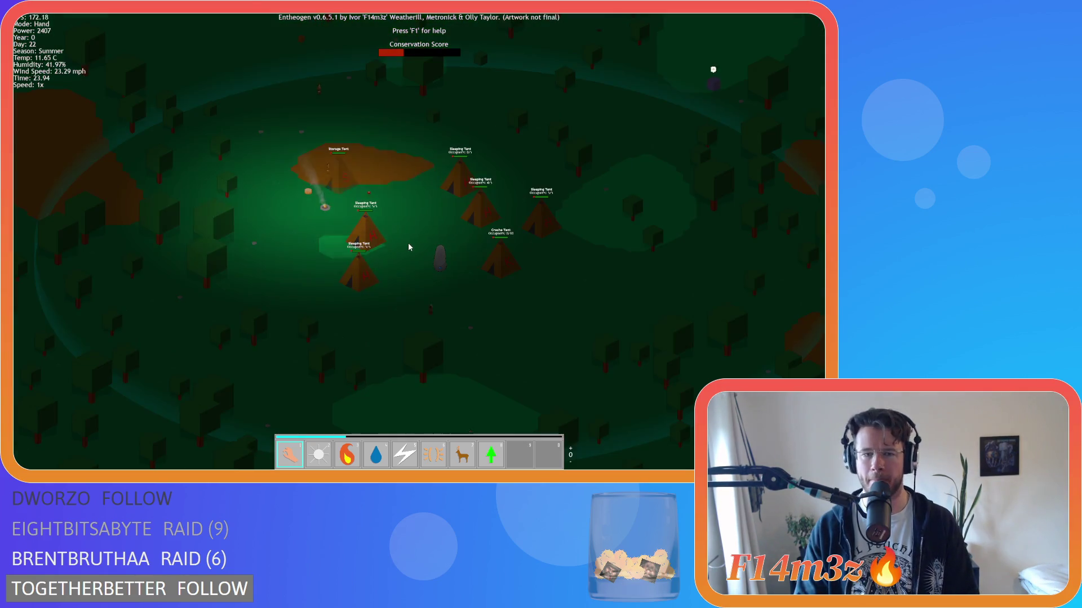
pyautogui.press('w')
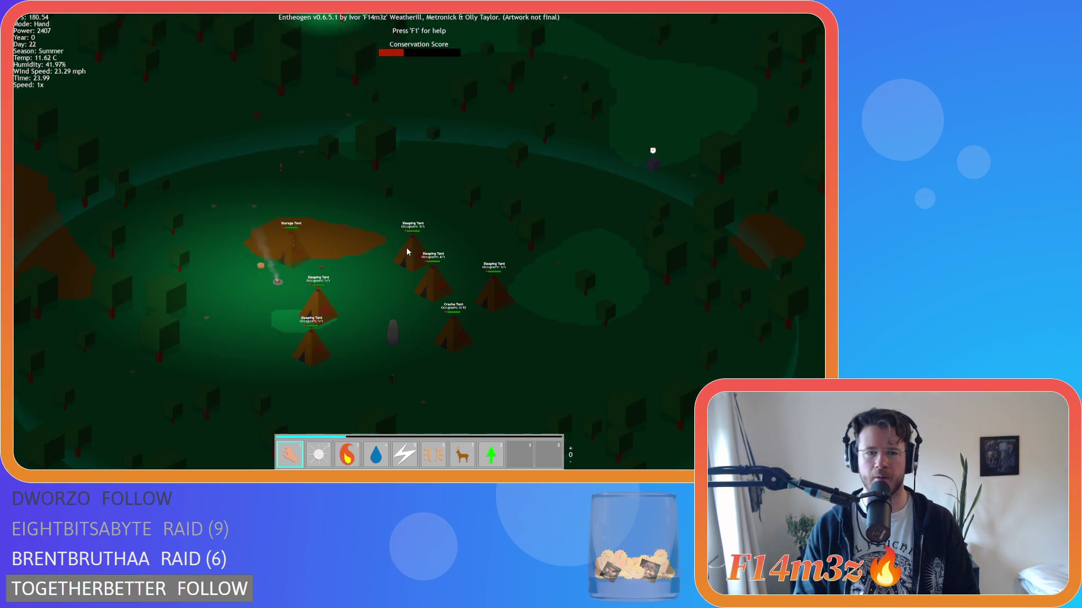
pyautogui.press('d')
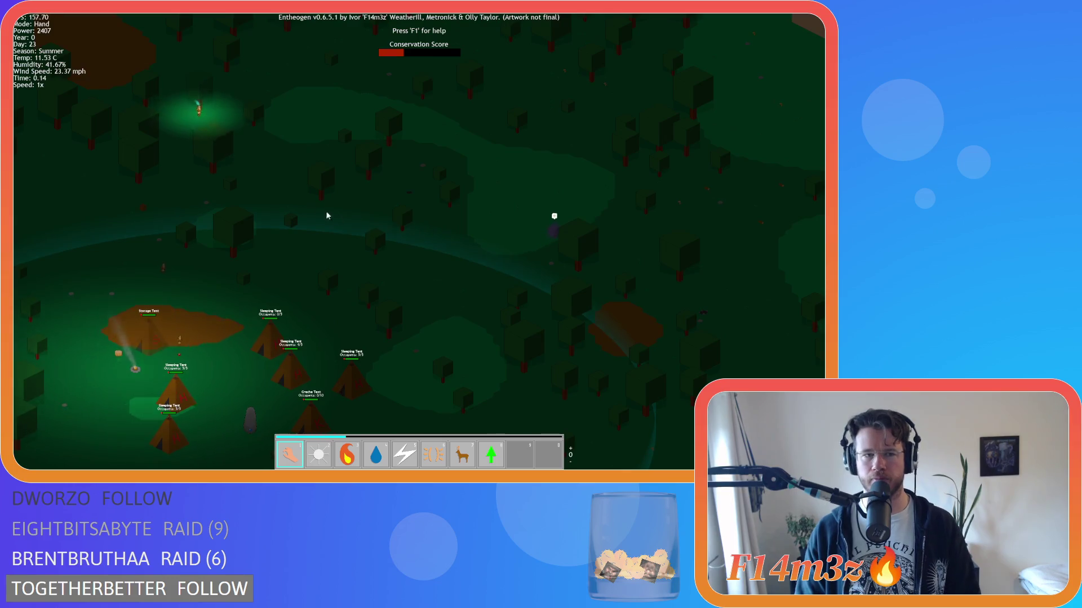
pyautogui.press('w')
pyautogui.press('a')
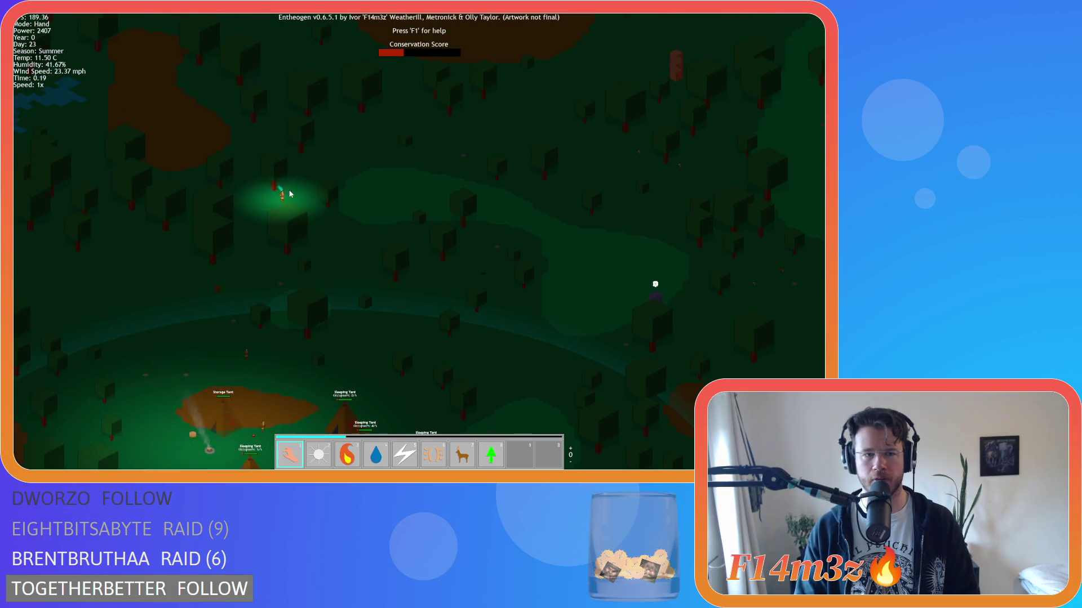
pyautogui.press('s')
pyautogui.press('a')
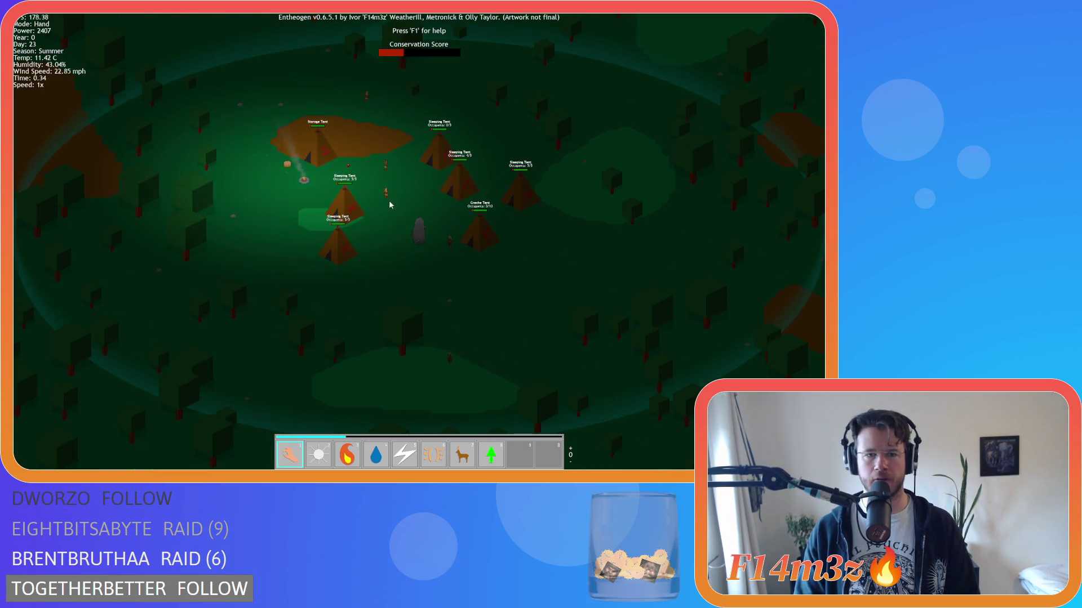
pyautogui.press('d')
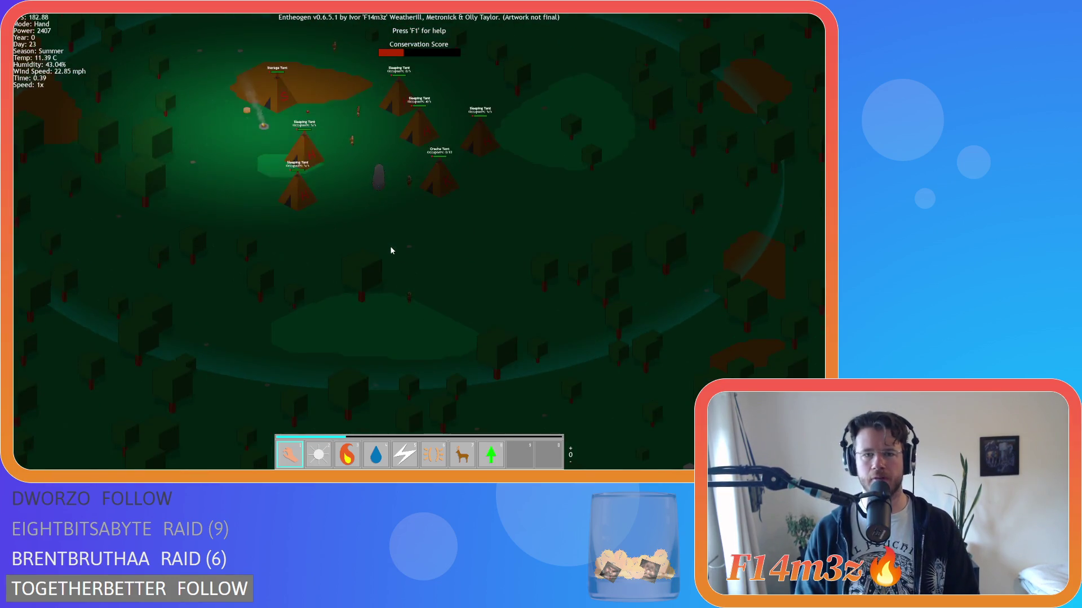
pyautogui.press('w')
pyautogui.scroll(-10, 391, 247)
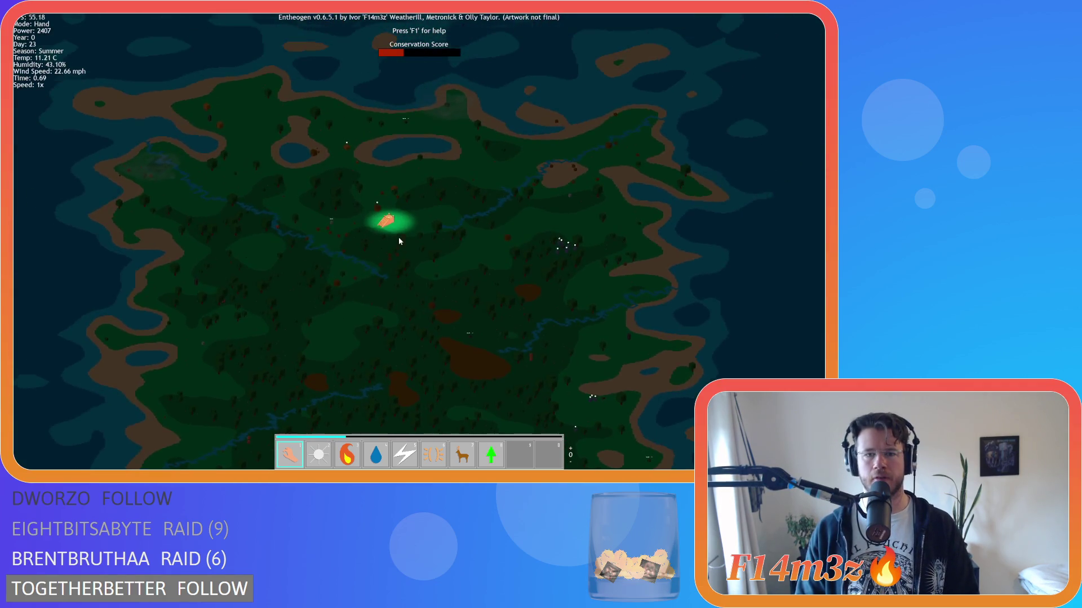
pyautogui.scroll(10, 357, 228)
pyautogui.press('w')
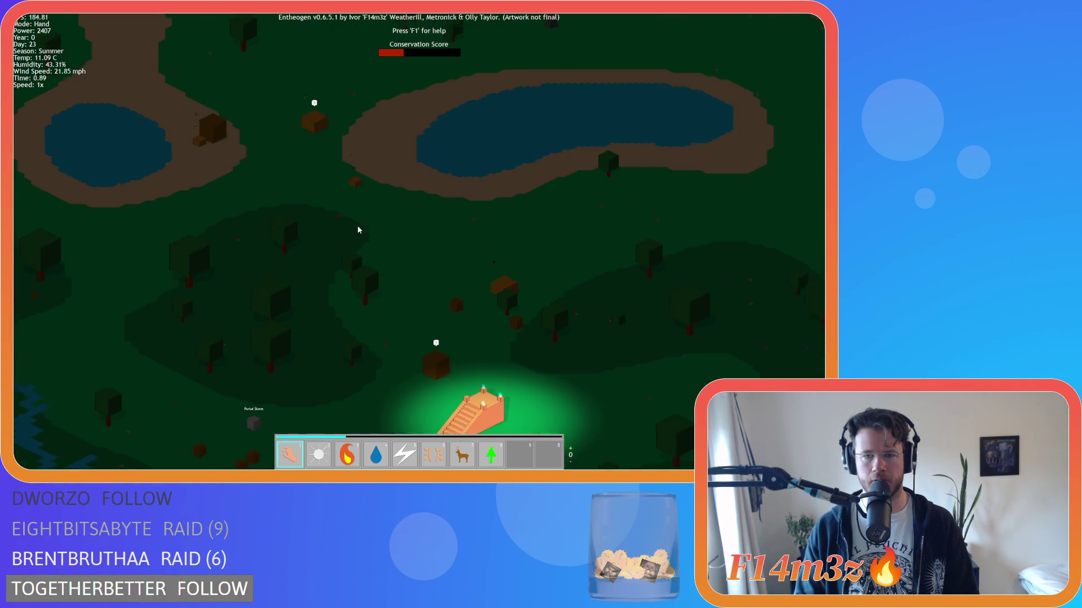
pyautogui.press('s')
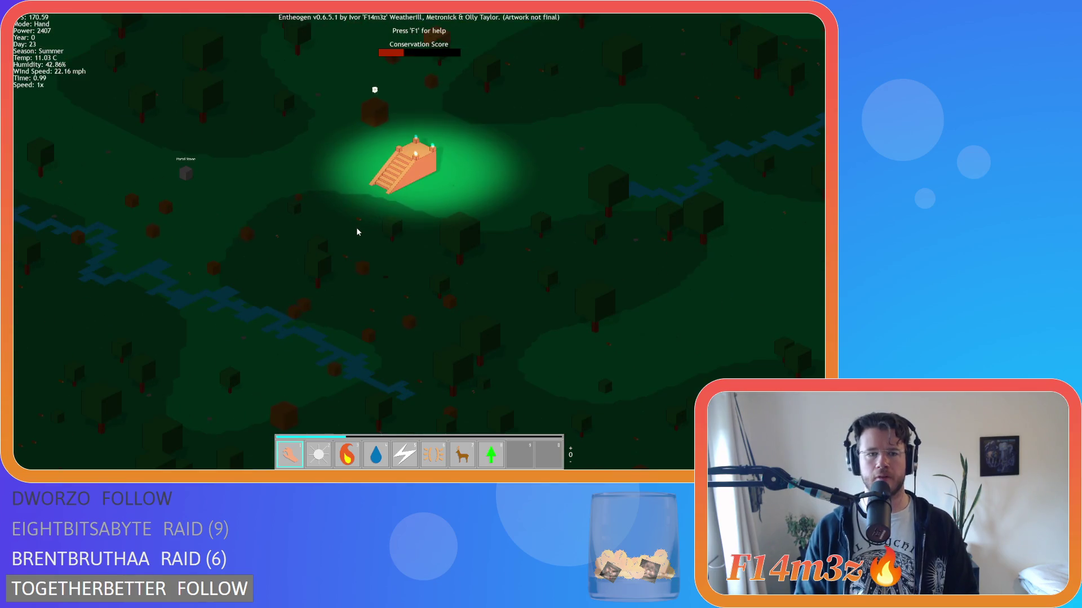
pyautogui.press('d')
pyautogui.press('a')
pyautogui.press('a')
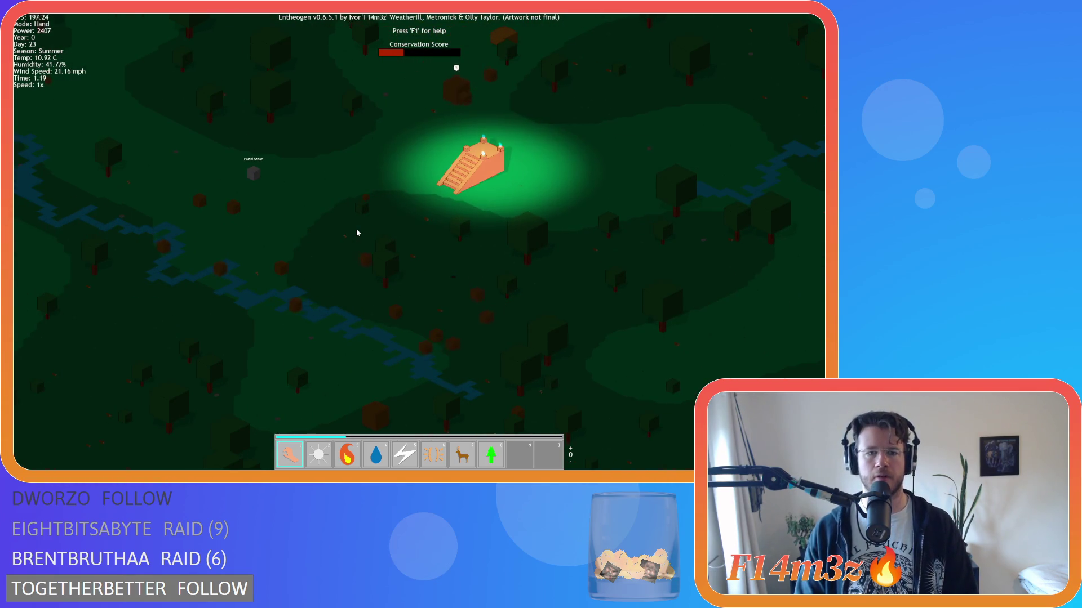
pyautogui.scroll(-8, 356, 229)
pyautogui.scroll(5, 397, 259)
pyautogui.scroll(5, 398, 264)
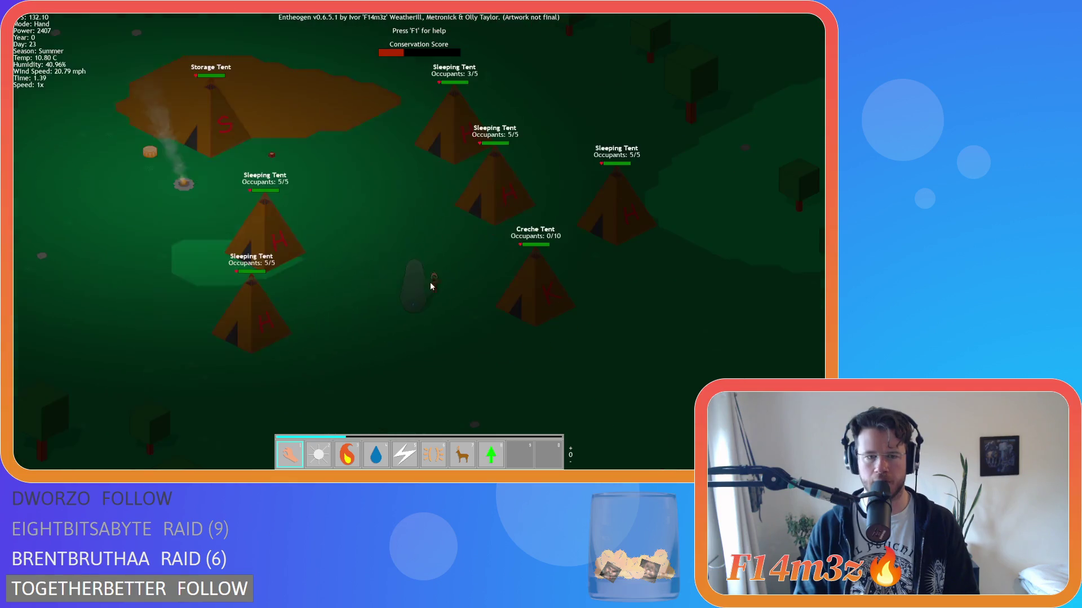
# Step: Pan over the tent camp and check the stored food and resources in the inventory
pyautogui.press('w')
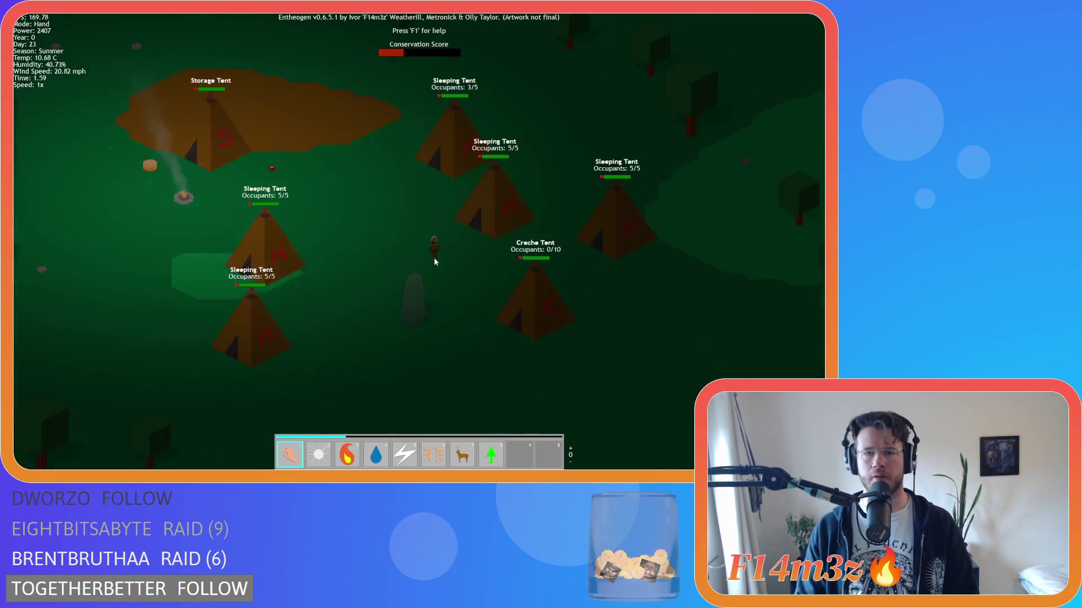
pyautogui.press('i')
pyautogui.scroll(-3, 396, 190)
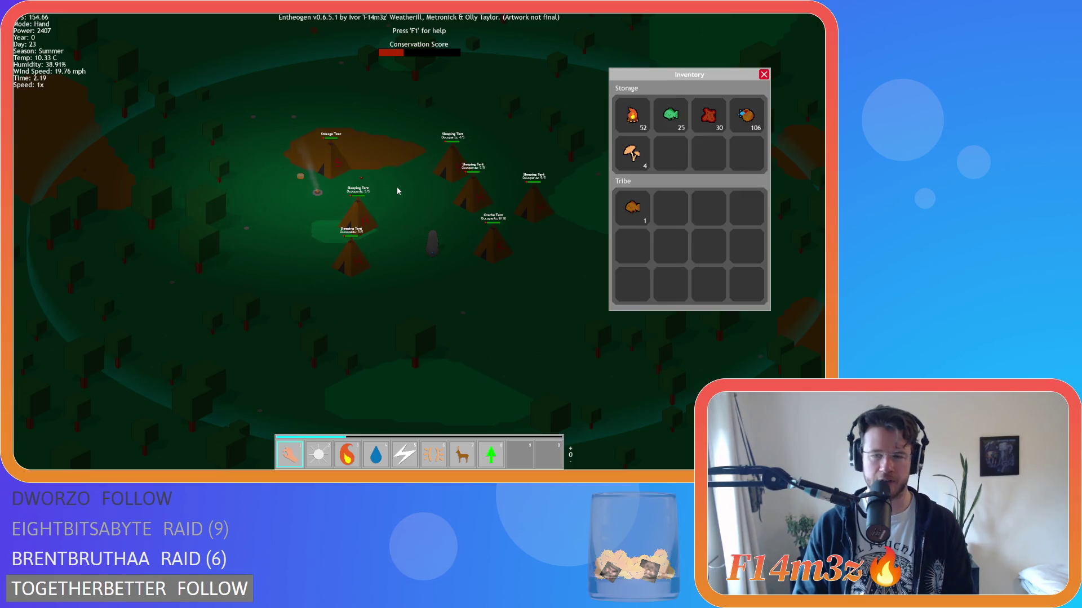
pyautogui.press('i')
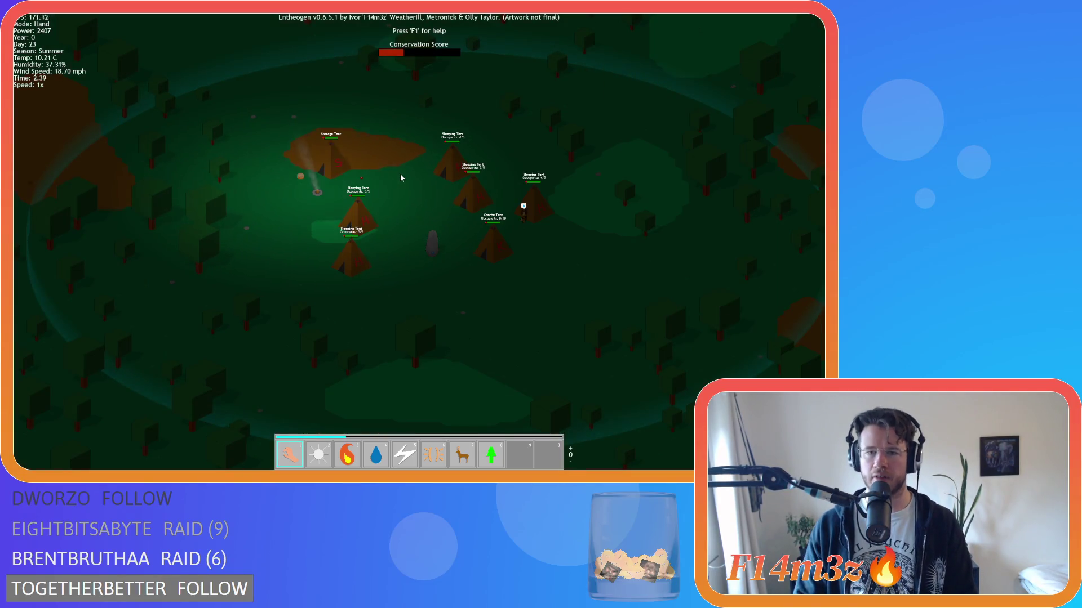
# Step: Pan past the camp toward the river and north across the island to the portal temple
pyautogui.press('d')
pyautogui.scroll(-3, 504, 204)
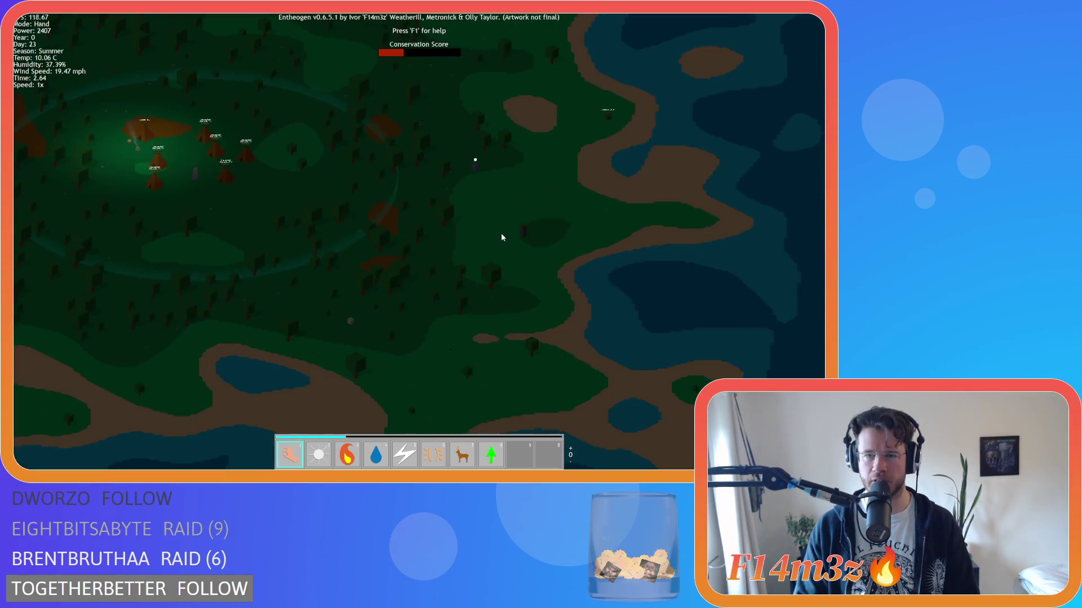
pyautogui.press('w')
pyautogui.scroll(-5, 517, 231)
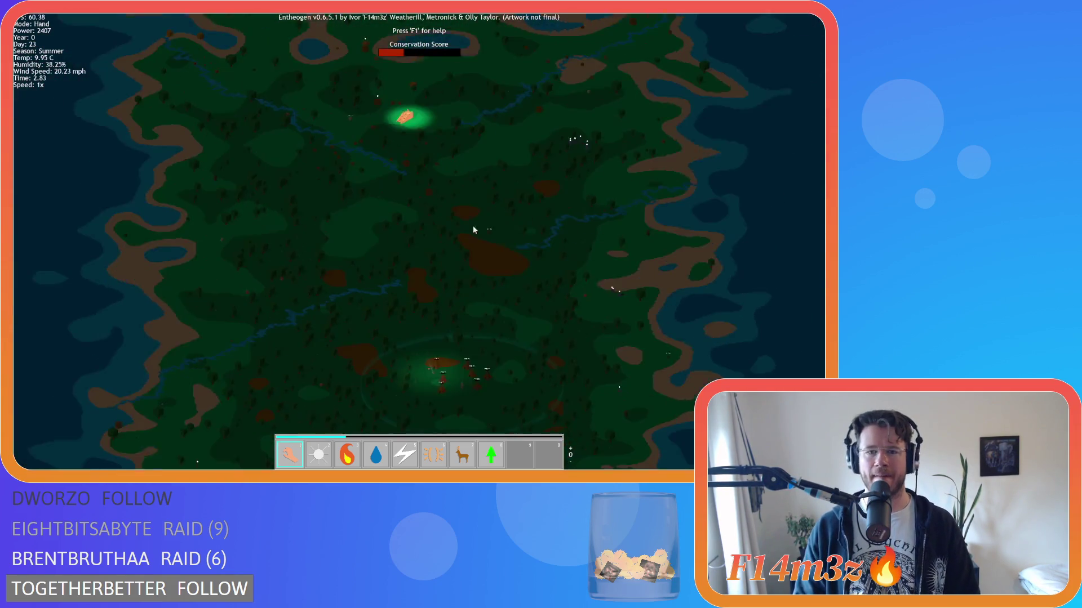
pyautogui.scroll(5, 410, 184)
pyautogui.scroll(-2, 398, 239)
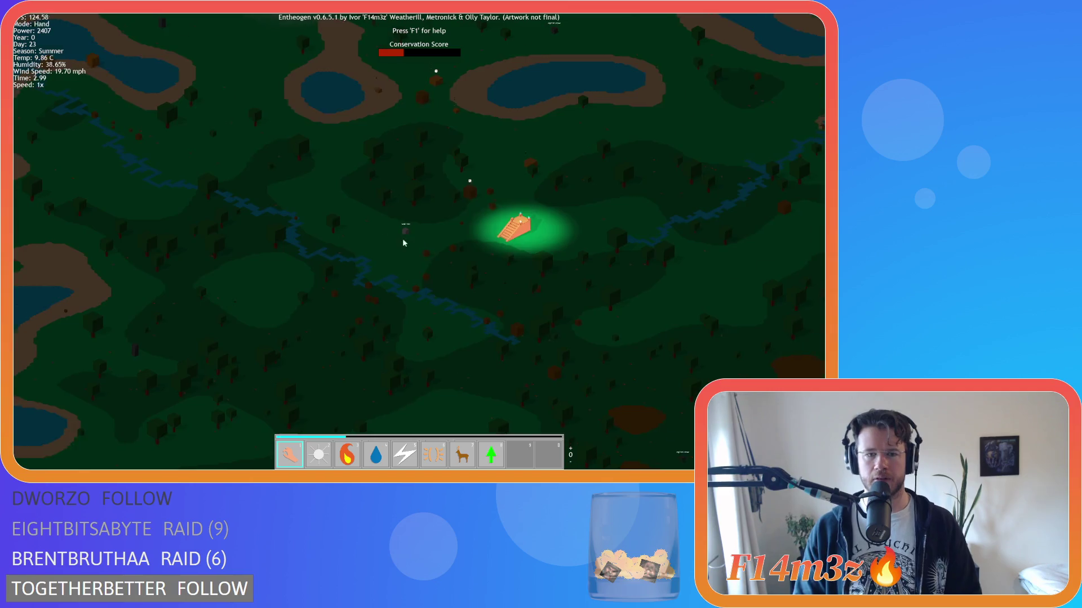
pyautogui.scroll(5, 414, 221)
pyautogui.press('d')
pyautogui.scroll(-3, 414, 219)
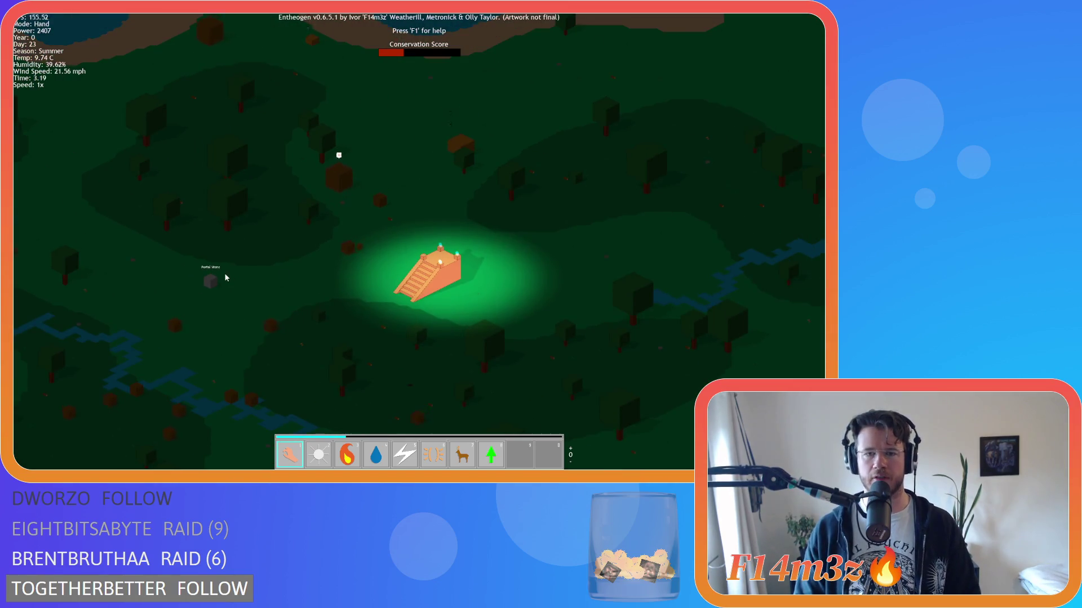
# Step: Pan between the Portal Stone and the portal temple, zooming in and out
pyautogui.press('a')
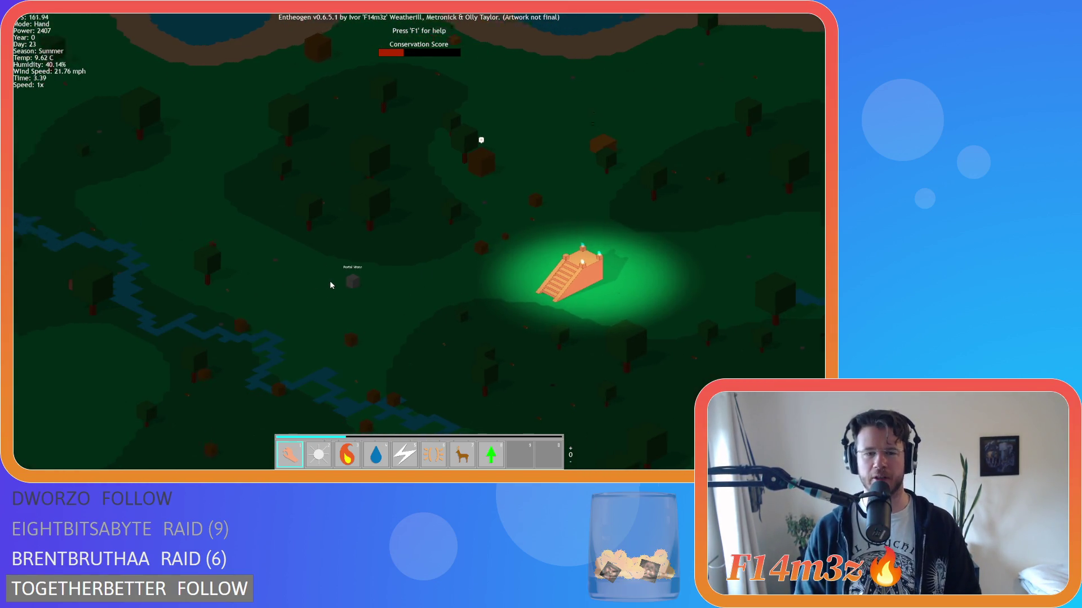
pyautogui.scroll(5, 329, 280)
pyautogui.scroll(-5, 457, 286)
pyautogui.press('d')
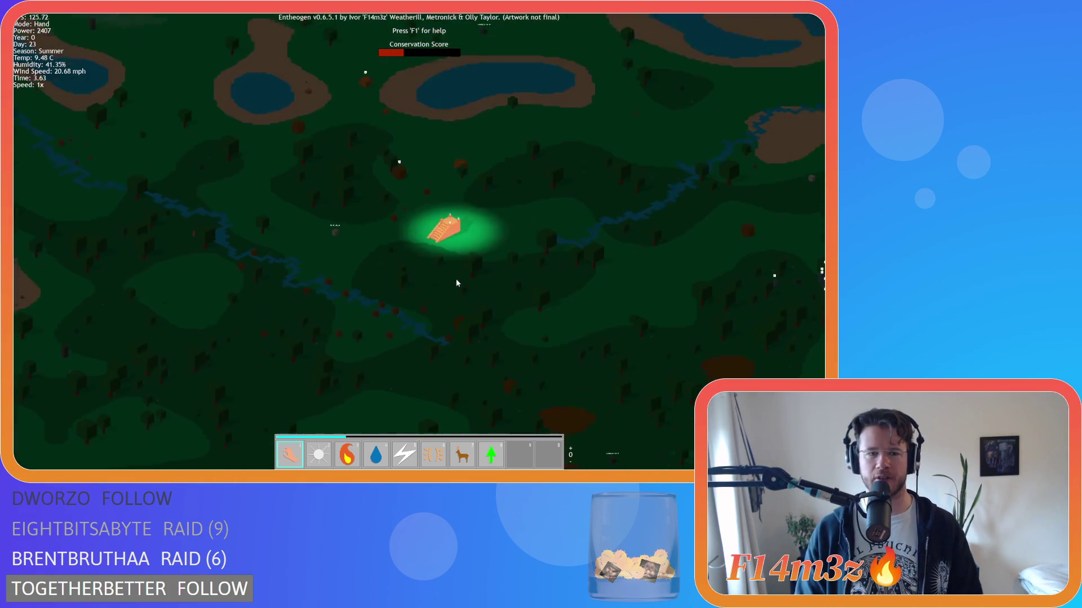
pyautogui.press('s')
pyautogui.scroll(-3, 401, 283)
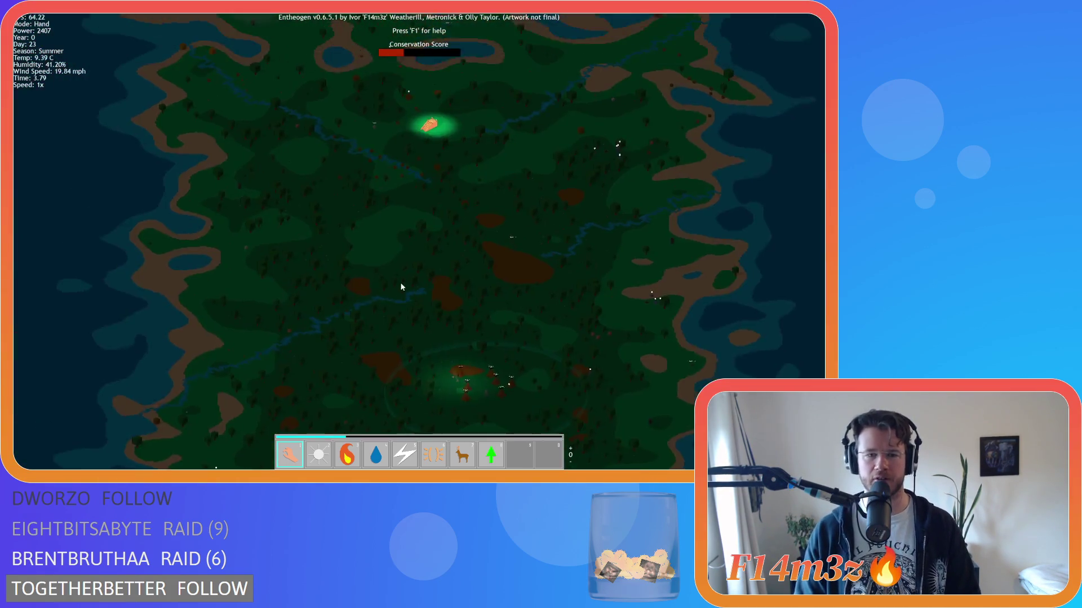
pyautogui.scroll(5, 395, 282)
pyautogui.scroll(3, 393, 282)
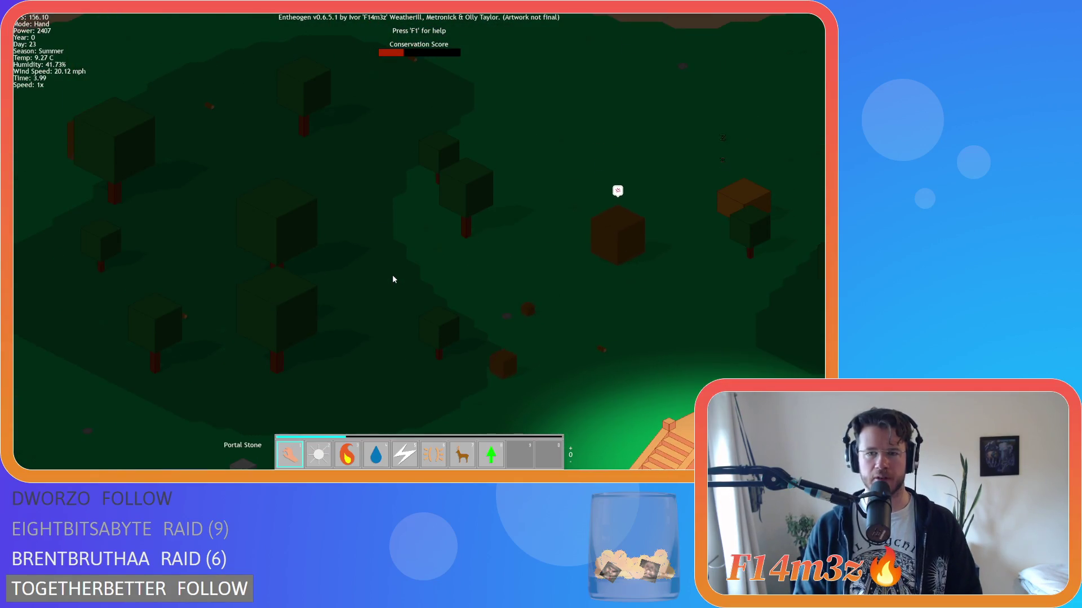
pyautogui.scroll(-3, 392, 278)
# Step: Pan north across the map, then back south away from the temple
pyautogui.press('w')
pyautogui.scroll(-3, 389, 248)
pyautogui.scroll(5, 388, 238)
pyautogui.scroll(-3, 386, 234)
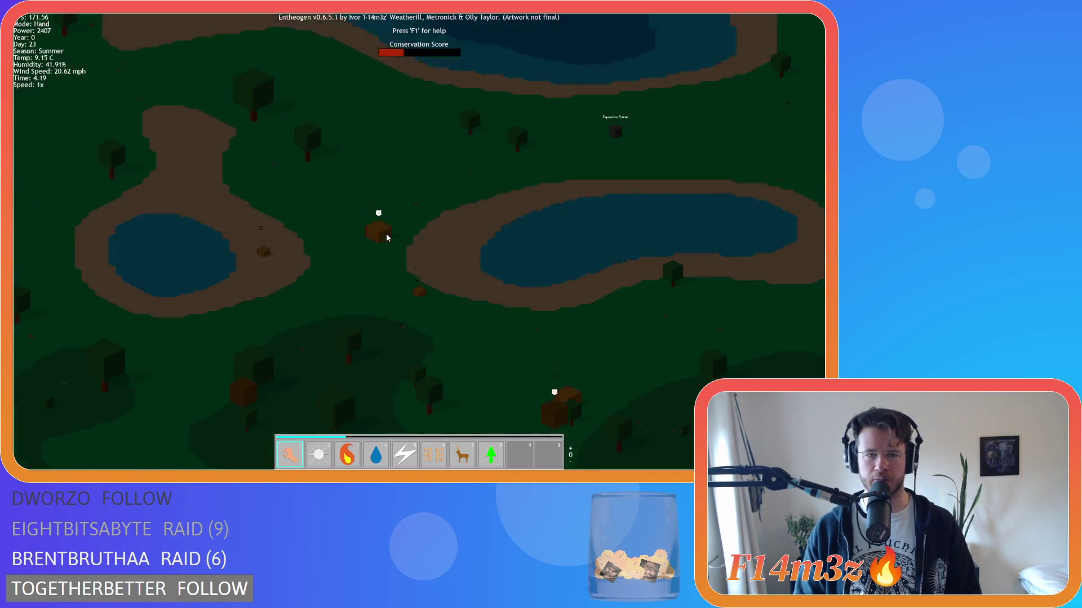
pyautogui.scroll(-2, 386, 238)
pyautogui.press('s')
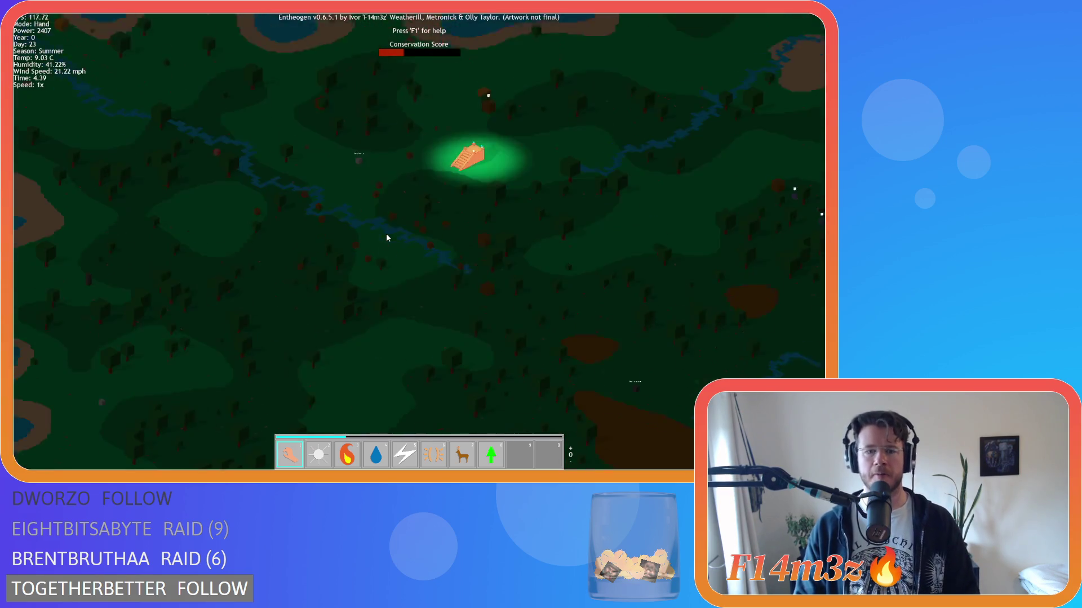
pyautogui.scroll(4, 370, 230)
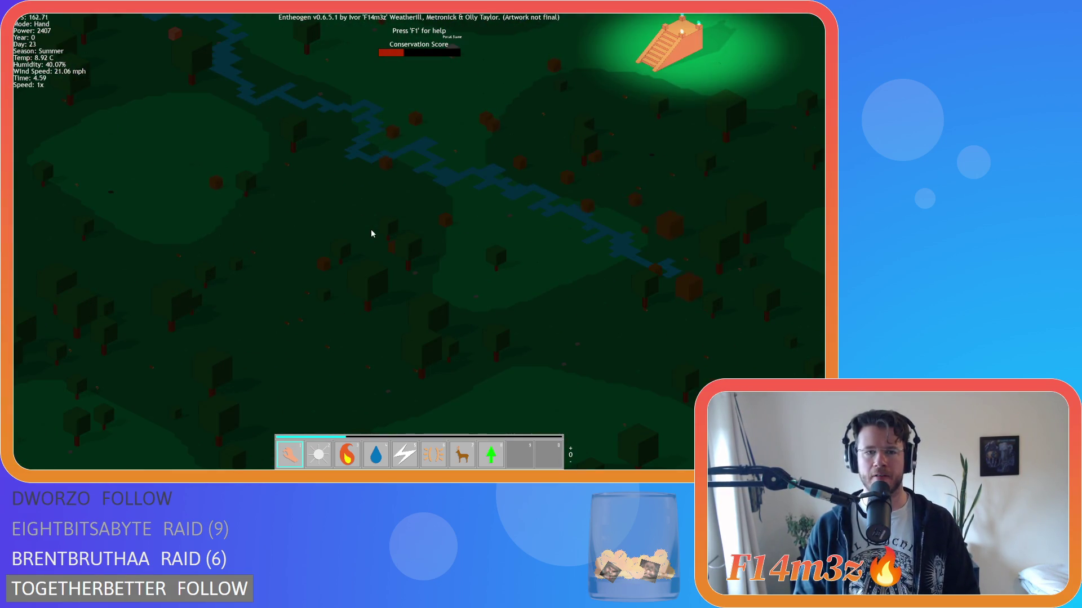
pyautogui.scroll(-5, 371, 228)
# Step: Pan south across the map and right toward the tents
pyautogui.press('s')
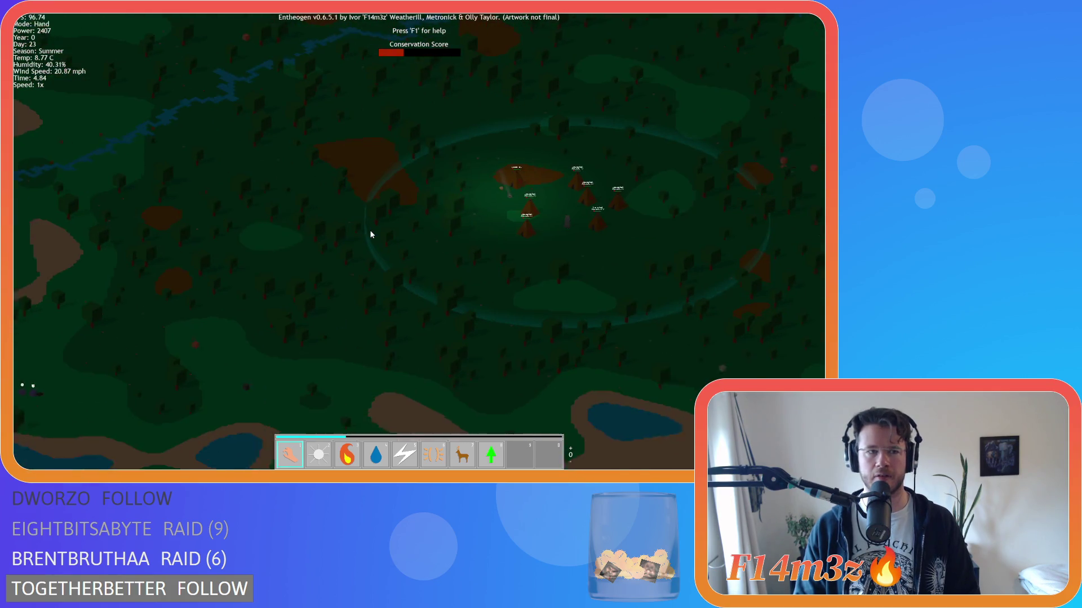
pyautogui.press('d')
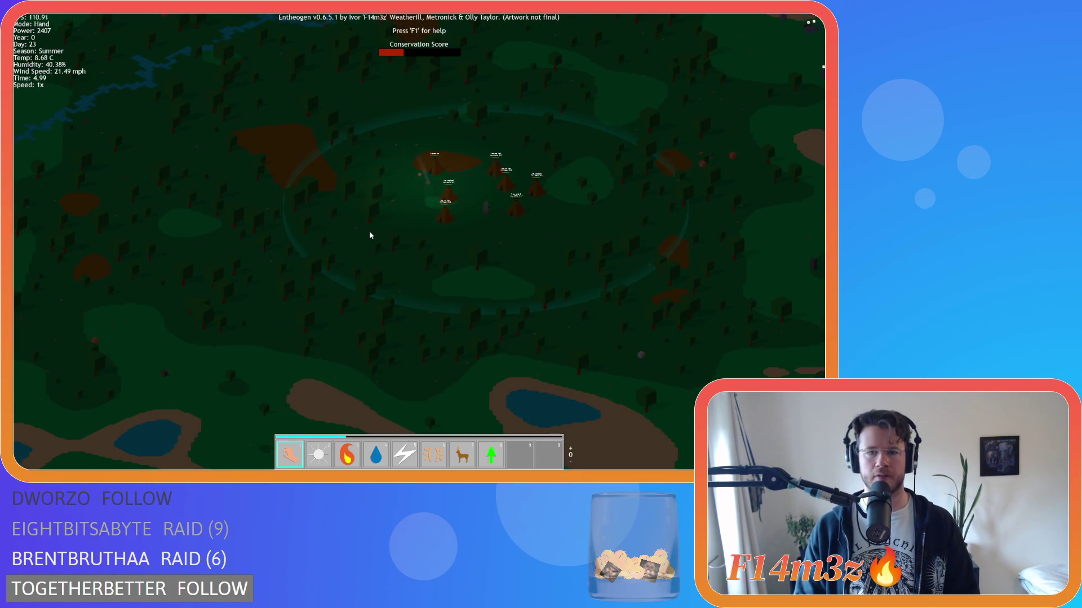
pyautogui.press('d')
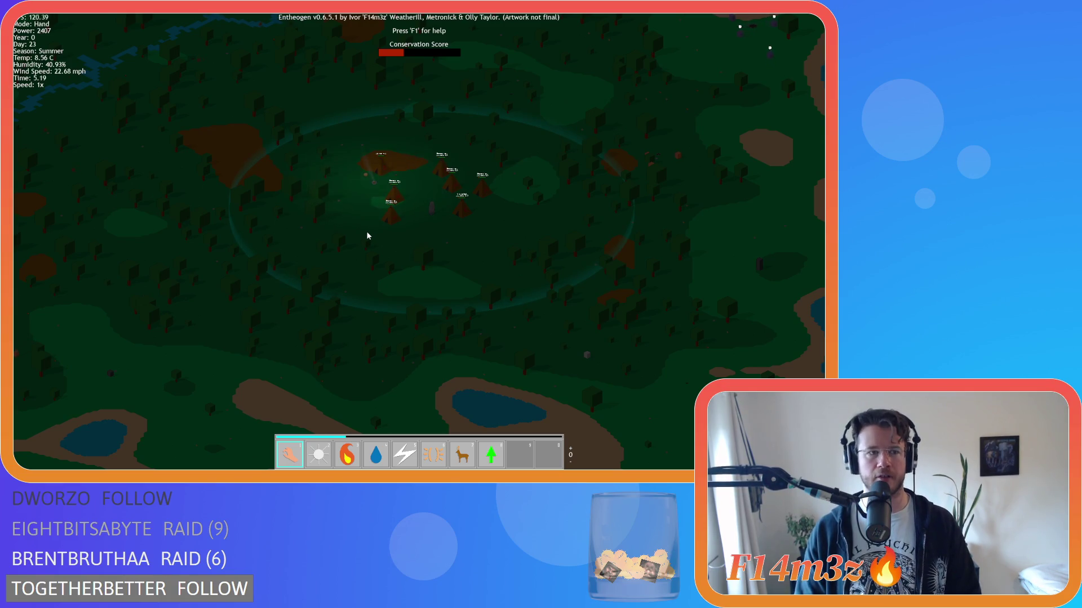
pyautogui.scroll(-3, 367, 235)
pyautogui.scroll(5, 368, 235)
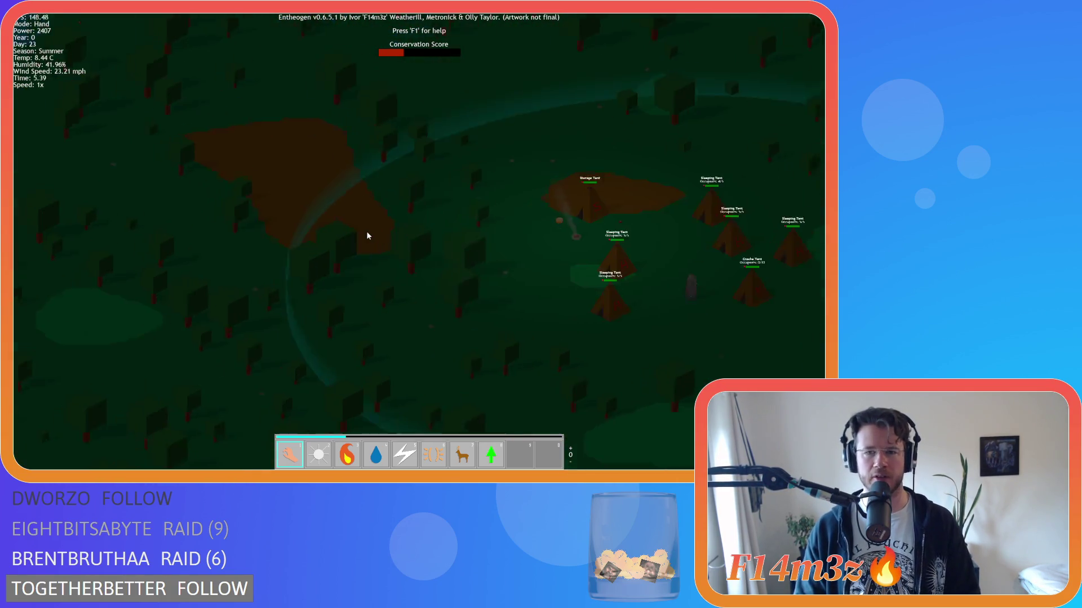
pyautogui.scroll(-3, 368, 236)
pyautogui.scroll(3, 367, 235)
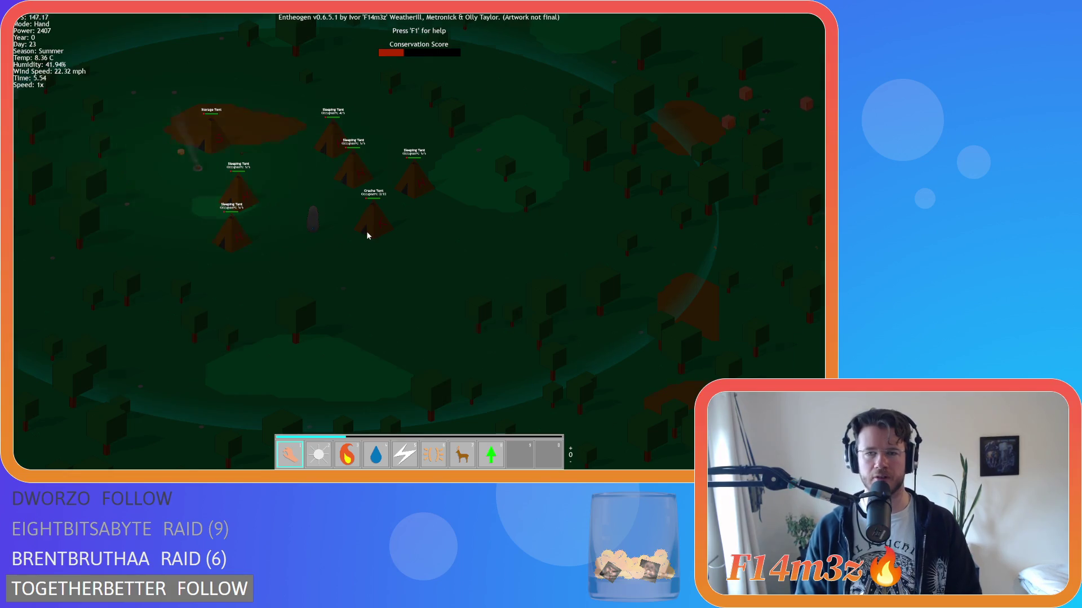
# Step: Centre the view on the tent village and bring the Storage Tent into view
pyautogui.press('w')
pyautogui.press('d')
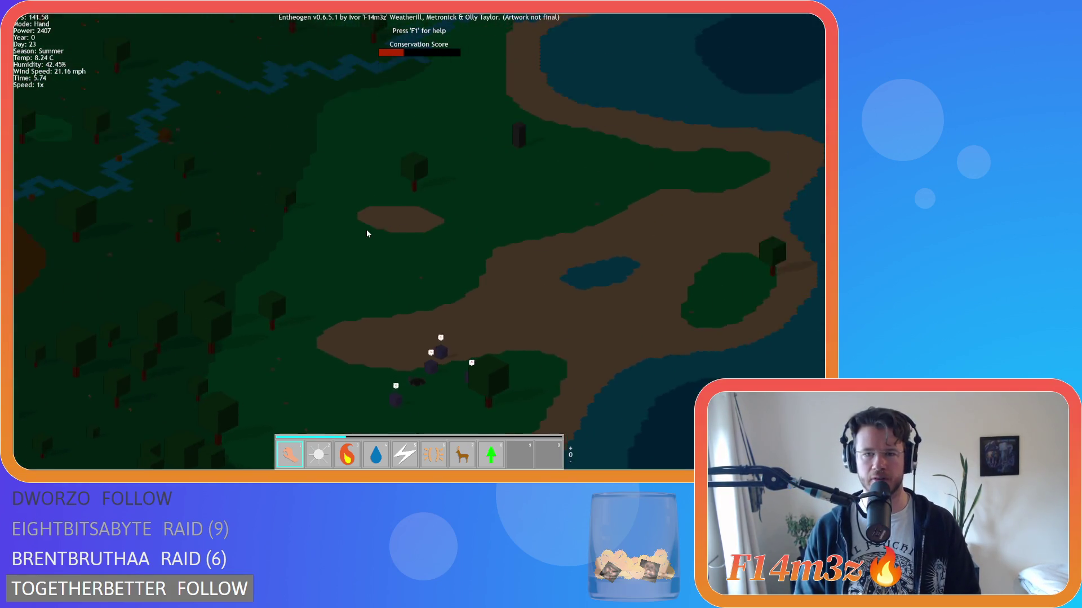
pyautogui.scroll(-3, 367, 233)
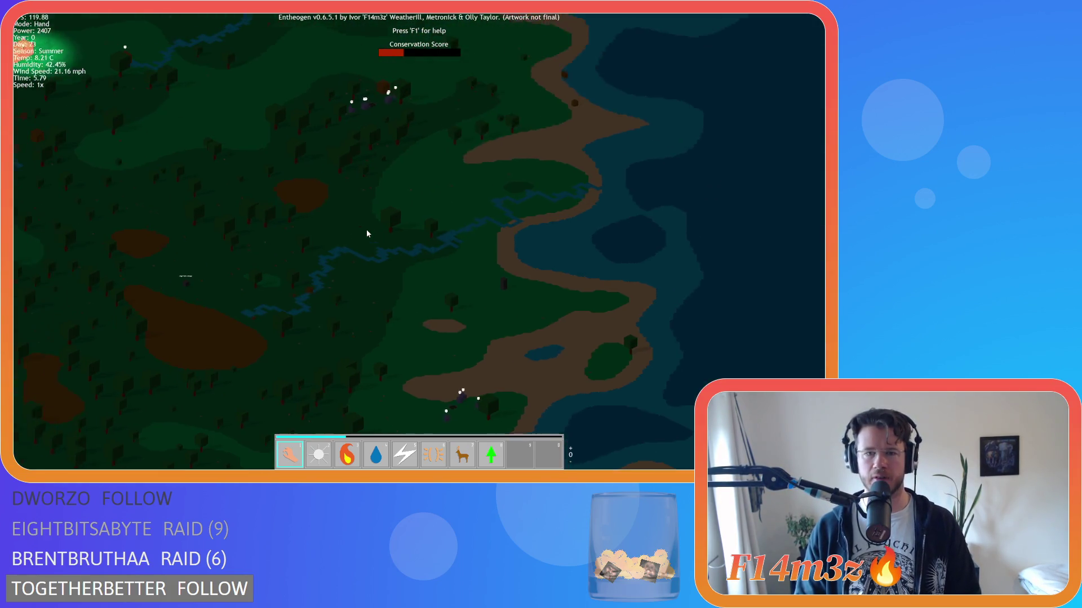
pyautogui.scroll(2, 367, 233)
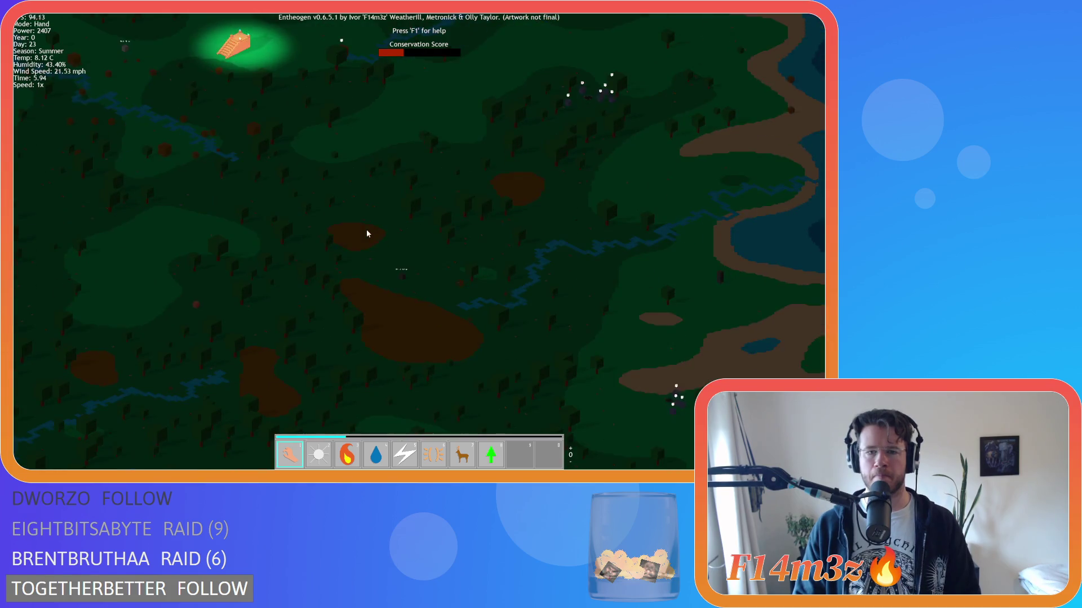
pyautogui.press('s')
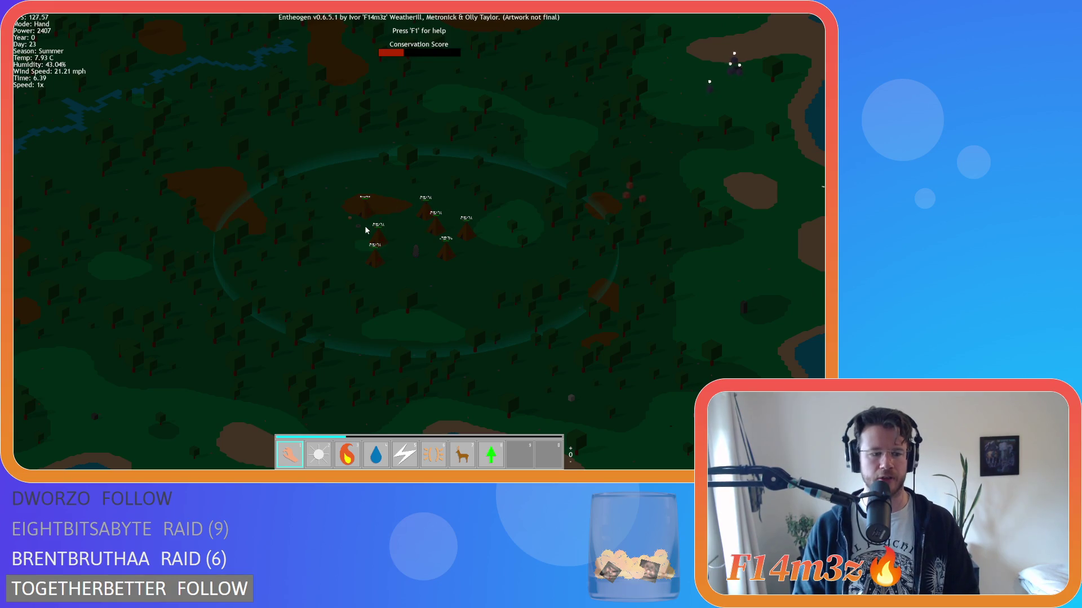
pyautogui.press('d')
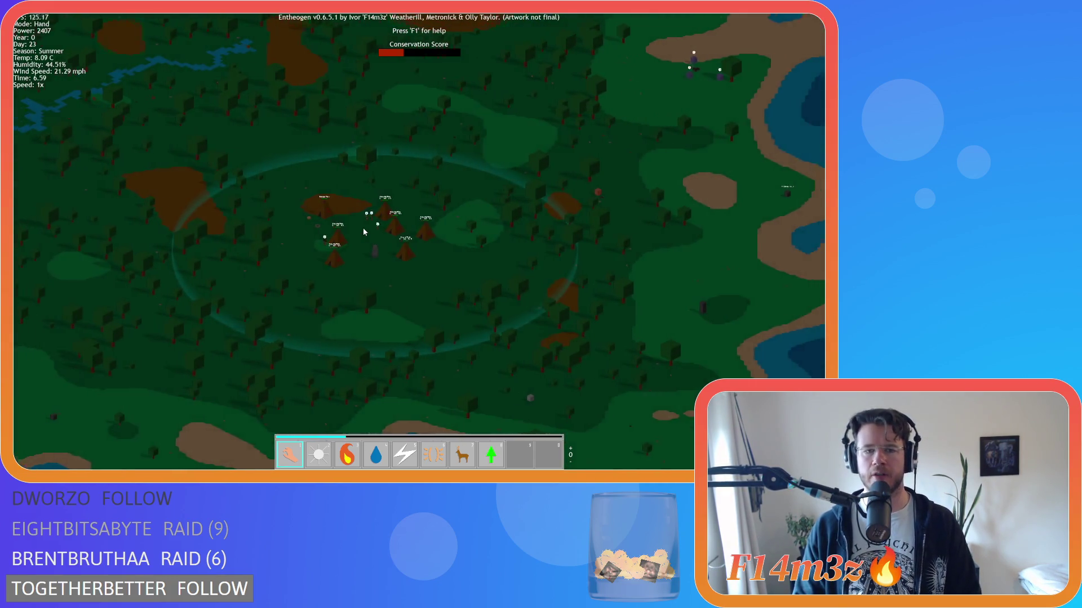
pyautogui.scroll(5, 367, 234)
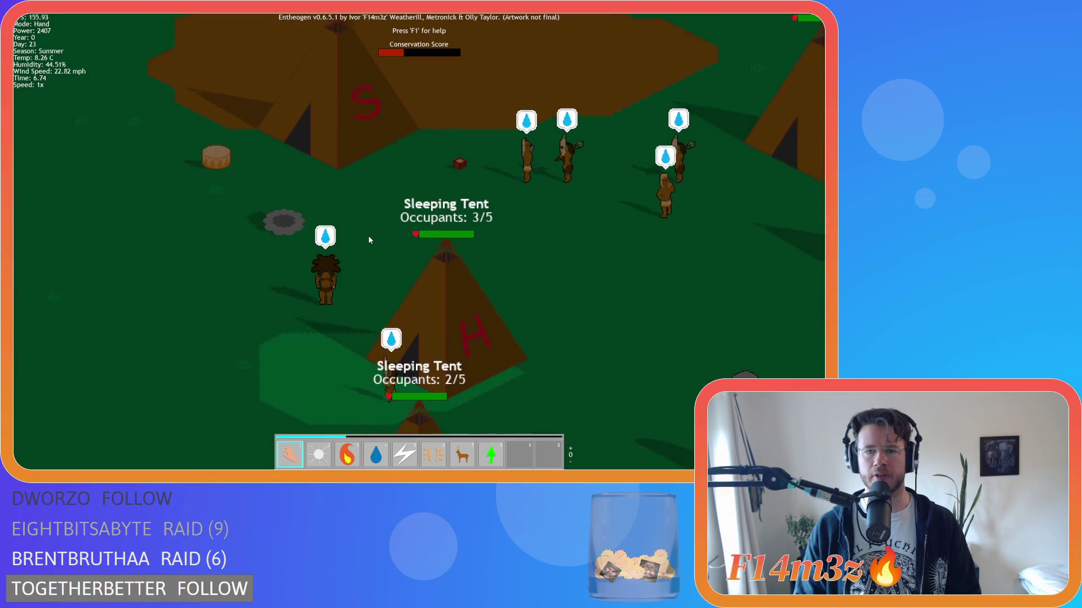
pyautogui.press('w')
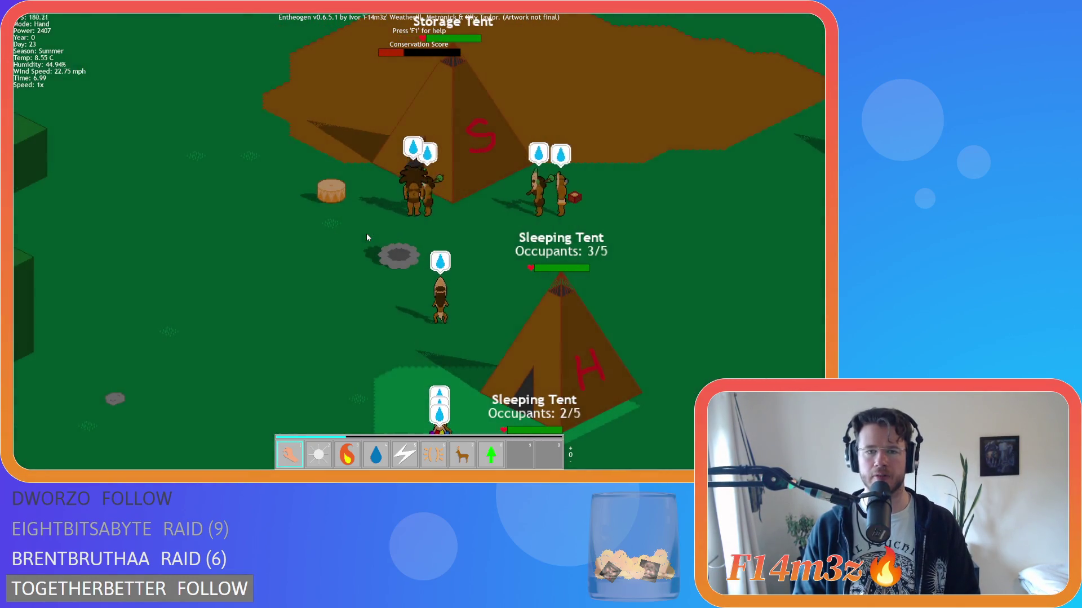
pyautogui.press('w')
pyautogui.press('w')
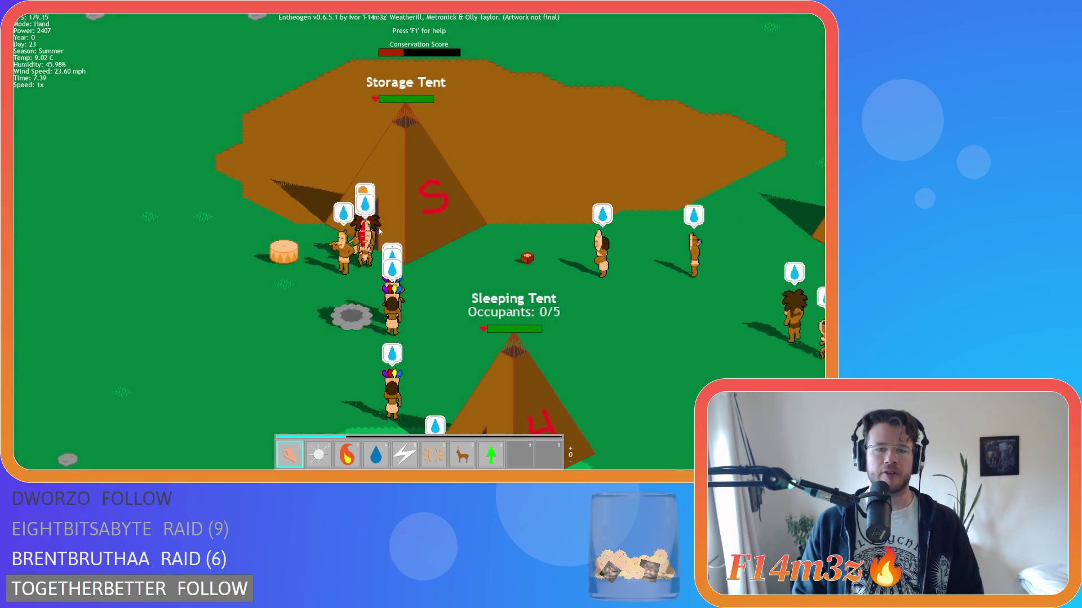
pyautogui.press('s')
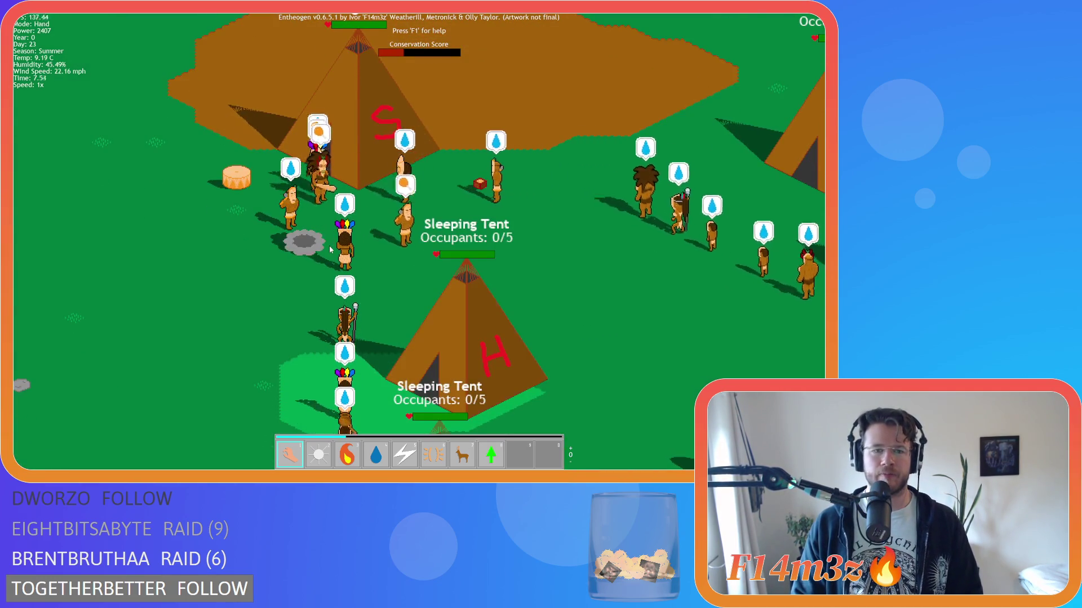
pyautogui.press('s')
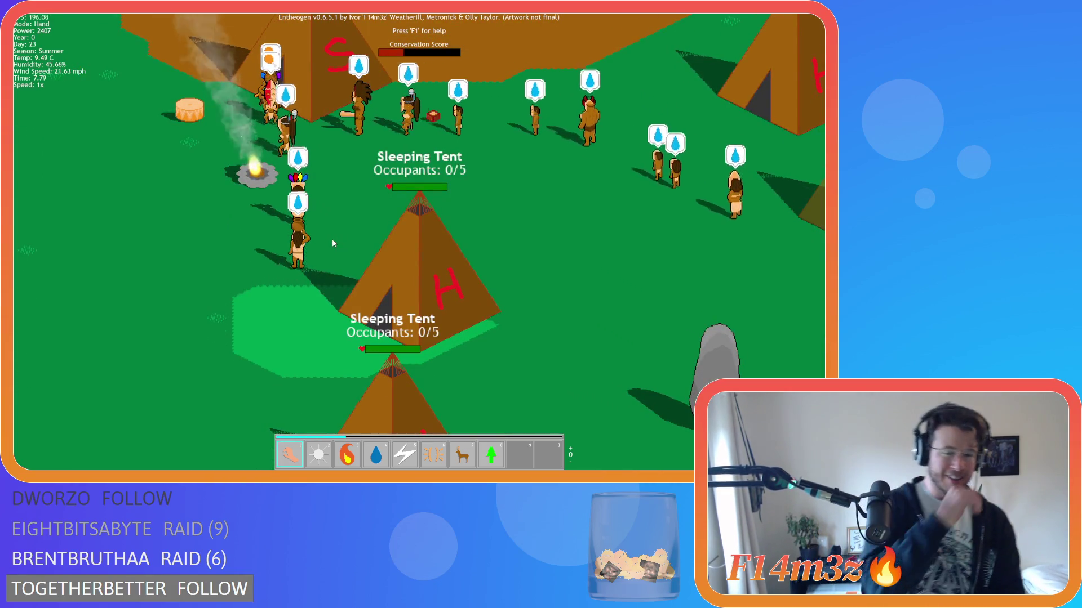
pyautogui.press('d')
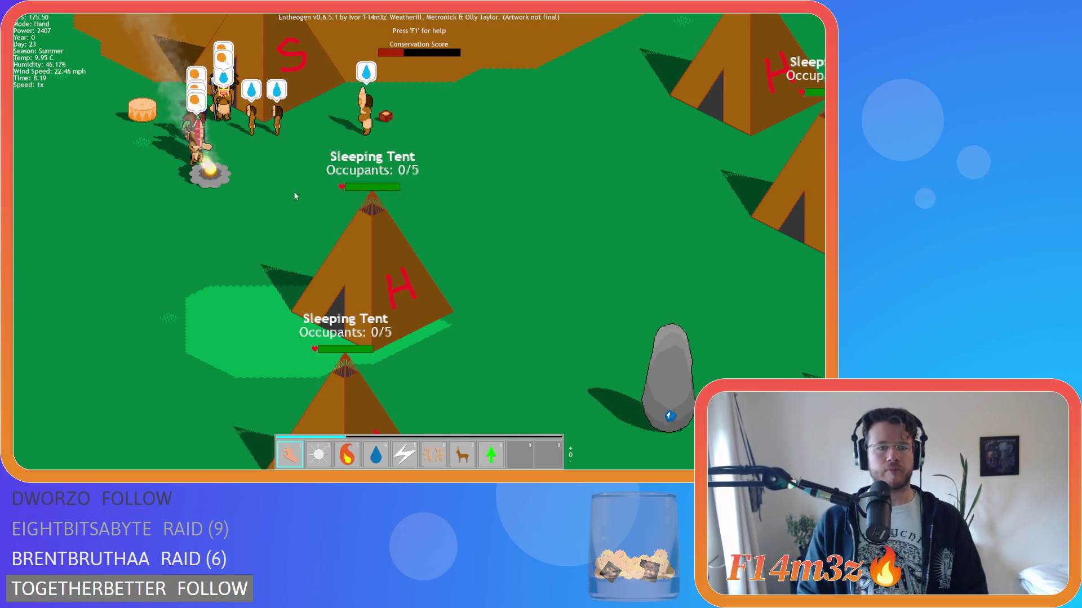
pyautogui.press('d')
pyautogui.press('a')
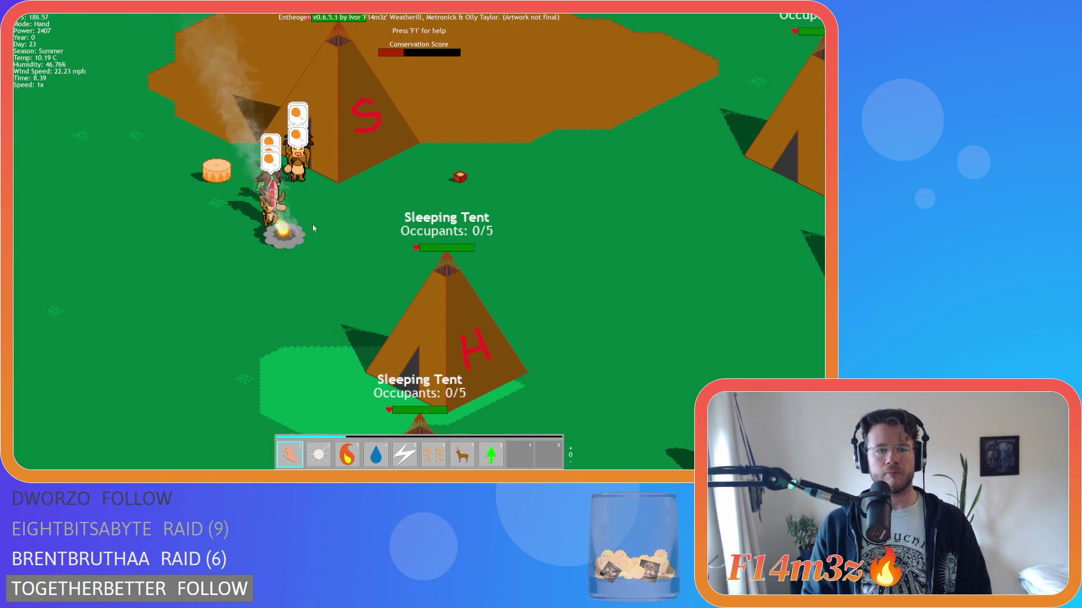
pyautogui.press('a')
pyautogui.press('d')
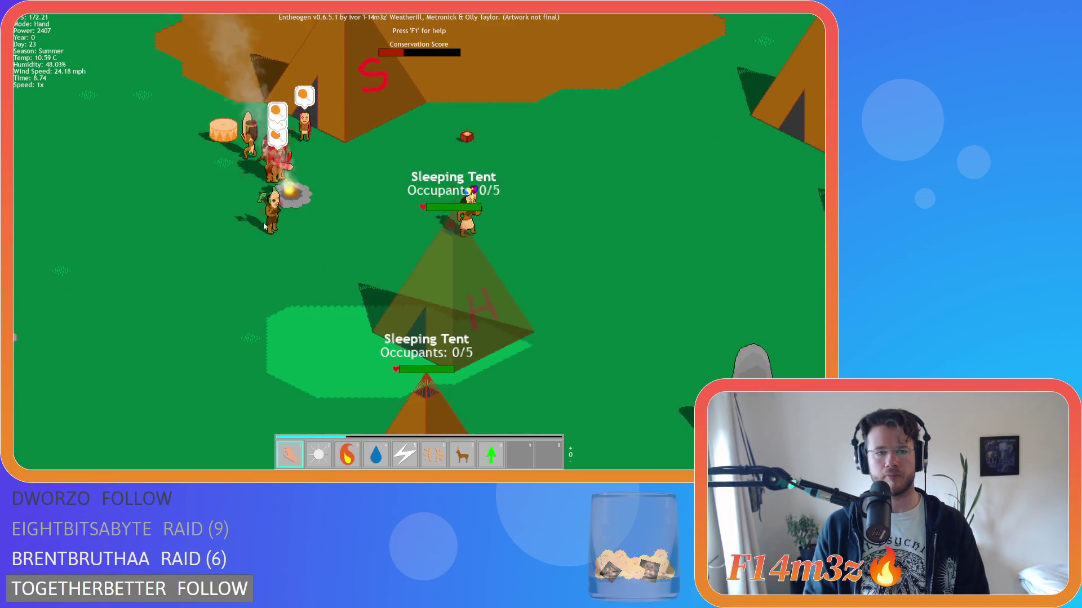
pyautogui.scroll(-5, 264, 226)
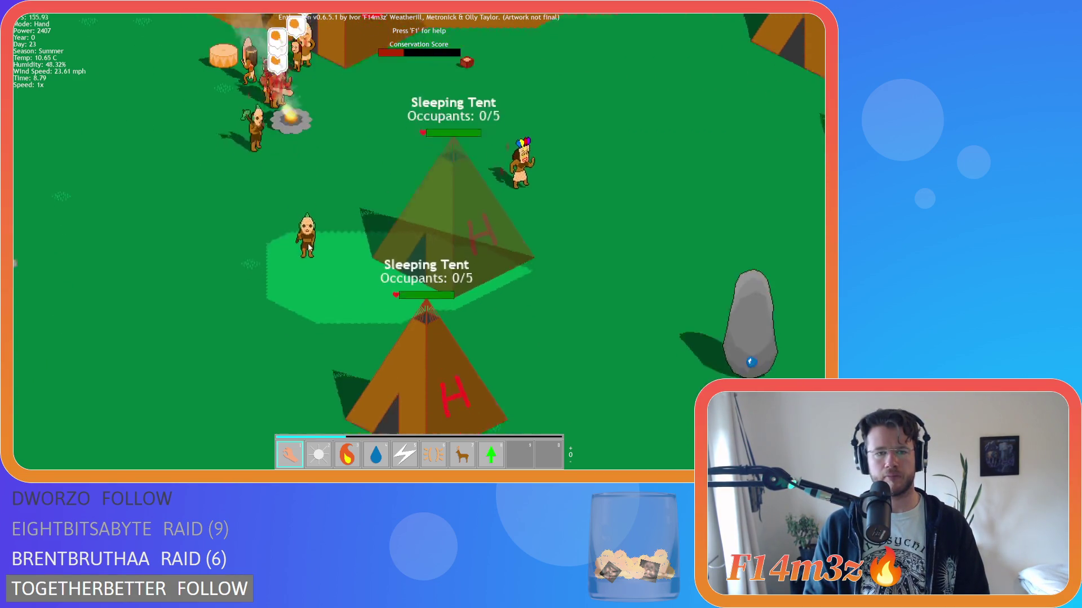
pyautogui.press('s')
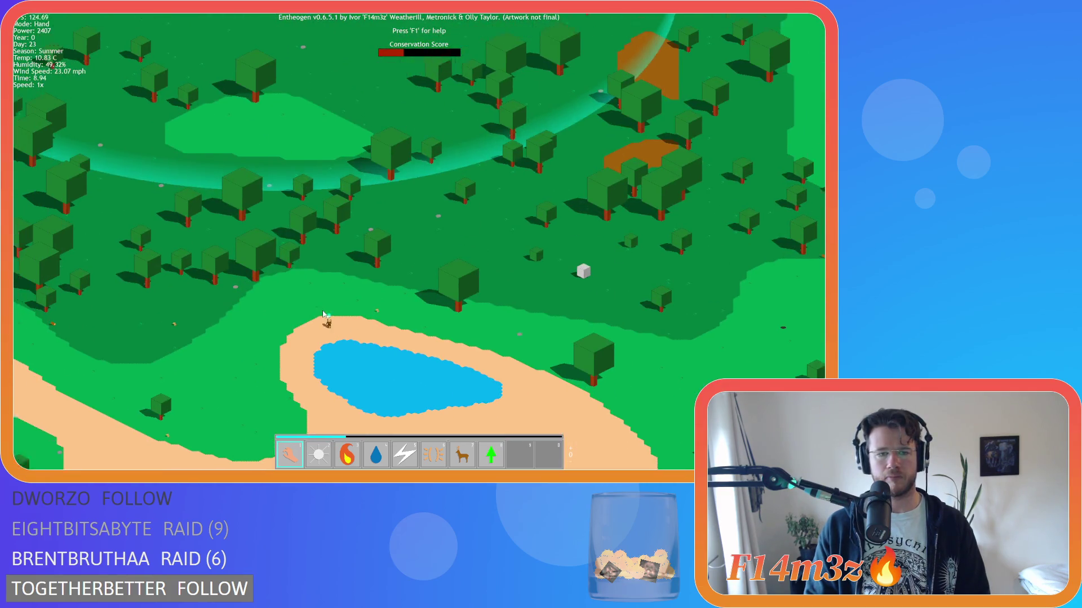
pyautogui.press('w')
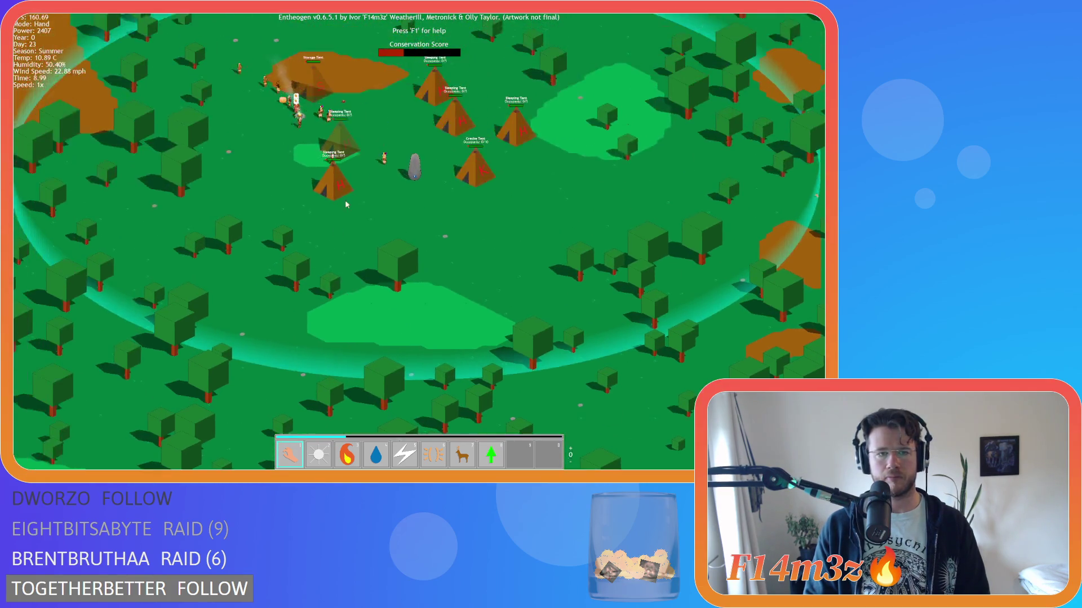
# Step: Swing the view between the tents and the lake, then north over the forest to the river
pyautogui.scroll(5, 343, 201)
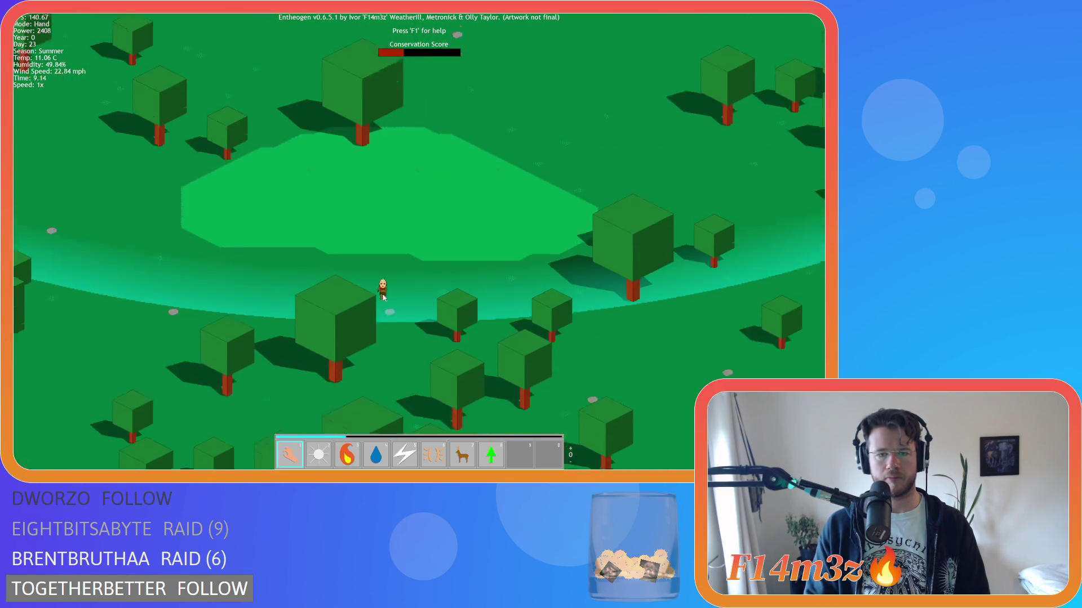
pyautogui.press('s')
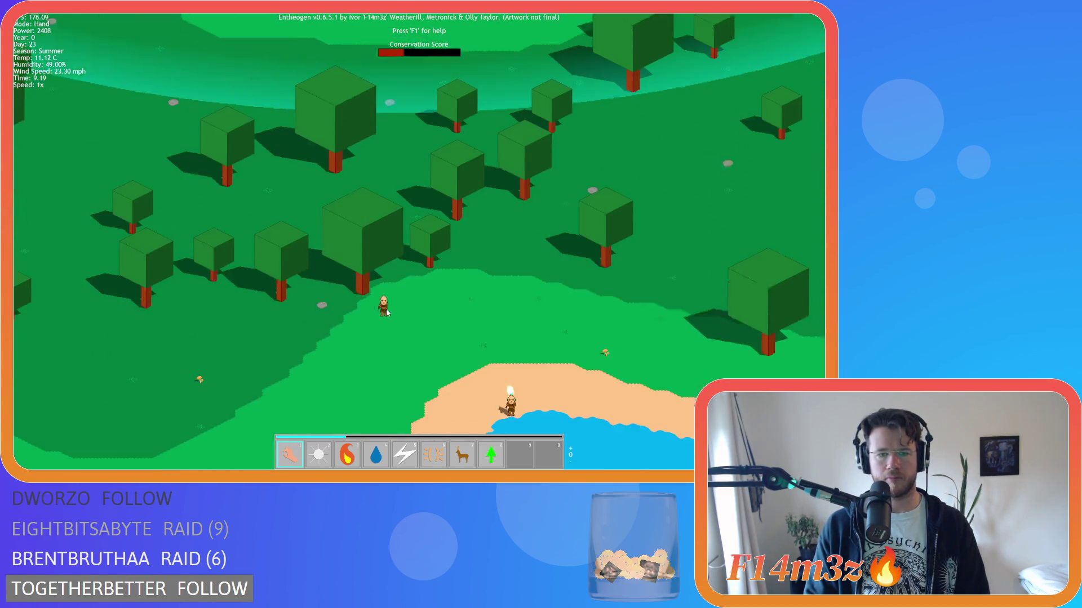
pyautogui.press('w')
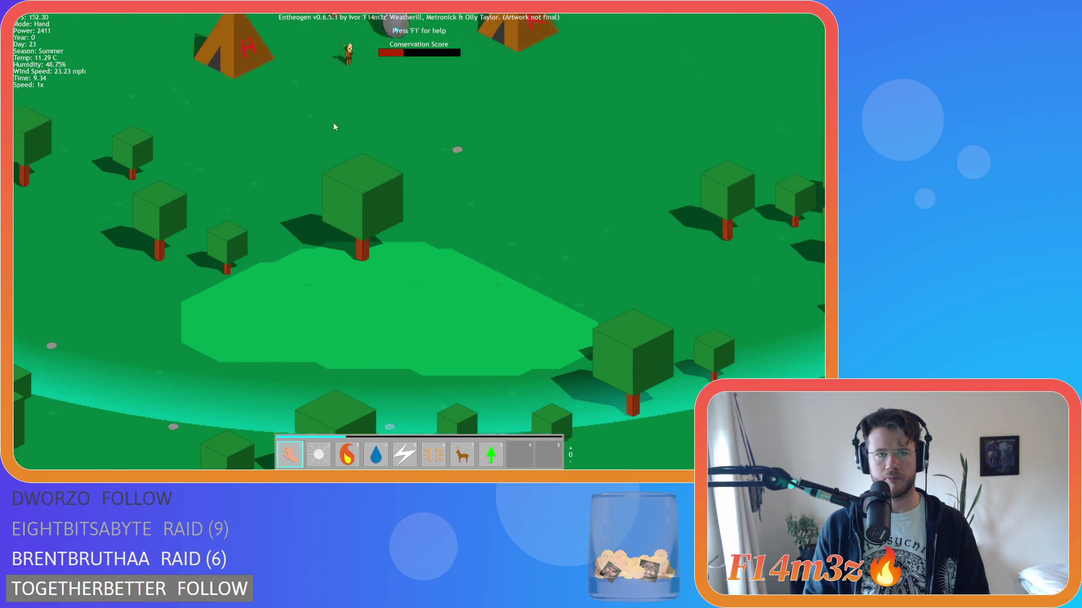
pyautogui.press('w')
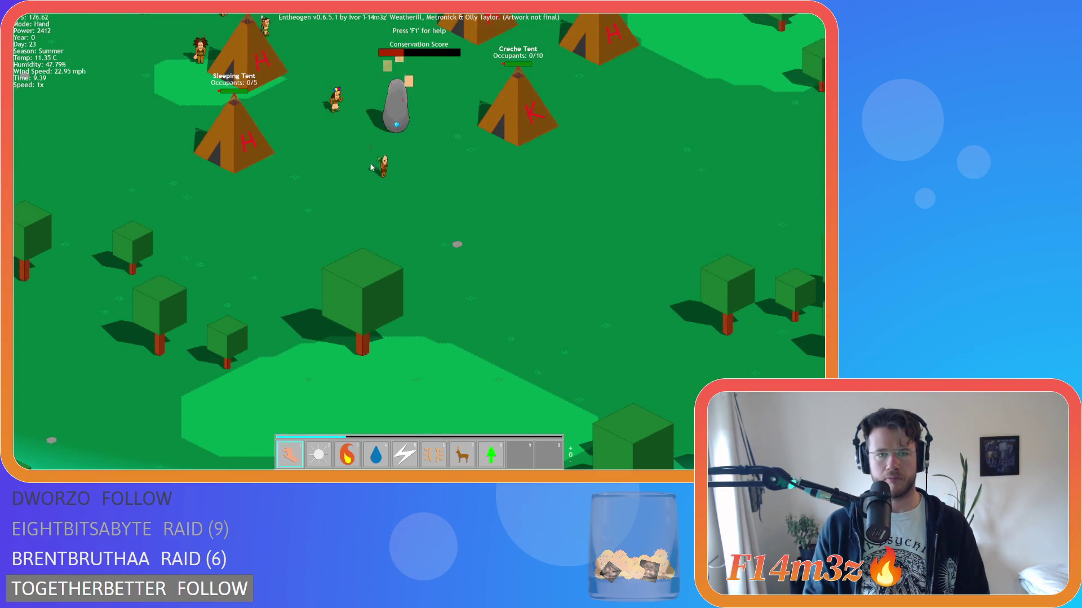
pyautogui.press('s')
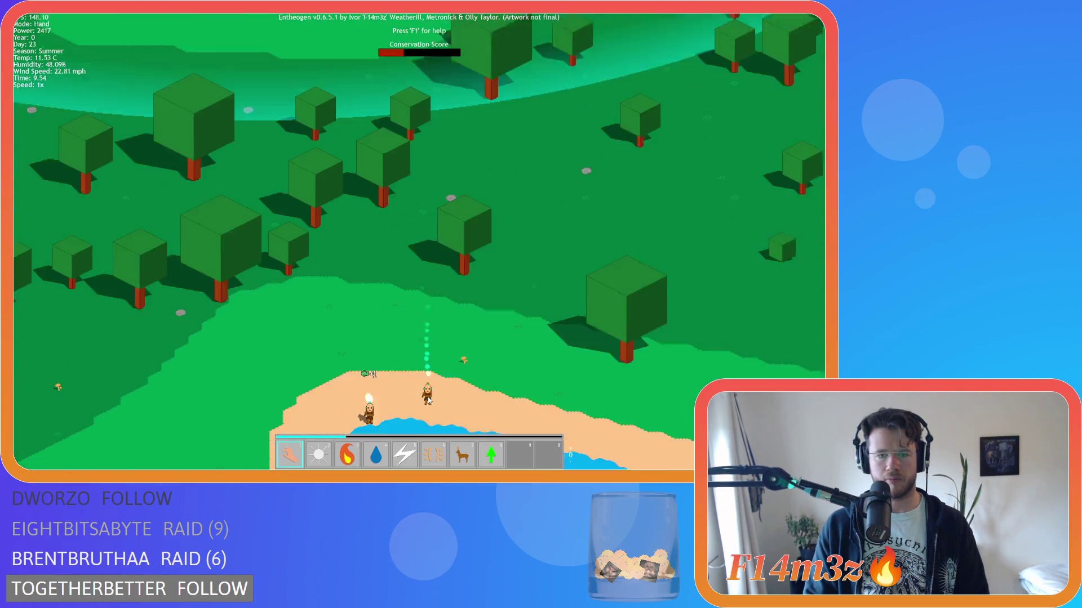
pyautogui.press('s')
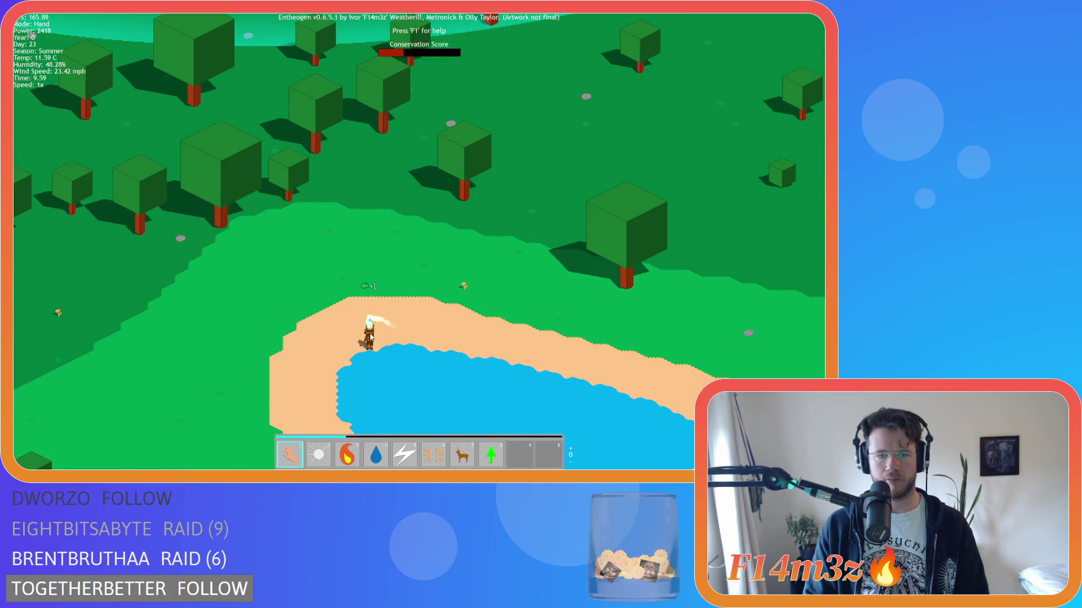
pyautogui.press('w')
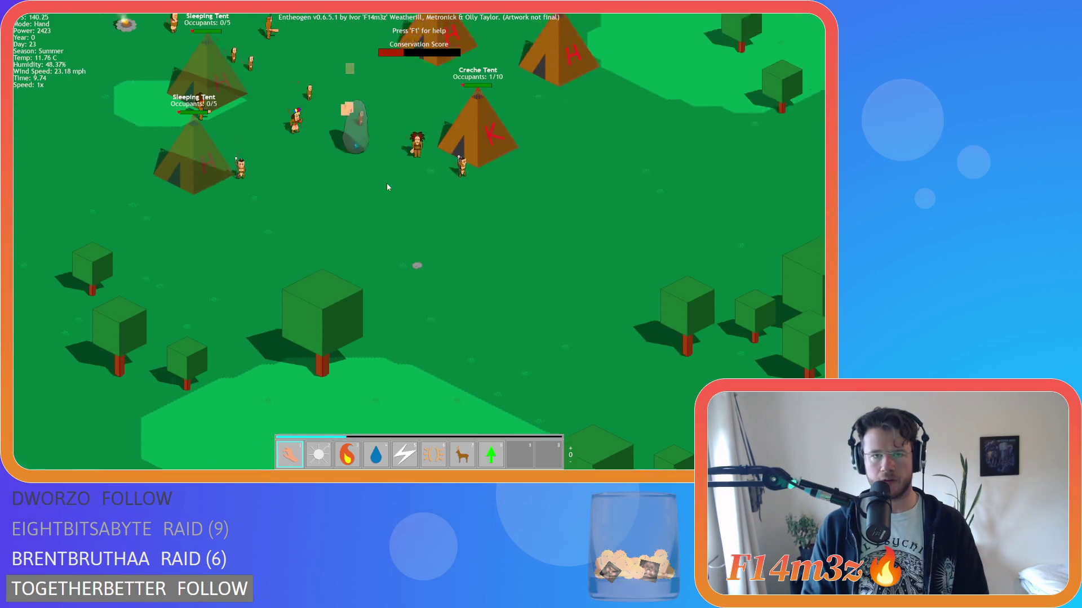
pyautogui.scroll(-5, 387, 187)
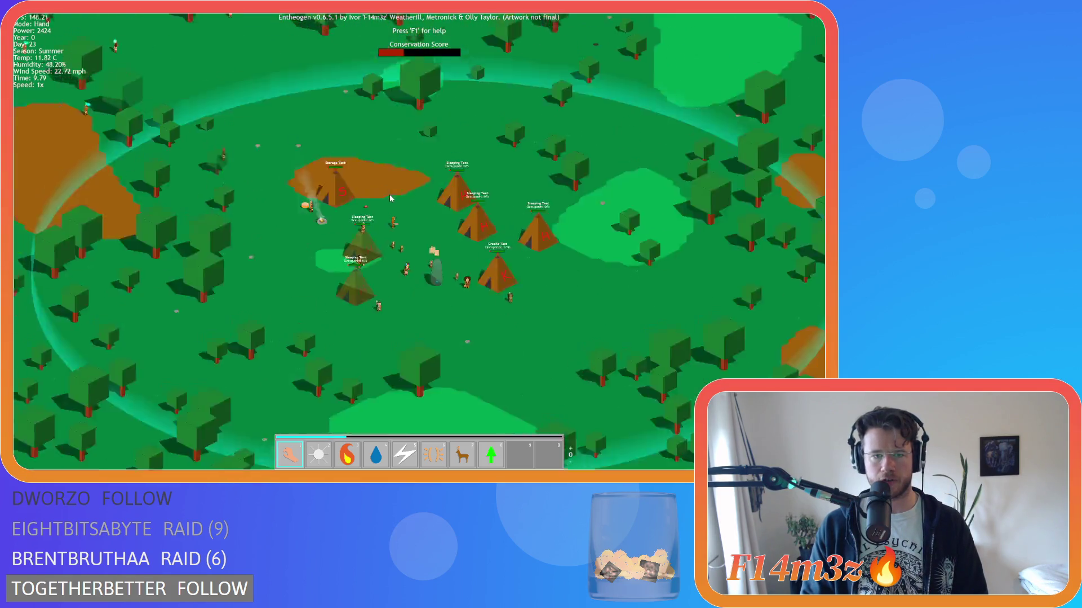
pyautogui.press('w')
pyautogui.scroll(5, 378, 198)
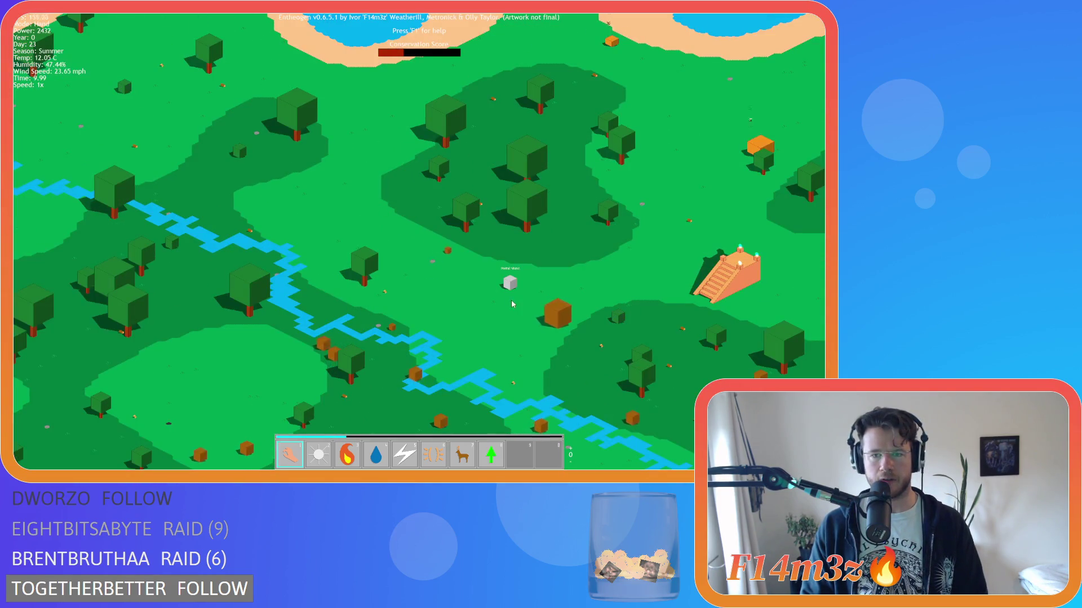
pyautogui.scroll(-5, 512, 304)
pyautogui.scroll(-3, 507, 303)
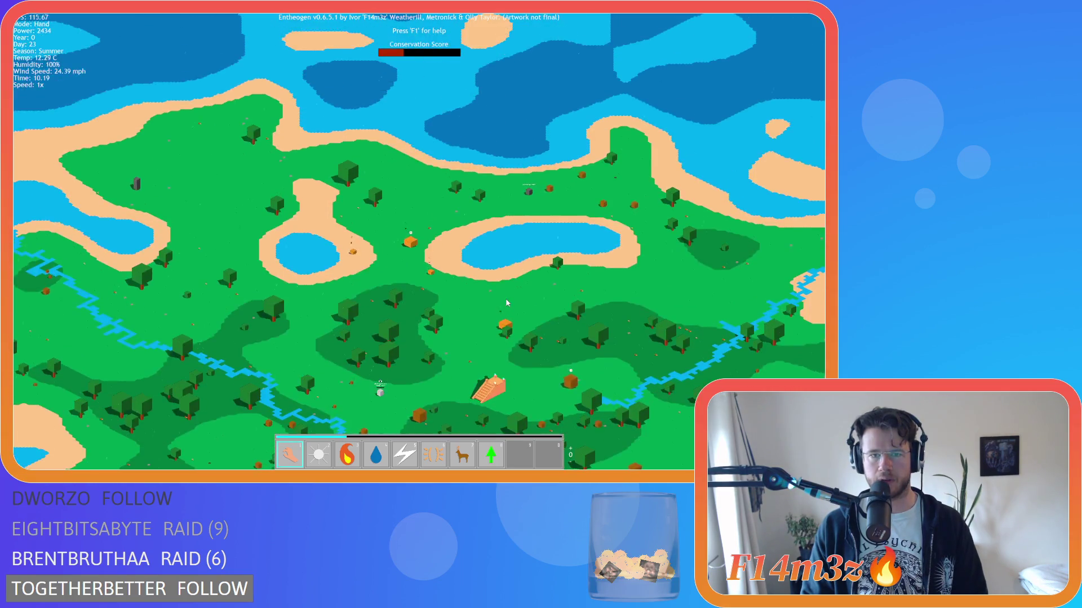
# Step: Pan south across the map, then north-west of the village toward the rivers and back
pyautogui.press('s')
pyautogui.scroll(3, 490, 276)
pyautogui.scroll(-3, 482, 260)
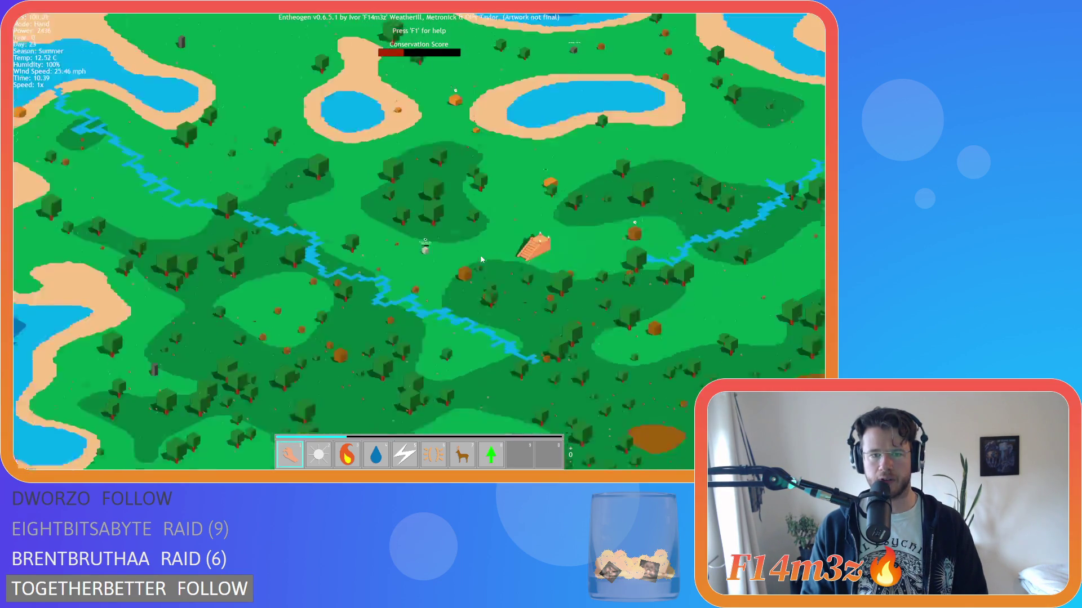
pyautogui.scroll(-3, 456, 279)
pyautogui.scroll(5, 451, 282)
pyautogui.scroll(2, 452, 281)
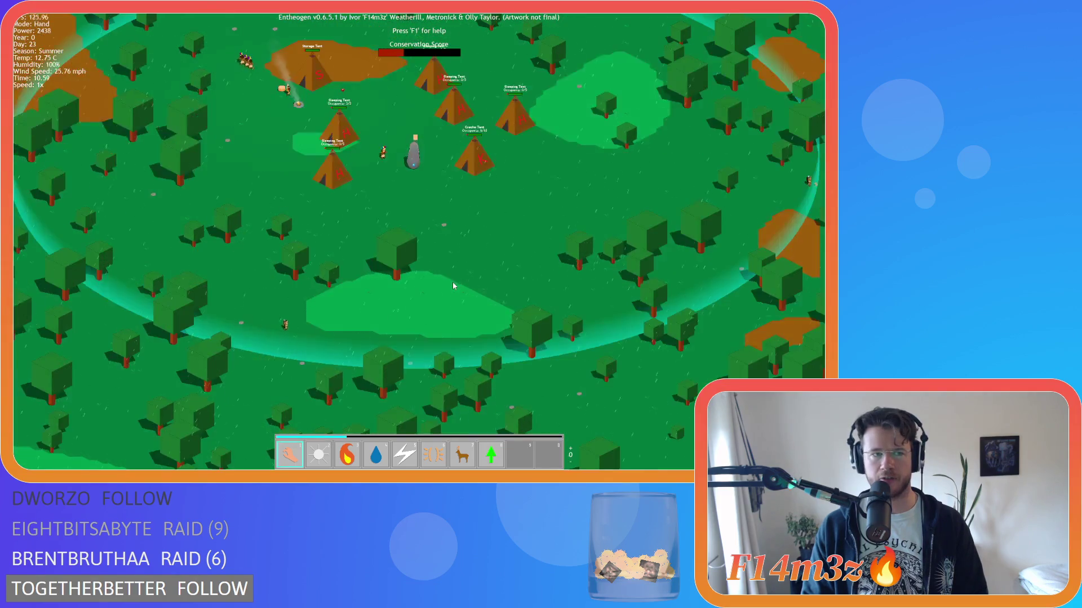
pyautogui.press('w')
pyautogui.press('a')
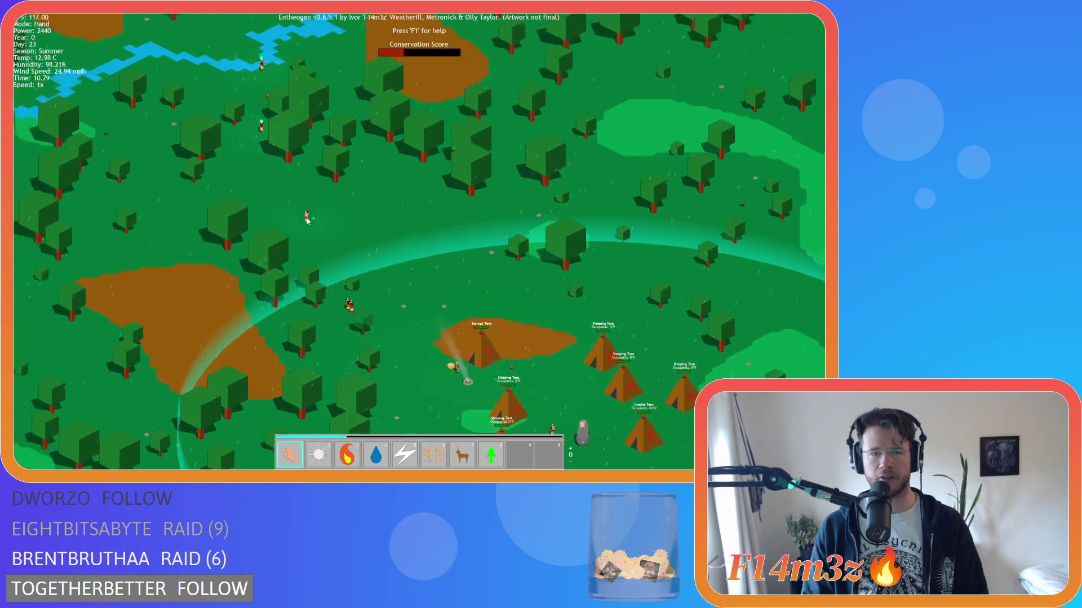
pyautogui.scroll(-5, 315, 214)
pyautogui.press('w')
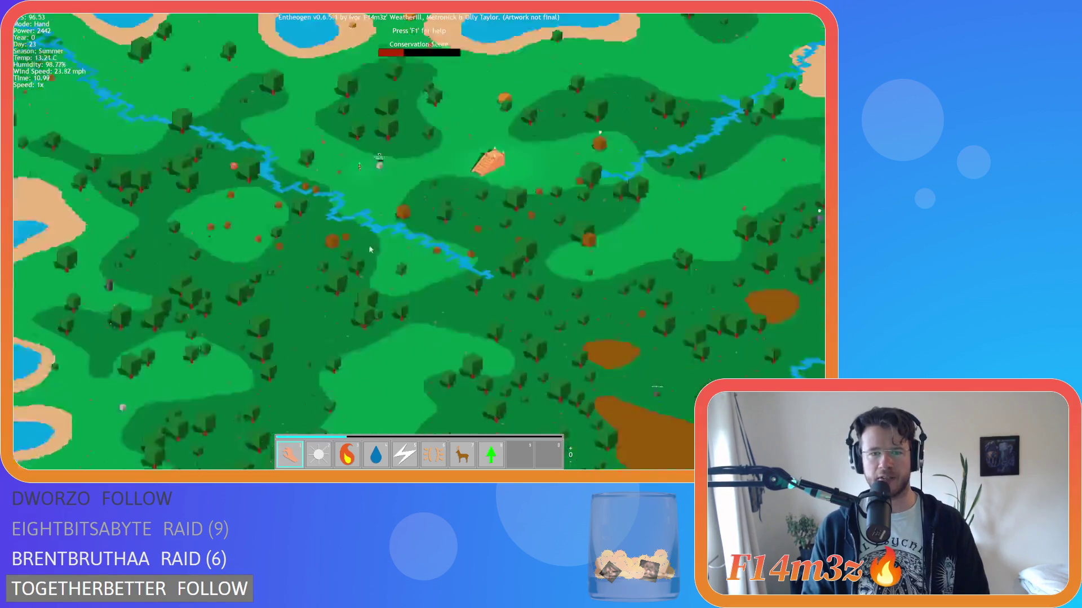
pyautogui.press('s')
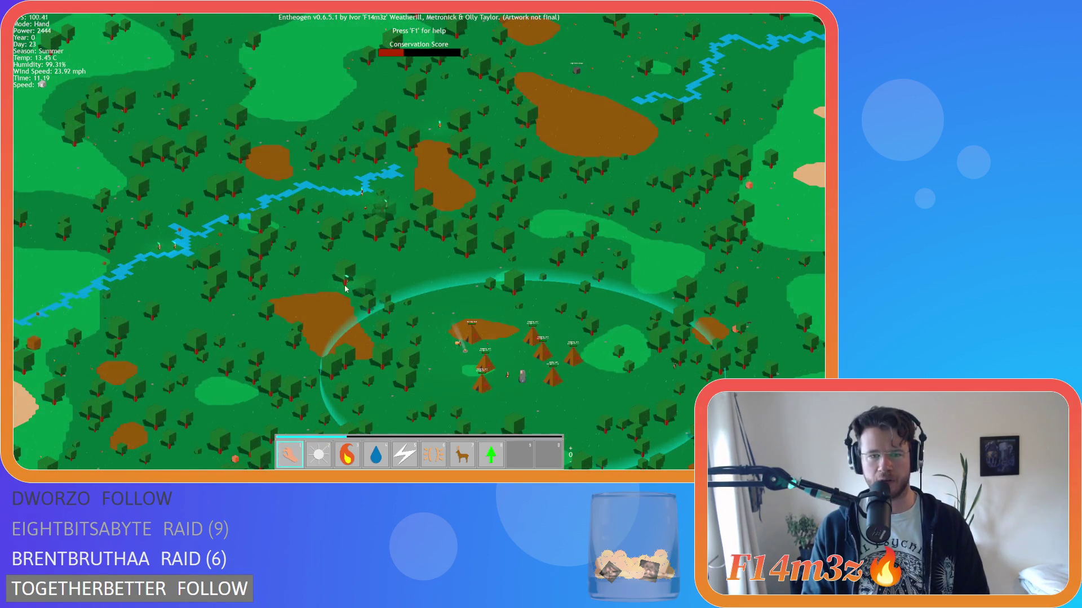
# Step: Sweep north to the lakes and temple, then centre and zoom in on the tent village
pyautogui.press('w')
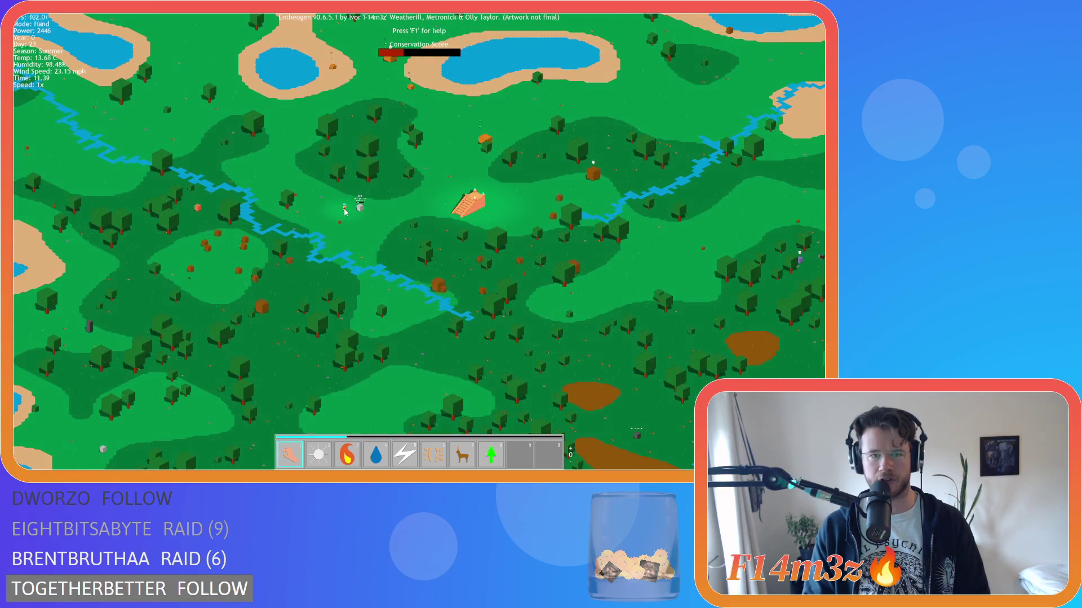
pyautogui.press('s')
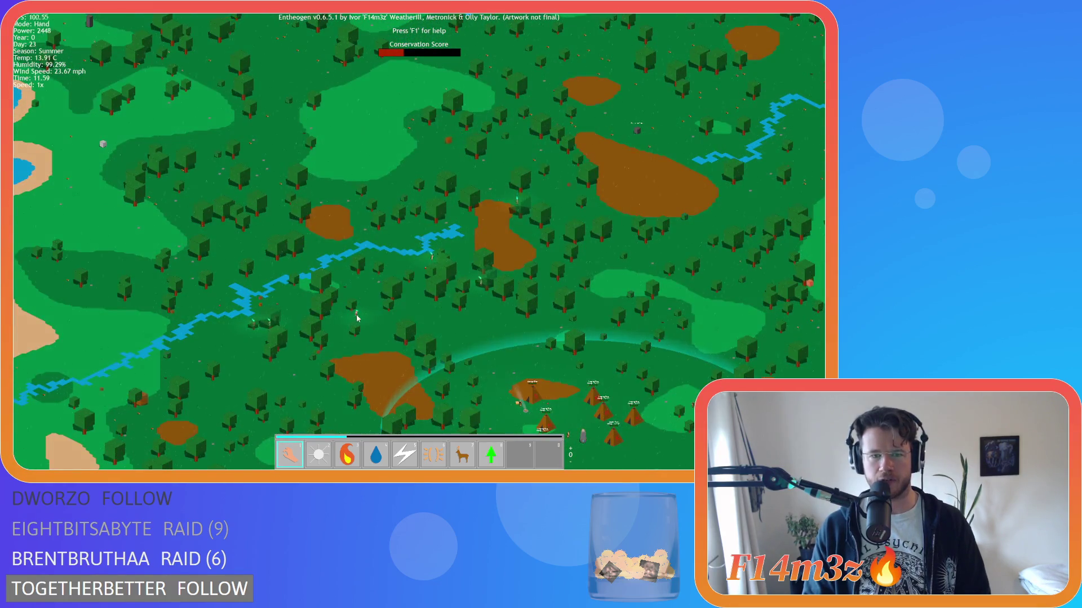
pyautogui.press('w')
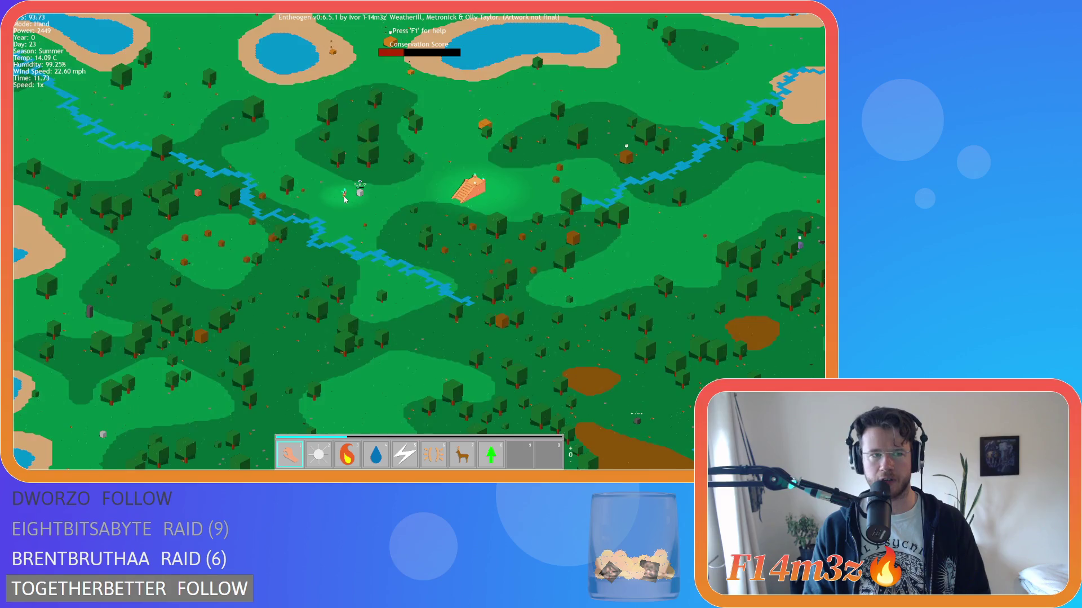
pyautogui.press('s')
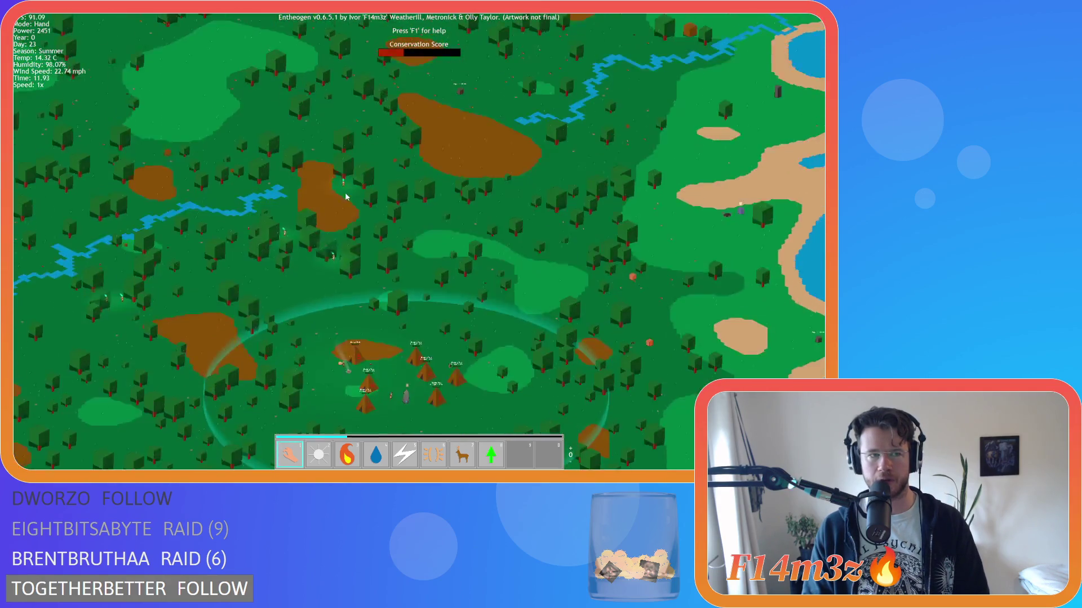
pyautogui.press('s')
pyautogui.press('d')
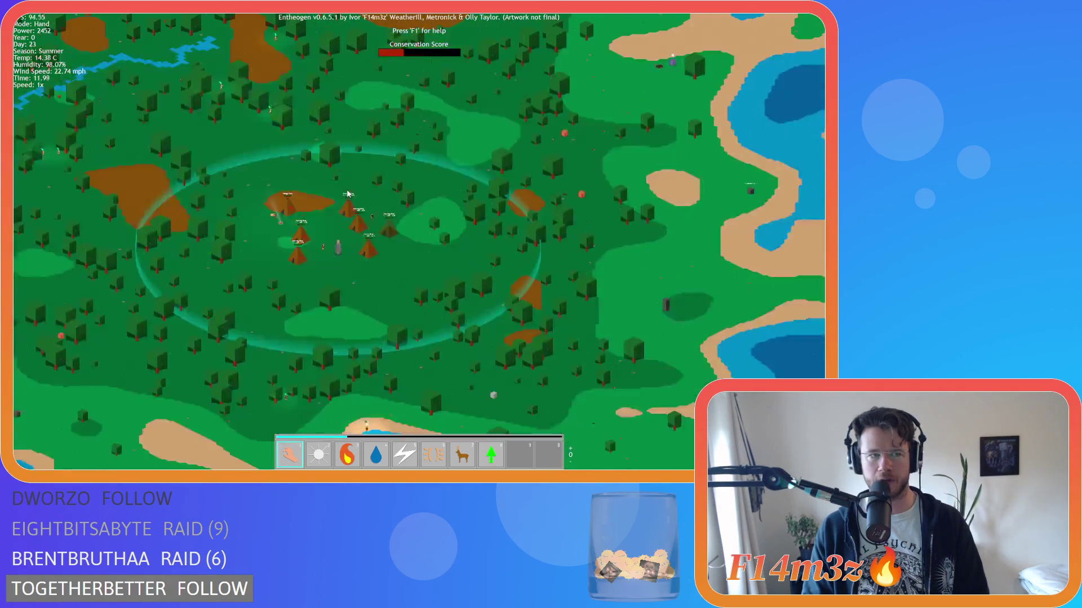
pyautogui.scroll(3, 302, 208)
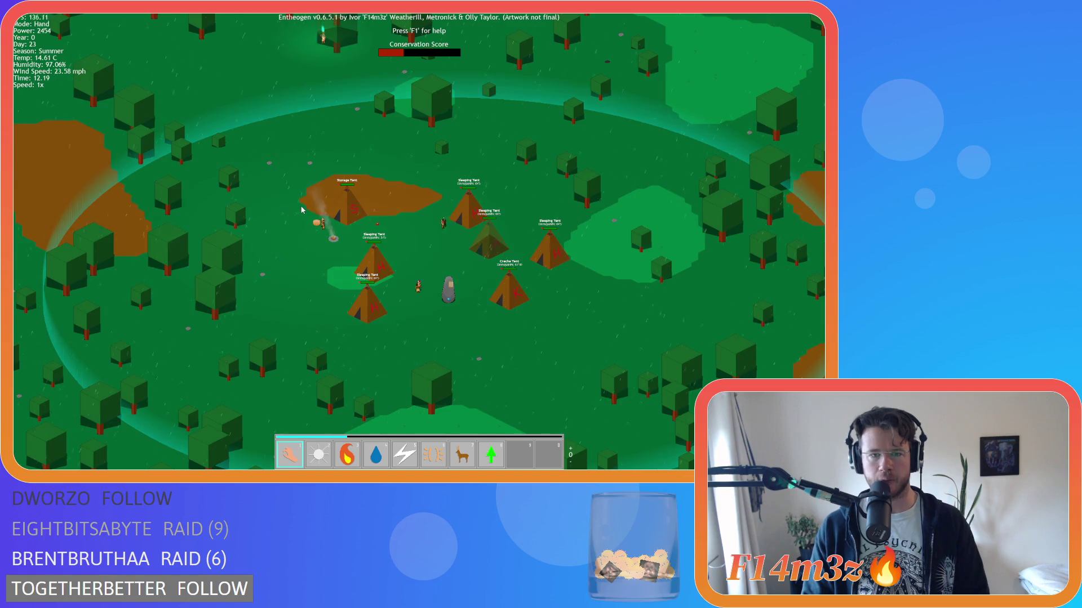
# Step: Review the storage and tribe inventory, close it, and zoom out to the whole island
pyautogui.scroll(3, 302, 210)
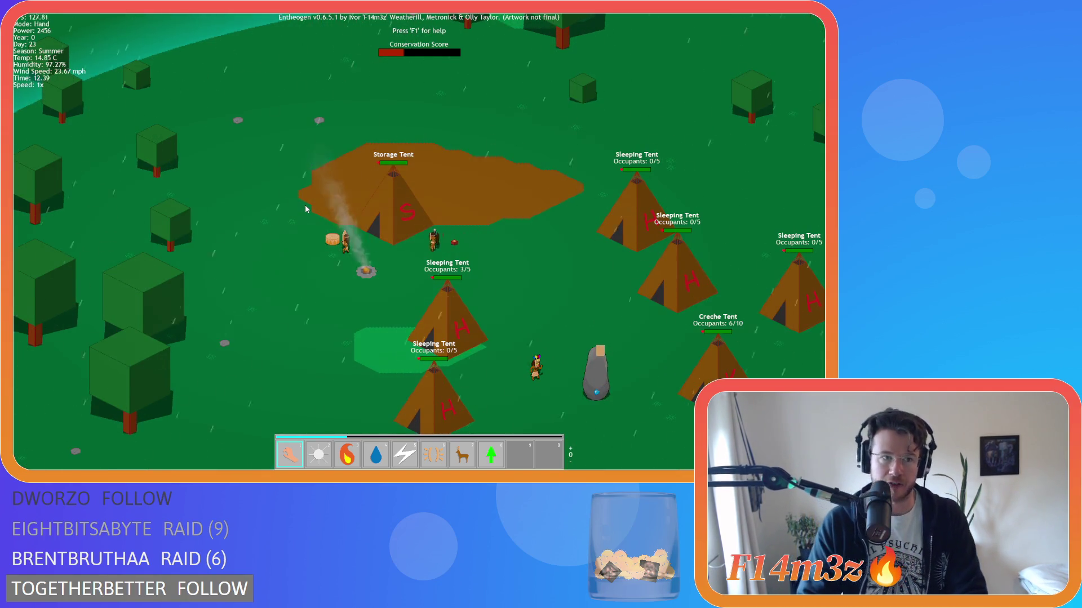
pyautogui.scroll(-5, 265, 223)
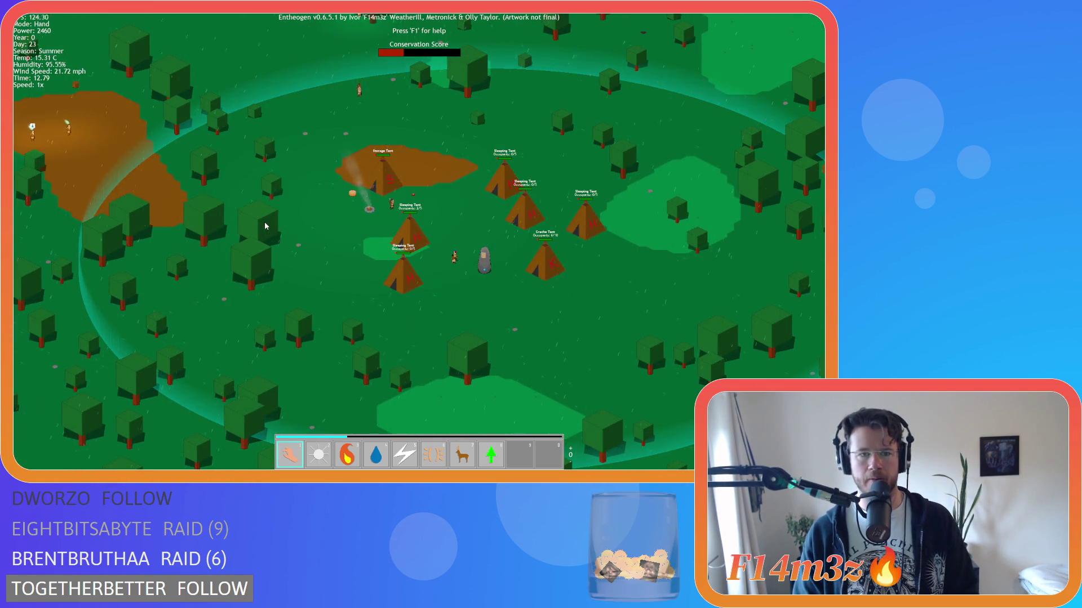
pyautogui.press('i')
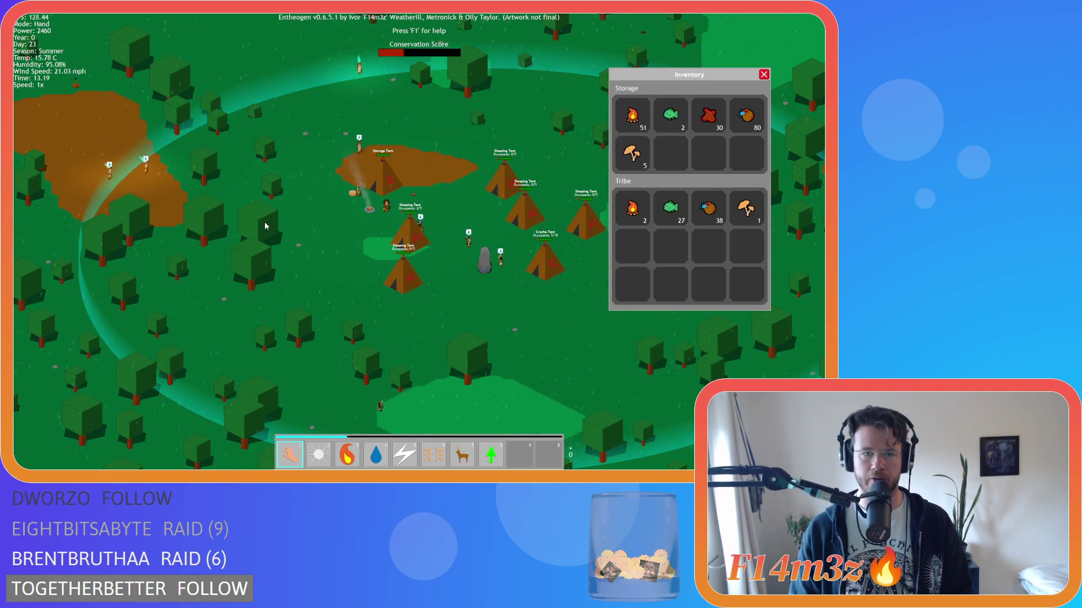
pyautogui.press('i')
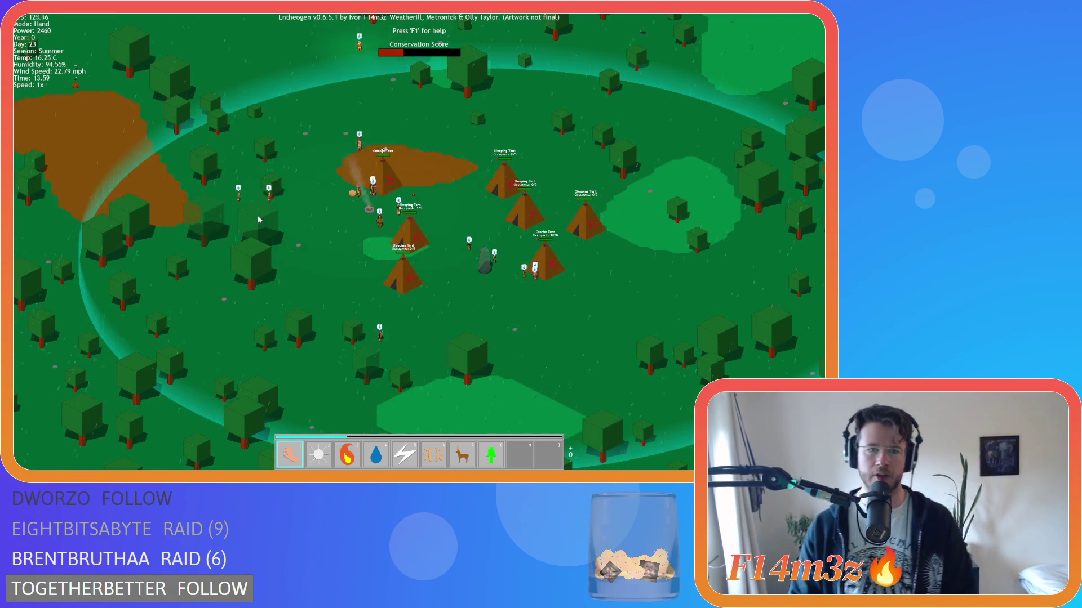
pyautogui.scroll(-10, 258, 219)
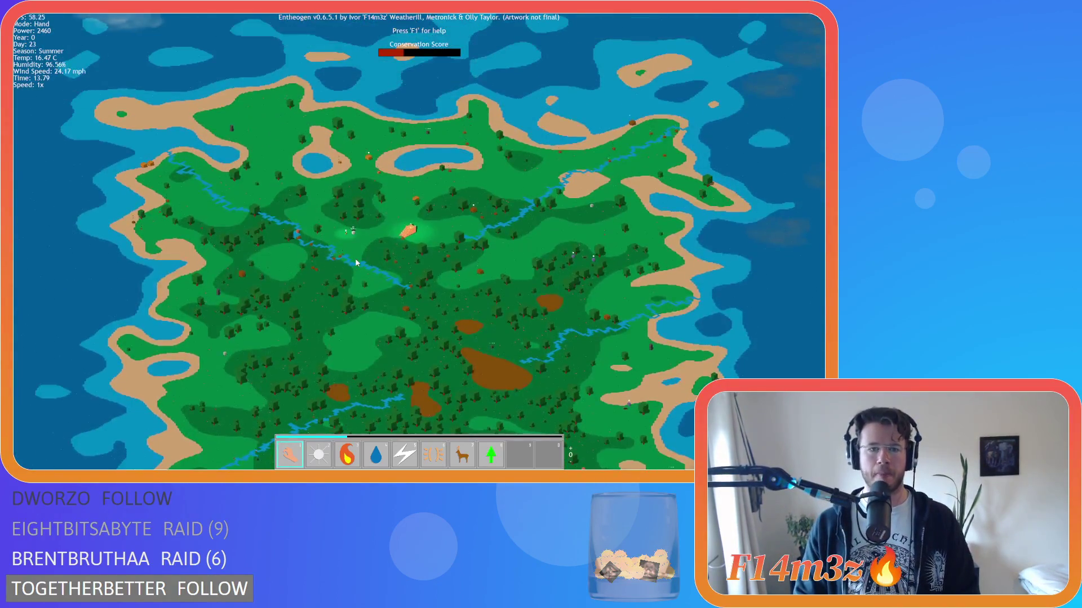
# Step: Zoom over the temple, reframe the village clearing, and open the Miracles list with M
pyautogui.scroll(5, 355, 262)
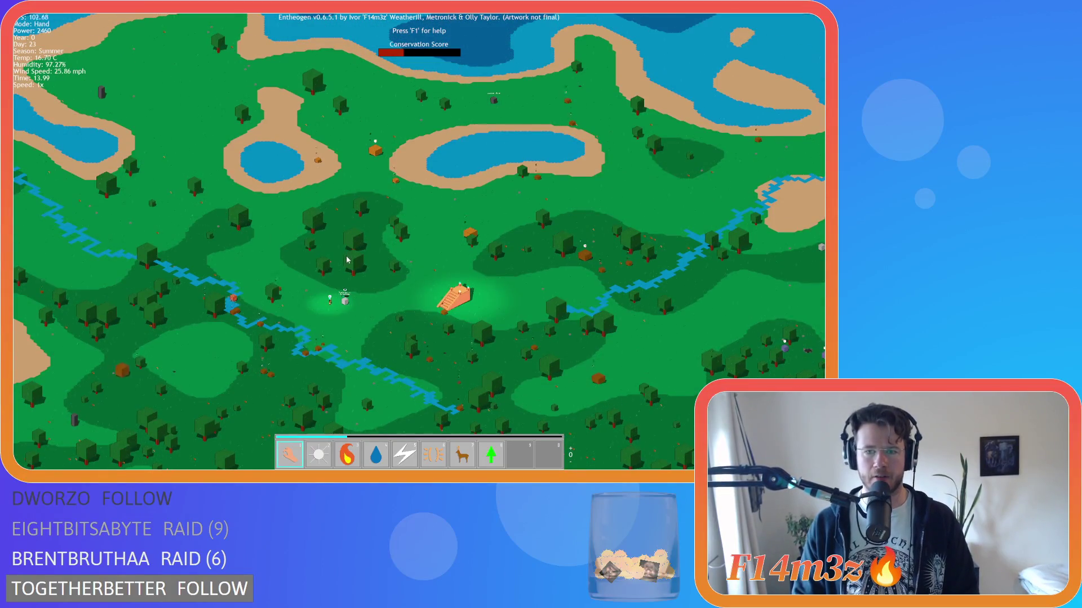
pyautogui.scroll(3, 347, 260)
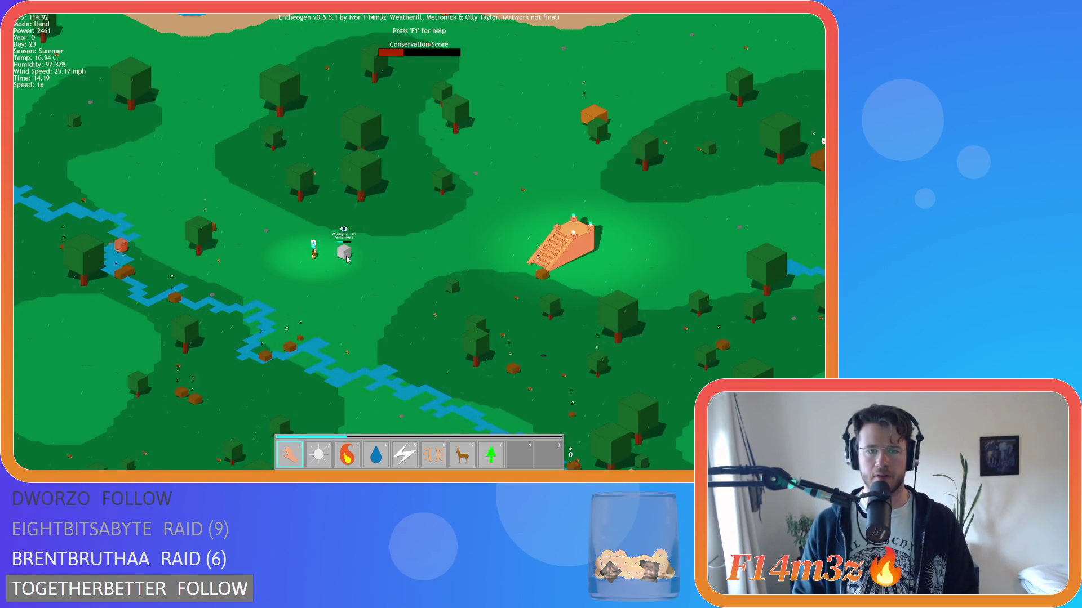
pyautogui.scroll(-5, 347, 259)
pyautogui.scroll(3, 347, 259)
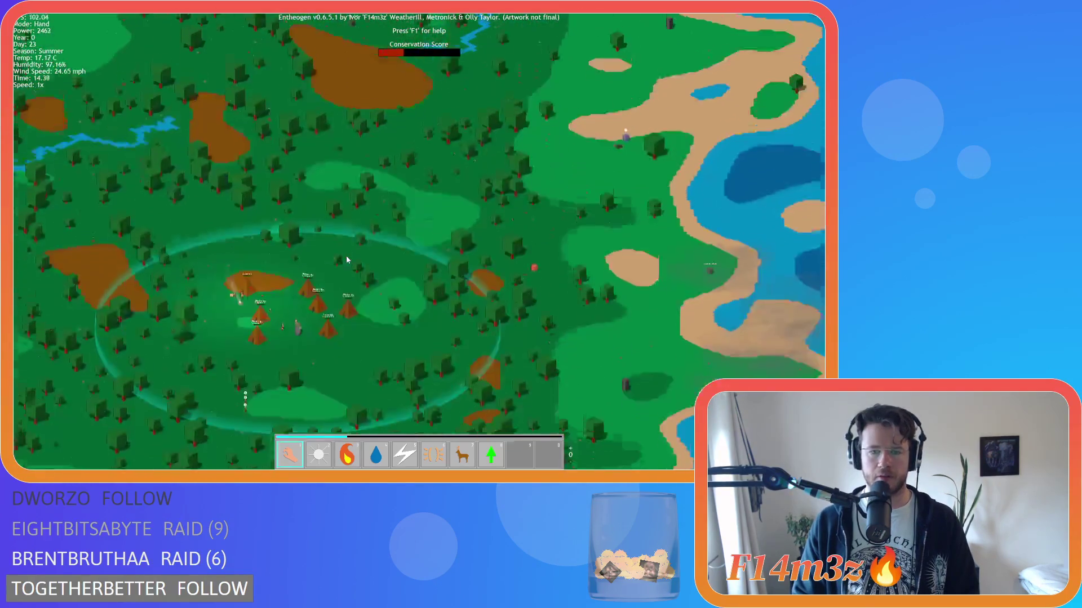
pyautogui.press('s')
pyautogui.press('a')
pyautogui.press('m')
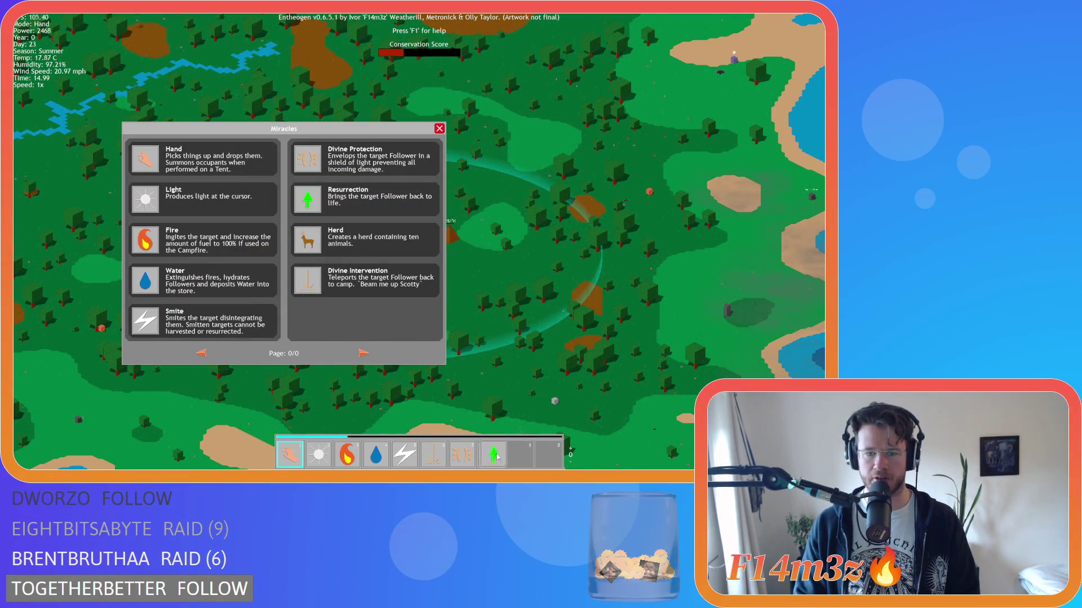
# Step: Bring the village clearing into view and close the Miracles list with Escape
pyautogui.press('a')
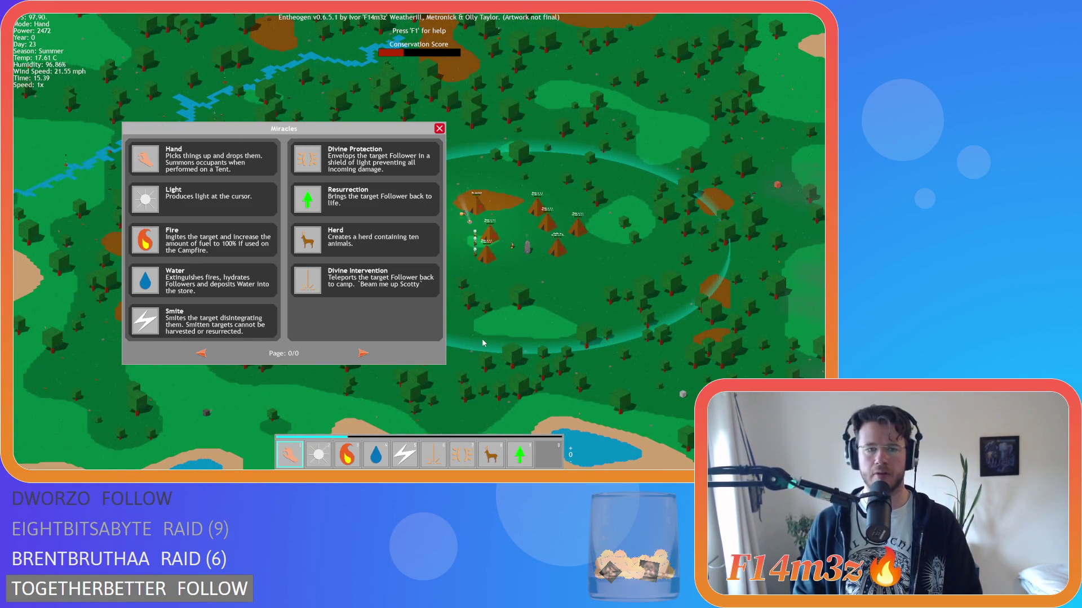
pyautogui.press('Escape')
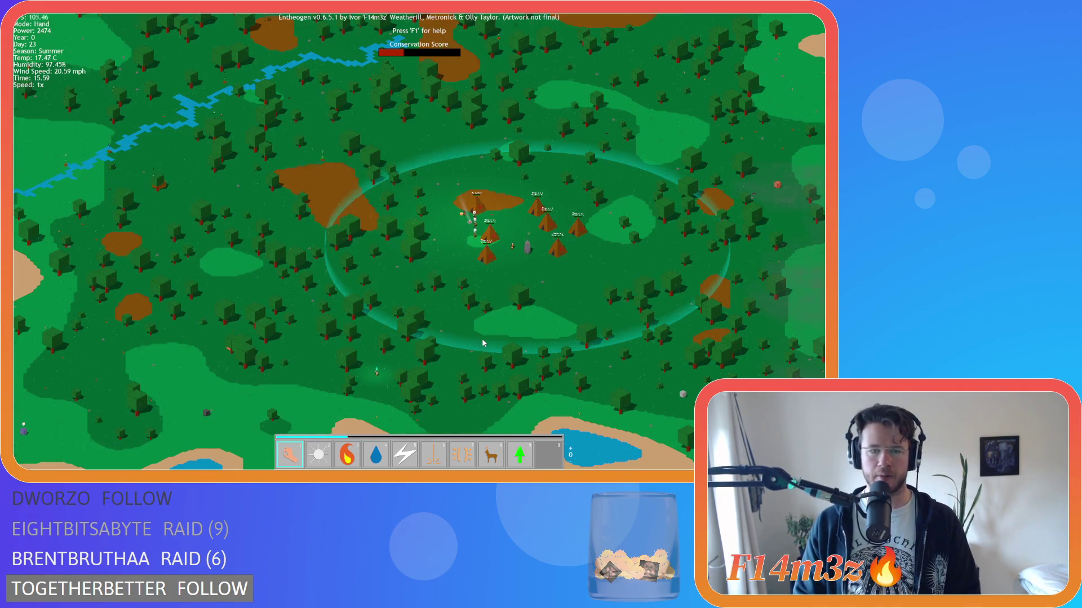
# Step: Centre the village clearing, then jump the view to the stepped temple
pyautogui.press('d')
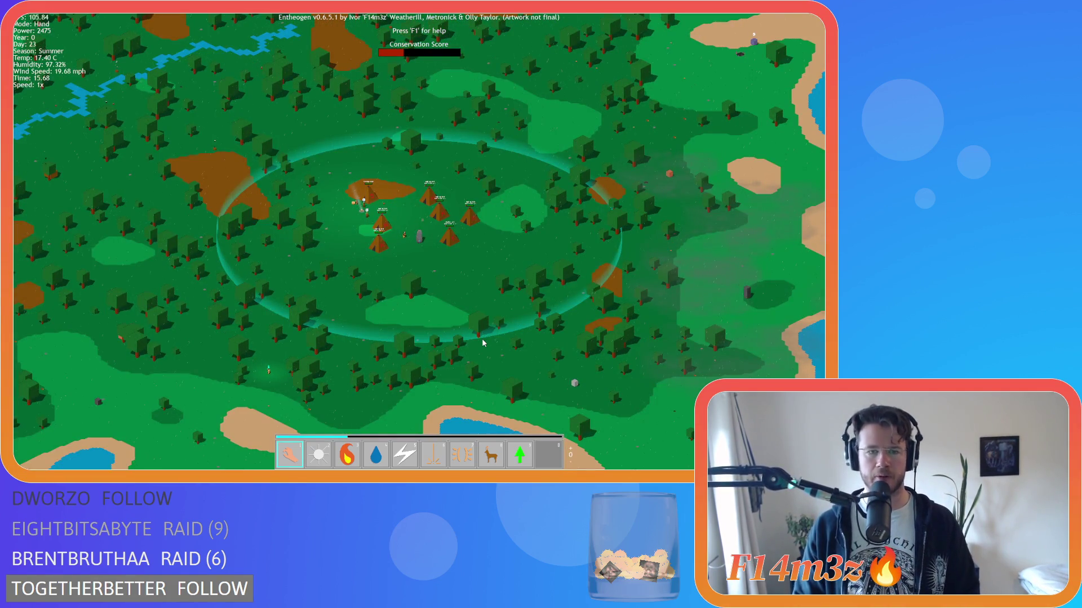
pyautogui.press('space')
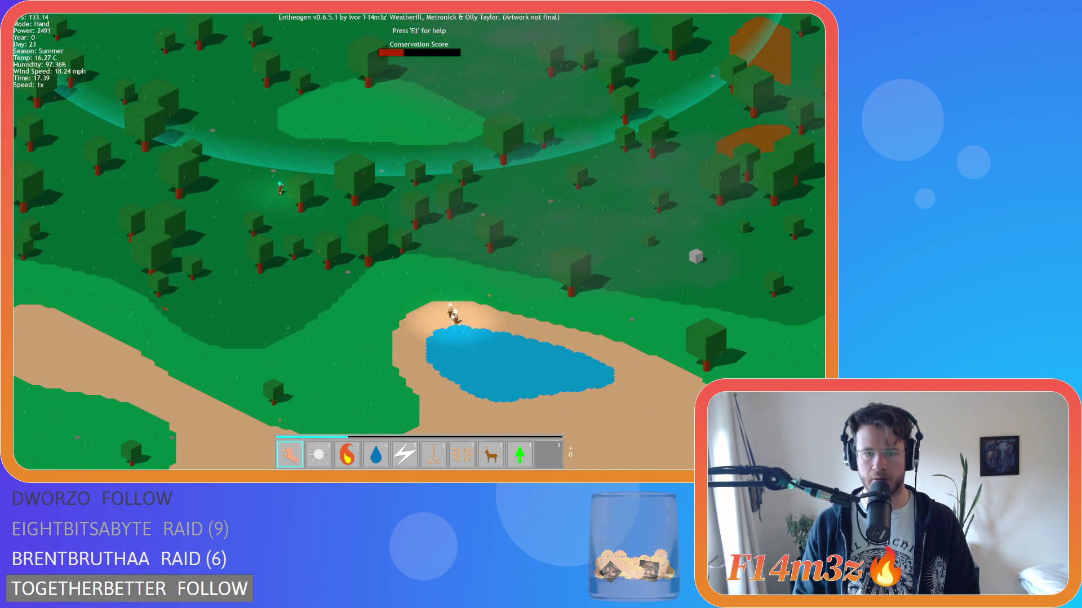
# Step: Show the village inventory, close it to jump to the lake, and zoom in on the fisher
pyautogui.press('i')
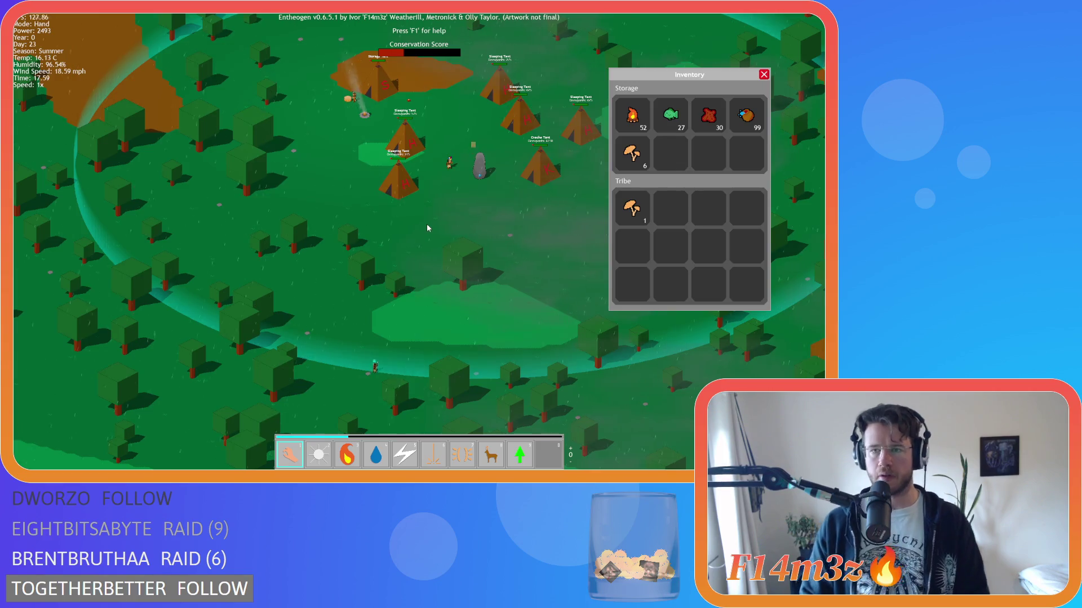
pyautogui.press('i')
pyautogui.scroll(5, 447, 309)
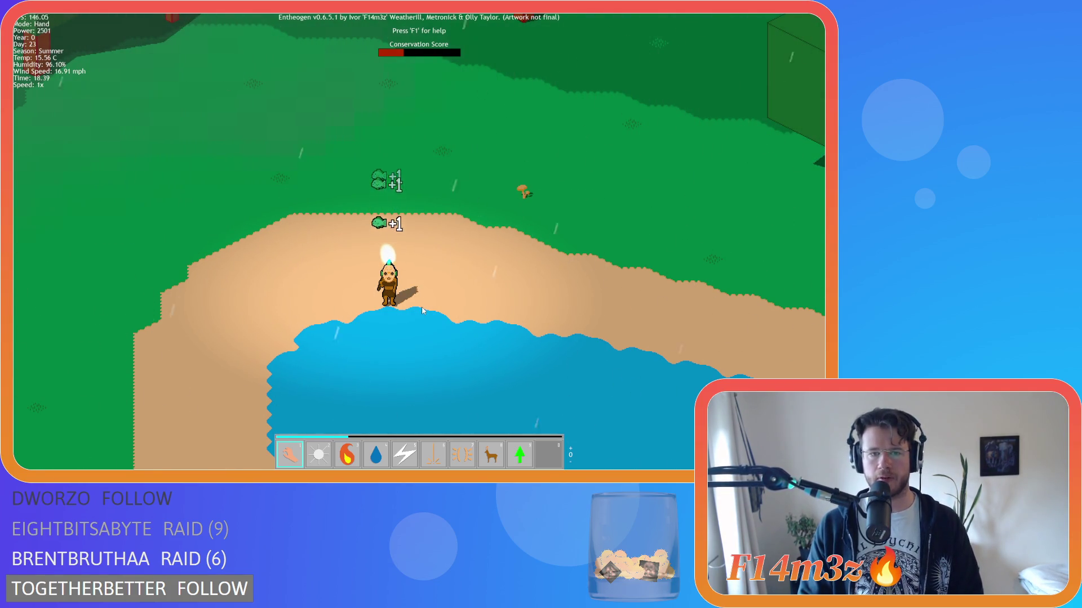
# Step: Pan left, jump back to the tent village, and zoom in and out over the lakeshore villagers
pyautogui.press('a')
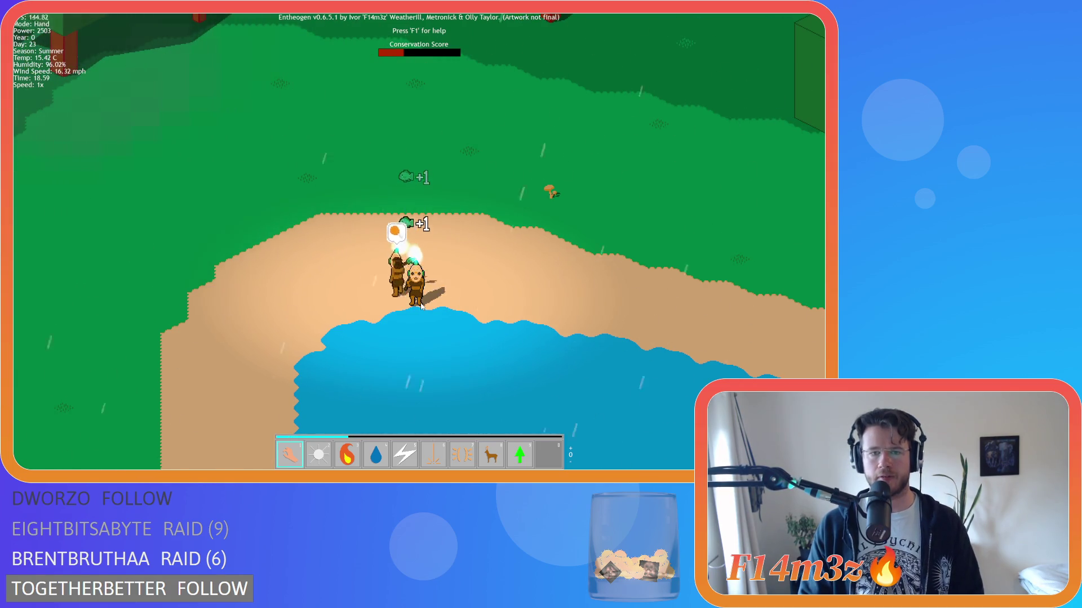
pyautogui.press('space')
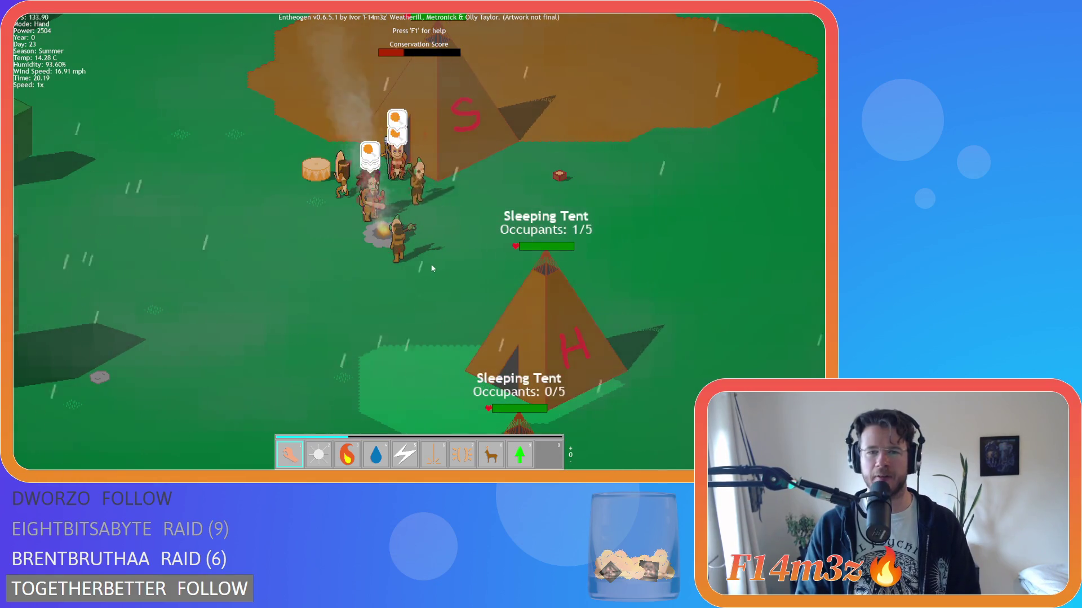
pyautogui.scroll(-5, 488, 305)
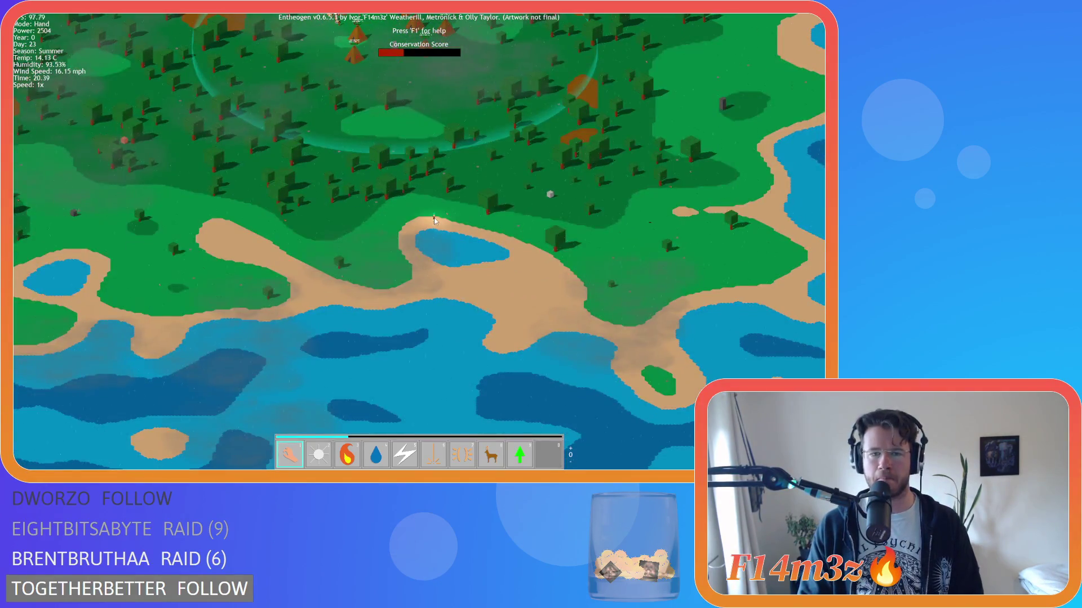
pyautogui.scroll(5, 406, 219)
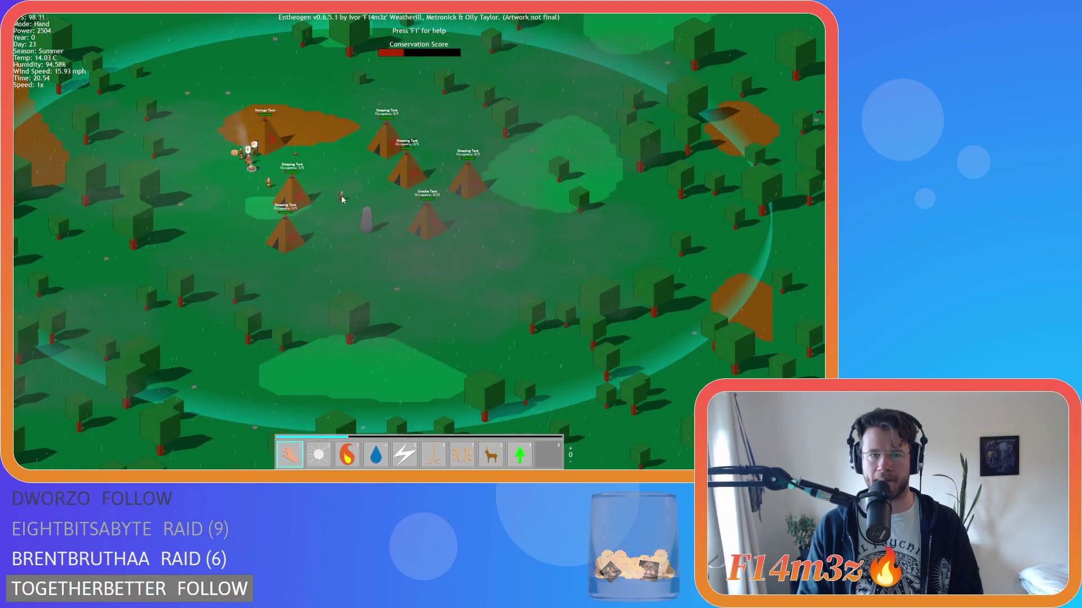
pyautogui.scroll(-5, 342, 198)
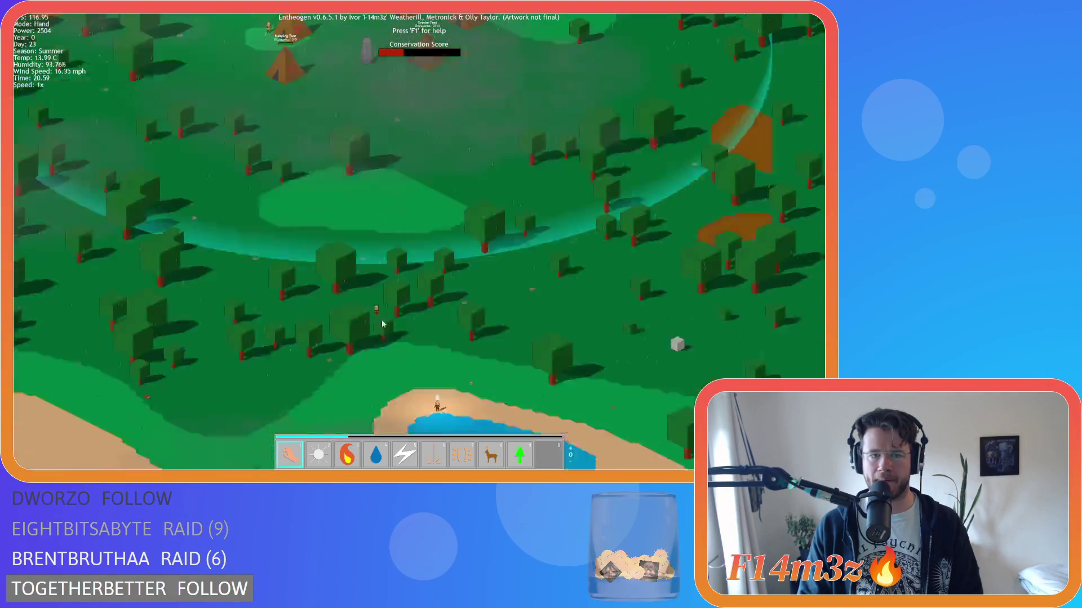
pyautogui.scroll(5, 286, 173)
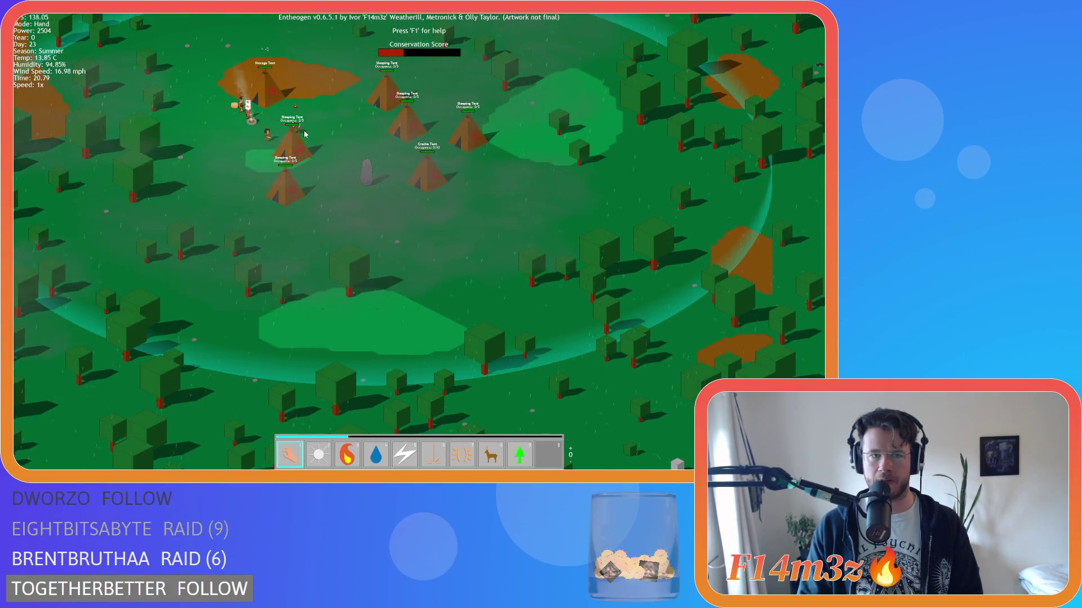
pyautogui.scroll(-5, 322, 154)
pyautogui.scroll(5, 372, 305)
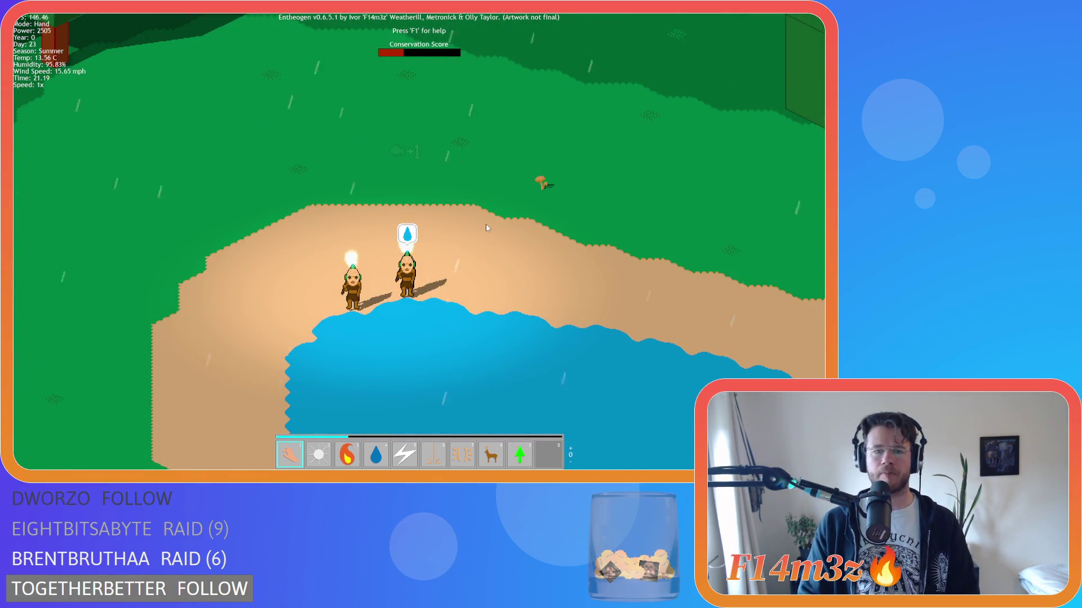
# Step: Switch to the Water miracle and back to Hand mode, then jump to the tent camp
pyautogui.press('4')
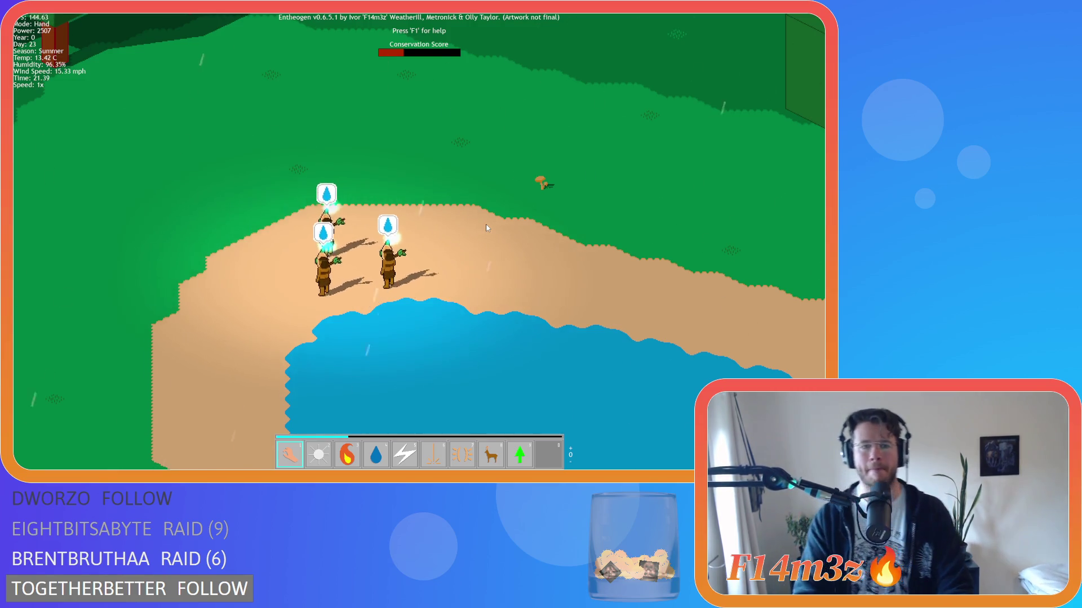
pyautogui.press('Up')
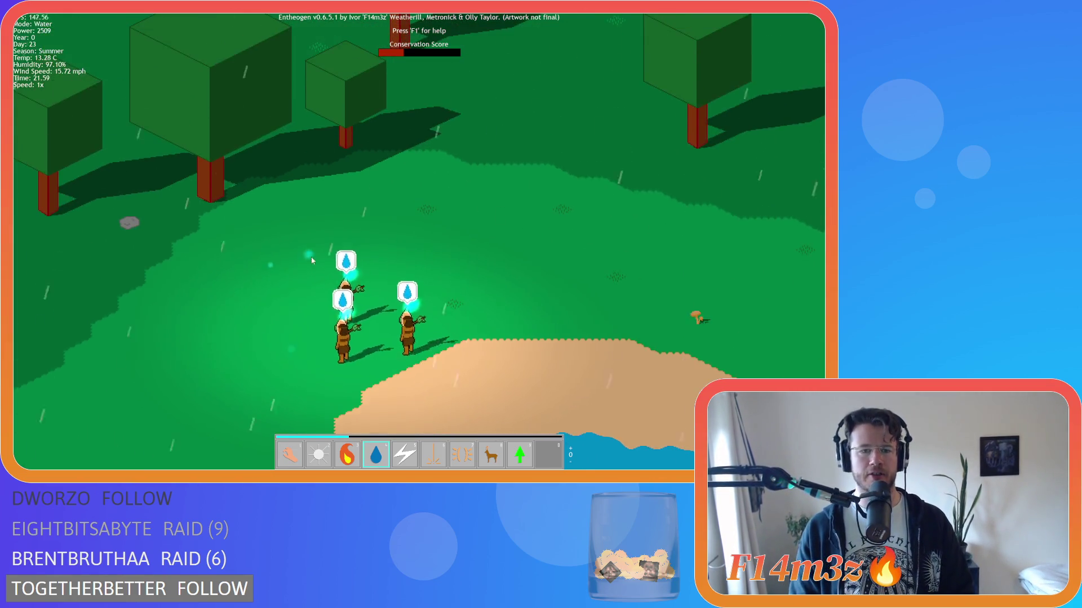
pyautogui.press('1')
pyautogui.press('Home')
pyautogui.scroll(-3, 332, 361)
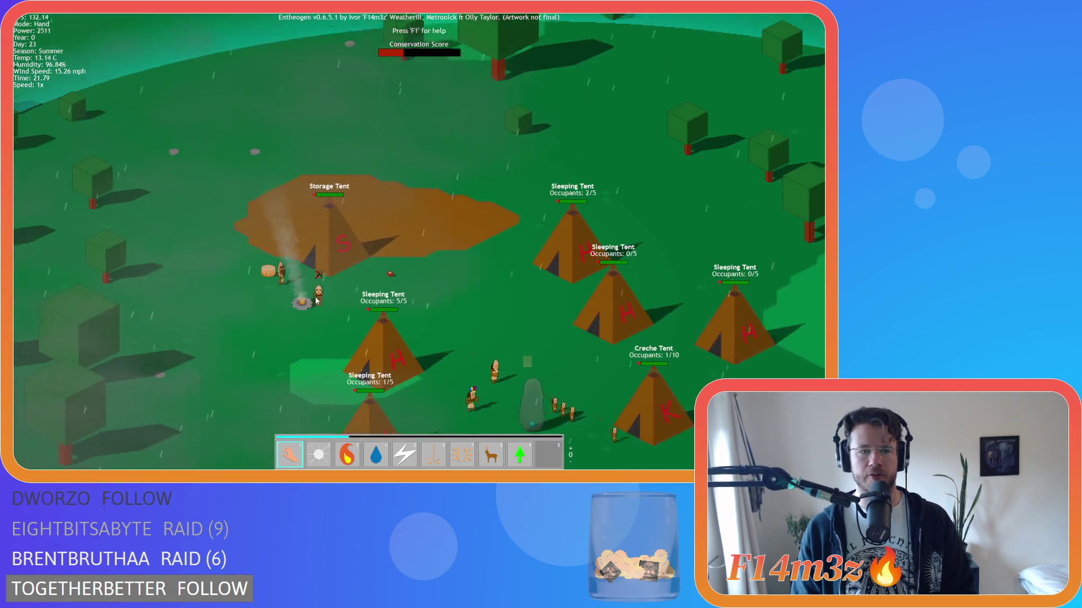
# Step: Find the thirsty follower in the forest and drag them back beside the campfire
pyautogui.press('Down')
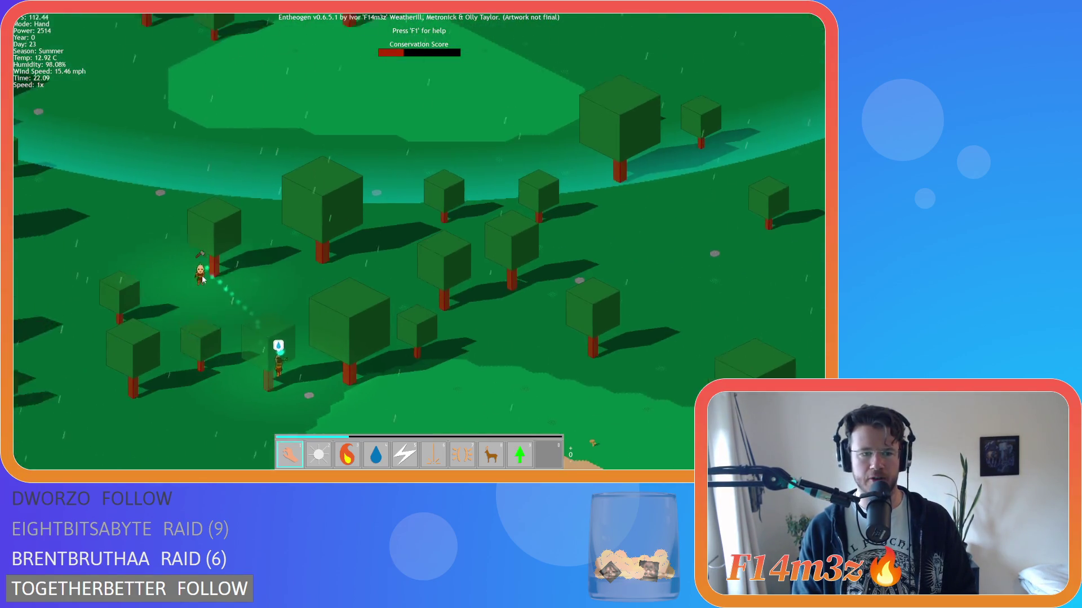
pyautogui.press('Home')
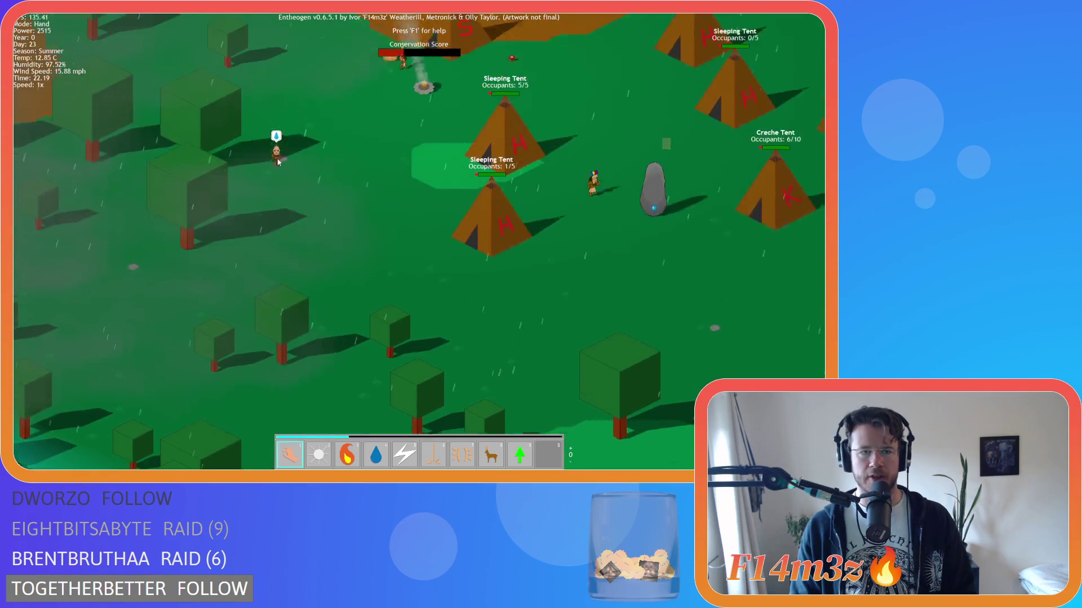
pyautogui.scroll(-3, 385, 399)
pyautogui.press('Down')
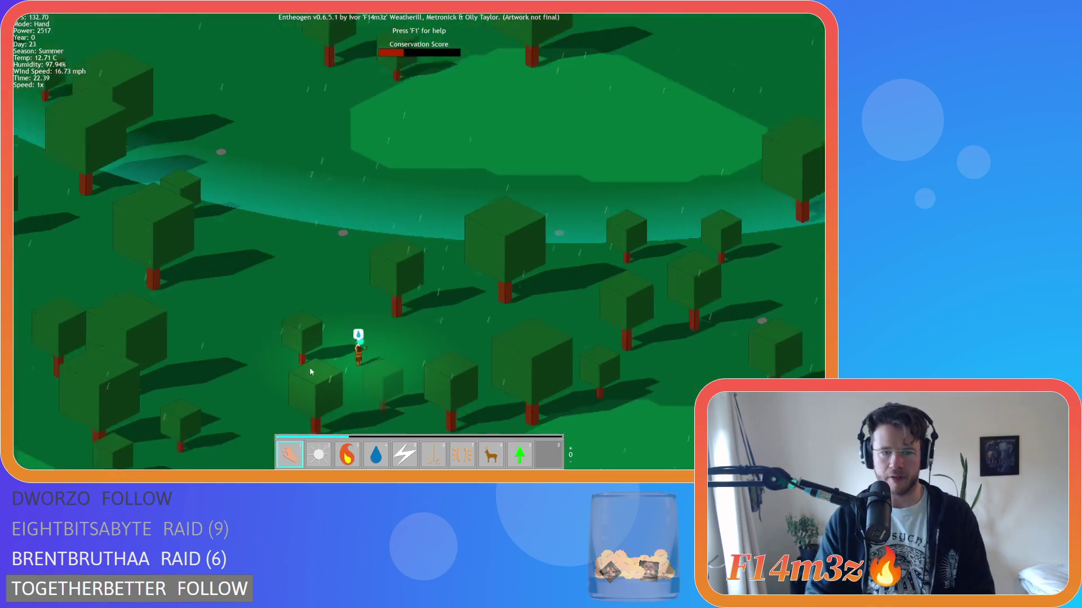
pyautogui.scroll(3, 366, 221)
pyautogui.moveTo(366, 222)
pyautogui.mouseDown()
pyautogui.moveTo(314, 135)
pyautogui.moveTo(383, 93)
pyautogui.moveTo(435, 243)
pyautogui.mouseUp()
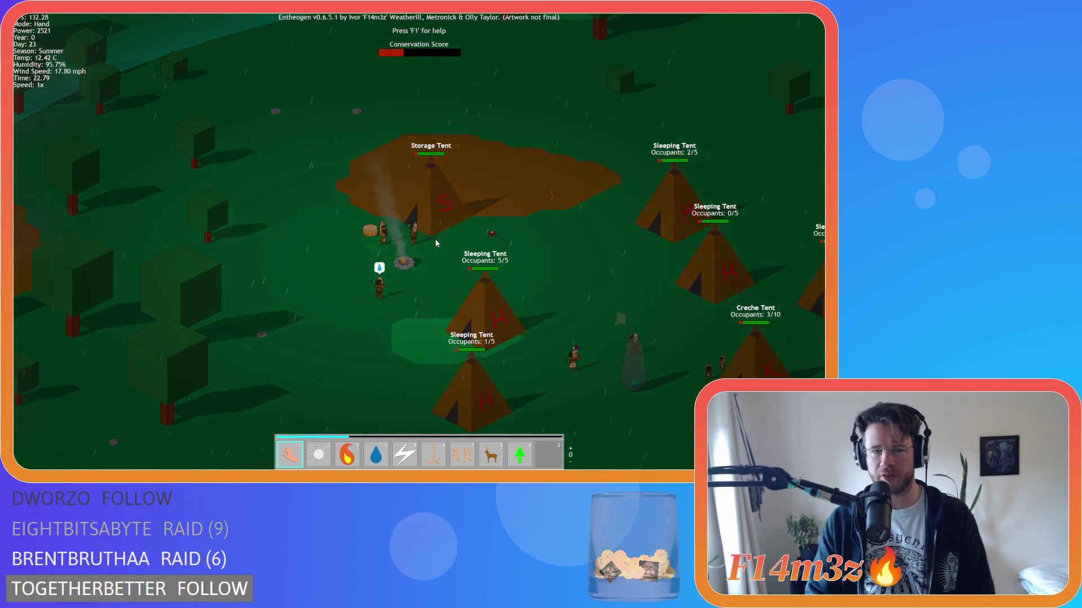
pyautogui.press('Down')
pyautogui.press('Right')
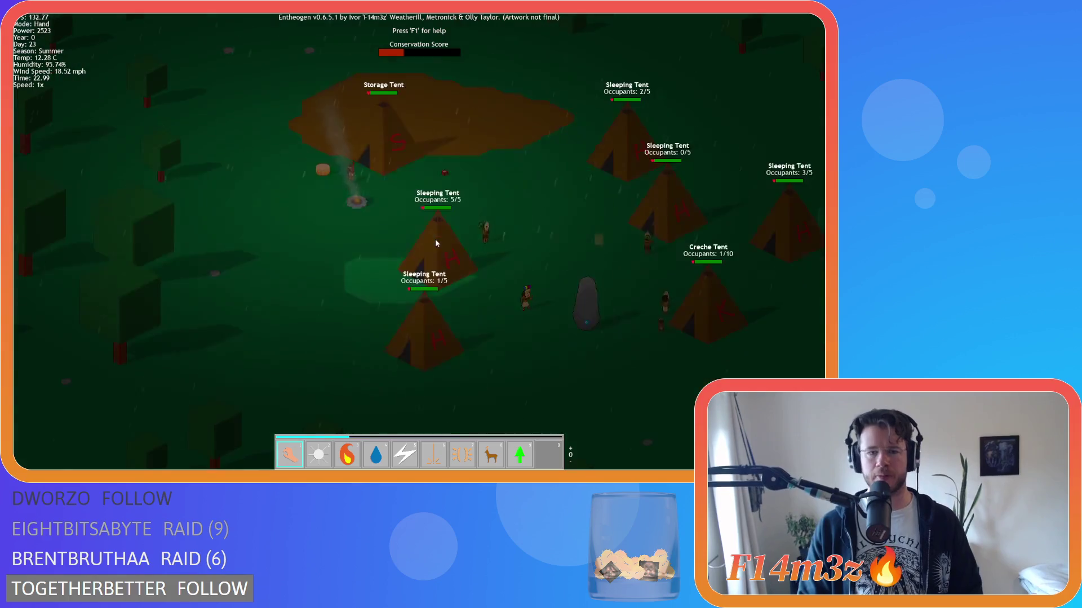
# Step: Zoom and pan across the dark map, then back over the camp's tents
pyautogui.scroll(-5, 435, 243)
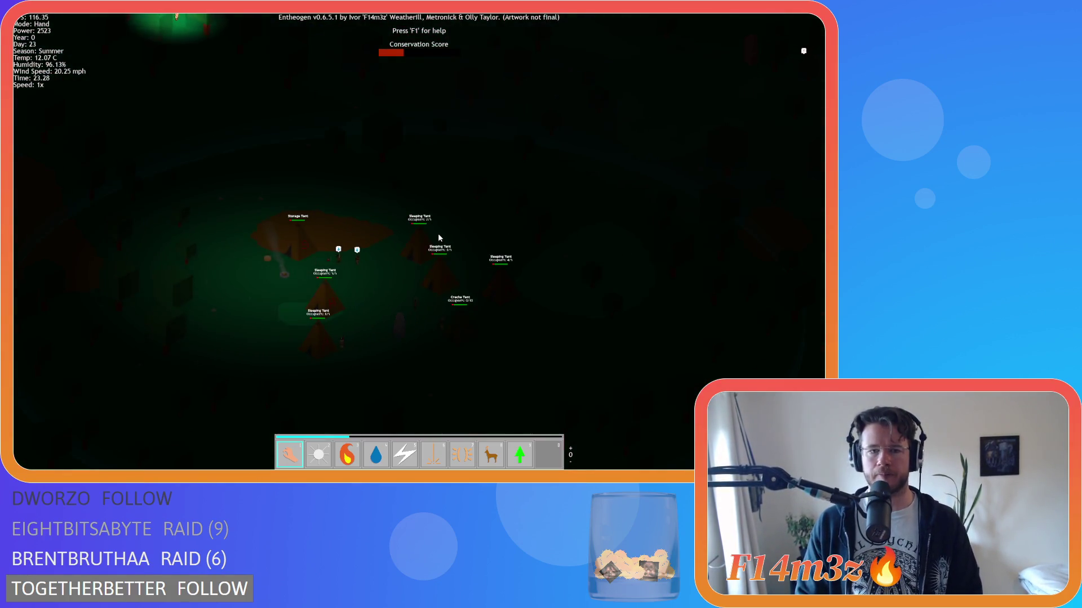
pyautogui.scroll(-5, 436, 242)
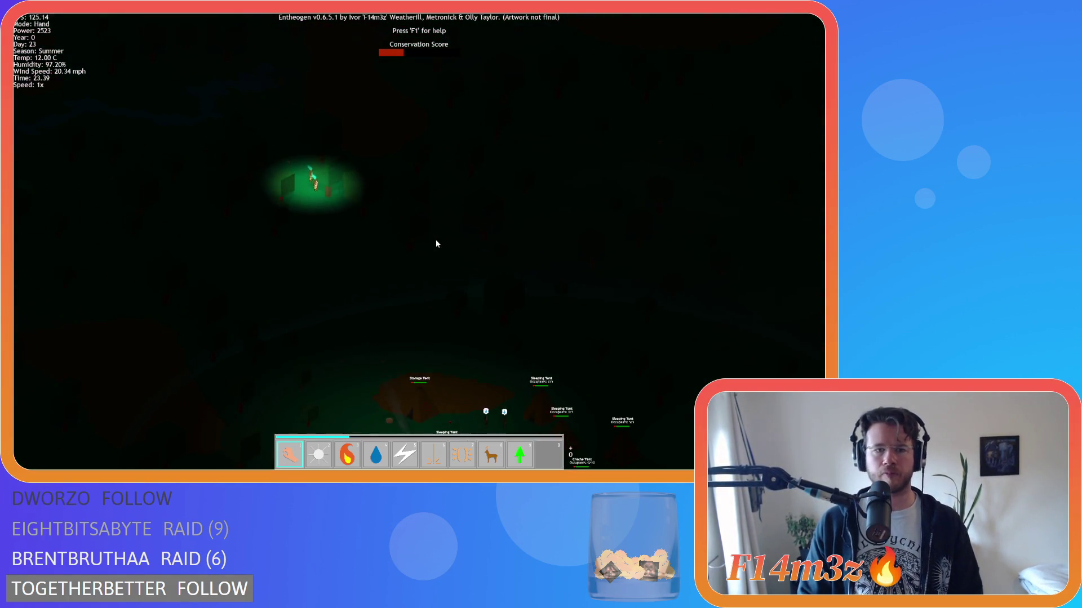
pyautogui.press('Left')
pyautogui.press('Up')
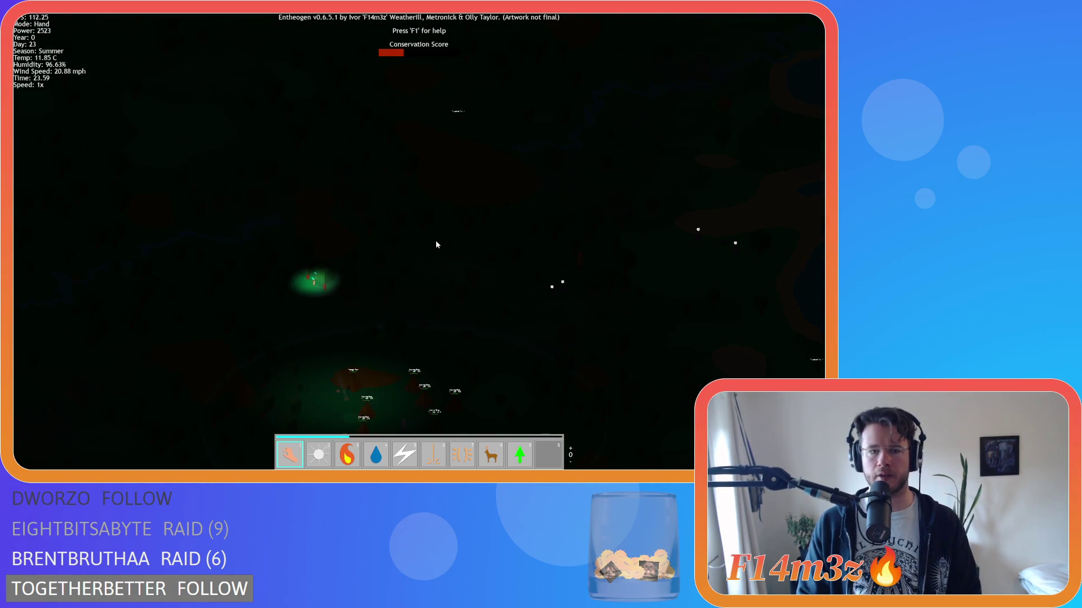
pyautogui.press('Left')
pyautogui.press('Down')
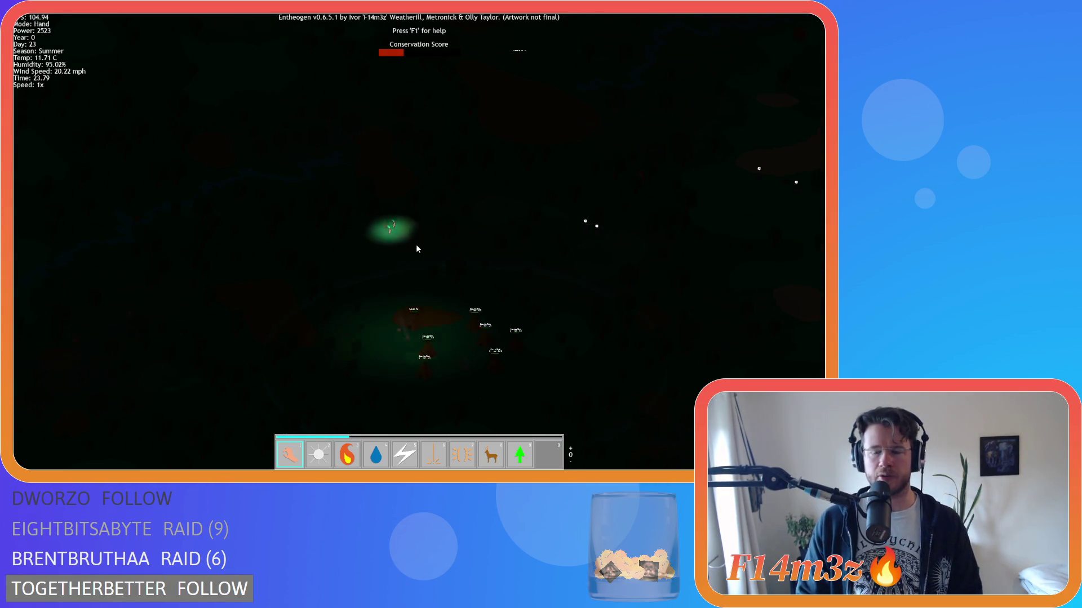
pyautogui.press('Down')
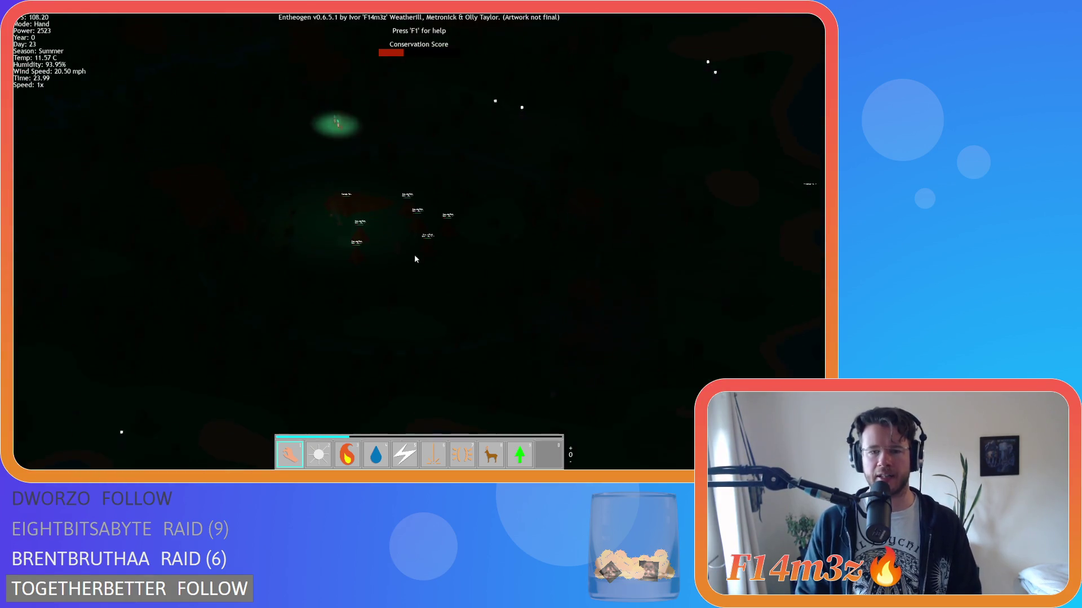
pyautogui.press('Left')
pyautogui.scroll(3, 424, 189)
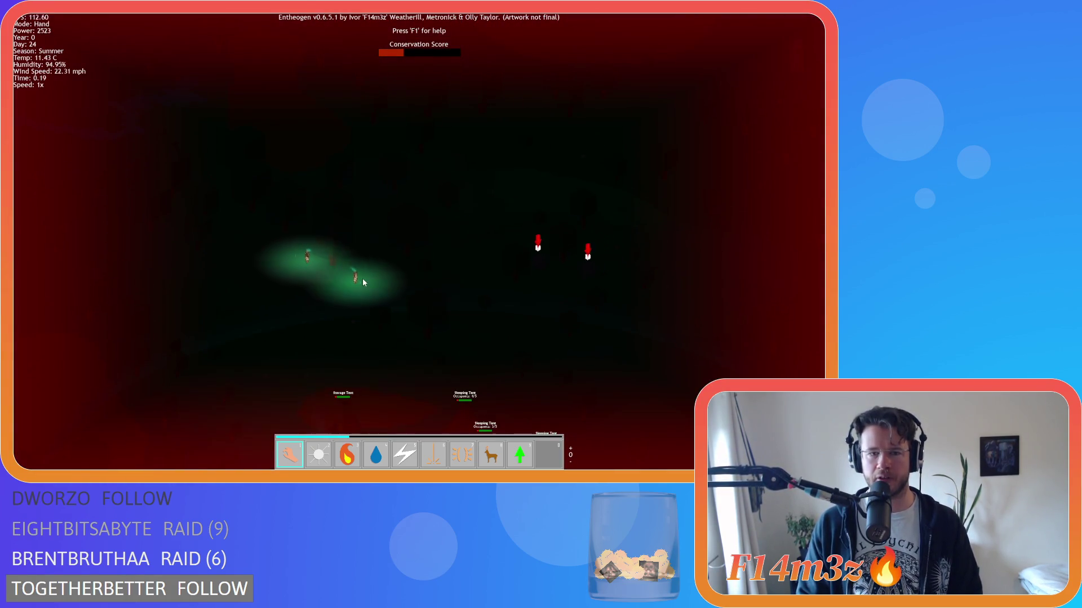
pyautogui.scroll(-3, 363, 278)
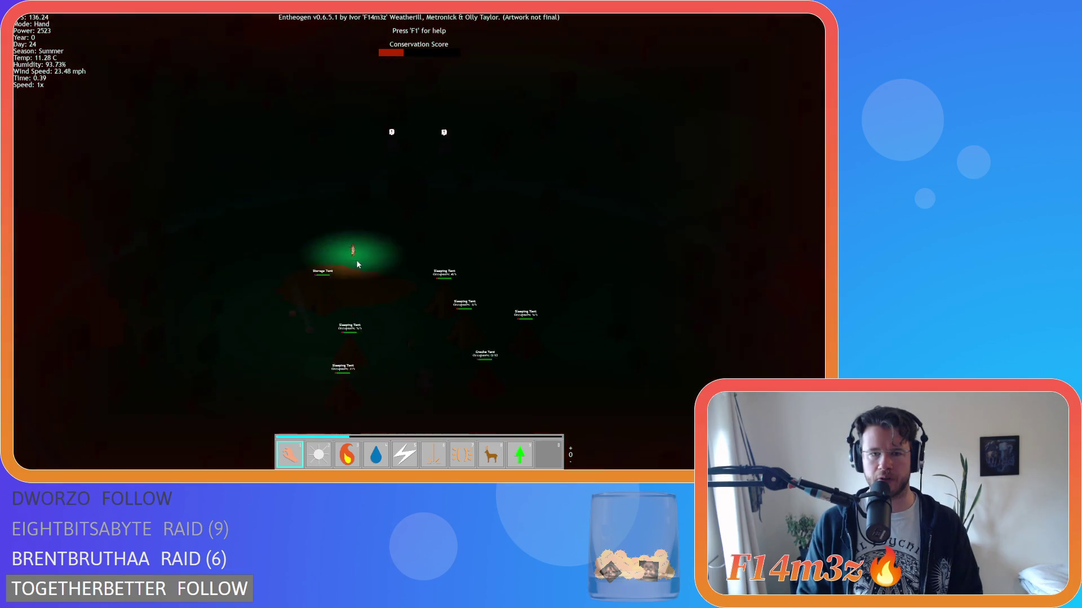
pyautogui.press('Down')
pyautogui.press('Right')
# Step: Survey the camp at night, then pan across toward the temple area
pyautogui.scroll(5, 375, 268)
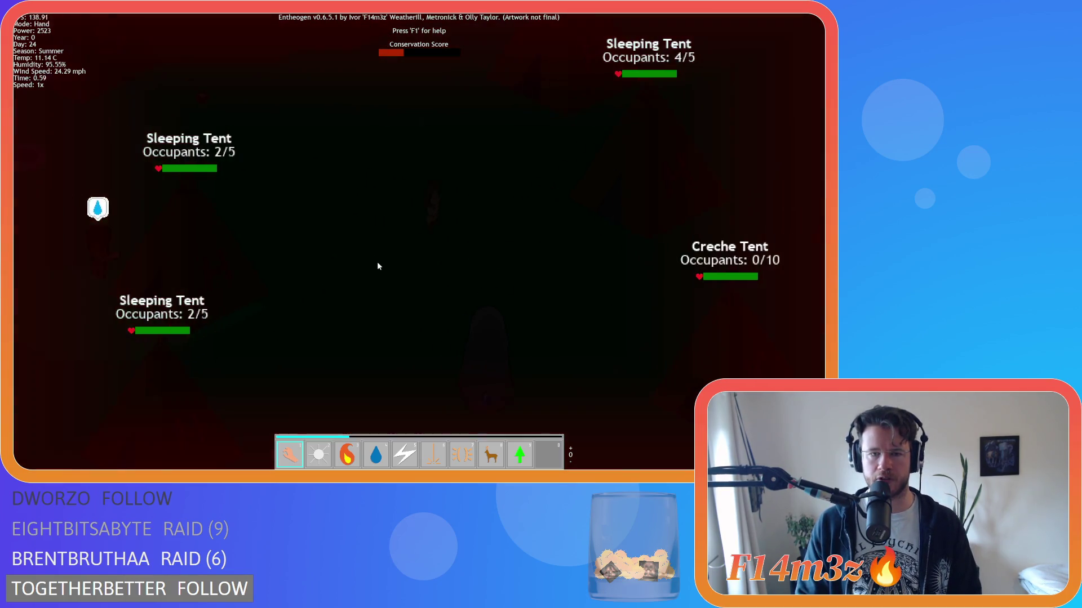
pyautogui.scroll(-5, 391, 236)
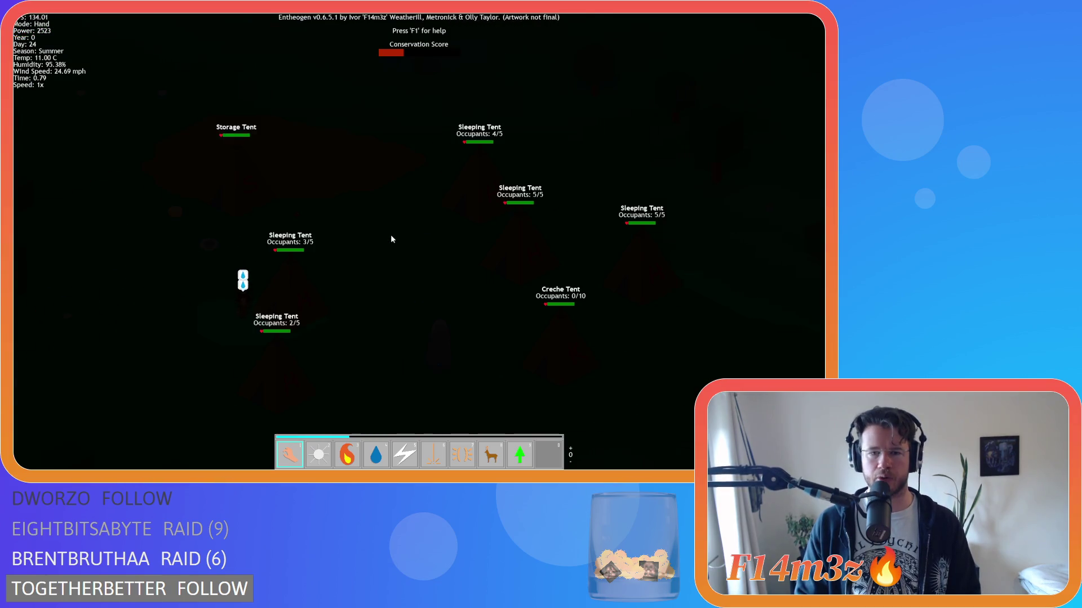
pyautogui.press('Up')
pyautogui.press('Left')
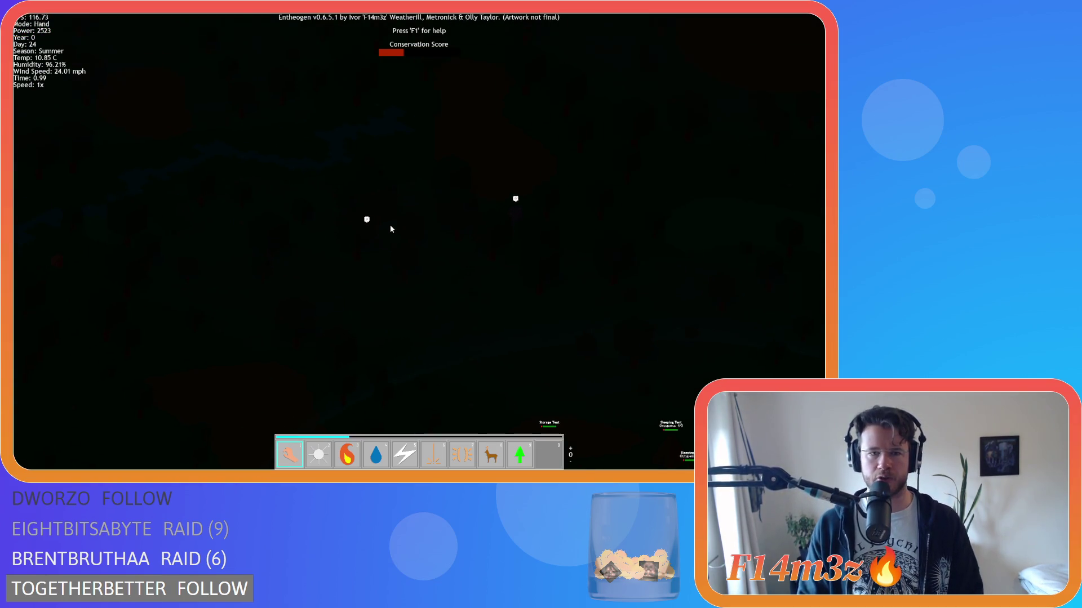
pyautogui.press('Down')
pyautogui.press('Right')
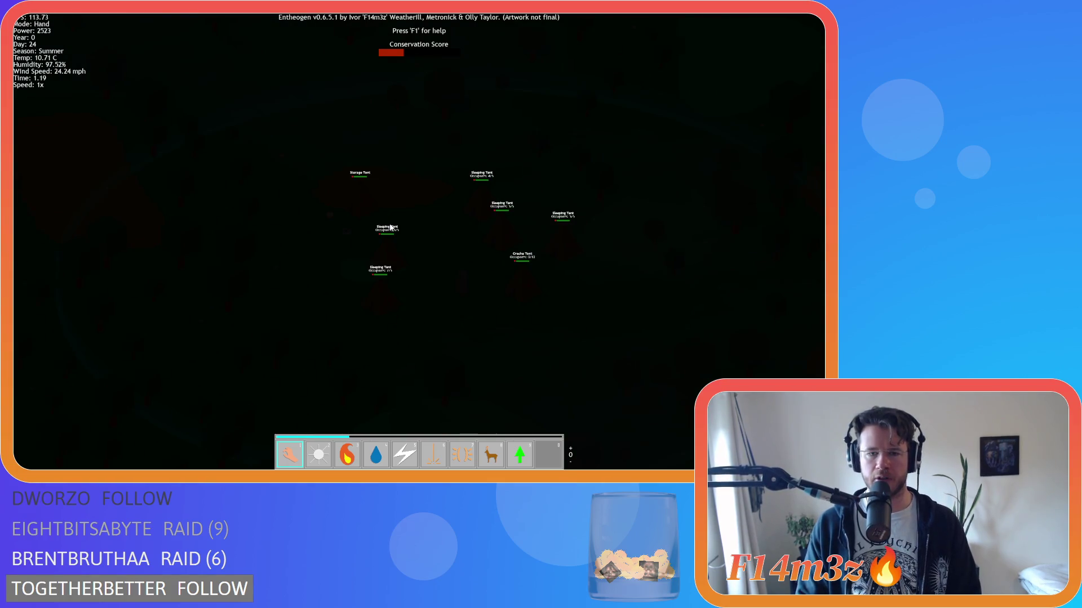
pyautogui.press('Down')
pyautogui.press('Left')
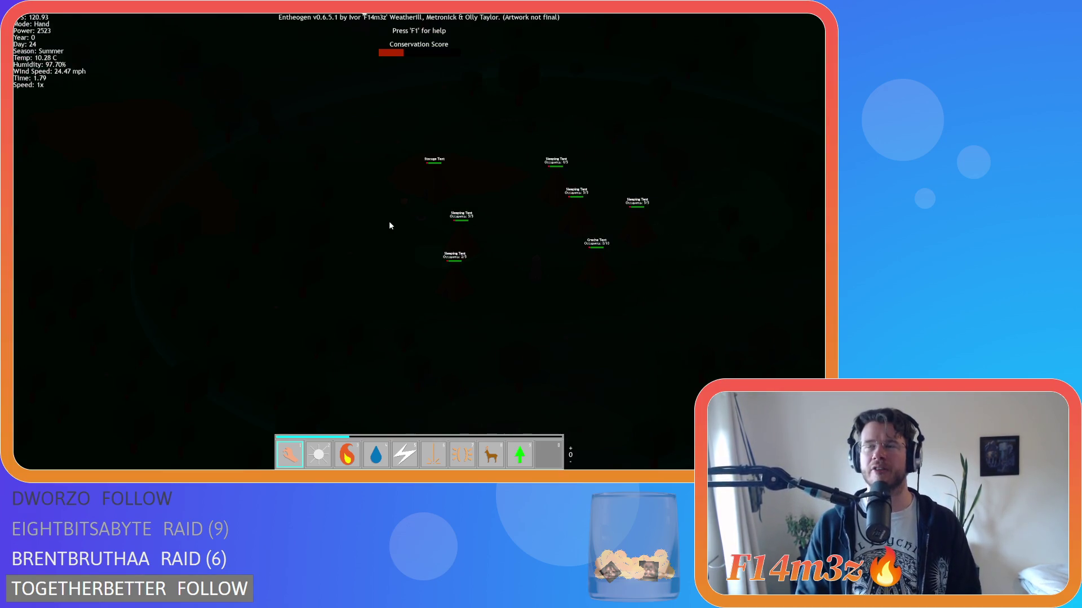
pyautogui.press('Up')
pyautogui.press('Right')
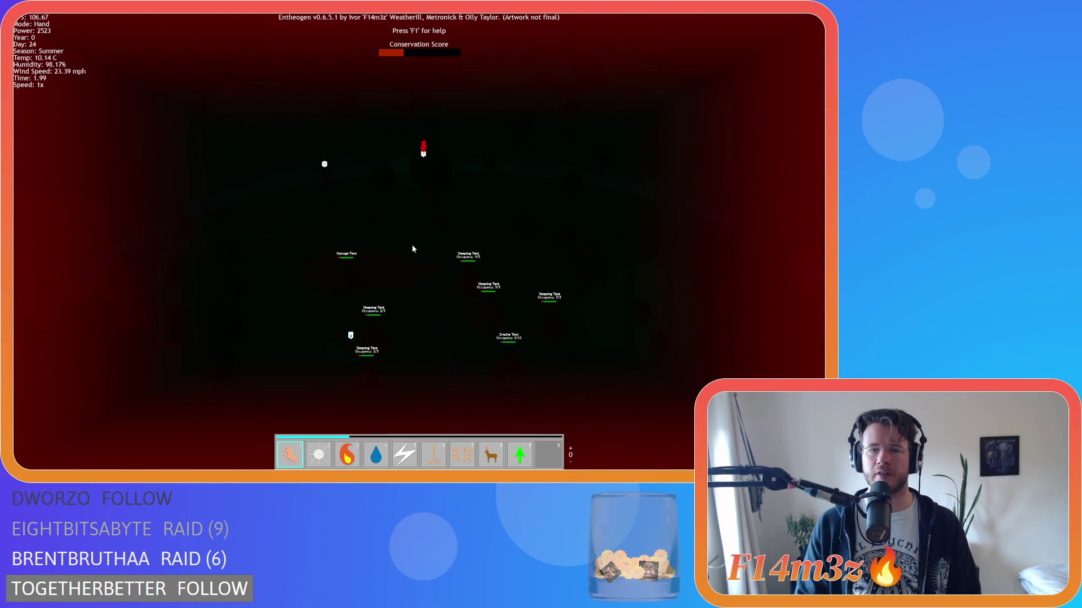
pyautogui.press('Down')
pyautogui.press('Left')
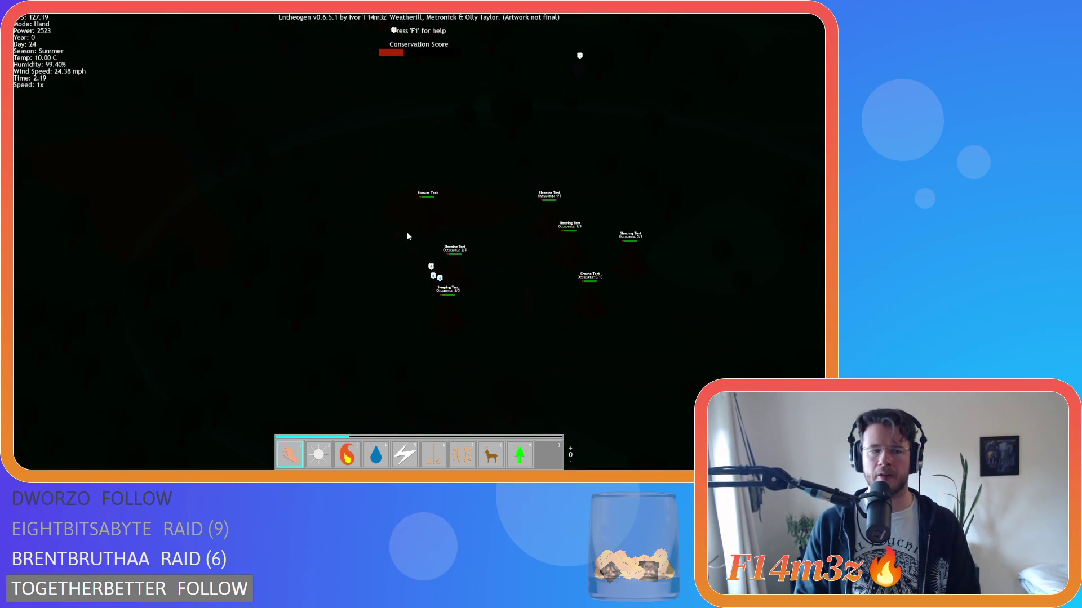
pyautogui.press('Up')
pyautogui.press('Left')
pyautogui.press('Down')
pyautogui.press('Right')
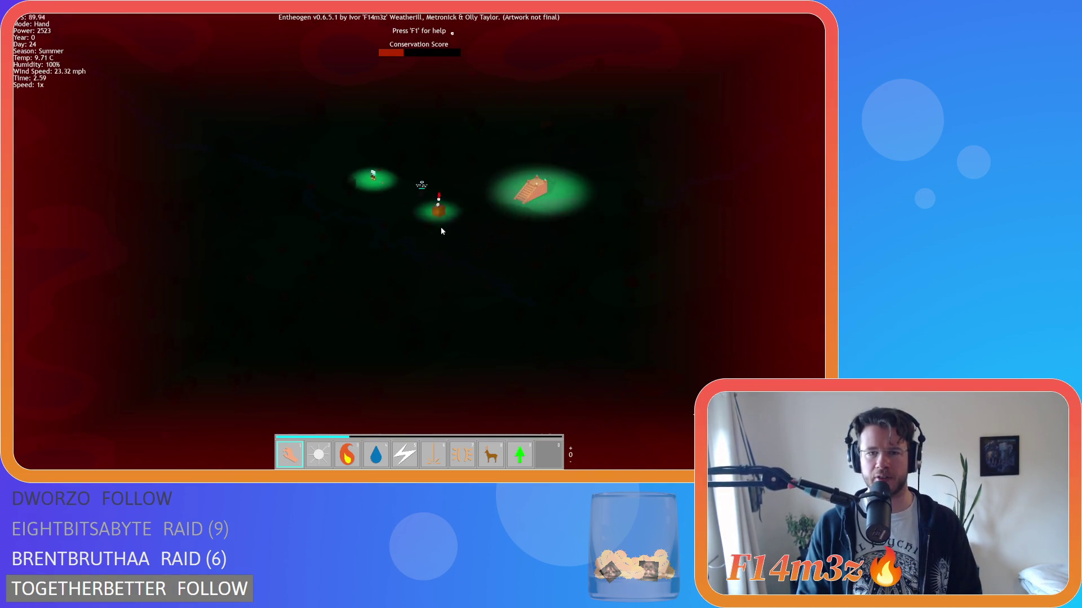
# Step: Bring up the Tribe panel showing all 24 followers by role
pyautogui.scroll(-3, 410, 220)
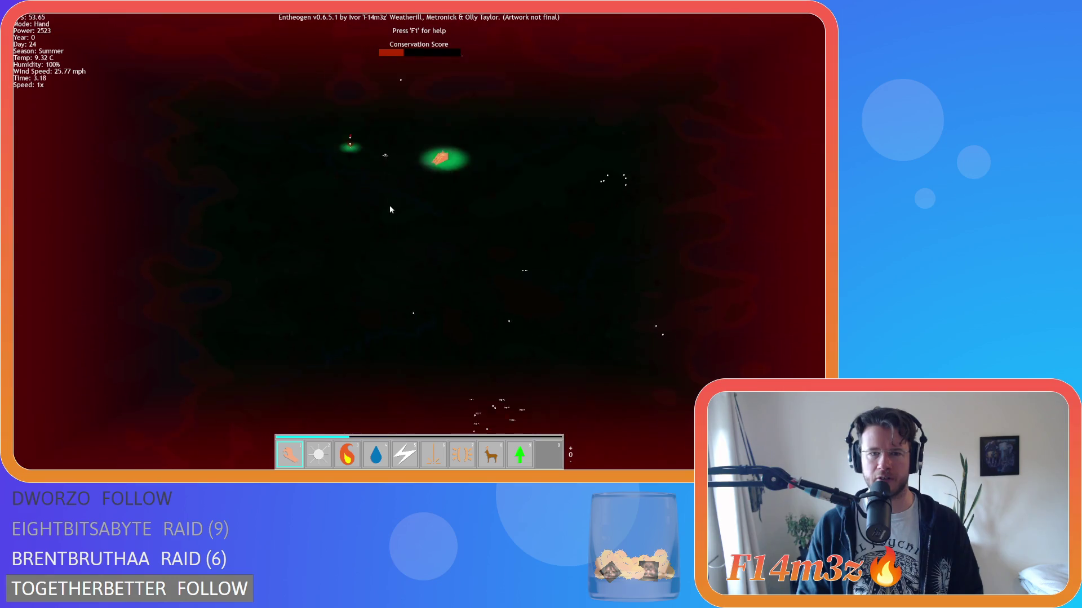
pyautogui.scroll(3, 410, 250)
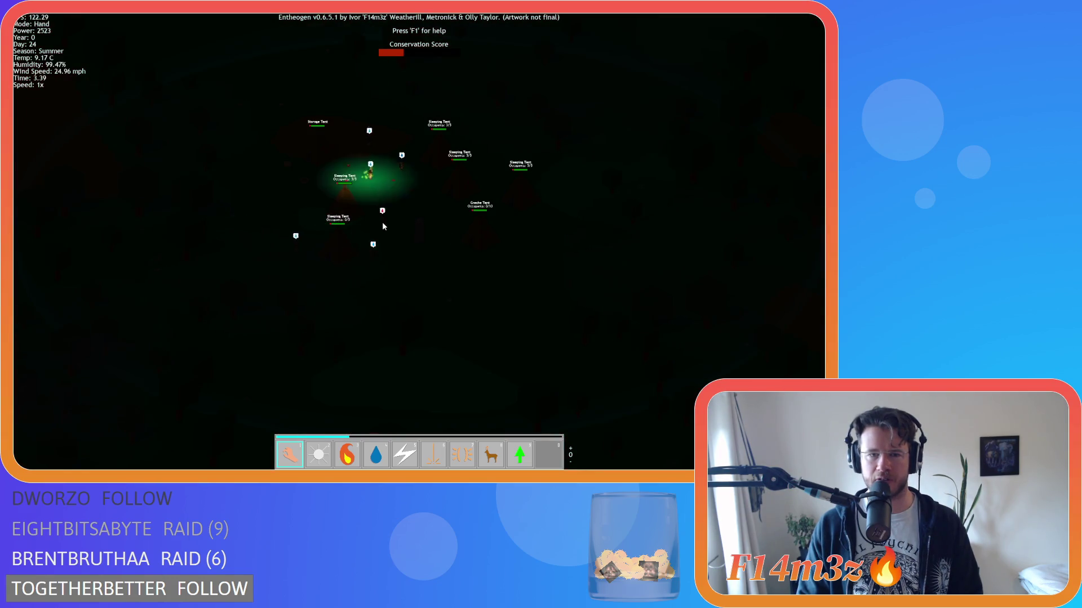
pyautogui.scroll(-3, 346, 164)
pyautogui.scroll(4, 356, 183)
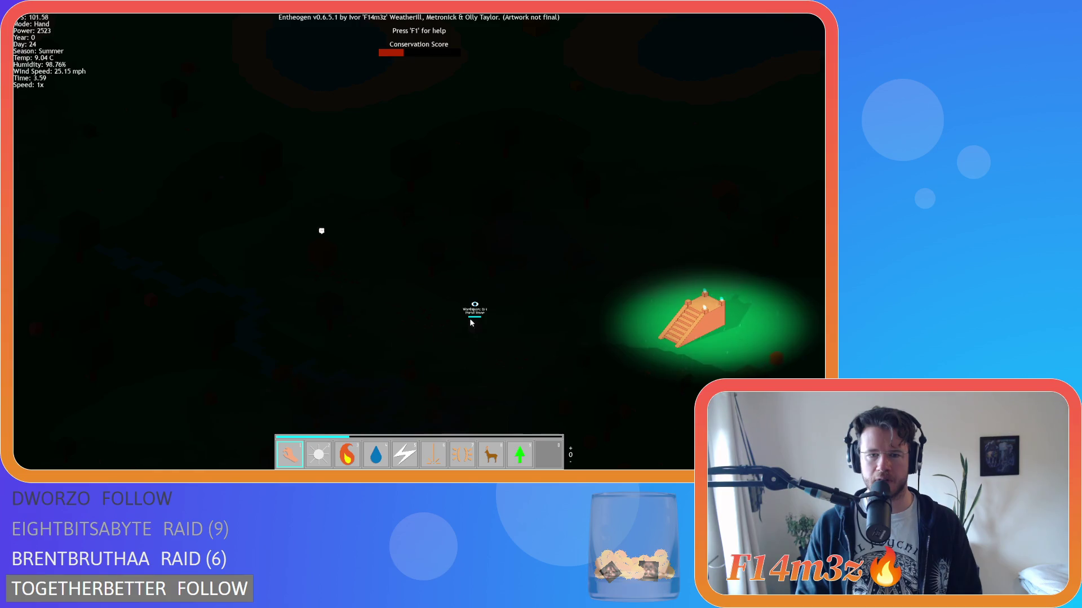
pyautogui.scroll(-2, 472, 326)
pyautogui.scroll(3, 457, 323)
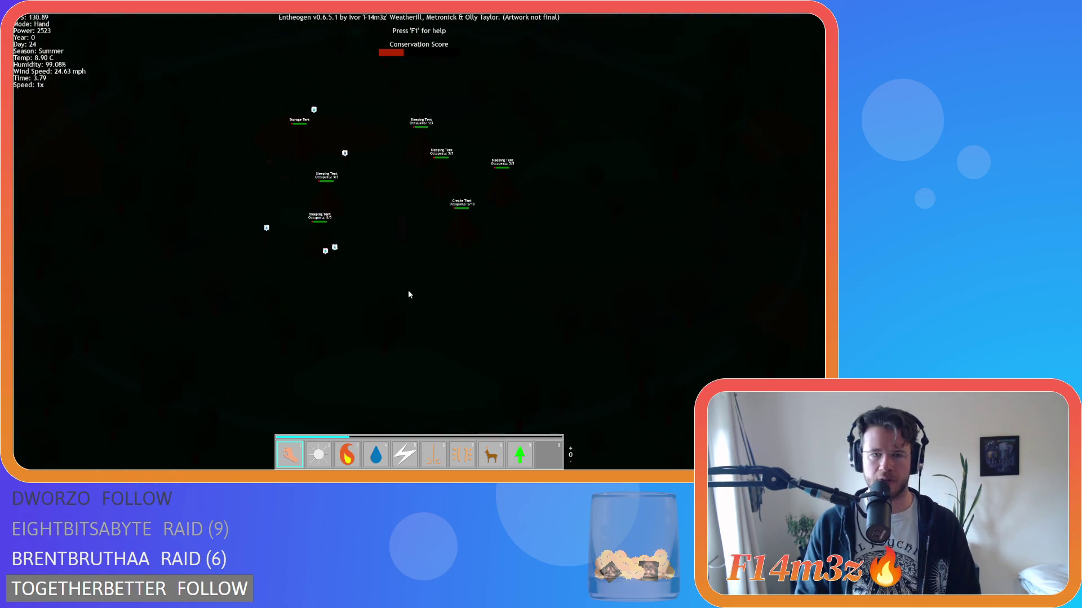
pyautogui.click(397, 282)
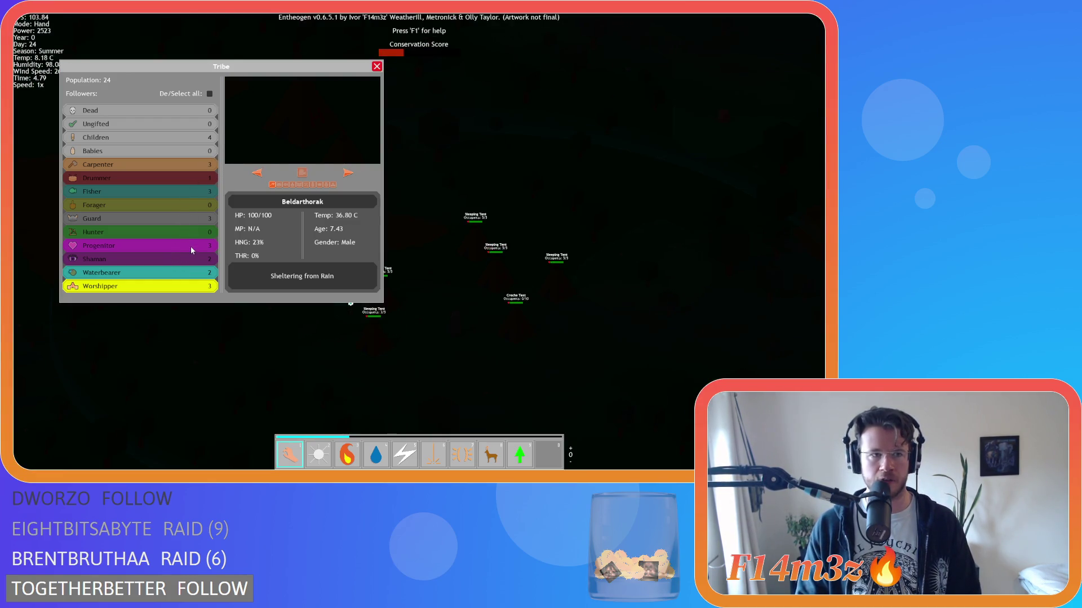
# Step: Close the tribe overview and switch to the light power
pyautogui.scroll(2, 398, 294)
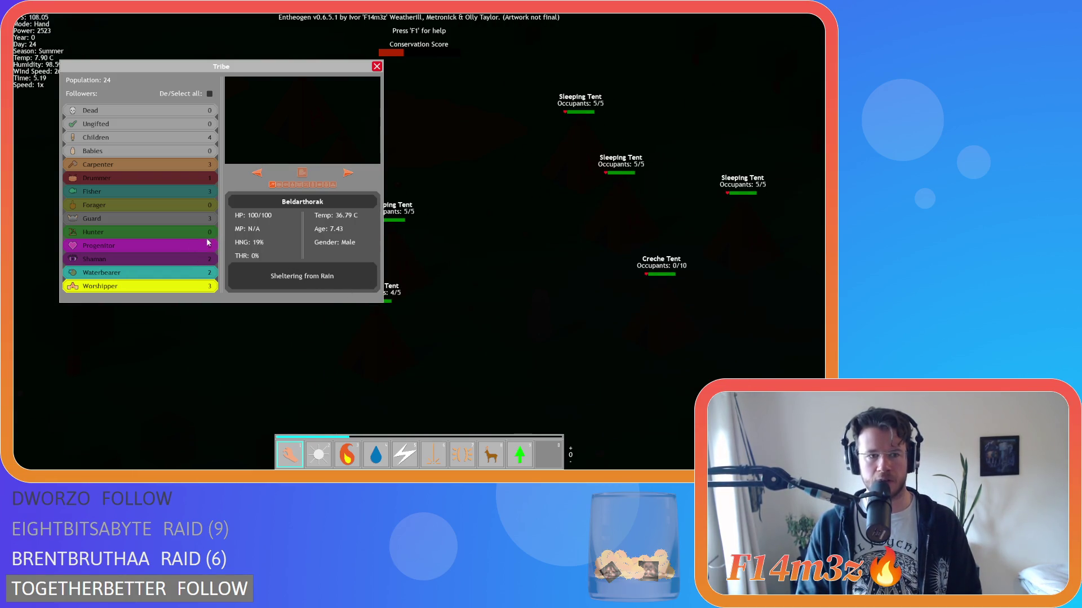
pyautogui.press('d')
pyautogui.press('d')
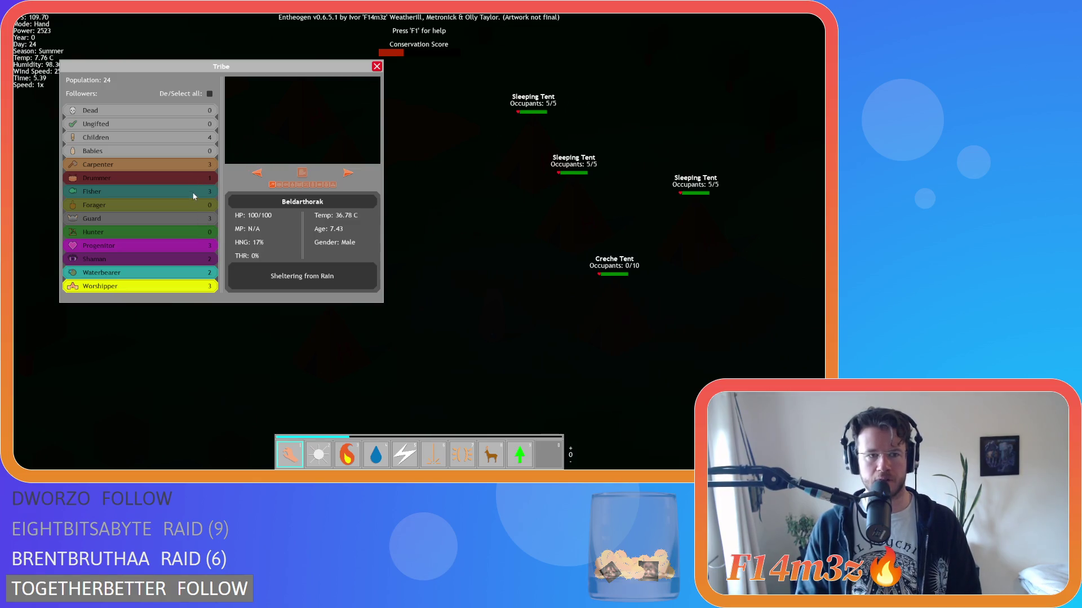
pyautogui.press('Escape')
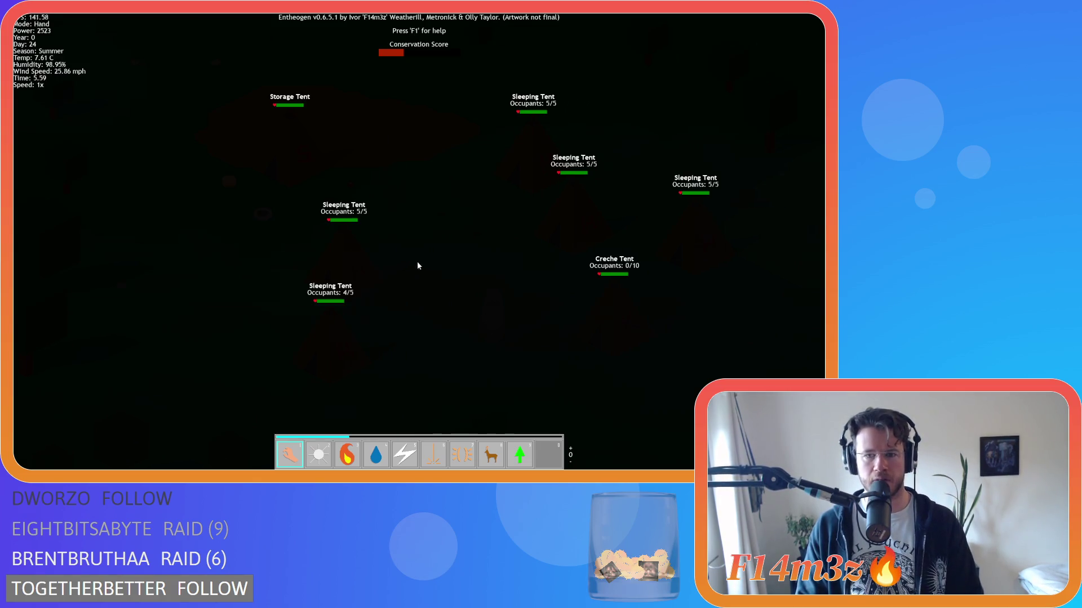
pyautogui.press('2')
pyautogui.click(397, 258)
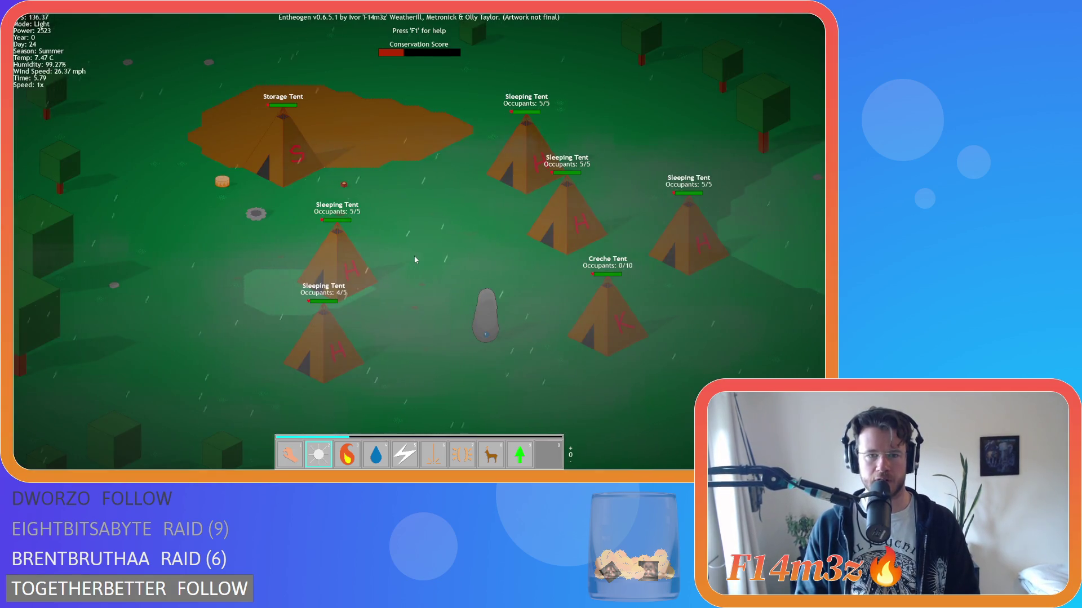
# Step: Reopen the tribe overview and show the Progenitor followers
pyautogui.press('t')
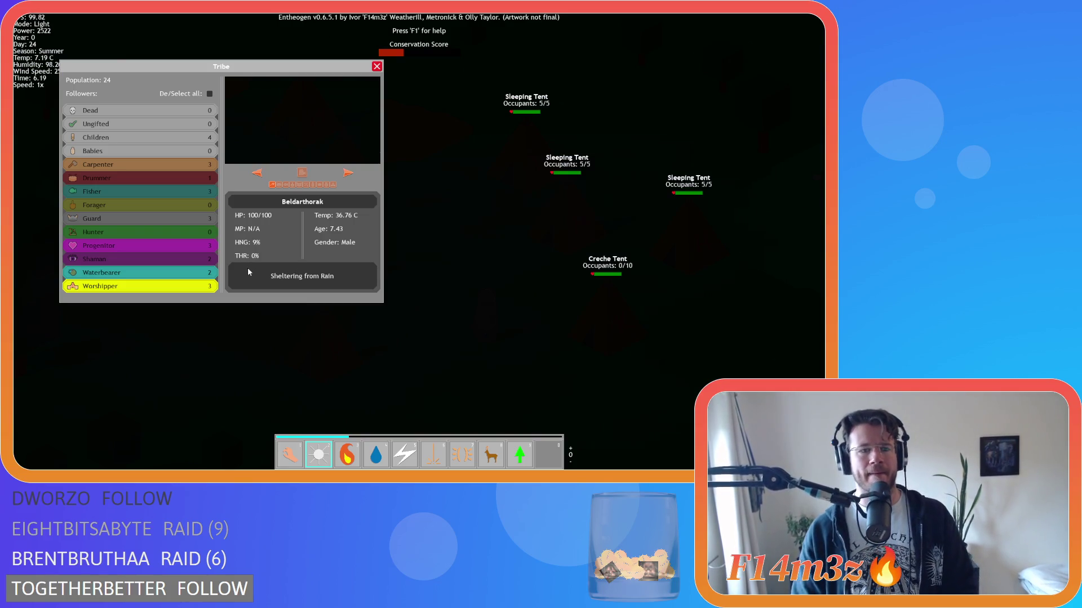
pyautogui.press('a')
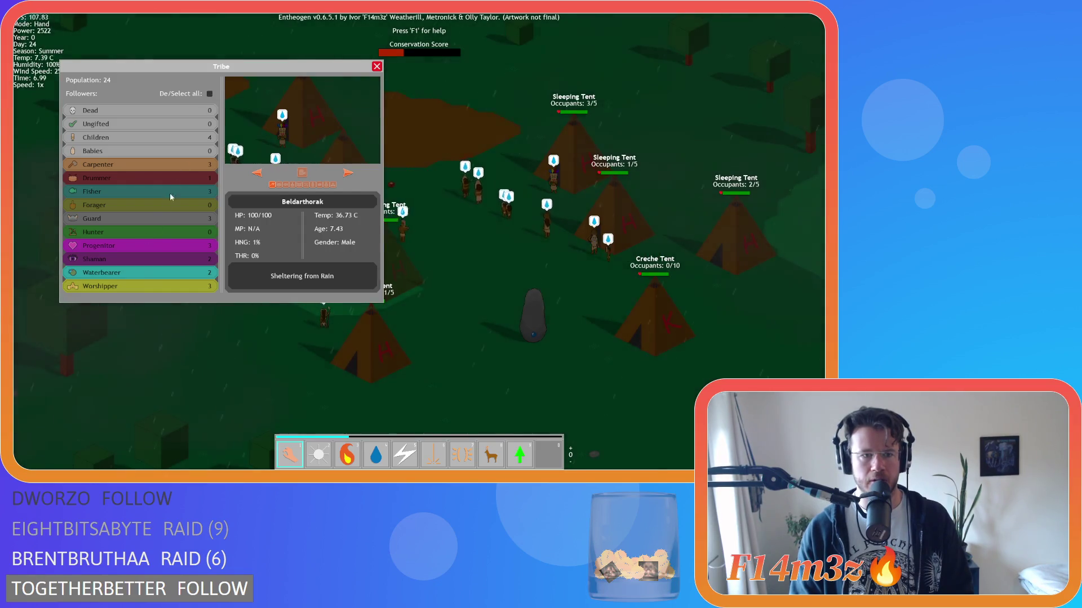
pyautogui.click(157, 243)
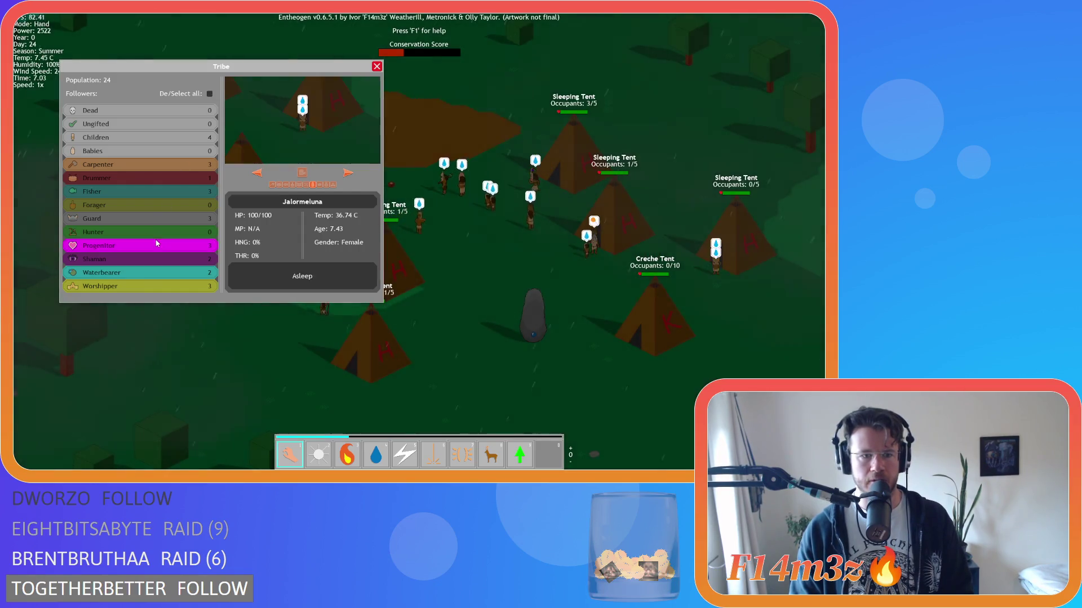
# Step: Step through individual followers' details, reaching Thalenothen and Jalormeluna
pyautogui.click(347, 174)
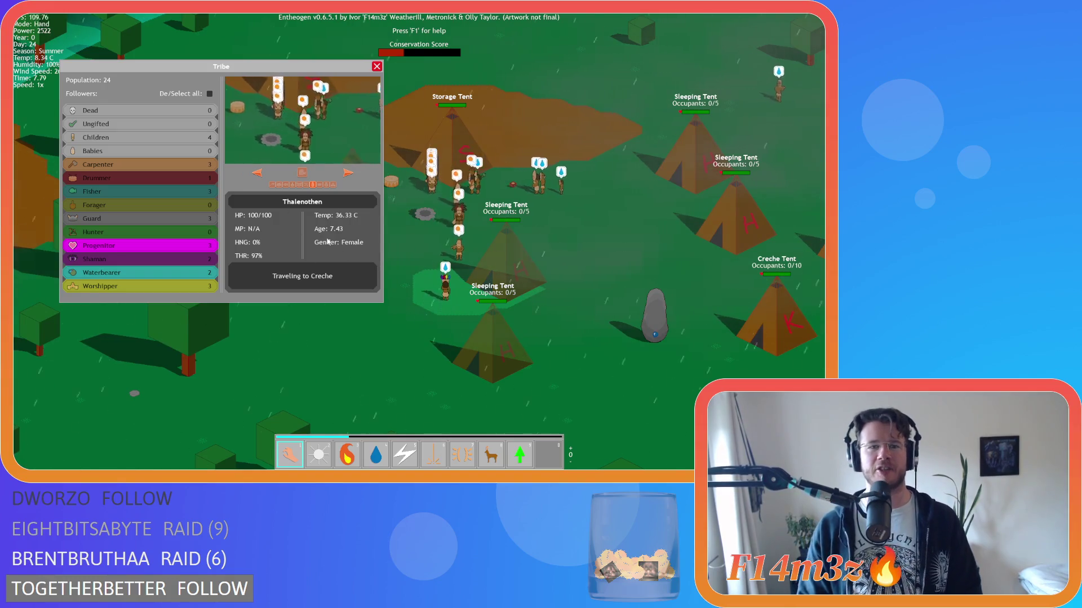
pyautogui.click(348, 173)
pyautogui.click(348, 174)
pyautogui.click(349, 173)
pyautogui.click(348, 174)
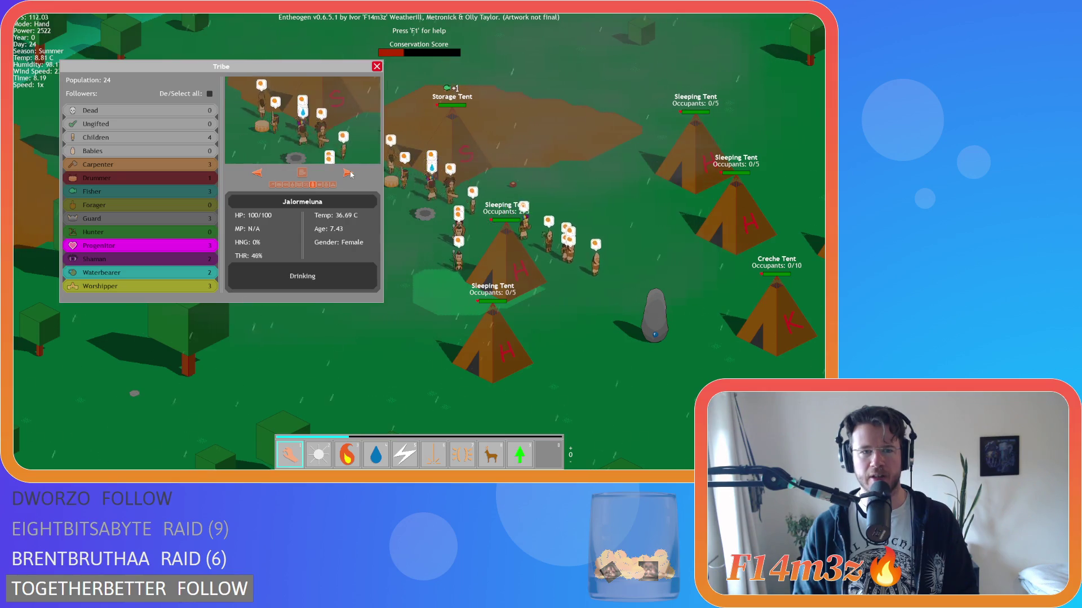
pyautogui.click(349, 173)
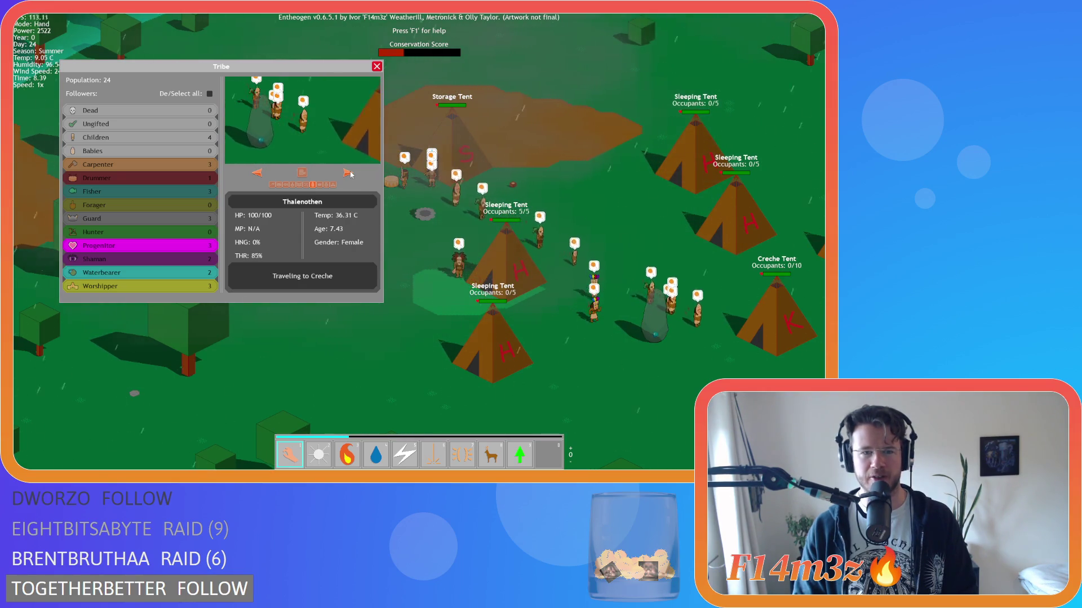
pyautogui.click(349, 174)
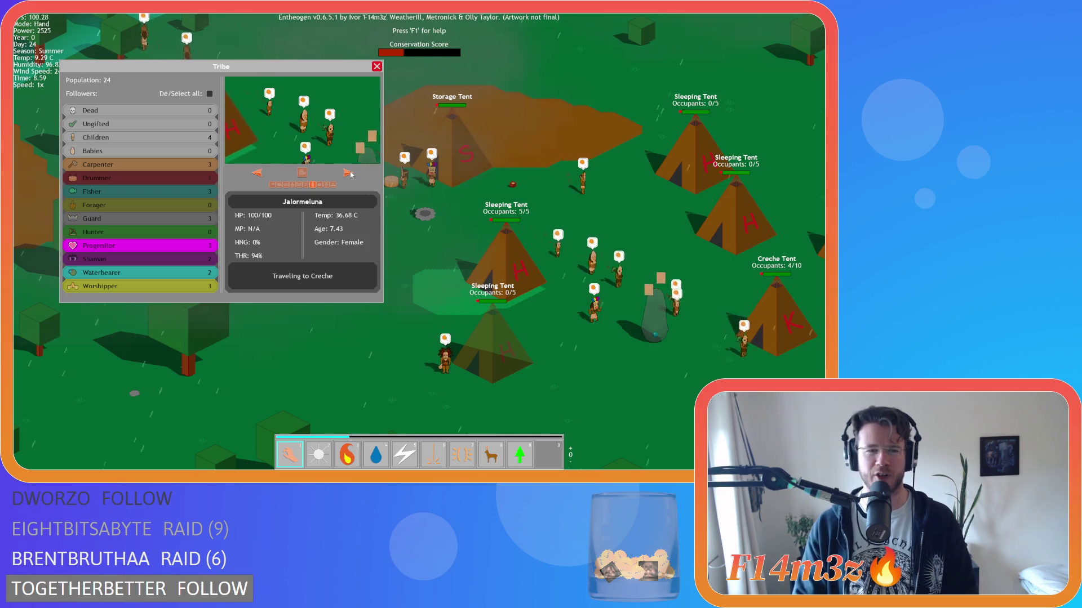
# Step: Pan south to the lake and back north to the village tents
pyautogui.press('s')
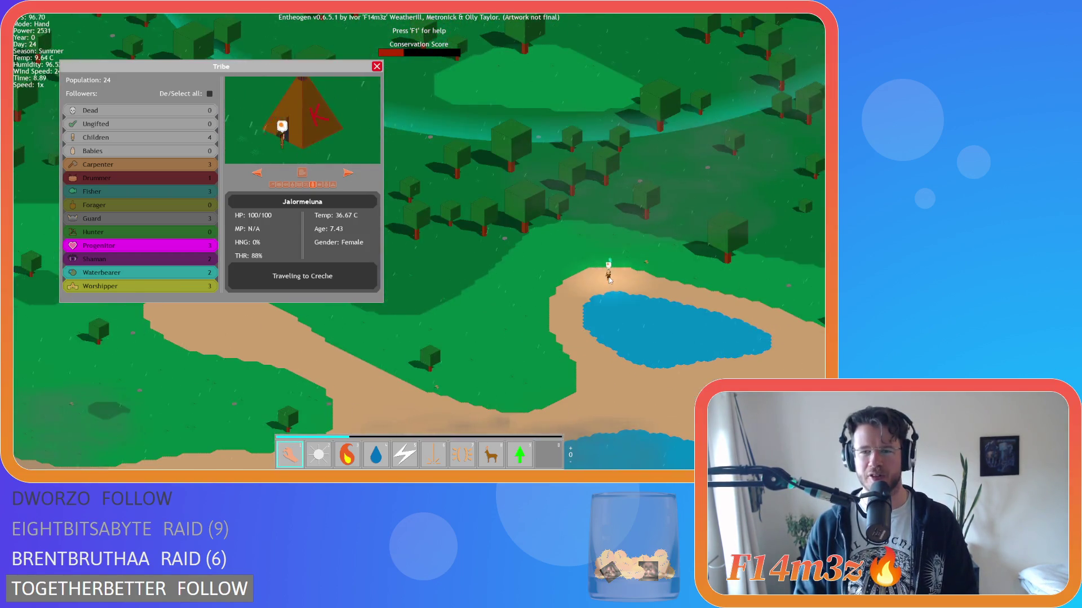
pyautogui.press('w')
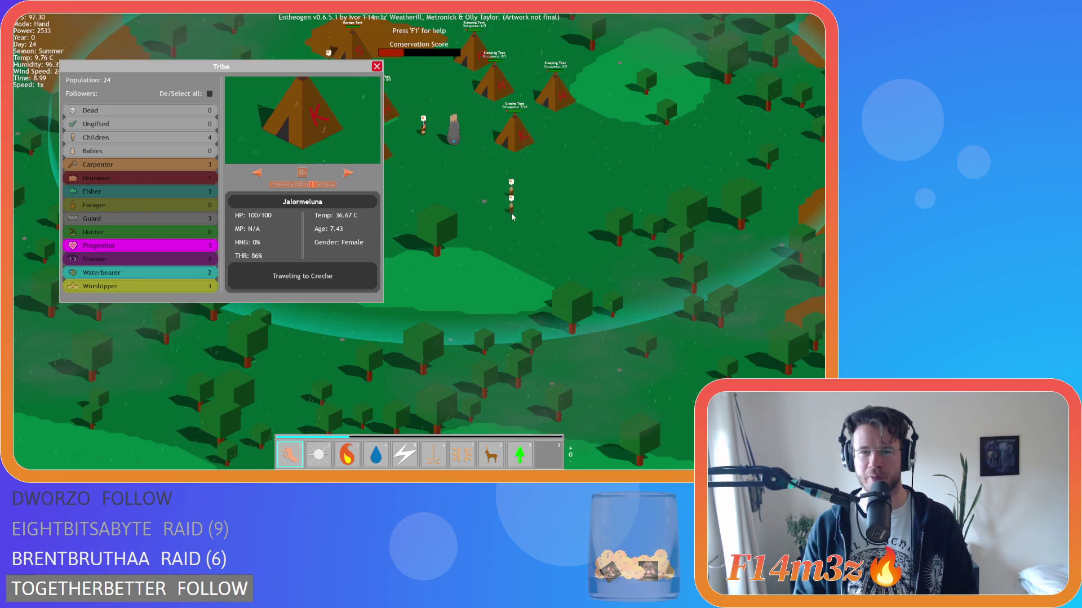
pyautogui.press('s')
pyautogui.press('w')
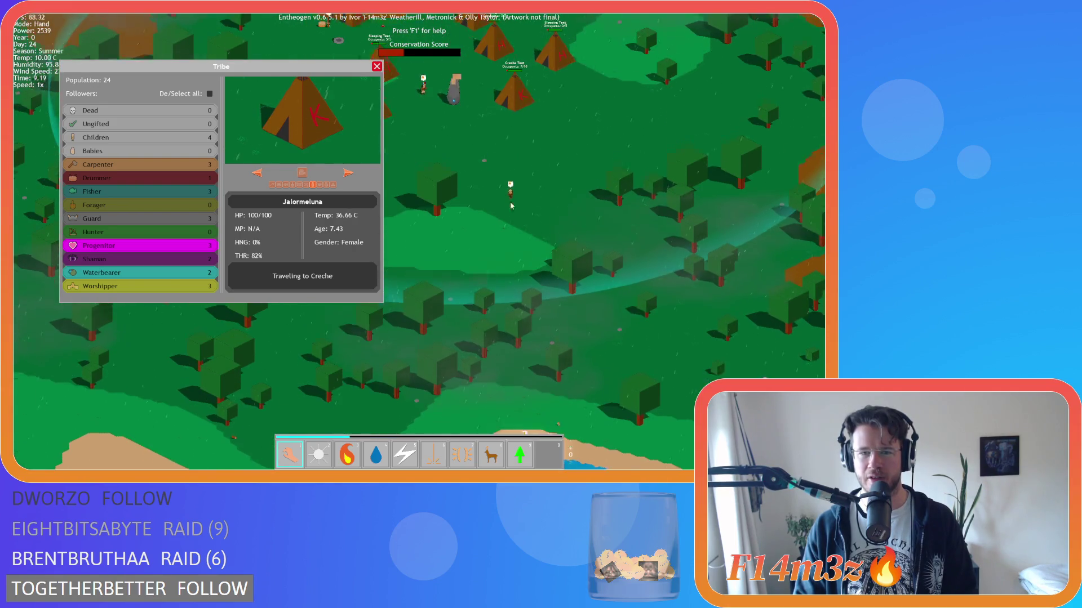
pyautogui.press('s')
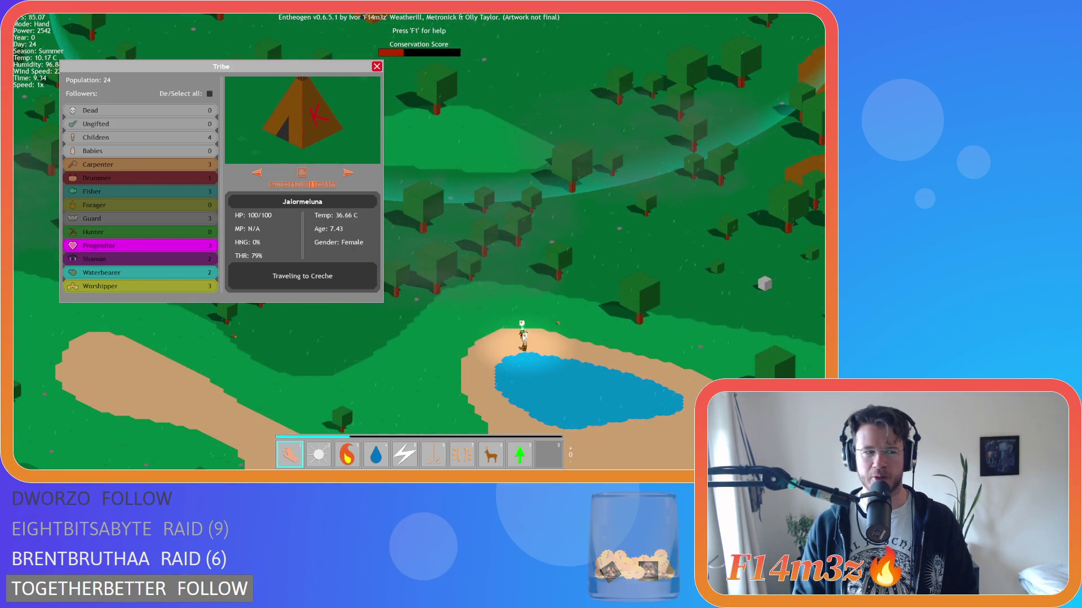
pyautogui.press('w')
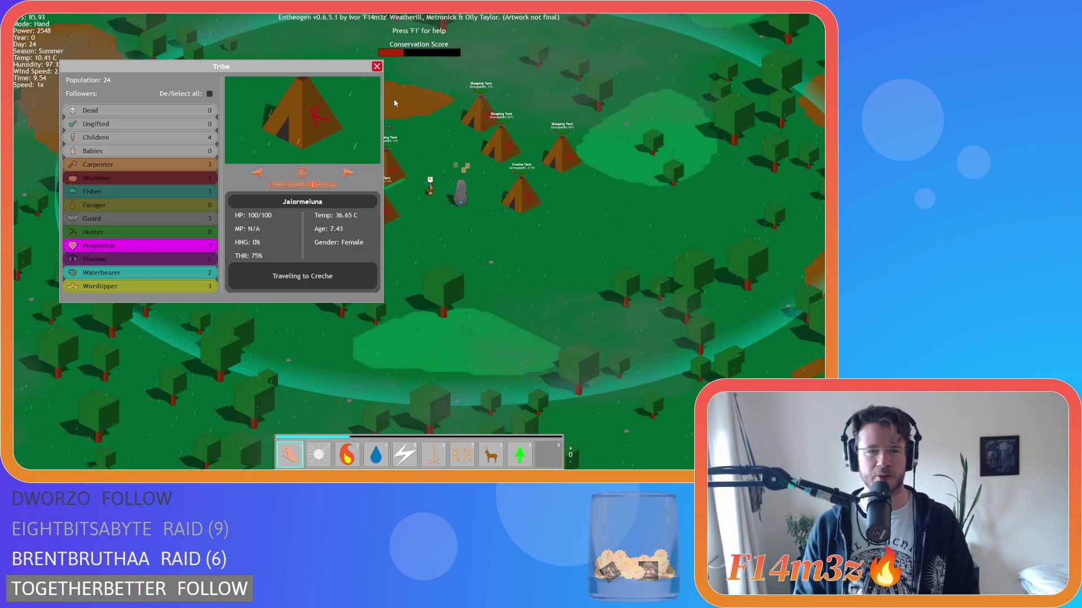
# Step: Centre the village, toggle the Progenitor group, and close the tribe overview
pyautogui.press('w')
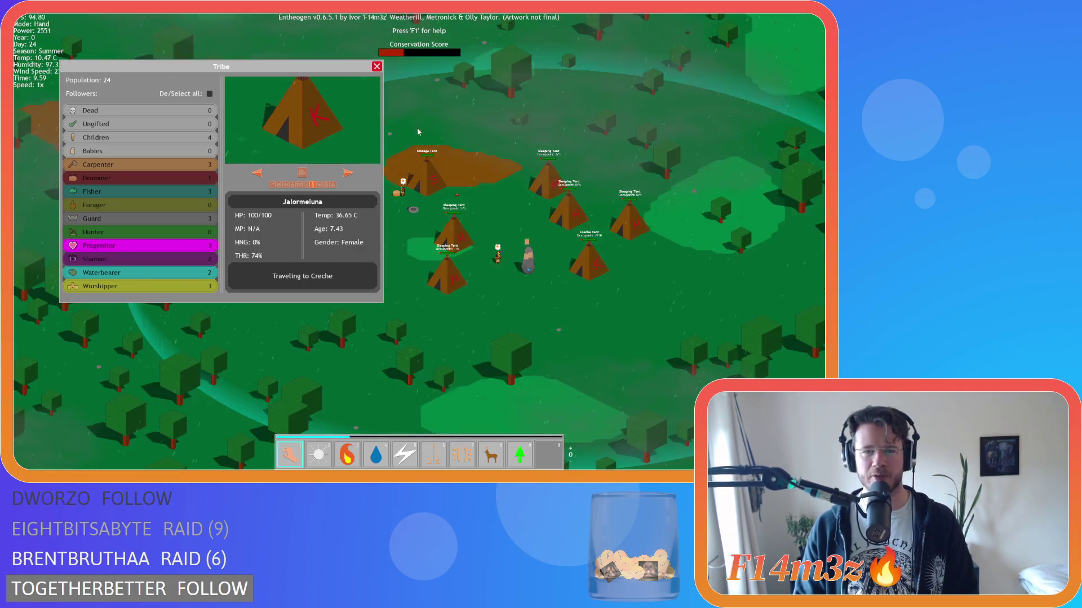
pyautogui.scroll(5, 510, 218)
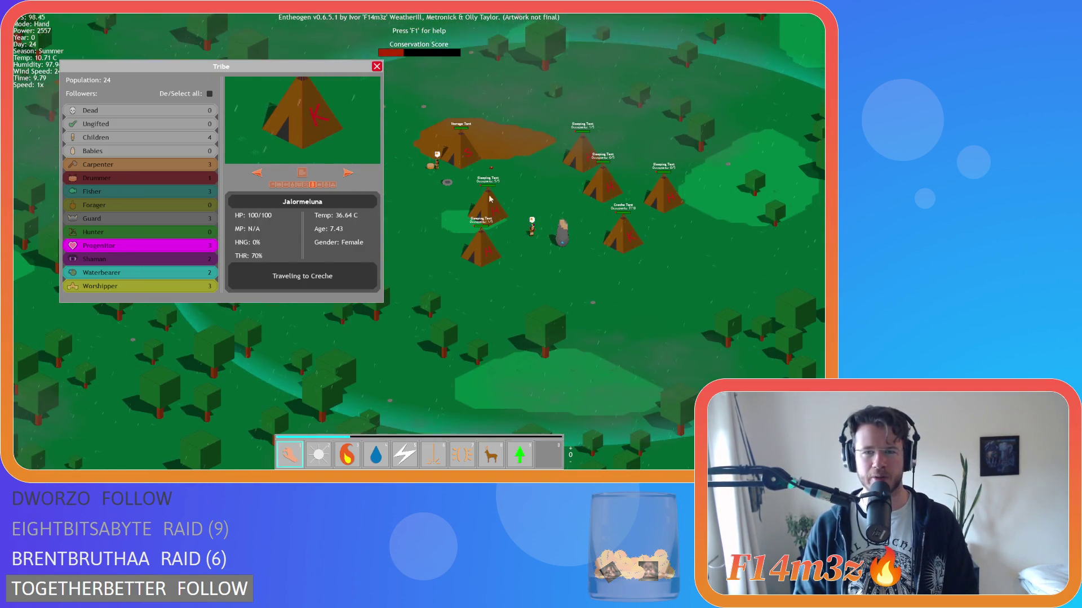
pyautogui.press('s')
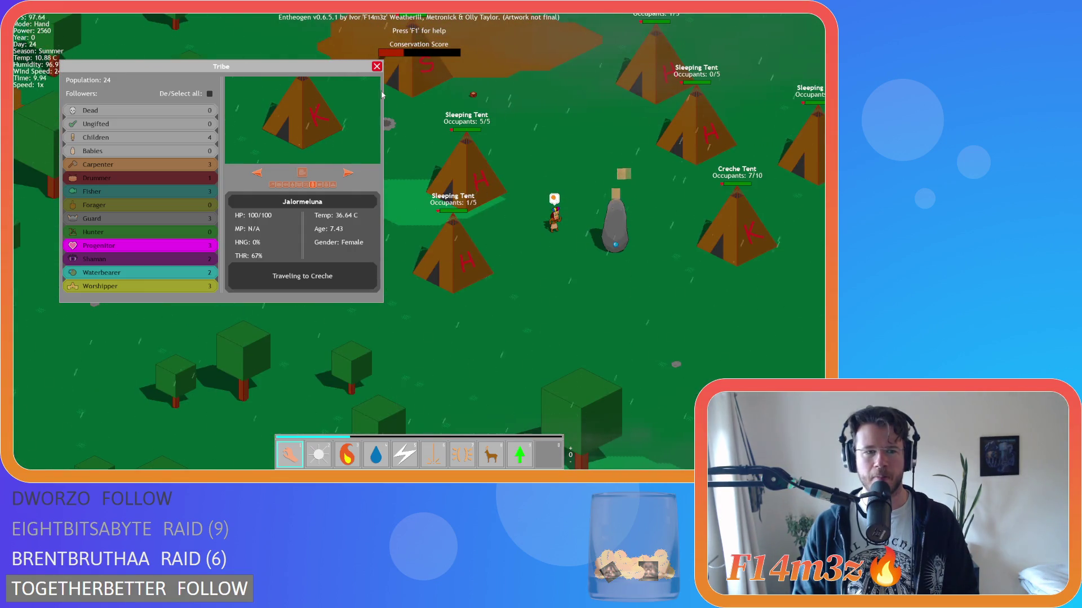
pyautogui.press('d')
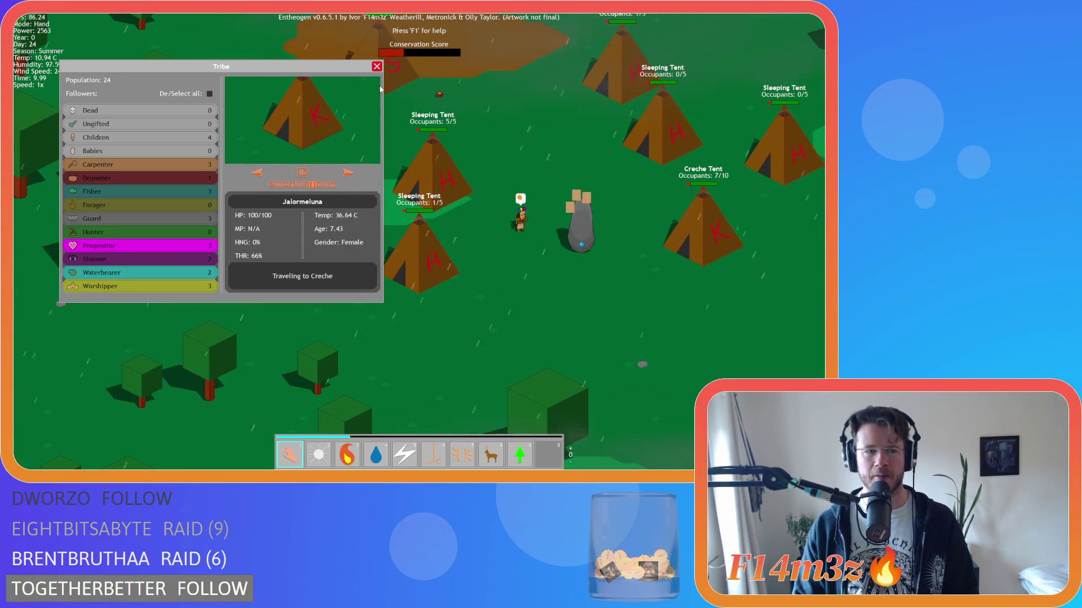
pyautogui.click(170, 246)
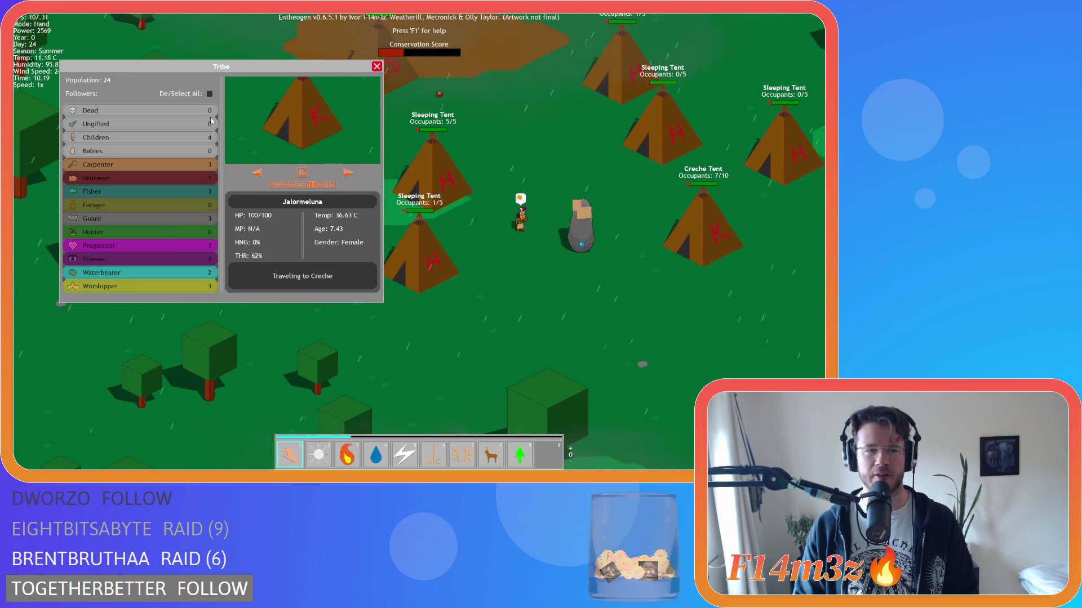
pyautogui.click(378, 67)
pyautogui.press('w')
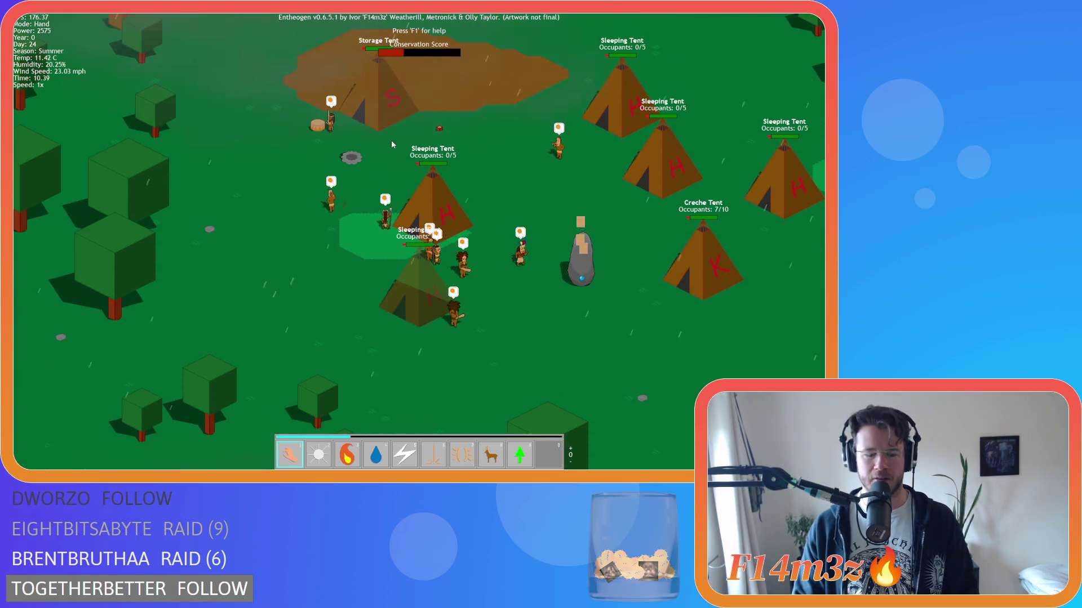
pyautogui.press('i')
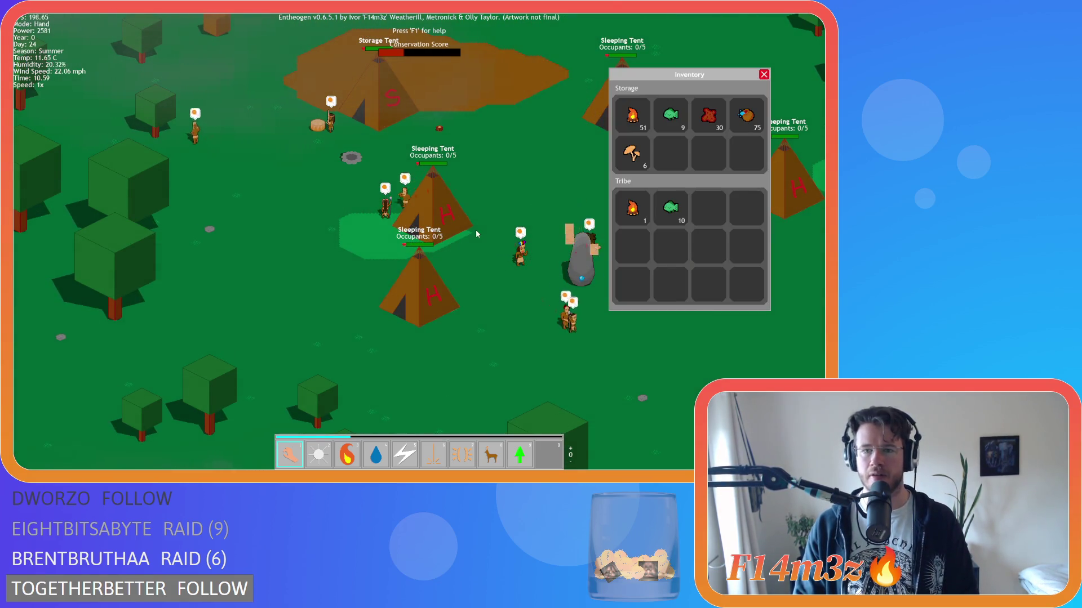
pyautogui.press('i')
pyautogui.scroll(-5, 456, 223)
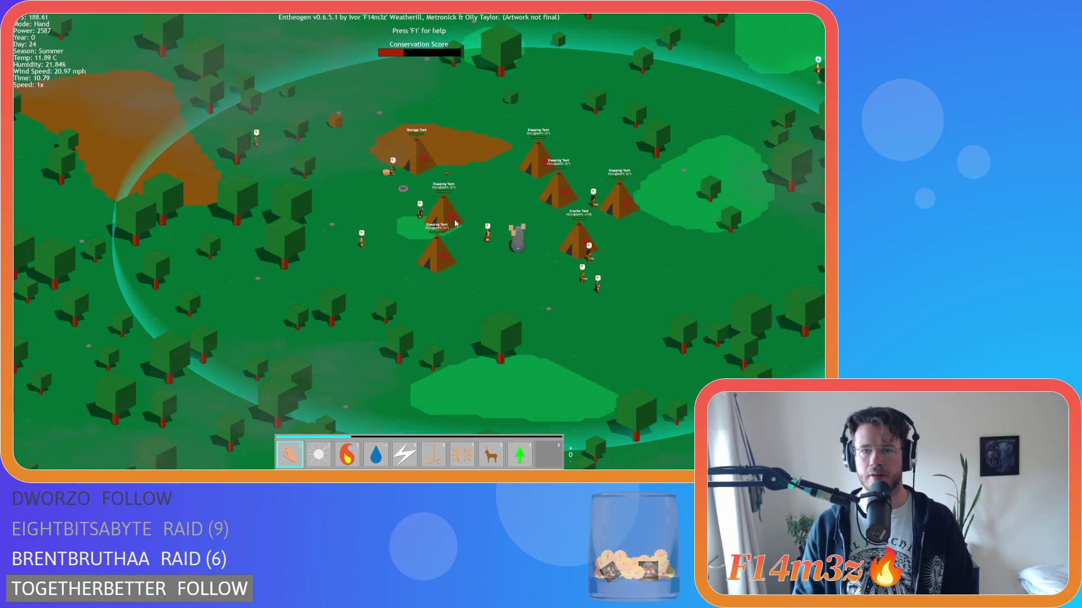
pyautogui.press('s')
pyautogui.press('d')
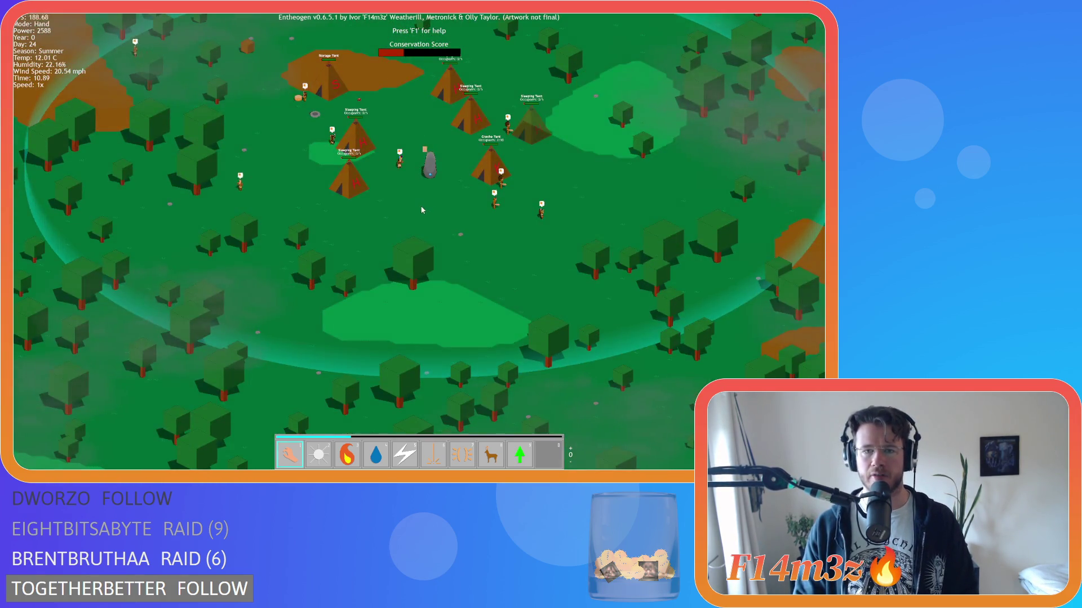
pyautogui.scroll(-5, 421, 210)
pyautogui.press('w')
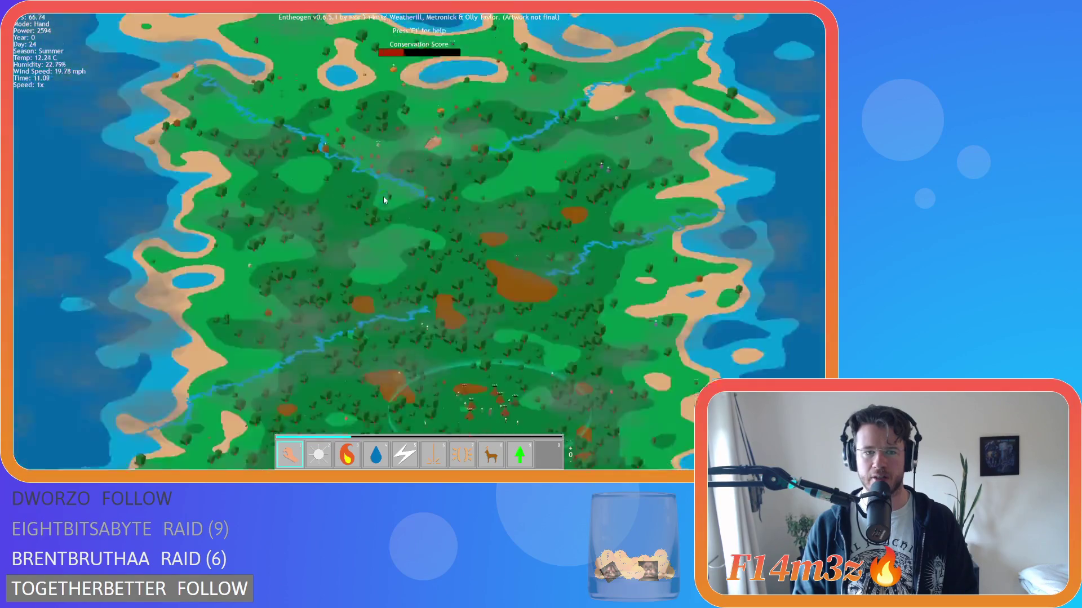
pyautogui.scroll(5, 383, 198)
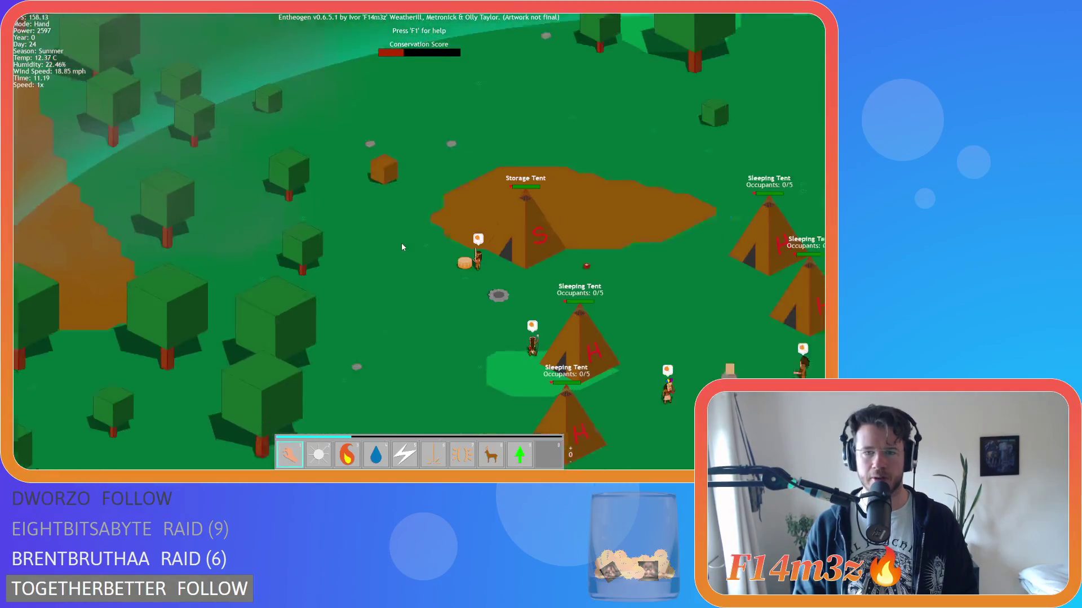
pyautogui.press('i')
pyautogui.press('i')
pyautogui.press('i')
pyautogui.press('i')
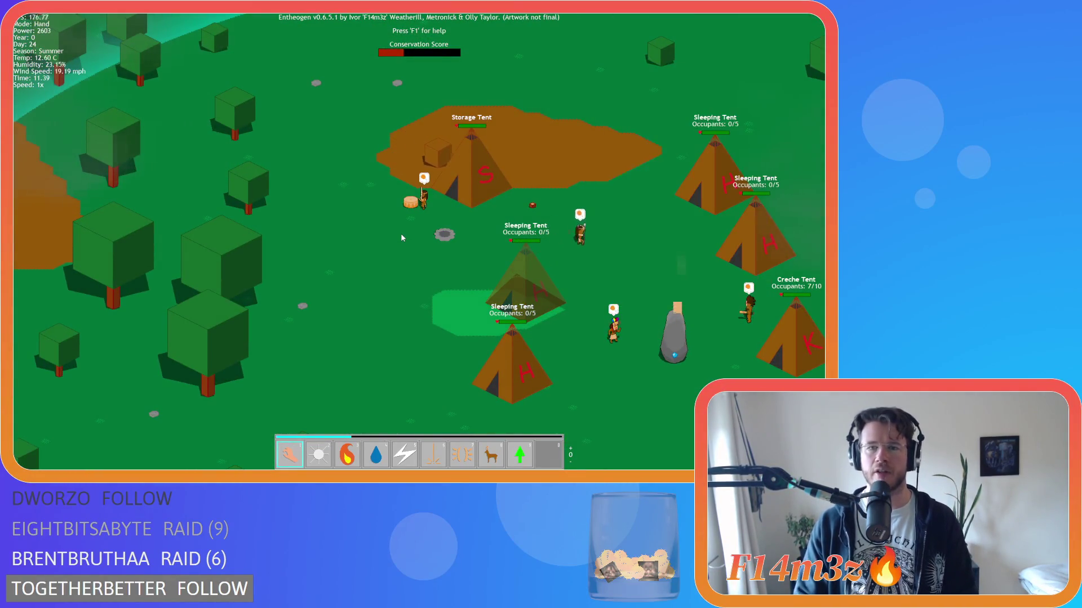
pyautogui.press('s')
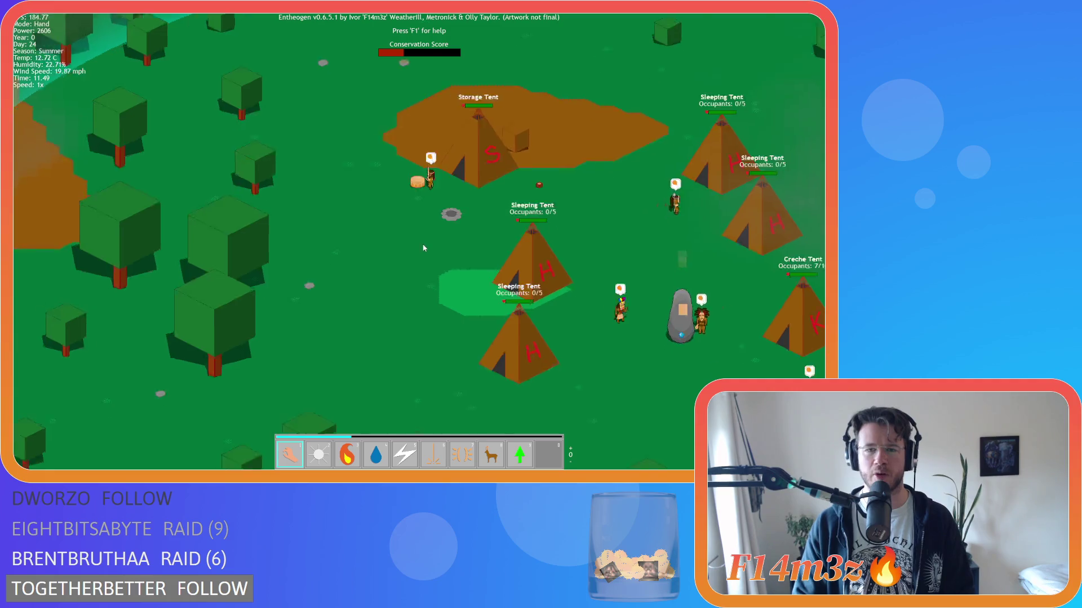
pyautogui.scroll(-3, 424, 248)
pyautogui.press('a')
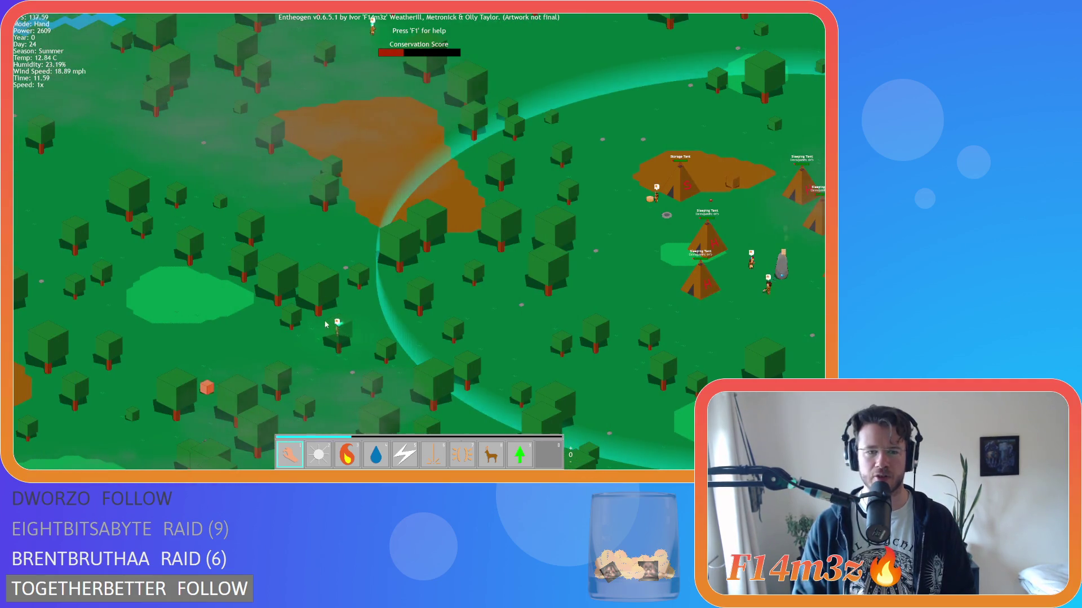
pyautogui.click(297, 325)
pyautogui.press('w')
pyautogui.press('a')
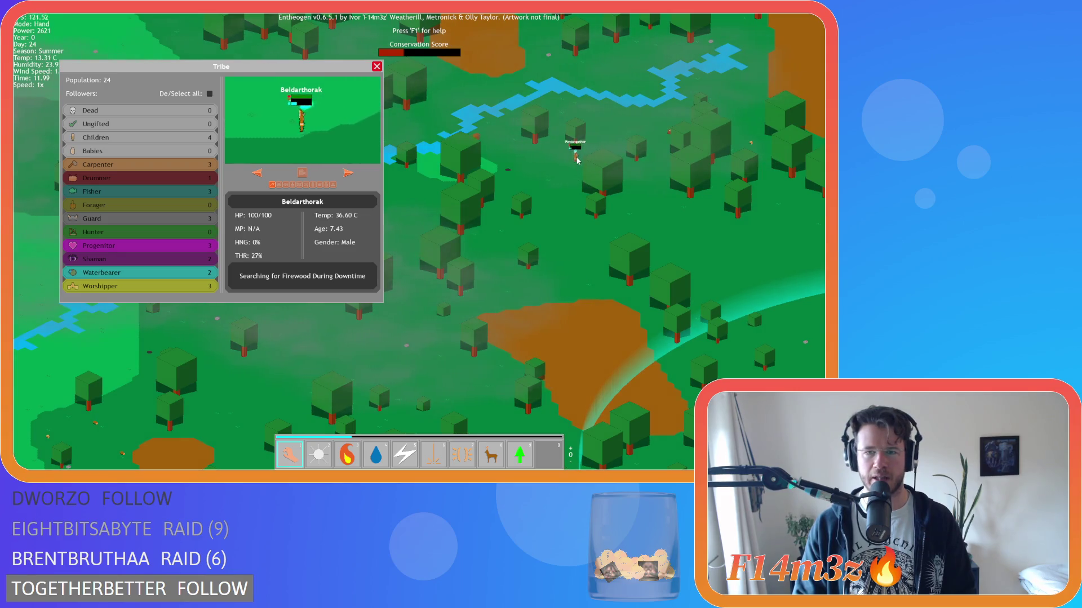
# Step: Inspect followers Pontangathor and Narhwira, then close the tribe overview
pyautogui.click(597, 141)
pyautogui.scroll(-5, 597, 141)
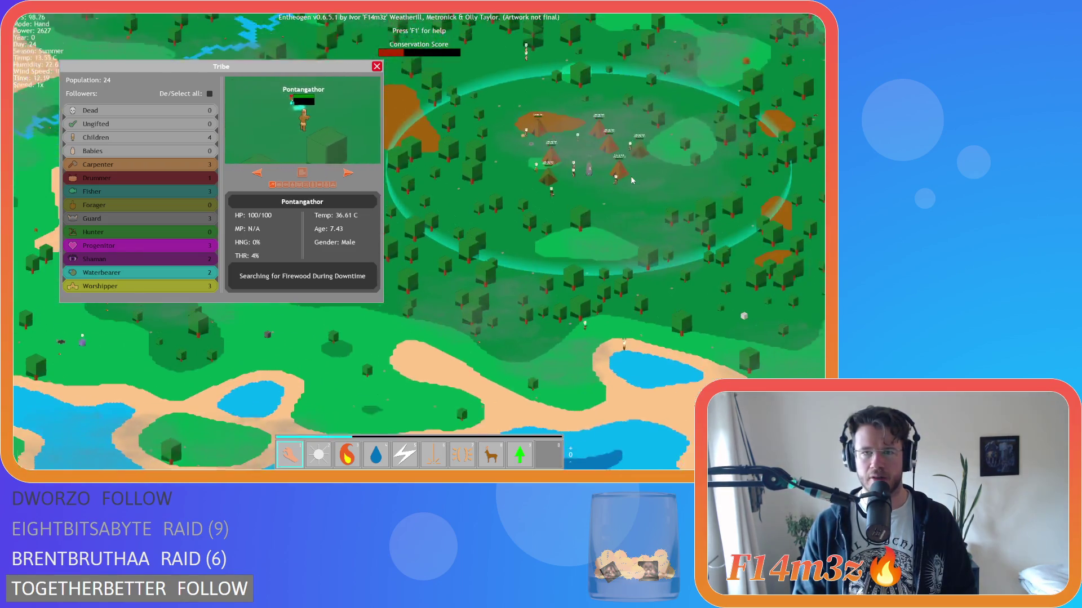
pyautogui.scroll(3, 577, 187)
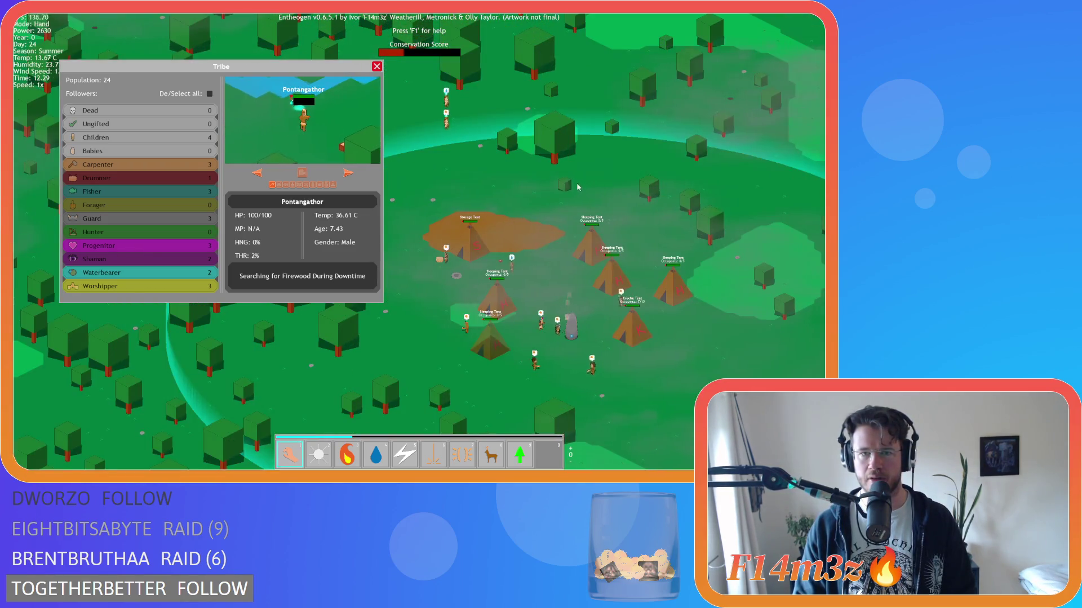
pyautogui.click(466, 267)
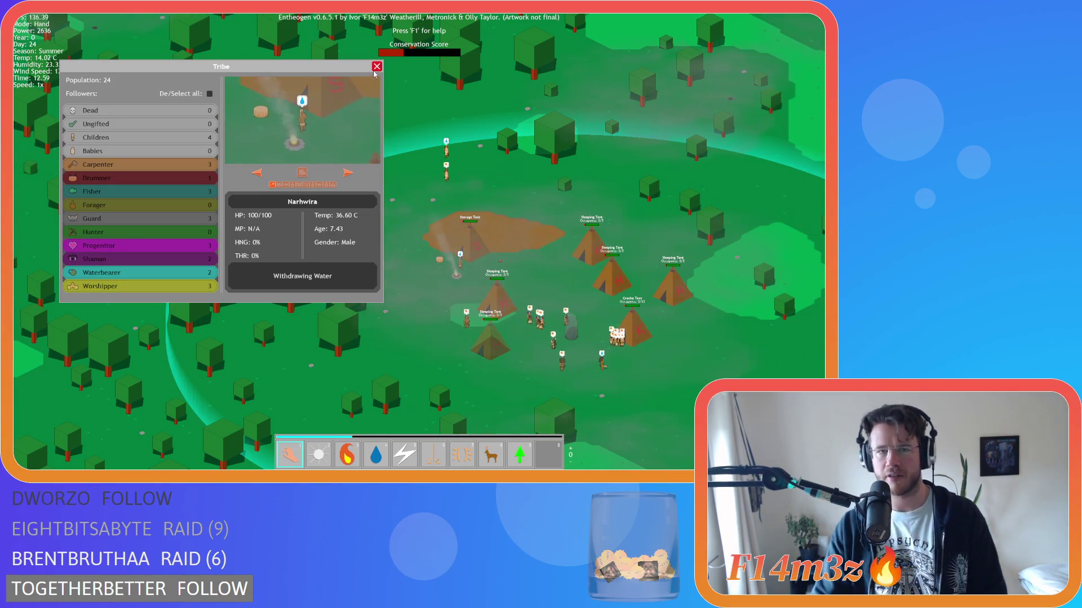
pyautogui.click(376, 67)
# Step: Check the storage and tribe inventory, panning over the camp between looks
pyautogui.press('i')
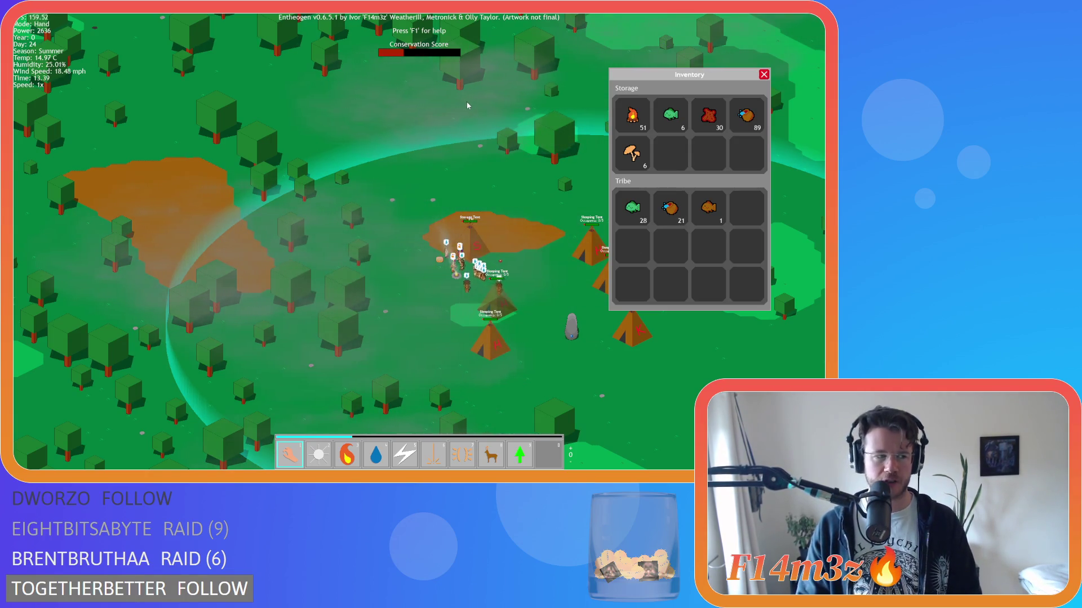
pyautogui.press('i')
pyautogui.press('d')
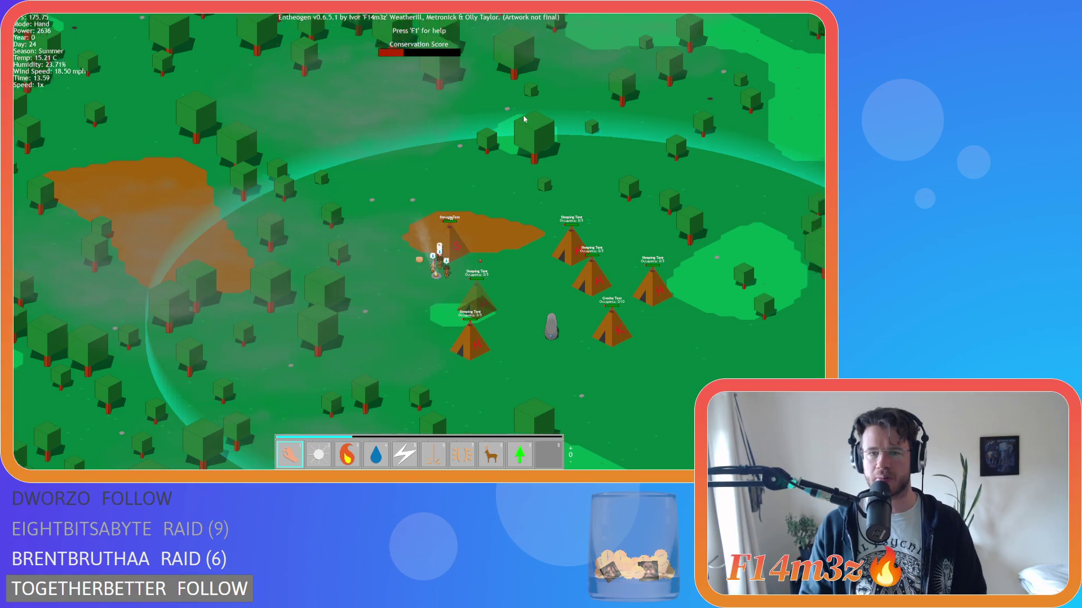
pyautogui.press('s')
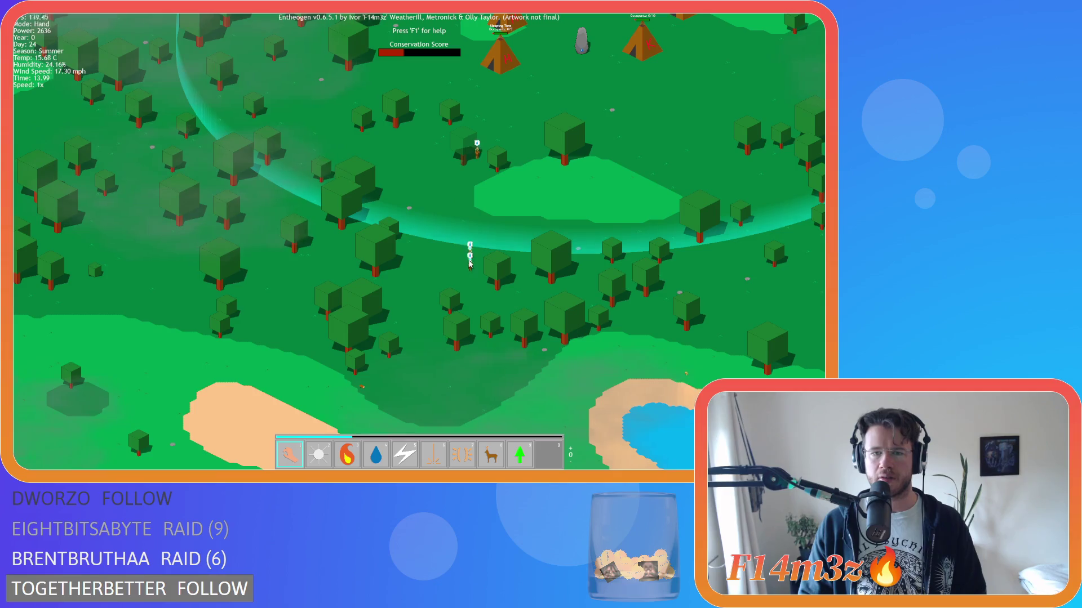
pyautogui.press('w')
pyautogui.press('s')
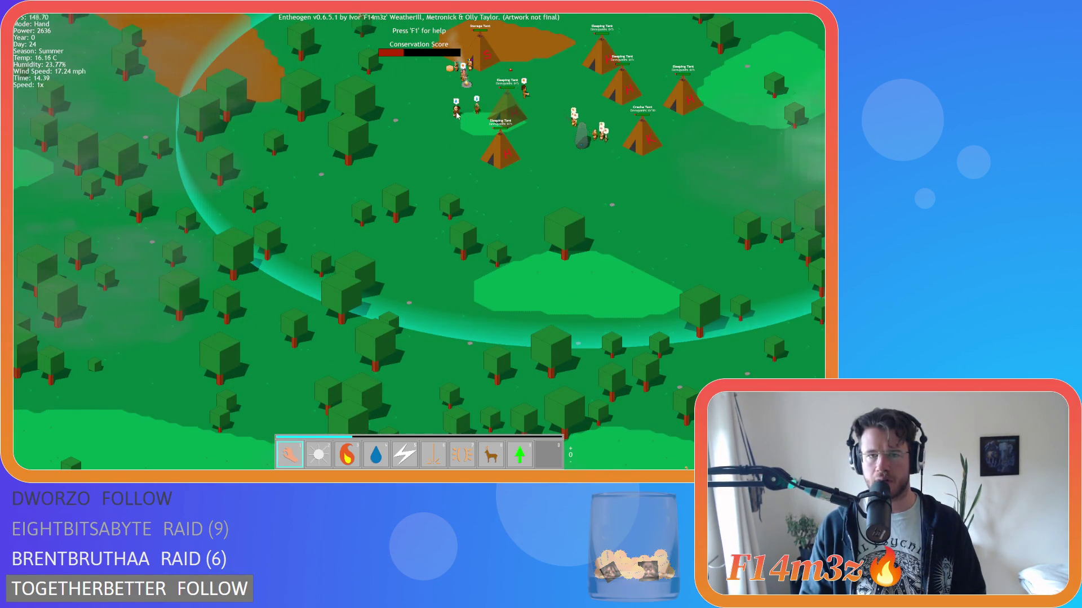
pyautogui.press('w')
pyautogui.press('i')
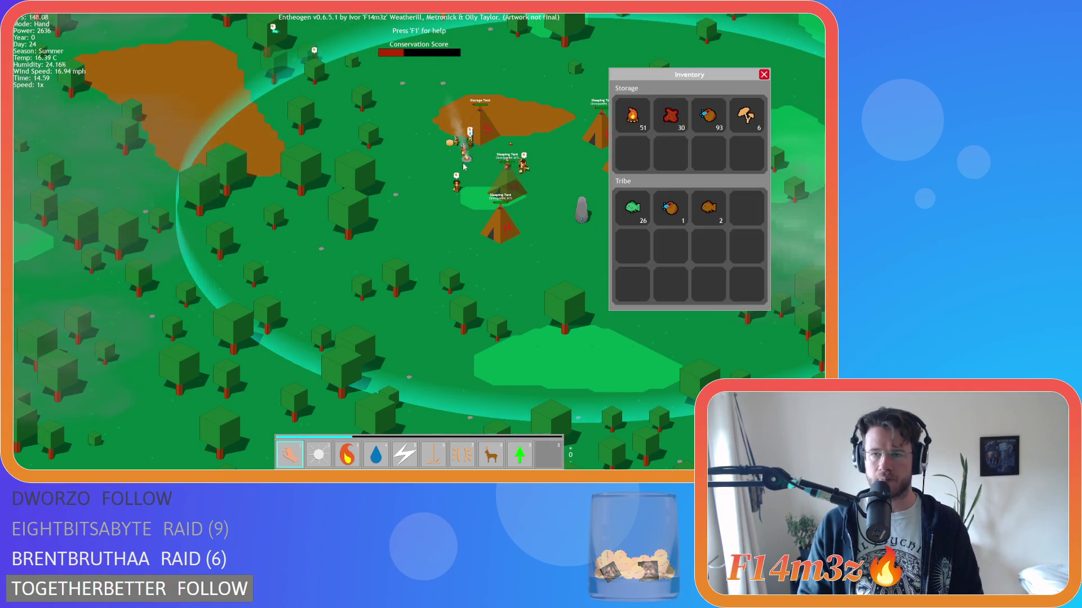
pyautogui.press('i')
pyautogui.scroll(-5, 464, 165)
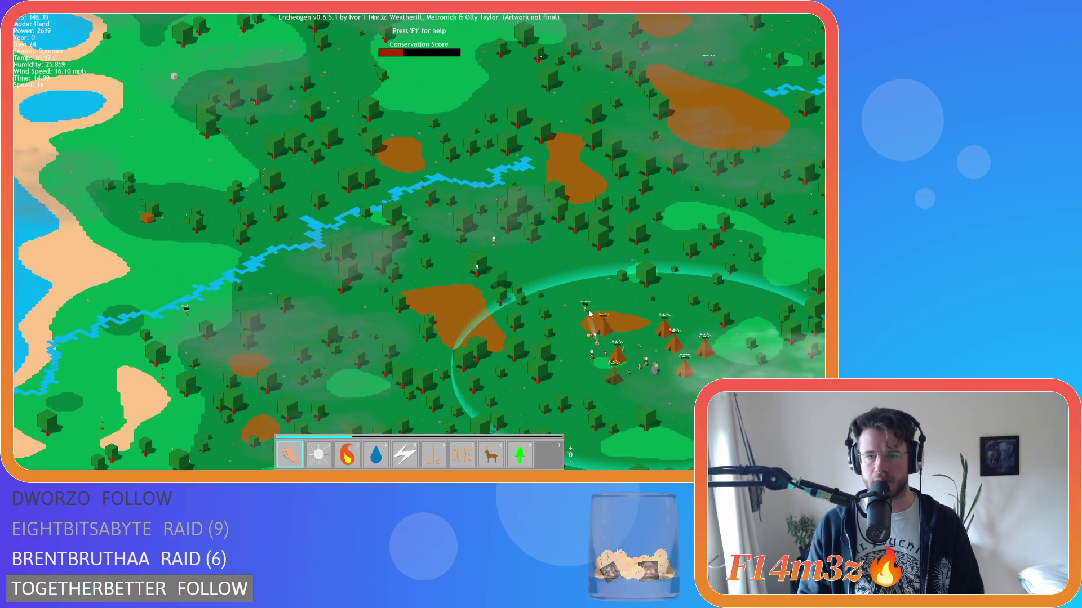
# Step: Zoom in and out on the portal stone and pan to reveal more river and forest
pyautogui.scroll(5, 588, 314)
pyautogui.scroll(-5, 423, 208)
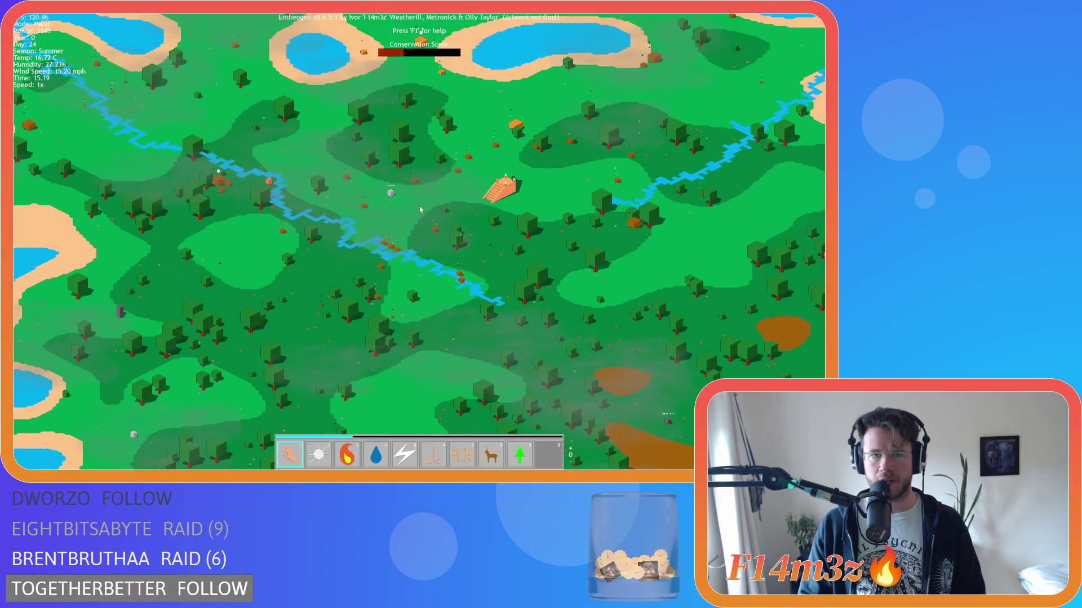
pyautogui.scroll(5, 391, 195)
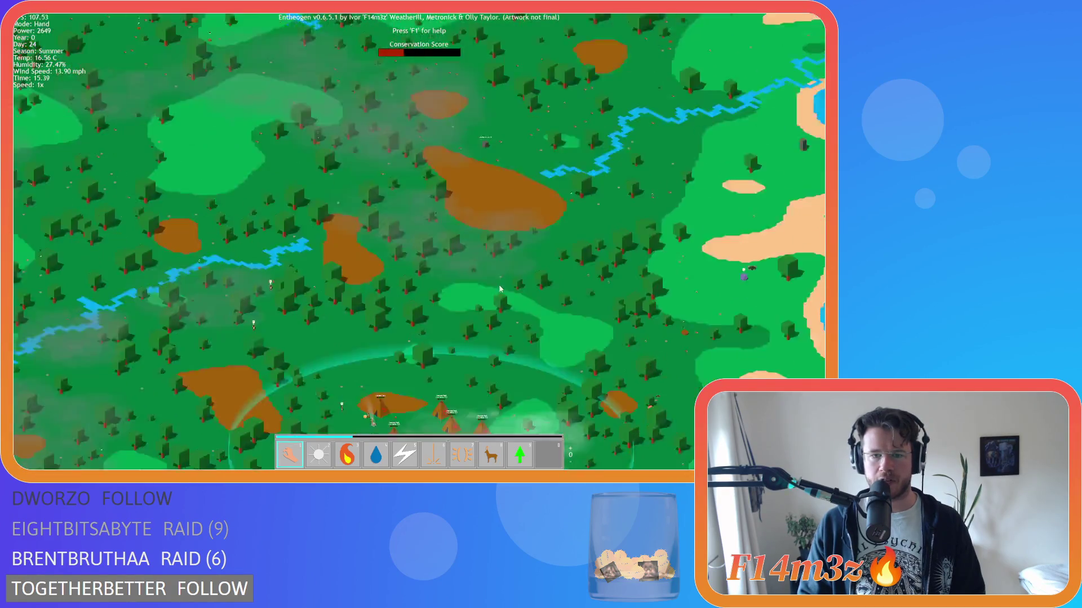
pyautogui.scroll(-5, 393, 256)
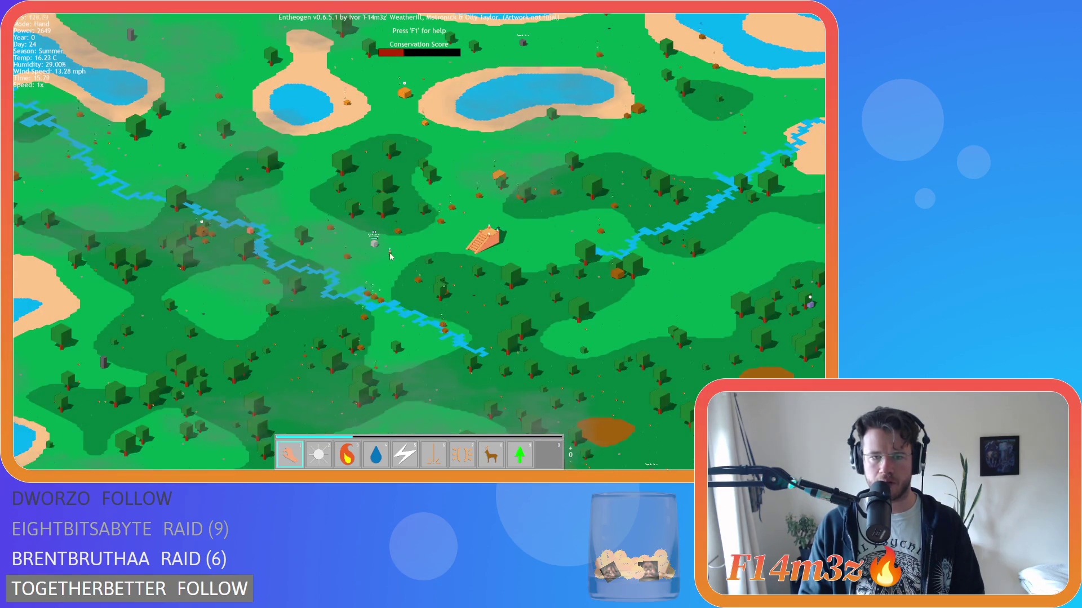
pyautogui.scroll(5, 434, 288)
pyautogui.scroll(-3, 423, 307)
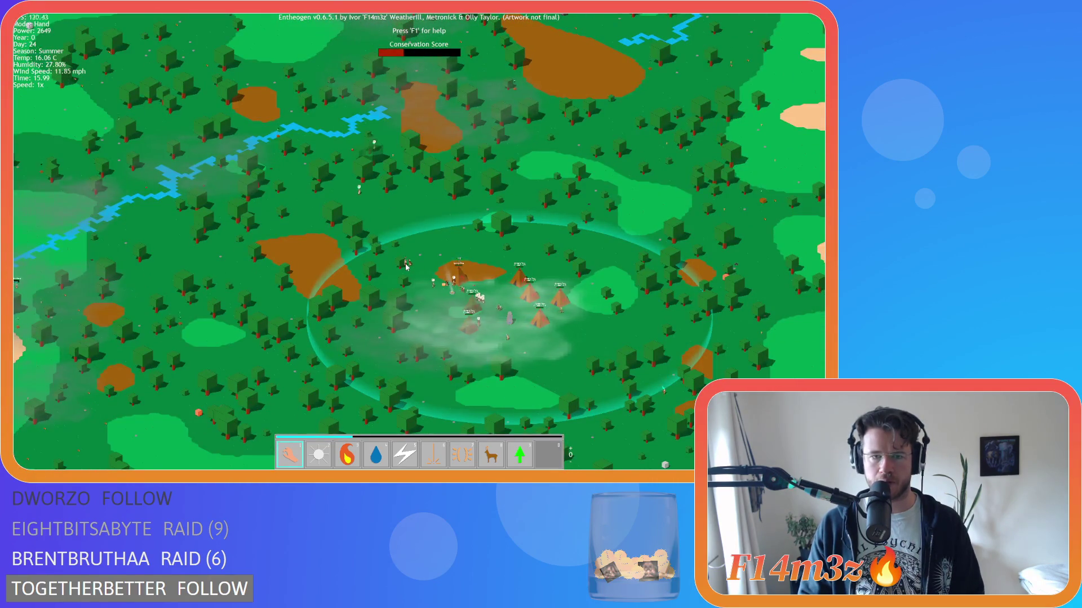
pyautogui.scroll(-5, 402, 207)
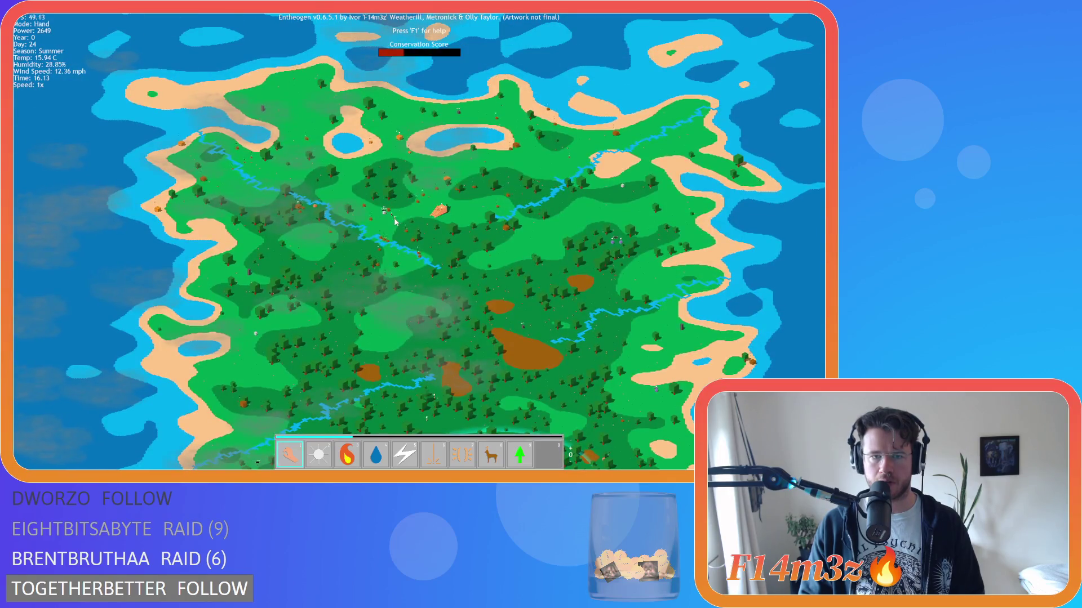
pyautogui.scroll(10, 394, 221)
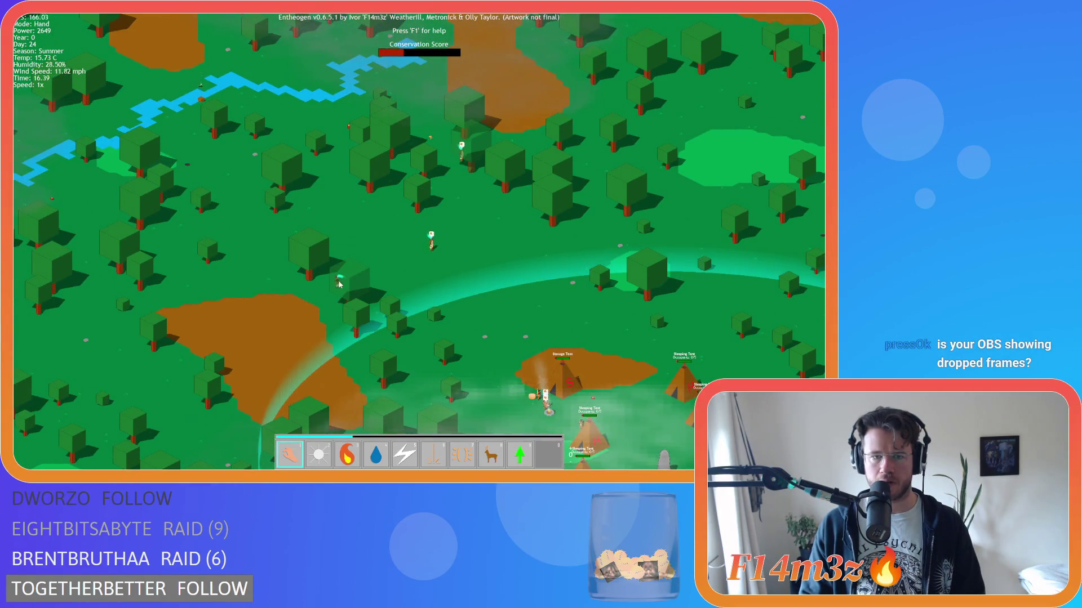
pyautogui.scroll(-5, 406, 212)
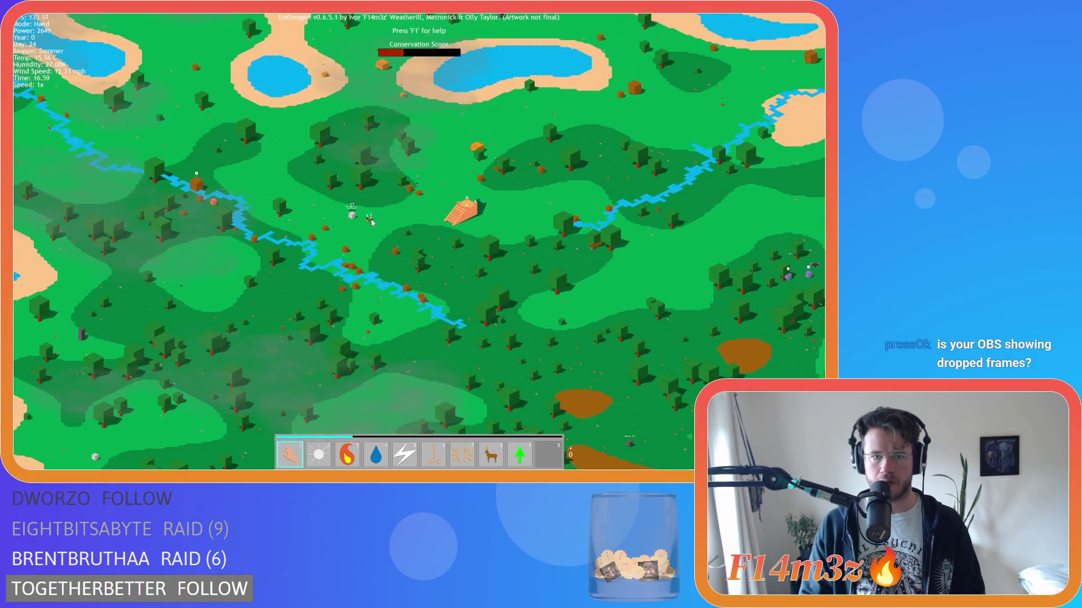
pyautogui.scroll(6, 377, 223)
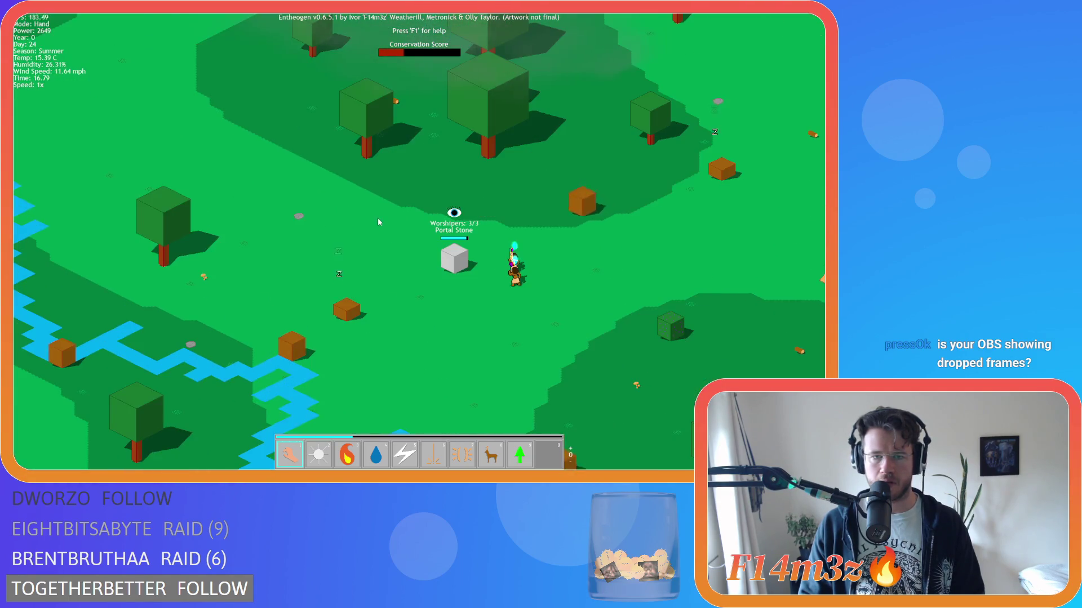
pyautogui.scroll(2, 378, 223)
pyautogui.scroll(-4, 378, 223)
pyautogui.scroll(2, 378, 222)
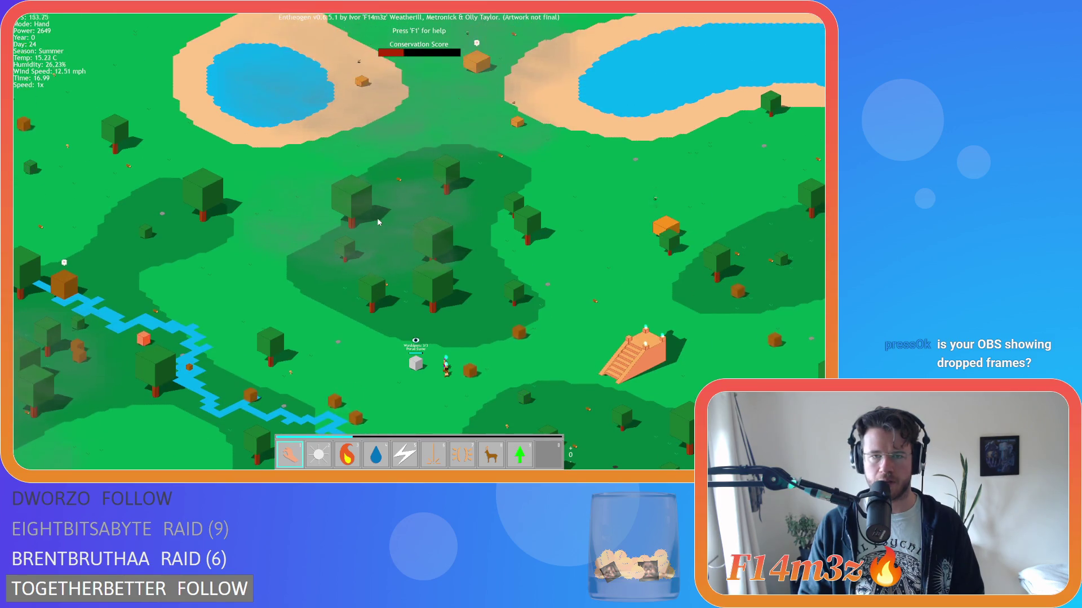
pyautogui.press('s')
pyautogui.press('d')
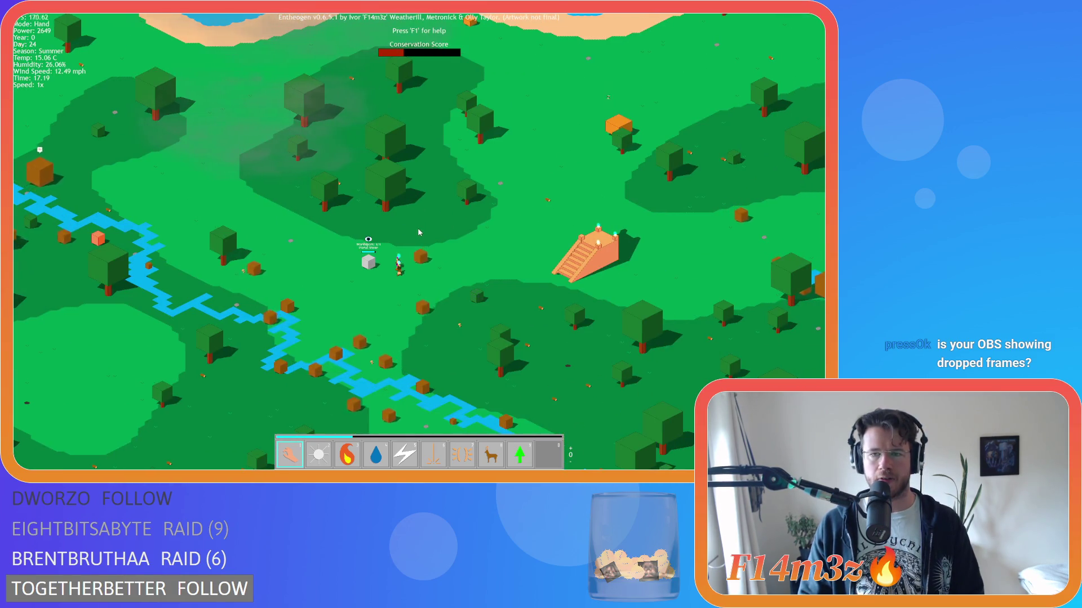
pyautogui.scroll(2, 417, 227)
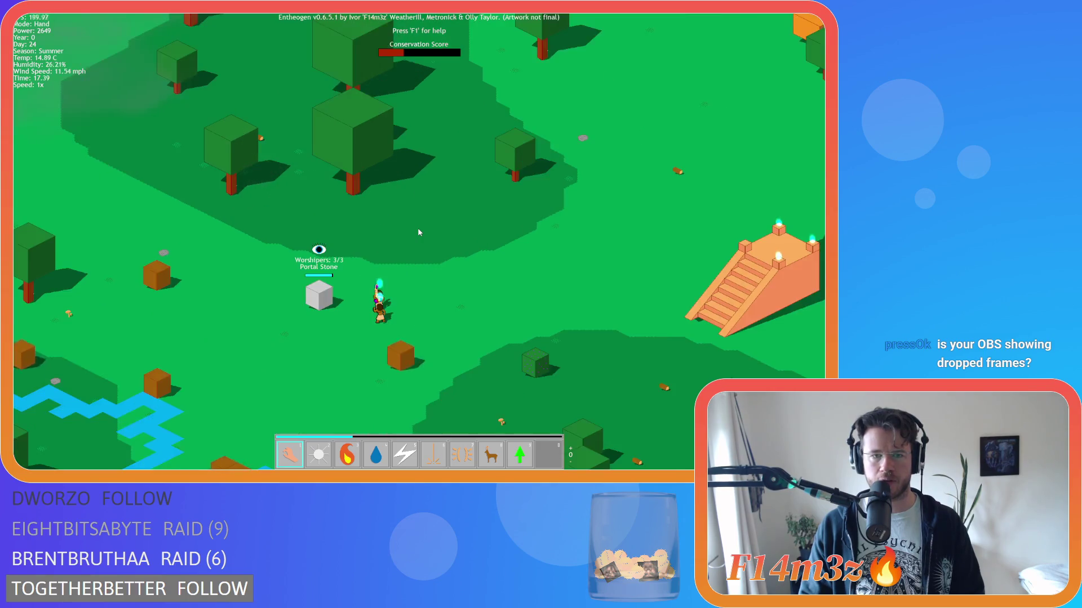
pyautogui.scroll(-2, 417, 227)
pyautogui.scroll(1, 417, 228)
# Step: Pan past the portal stone to the lakes, then zoom back onto the tent village
pyautogui.press('w')
pyautogui.press('a')
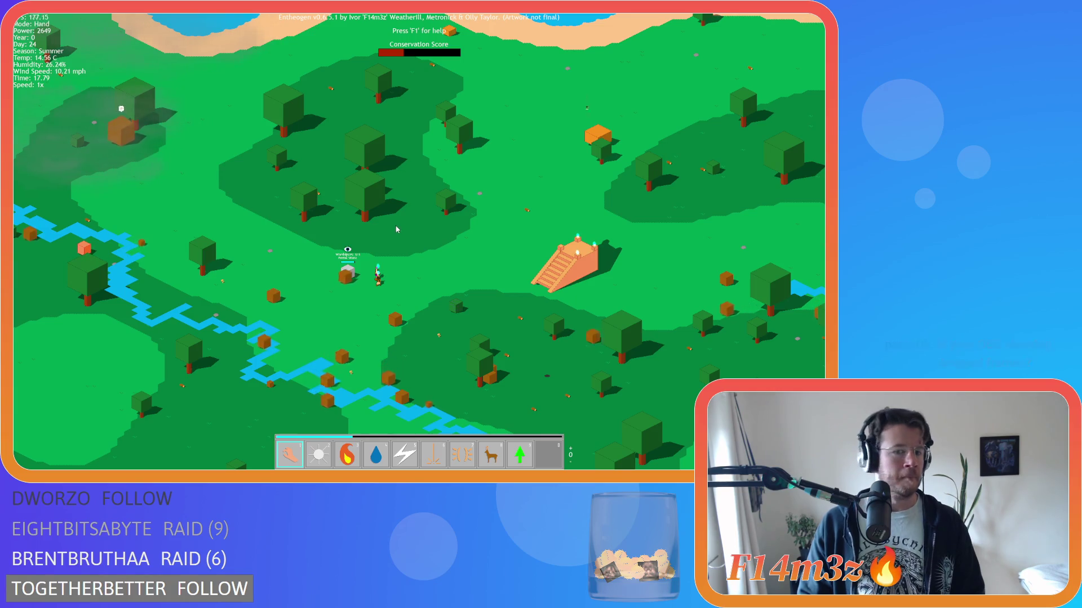
pyautogui.press('w')
pyautogui.press('d')
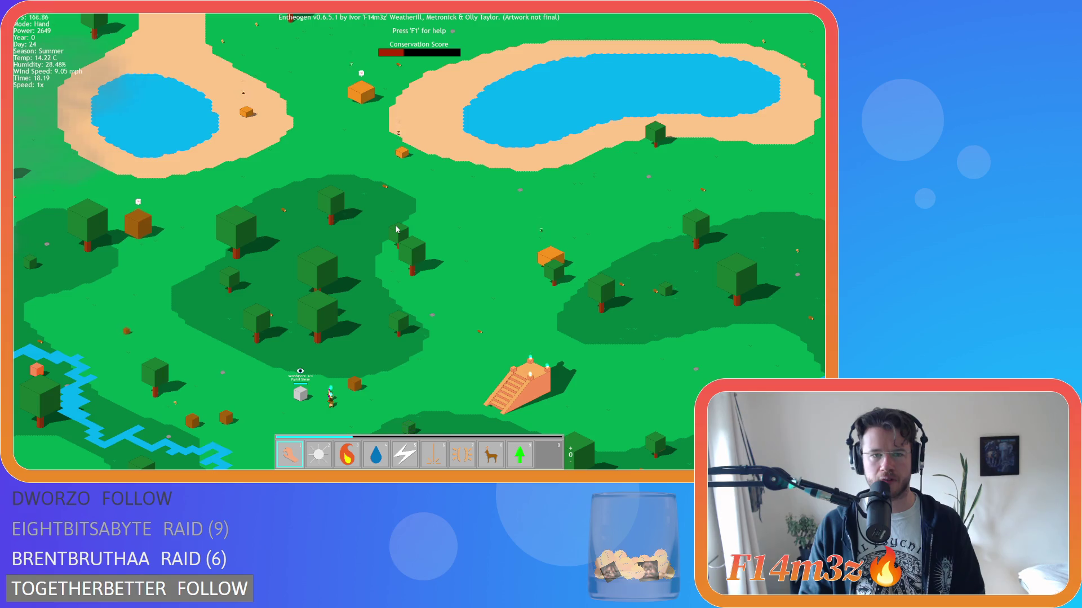
pyautogui.scroll(-2, 394, 228)
pyautogui.scroll(6, 392, 237)
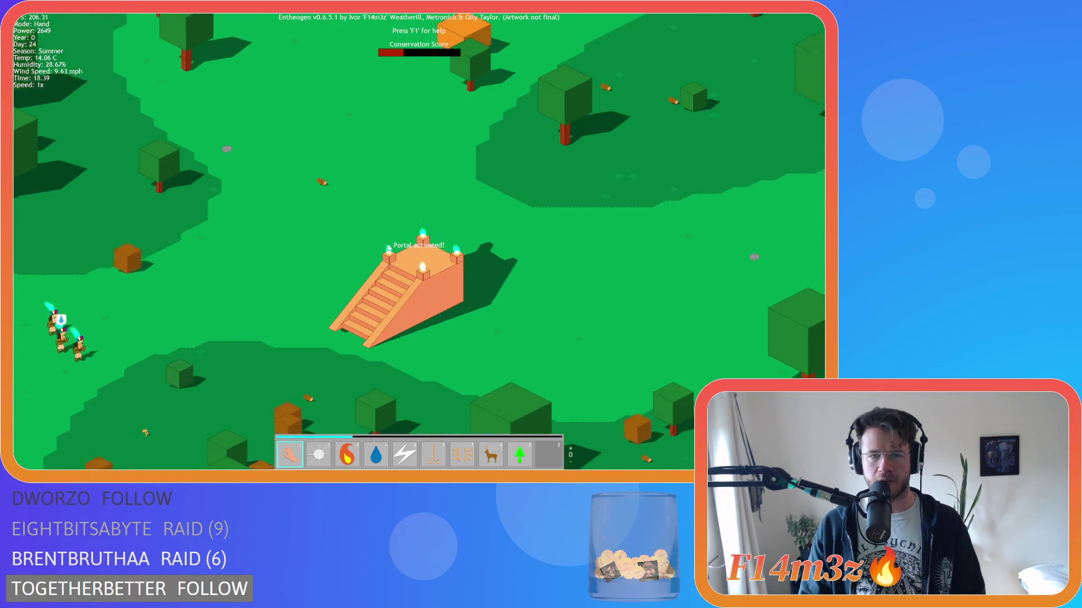
pyautogui.scroll(-5, 389, 246)
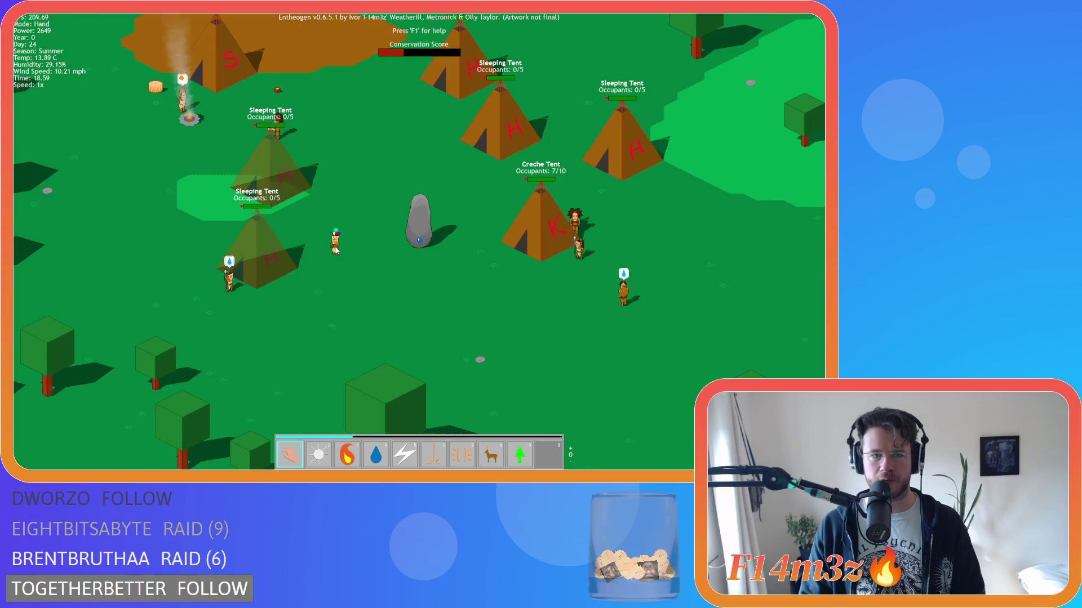
pyautogui.scroll(-8, 369, 203)
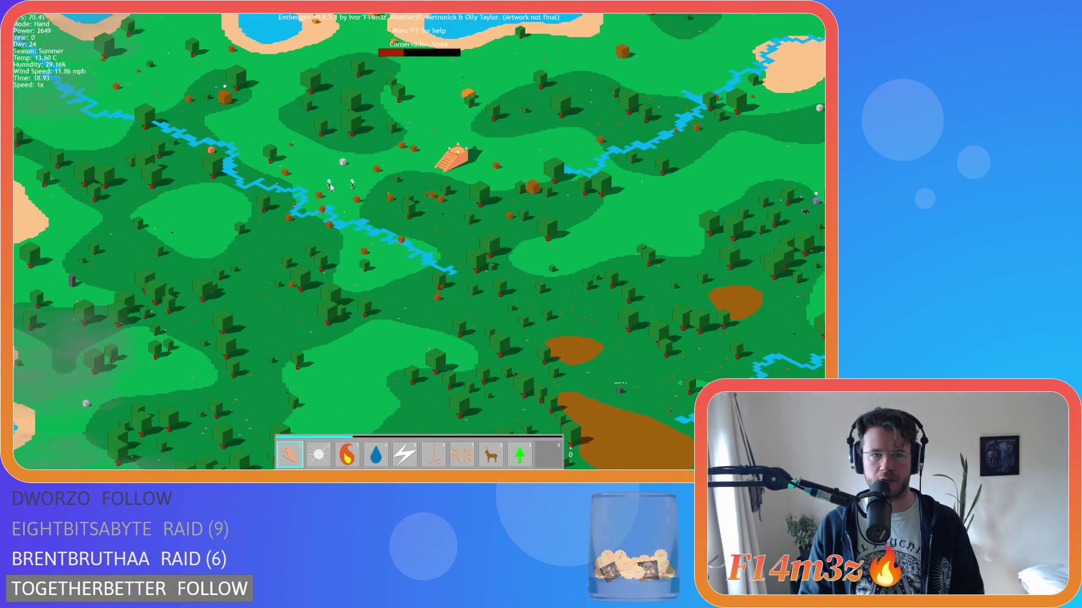
pyautogui.scroll(5, 364, 221)
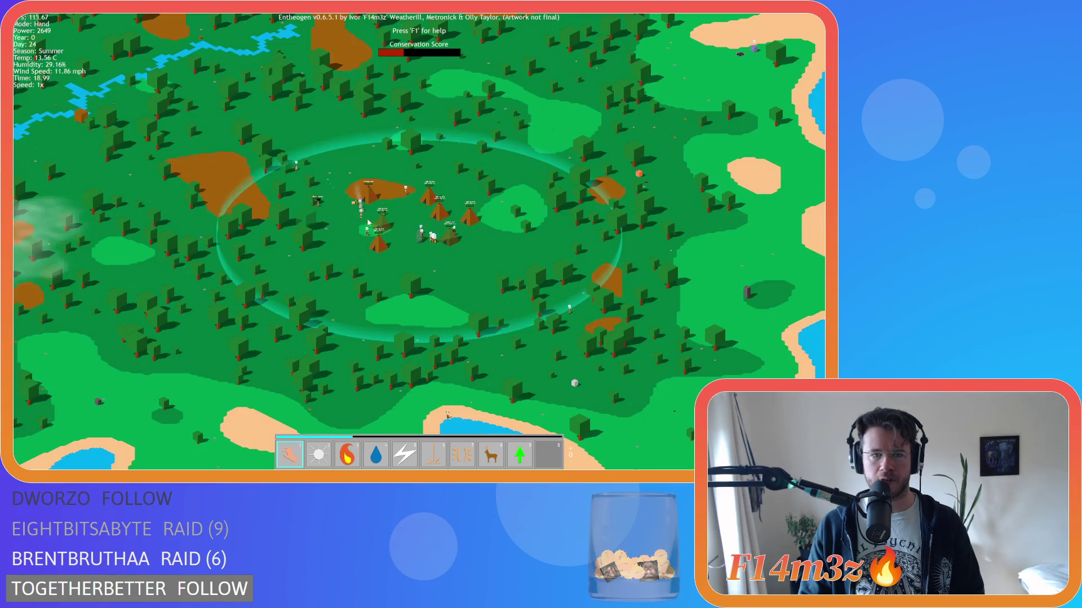
pyautogui.scroll(-6, 408, 220)
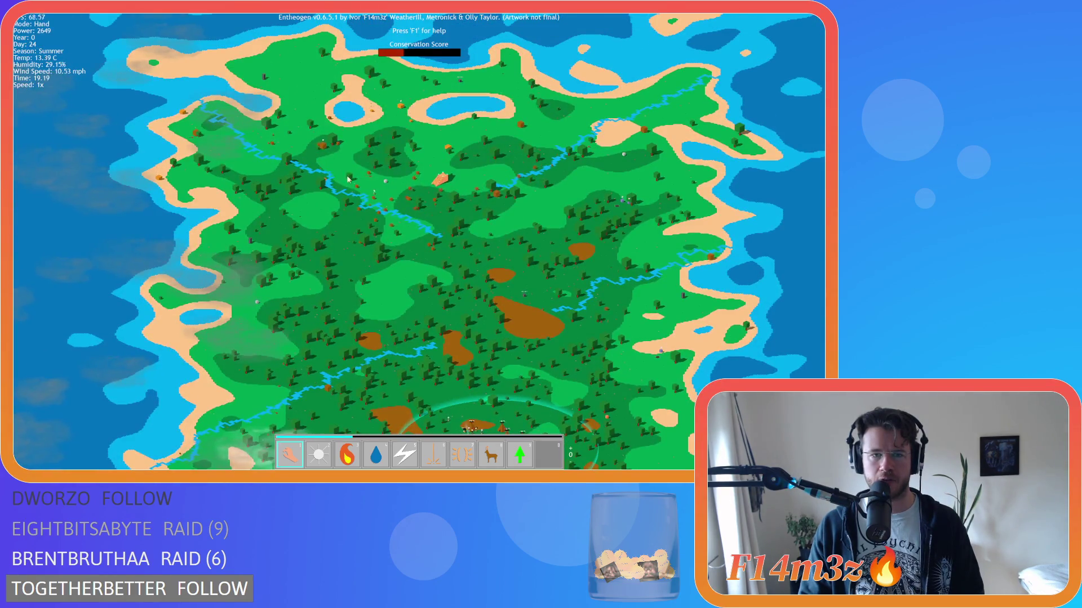
pyautogui.scroll(6, 397, 221)
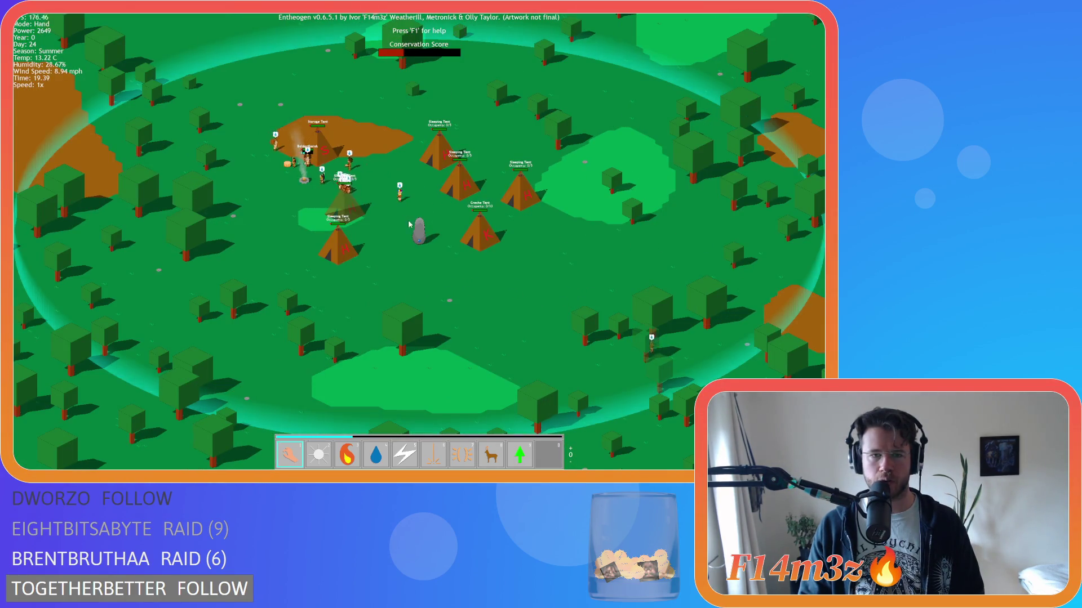
pyautogui.scroll(-4, 422, 177)
pyautogui.scroll(4, 432, 165)
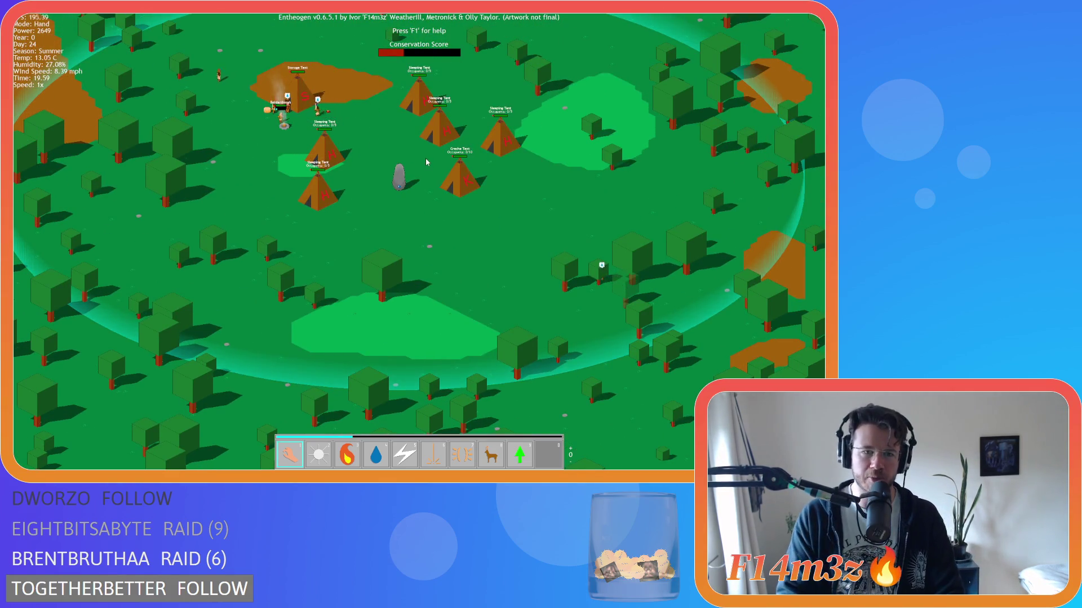
pyautogui.scroll(5, 299, 136)
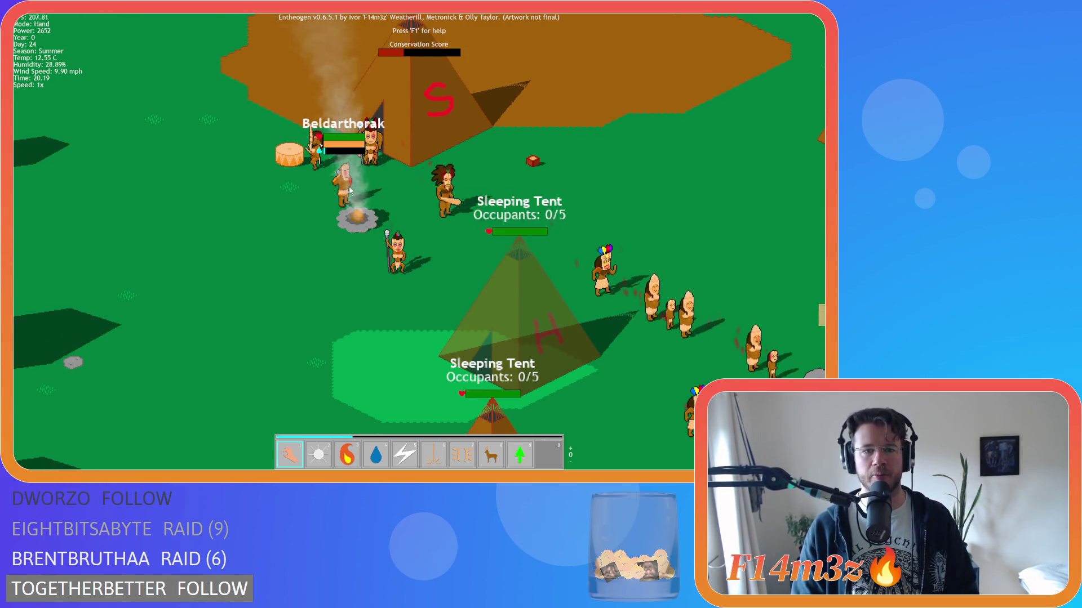
# Step: Pan across the tent village and quicksave the game with the followers in place
pyautogui.scroll(-5, 442, 161)
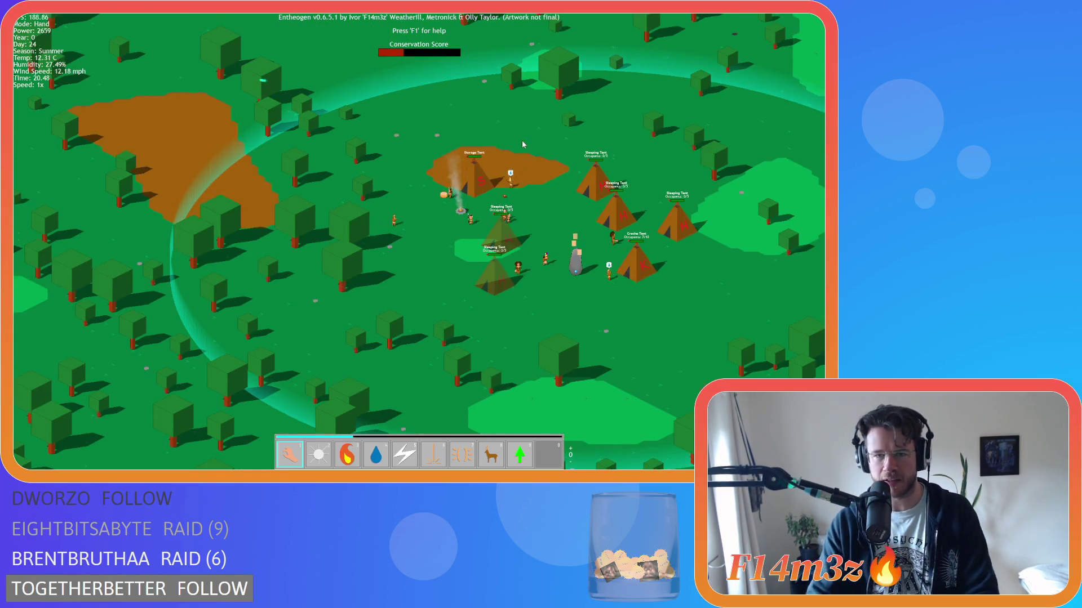
pyautogui.moveTo(522, 144); pyautogui.dragTo(334, 151)
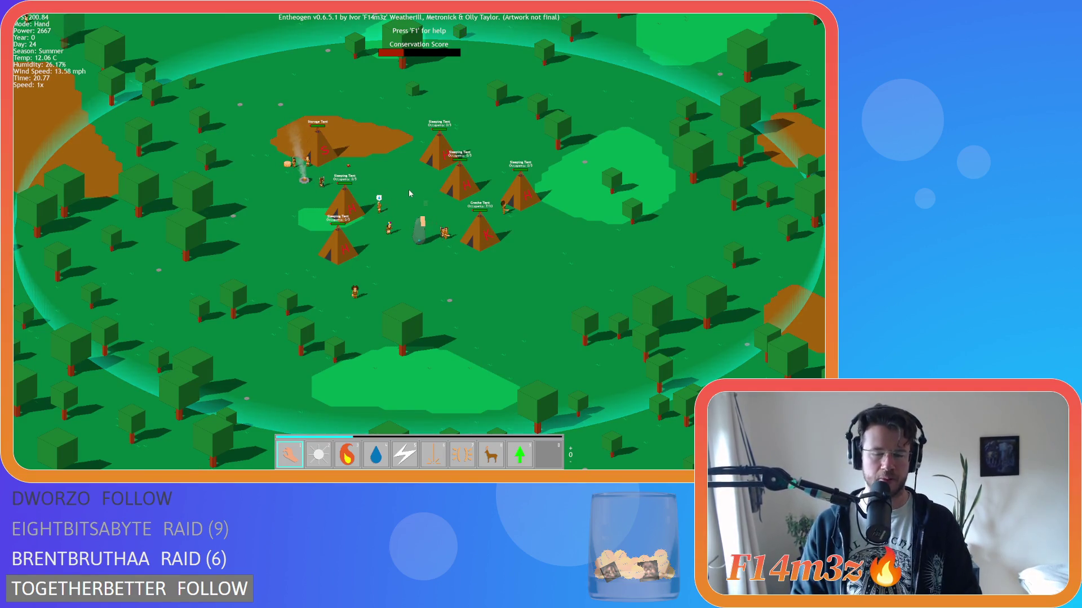
pyautogui.scroll(-10, 410, 193)
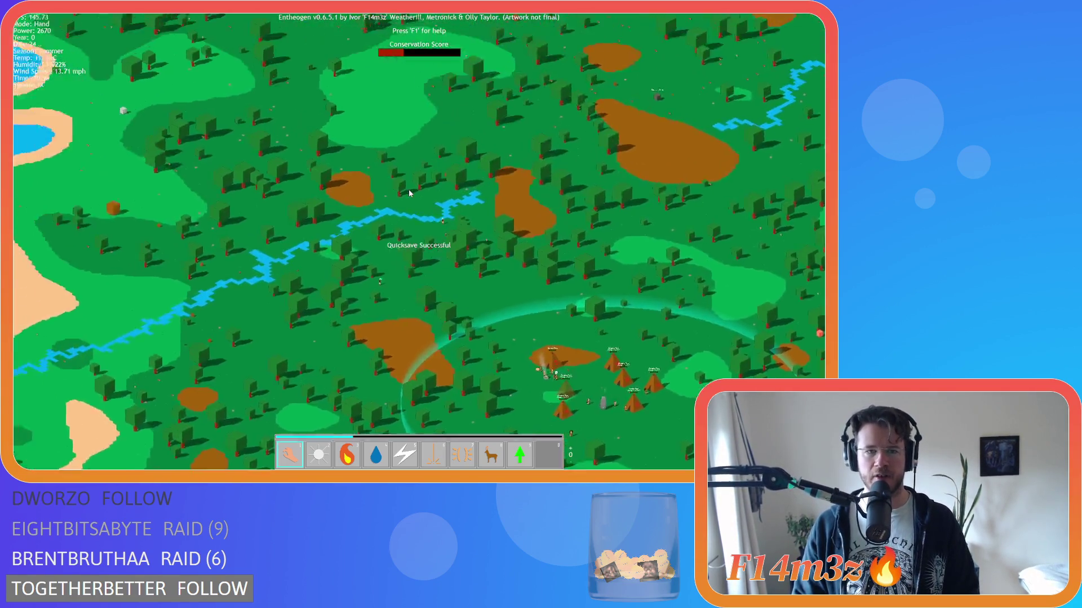
pyautogui.scroll(6, 408, 190)
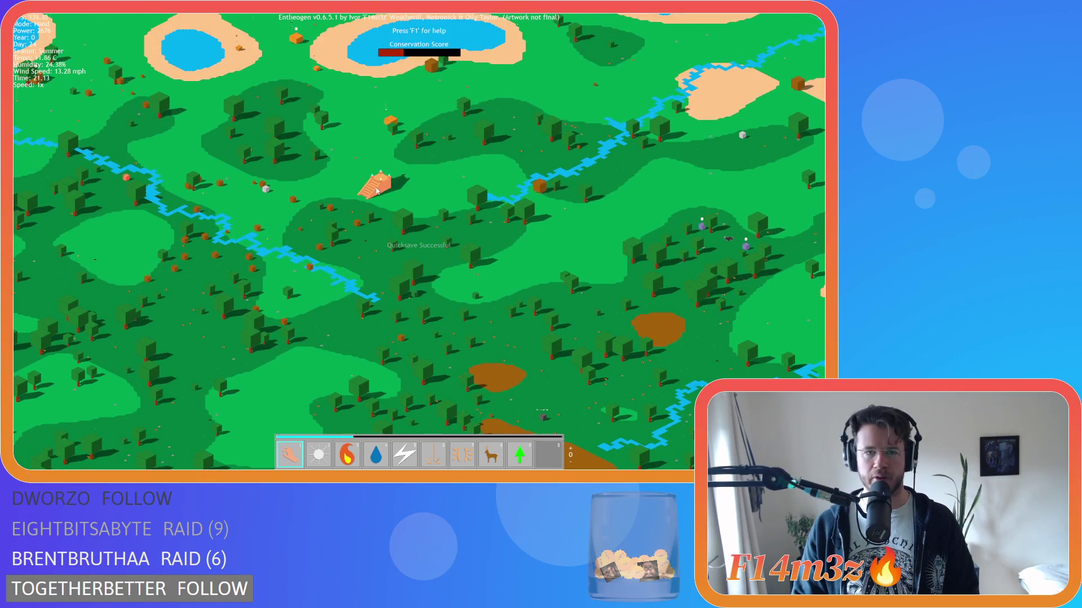
pyautogui.press('Escape')
pyautogui.press('Escape')
pyautogui.scroll(-8, 392, 207)
pyautogui.scroll(8, 389, 208)
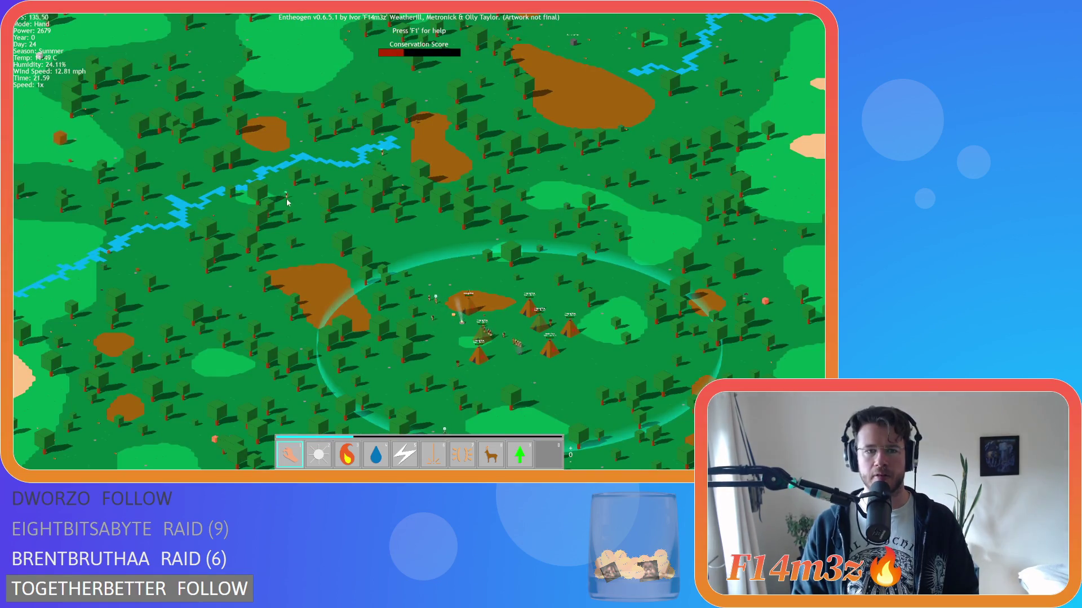
pyautogui.press('w')
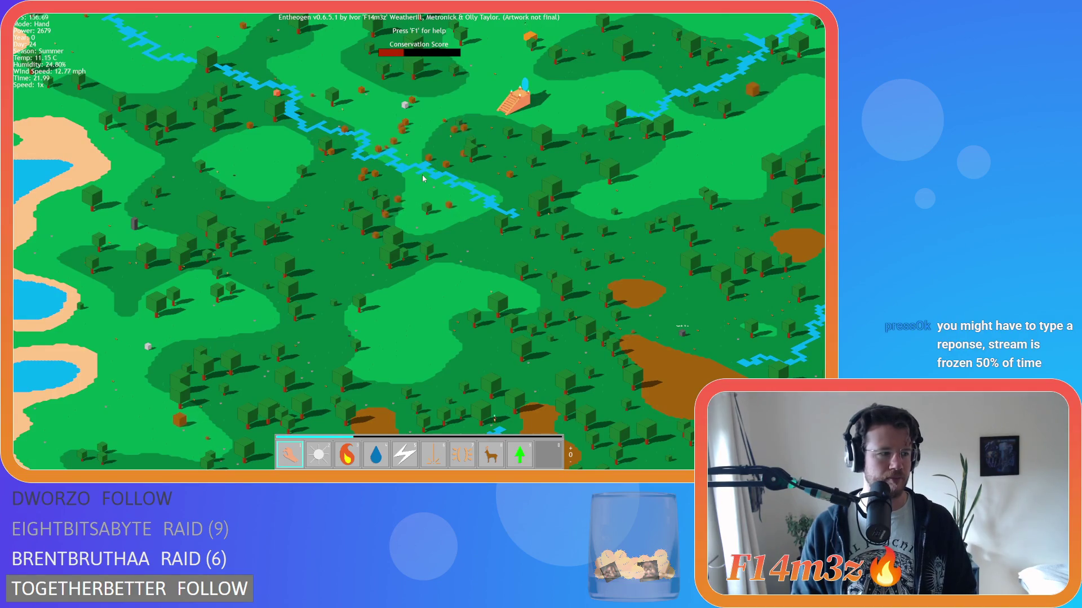
# Step: Centre the view on the glowing stepped temple at dusk, set toward the upper left
pyautogui.press('d')
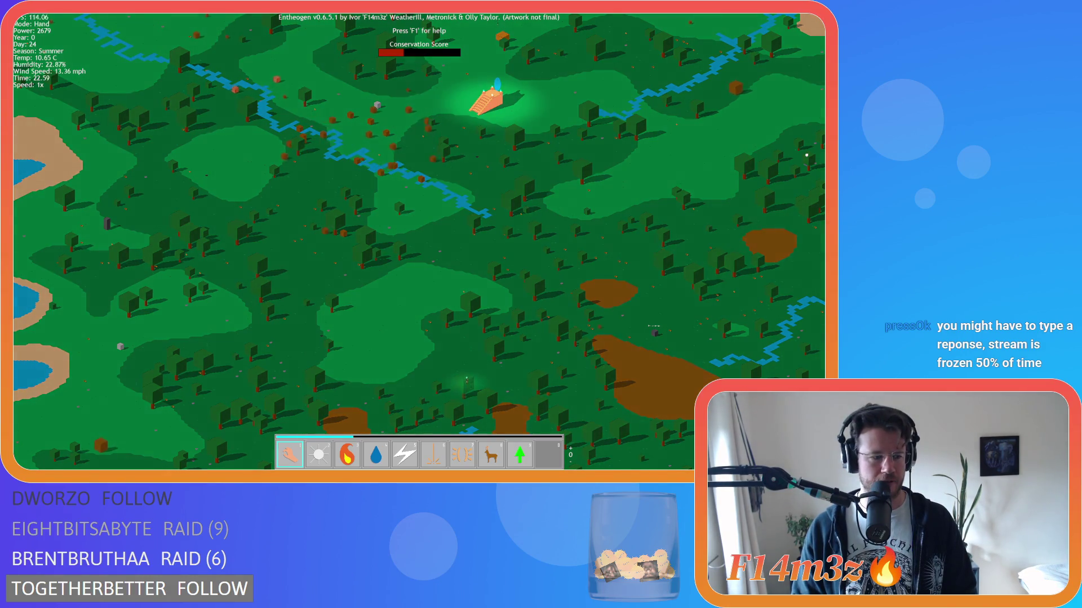
pyautogui.press('d')
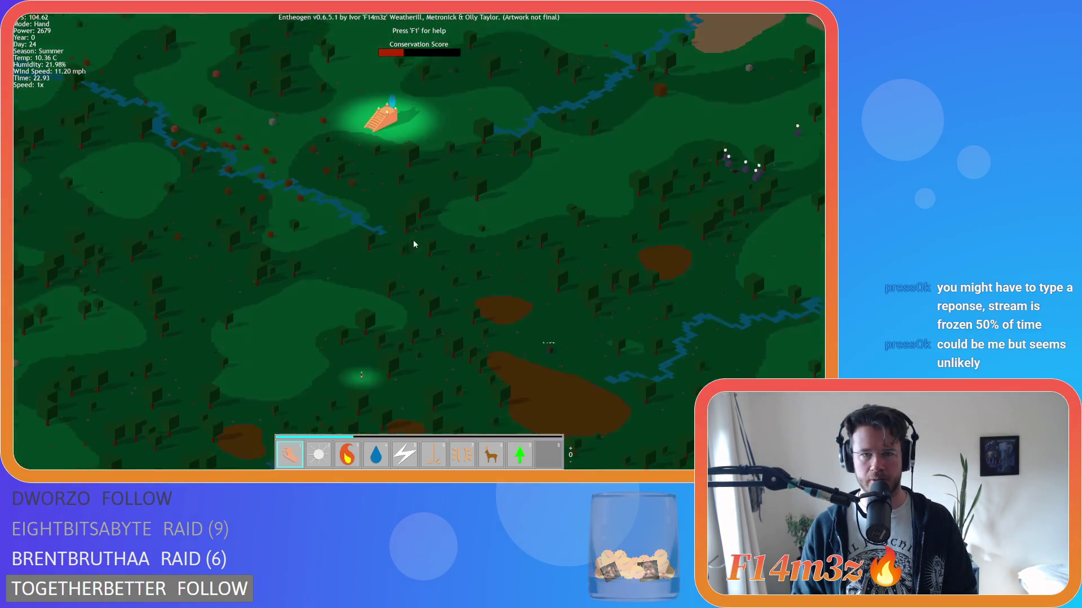
pyautogui.scroll(3, 414, 244)
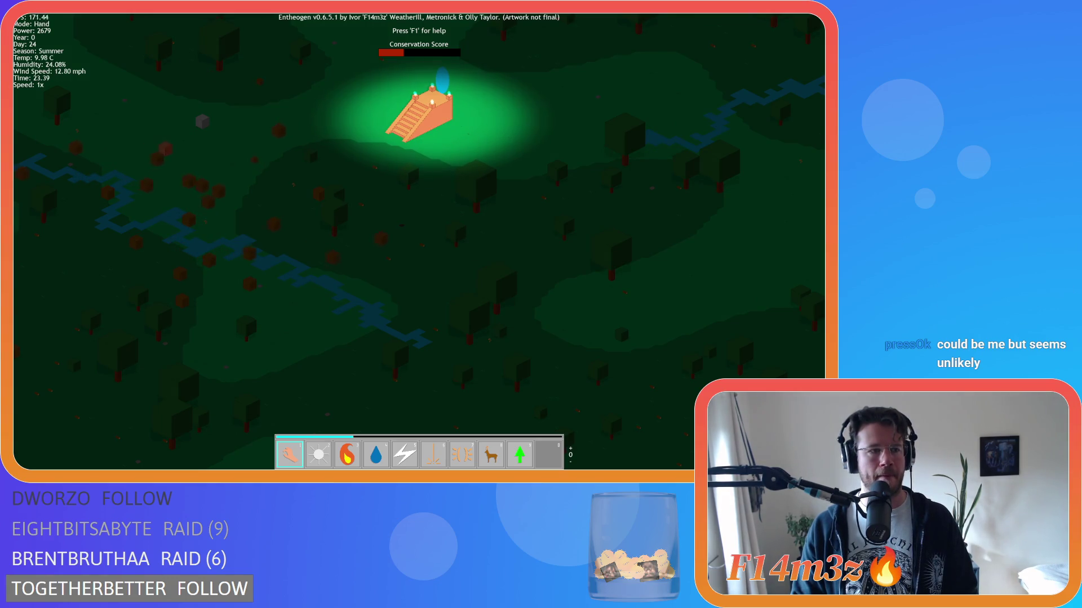
pyautogui.moveTo(389, 236)
pyautogui.mouseDown()
pyautogui.moveTo(473, 233)
pyautogui.moveTo(345, 195)
pyautogui.mouseUp()
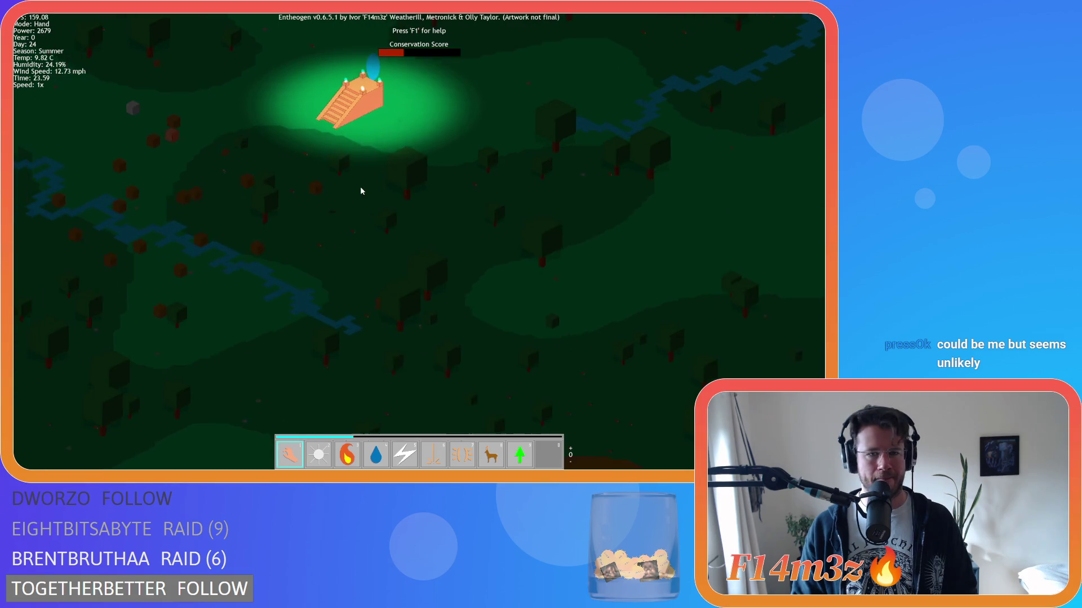
pyautogui.press('w')
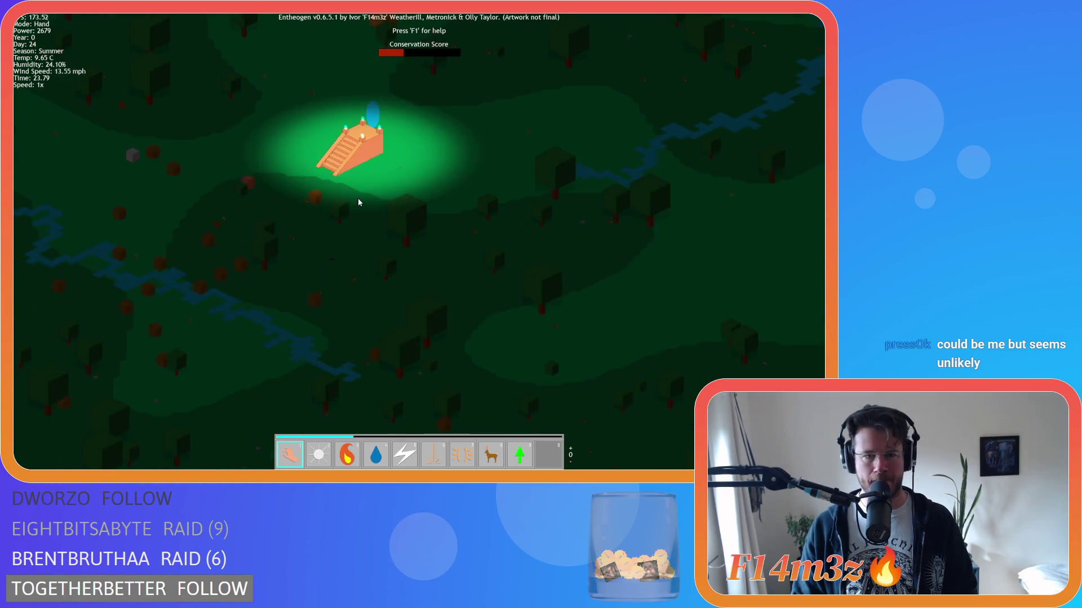
pyautogui.scroll(-5, 394, 216)
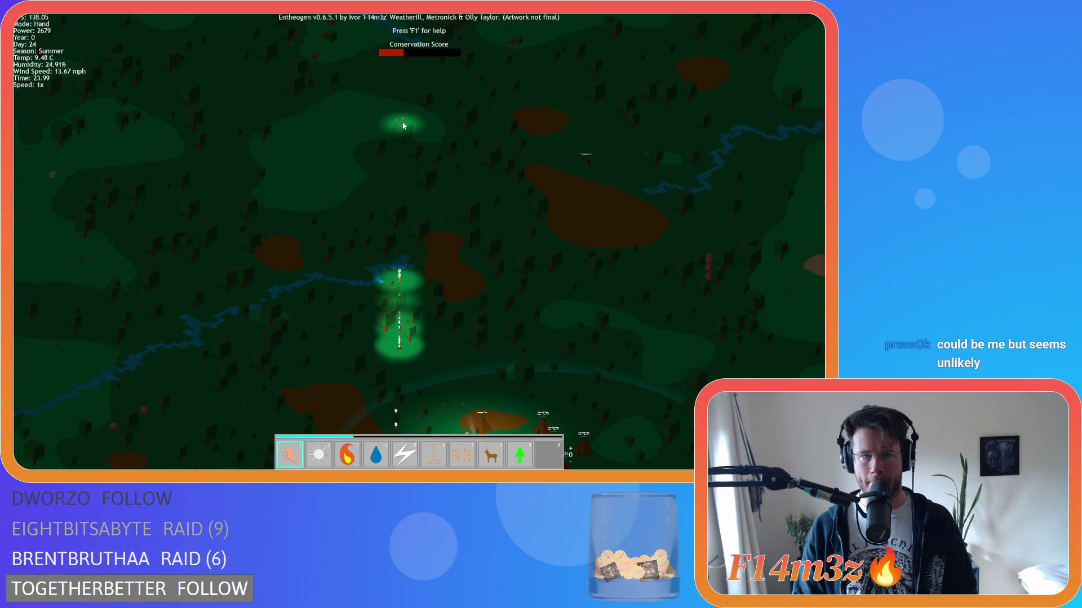
# Step: Pan back to follow the column of villagers heading north
pyautogui.press('s')
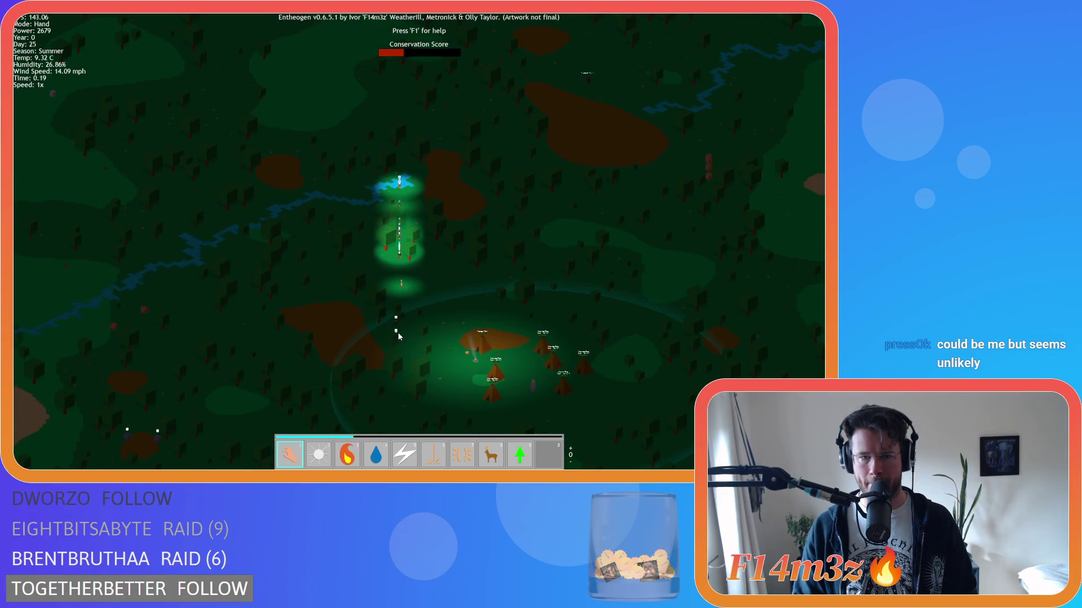
pyautogui.scroll(5, 400, 333)
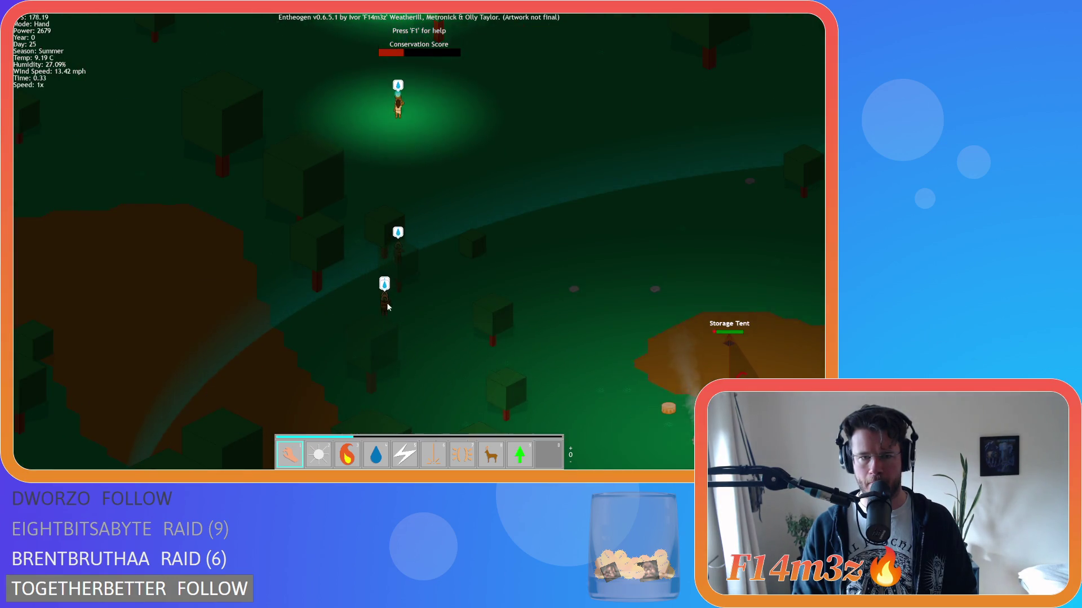
pyautogui.press('w')
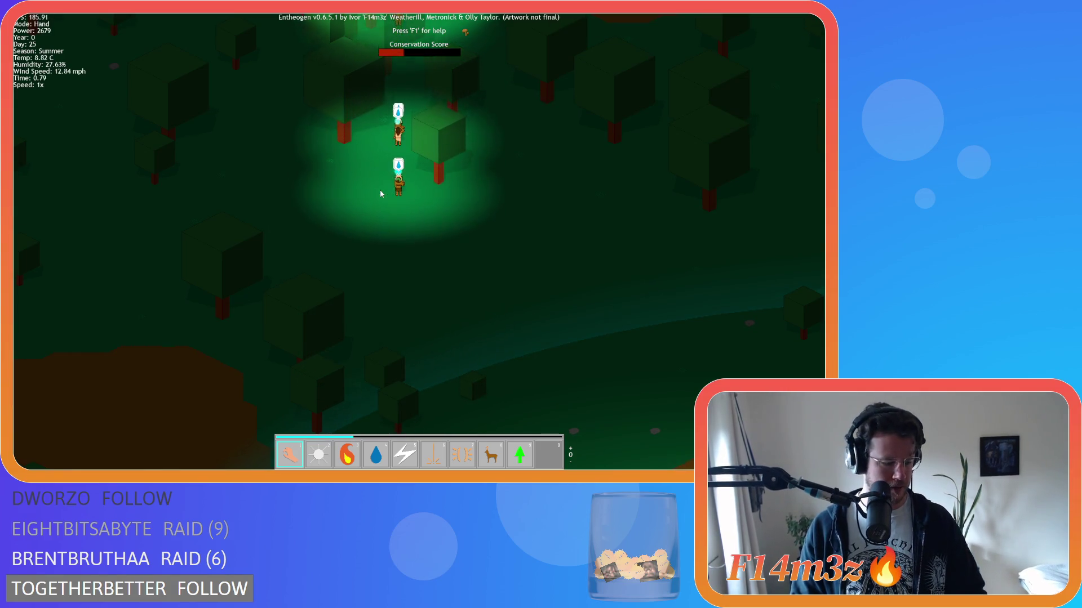
pyautogui.scroll(-5, 450, 157)
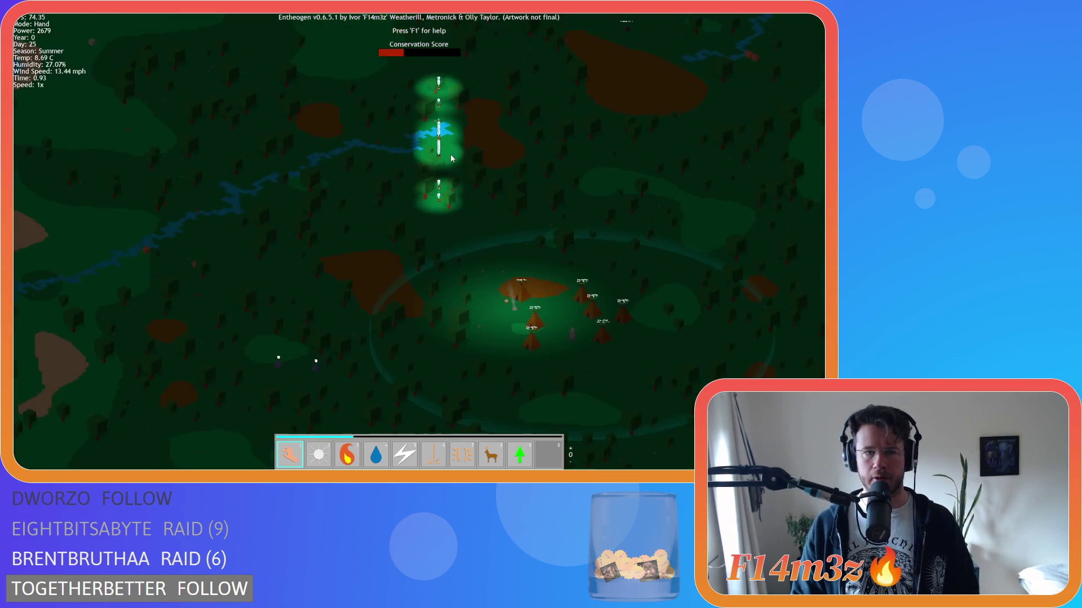
# Step: Bring the tent camp into view and put it under the red alert overlay
pyautogui.press('w')
pyautogui.press('d')
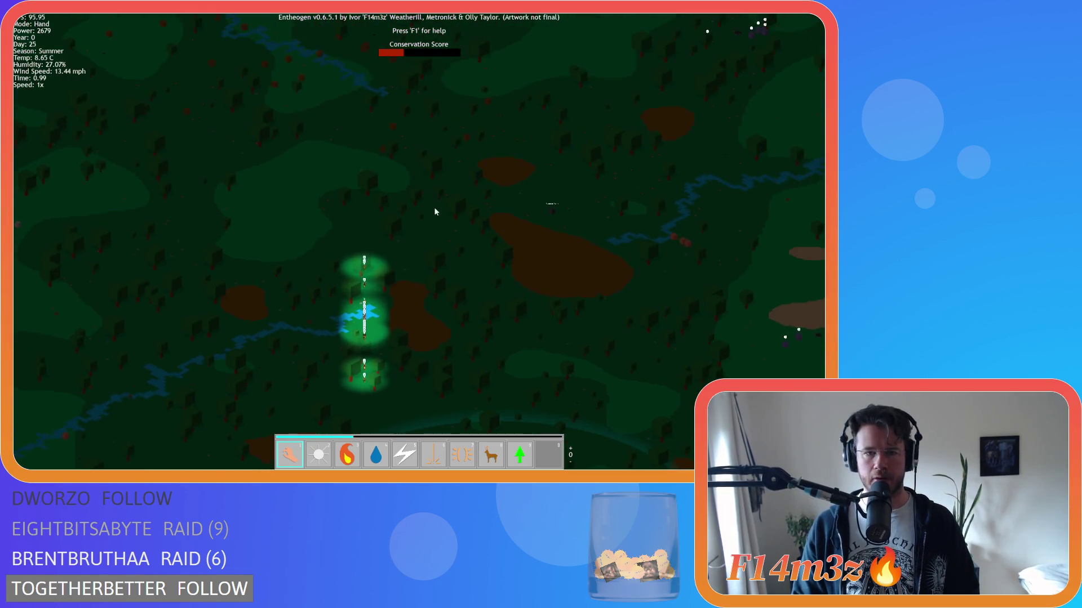
pyautogui.press('s')
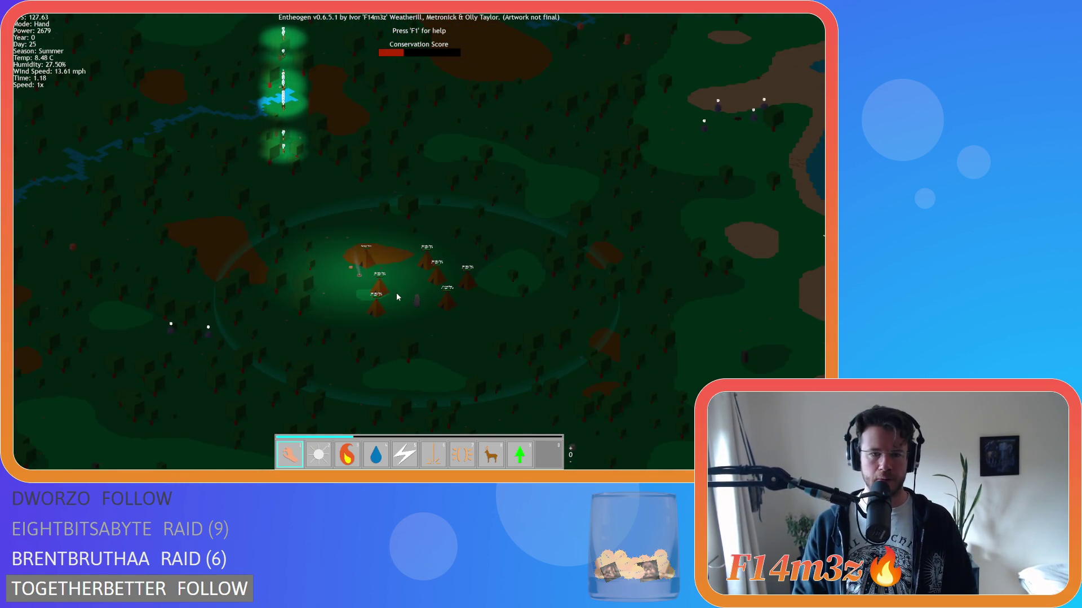
pyautogui.scroll(5, 397, 297)
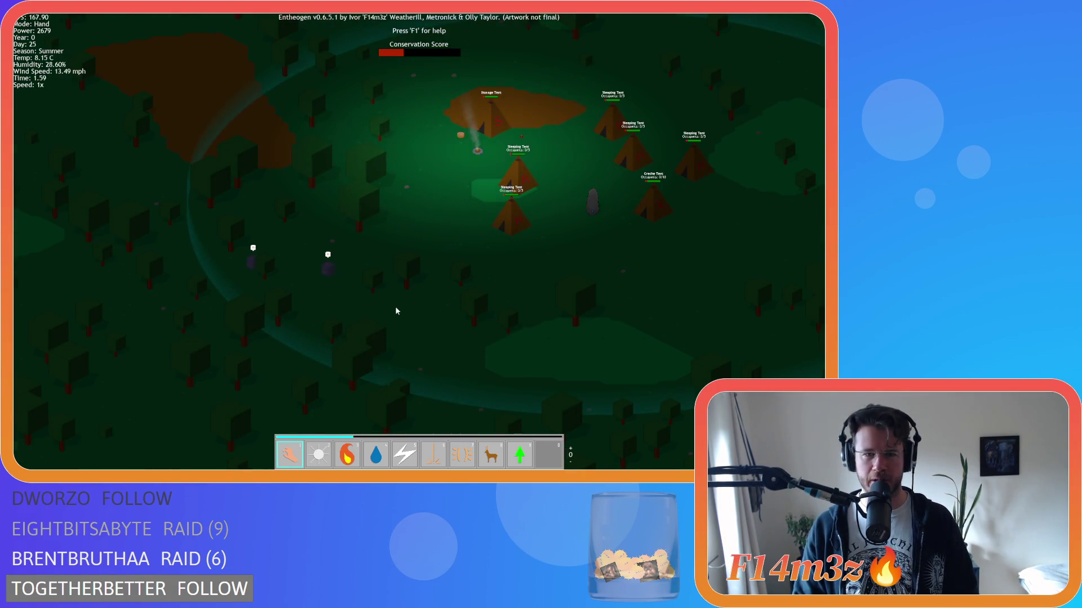
pyautogui.press('w')
pyautogui.press('d')
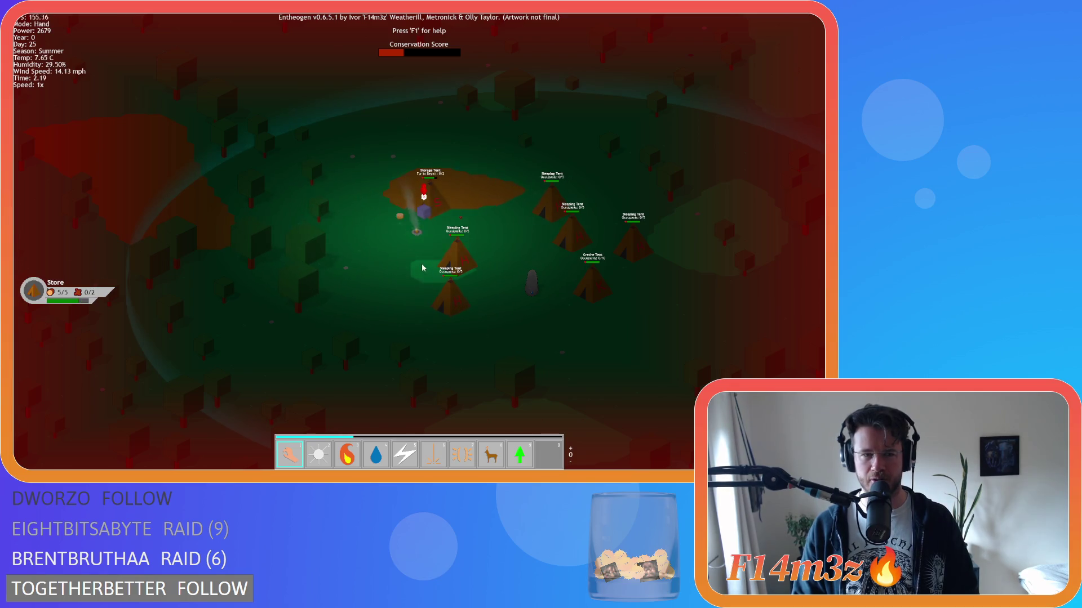
# Step: Watch the Storage Tent become a 15/30 fur Store, then pan north to the temple stairs
pyautogui.scroll(3, 422, 265)
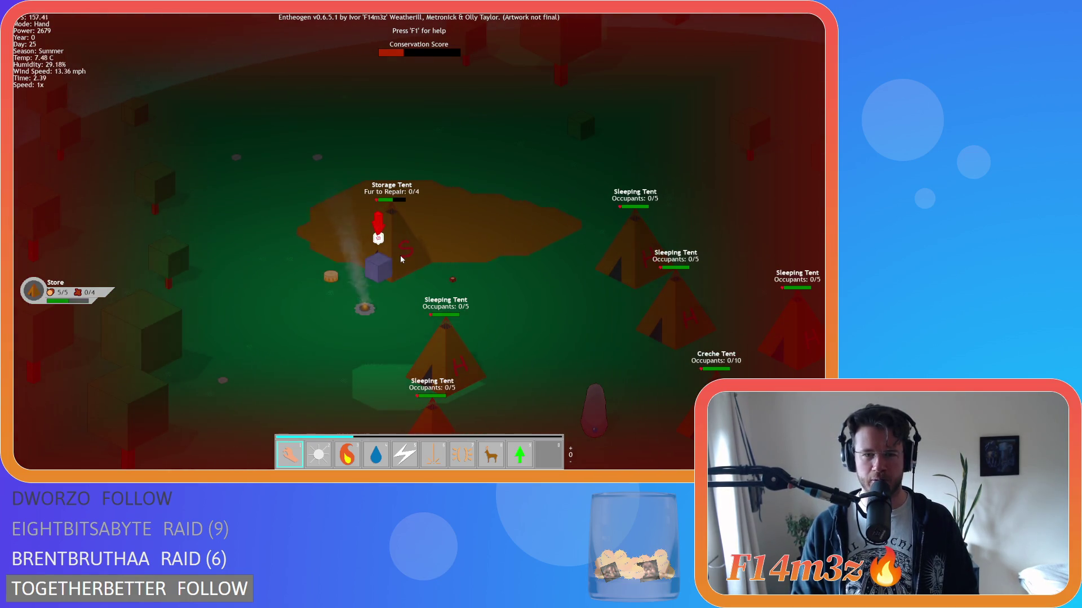
pyautogui.press('a')
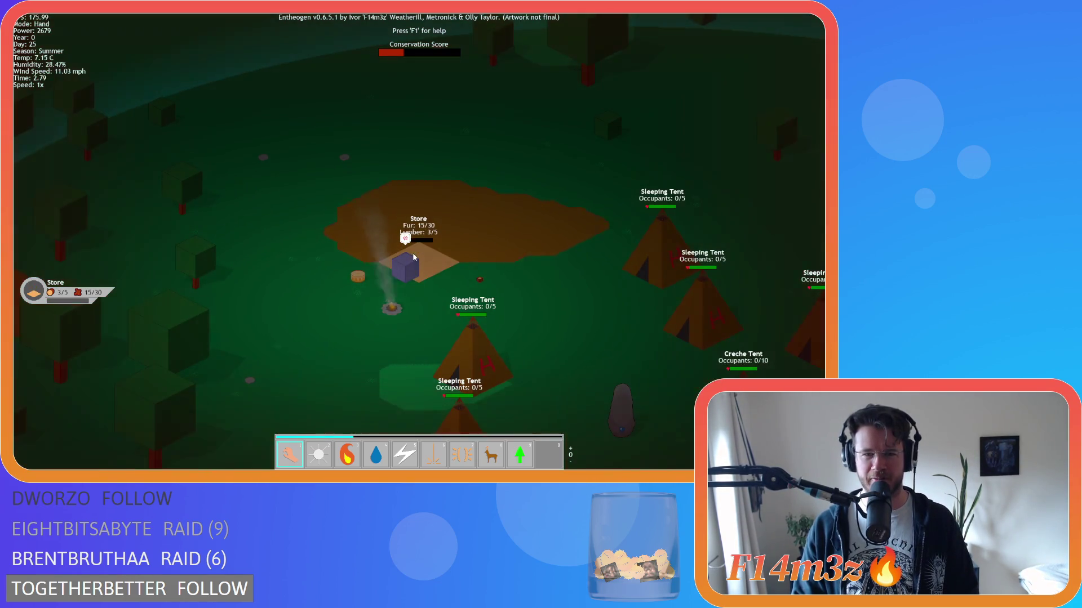
pyautogui.scroll(-5, 417, 237)
pyautogui.press('w')
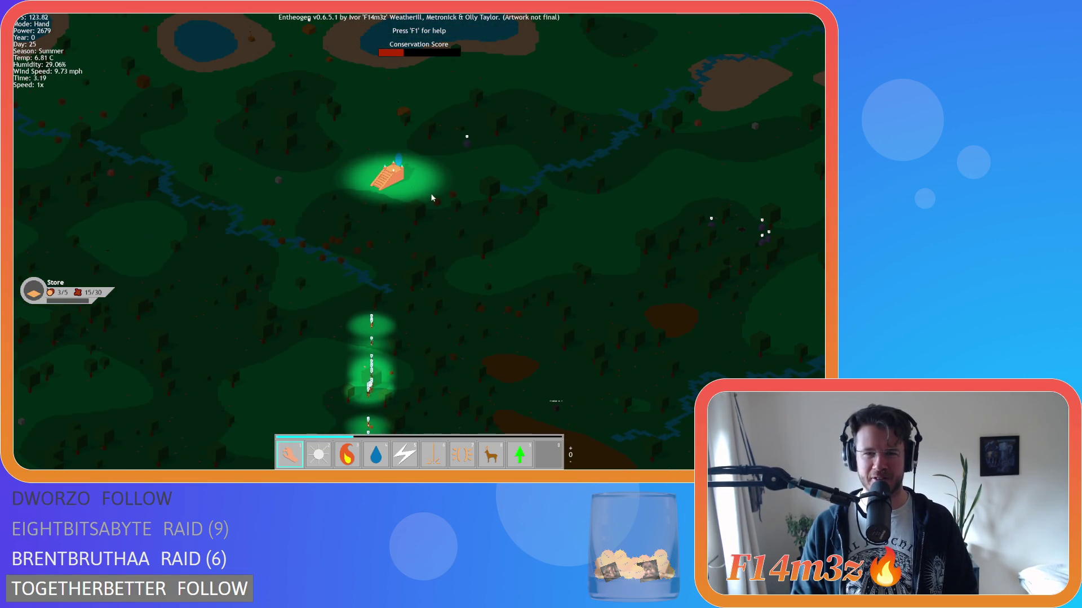
# Step: Follow the villager column northward across the map until the pyramid comes into view
pyautogui.press('d')
pyautogui.scroll(5, 368, 266)
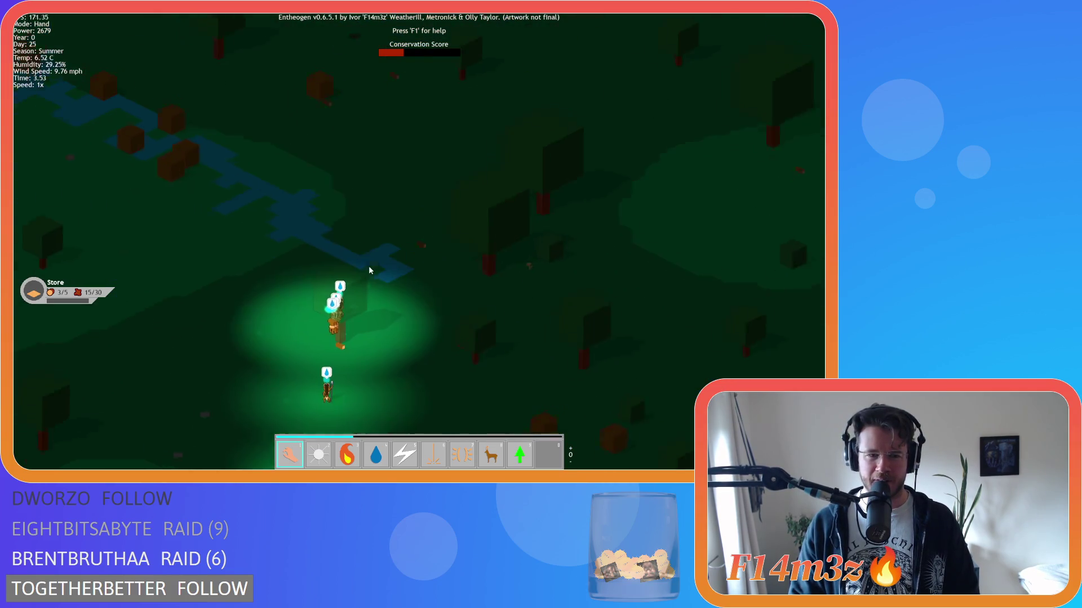
pyautogui.scroll(-5, 368, 267)
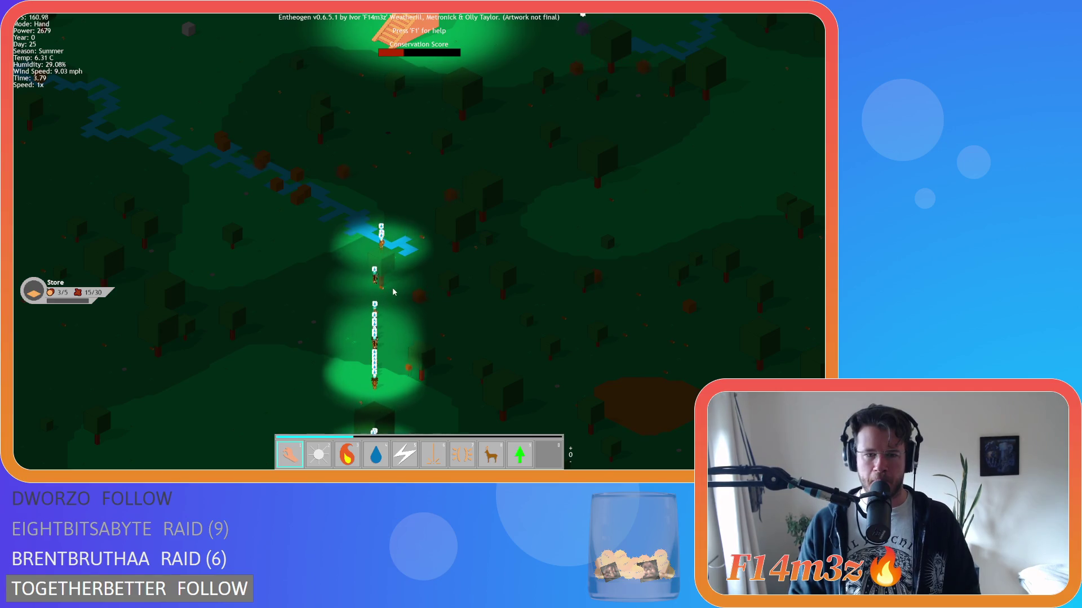
pyautogui.press('w')
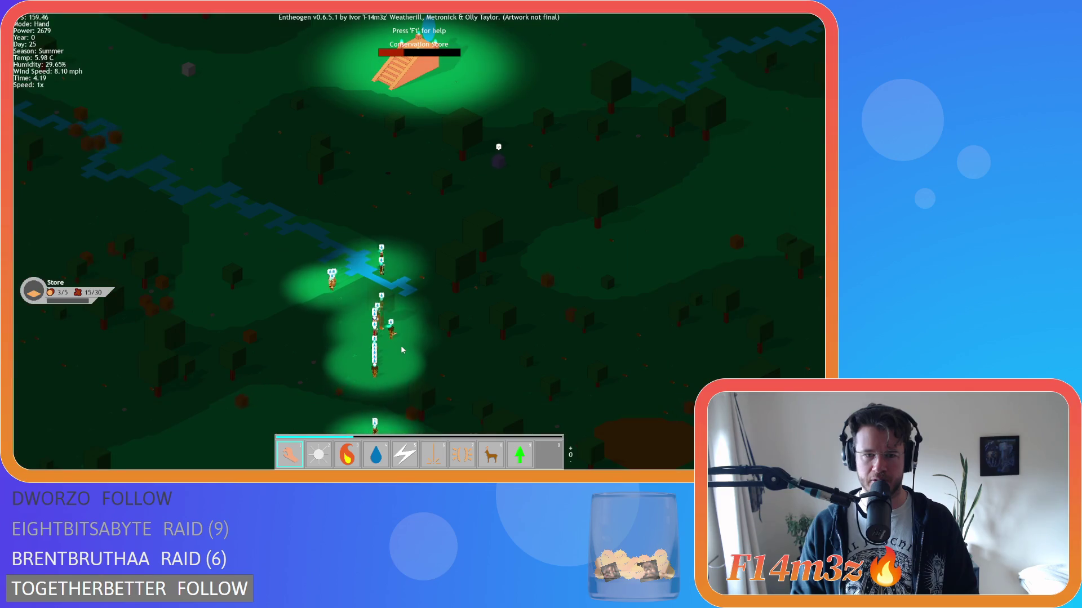
pyautogui.scroll(5, 408, 341)
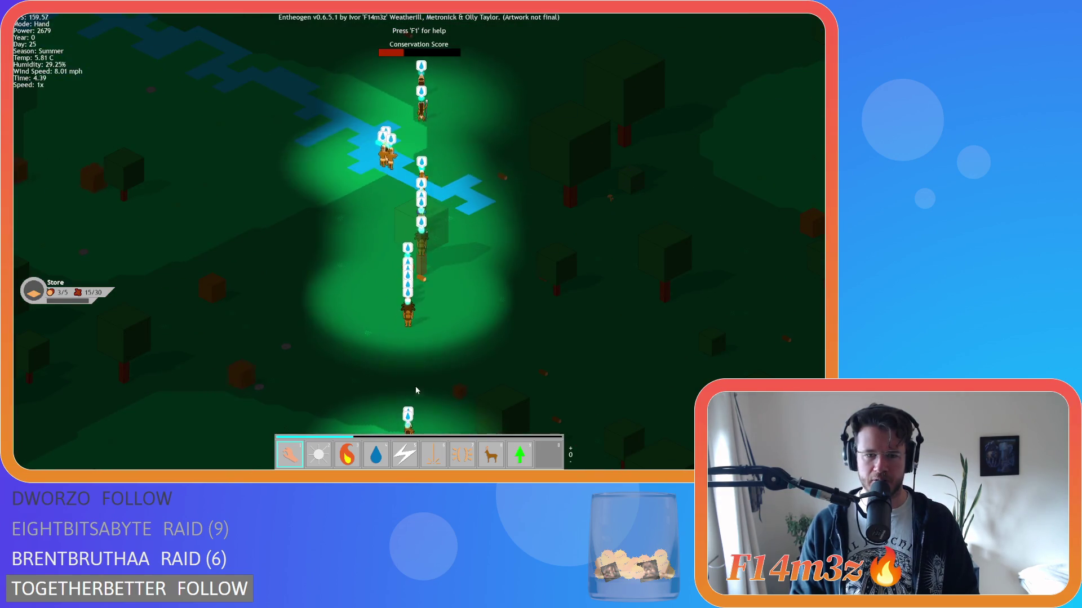
pyautogui.press('w')
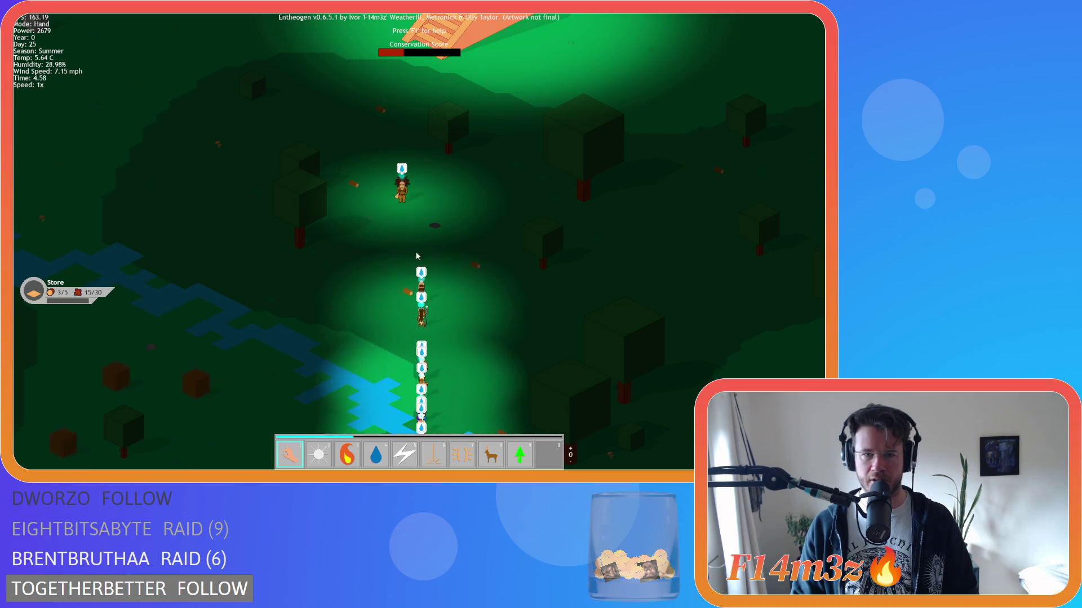
pyautogui.press('w')
pyautogui.press('w')
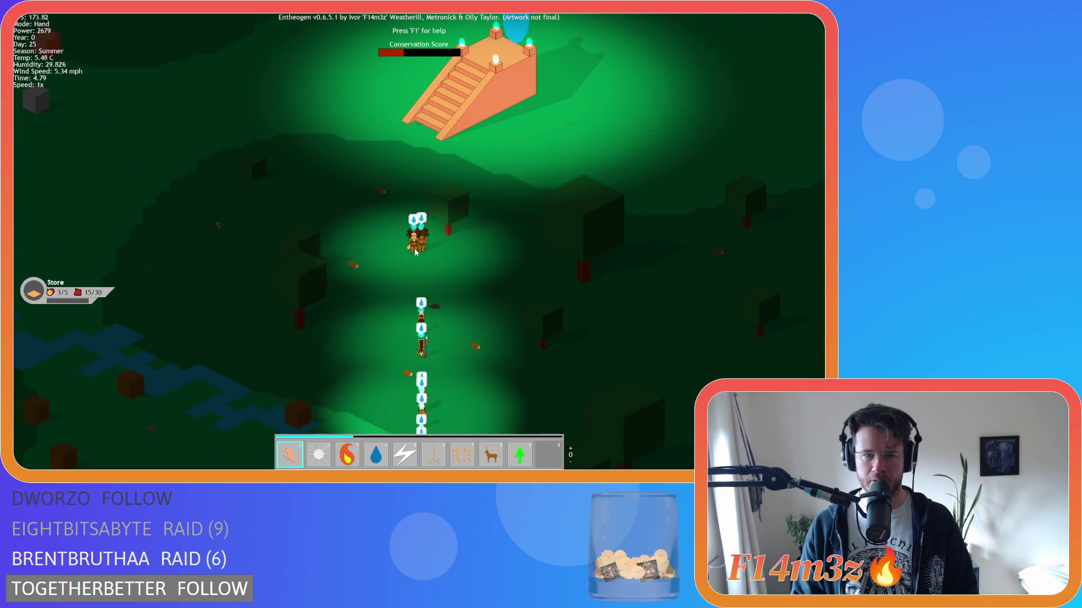
pyautogui.press('s')
pyautogui.press('s')
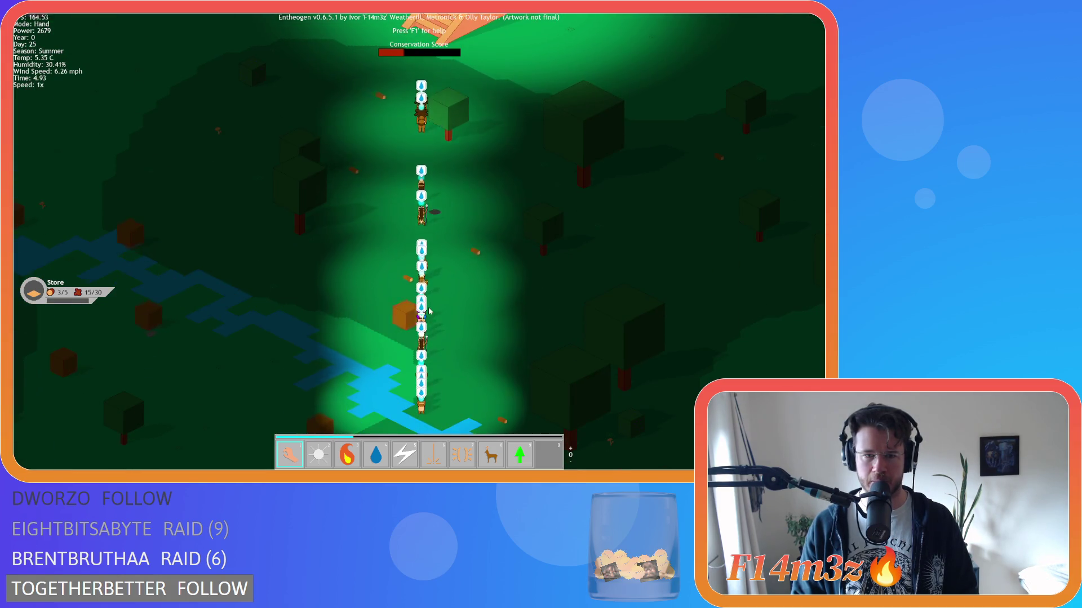
pyautogui.press('s')
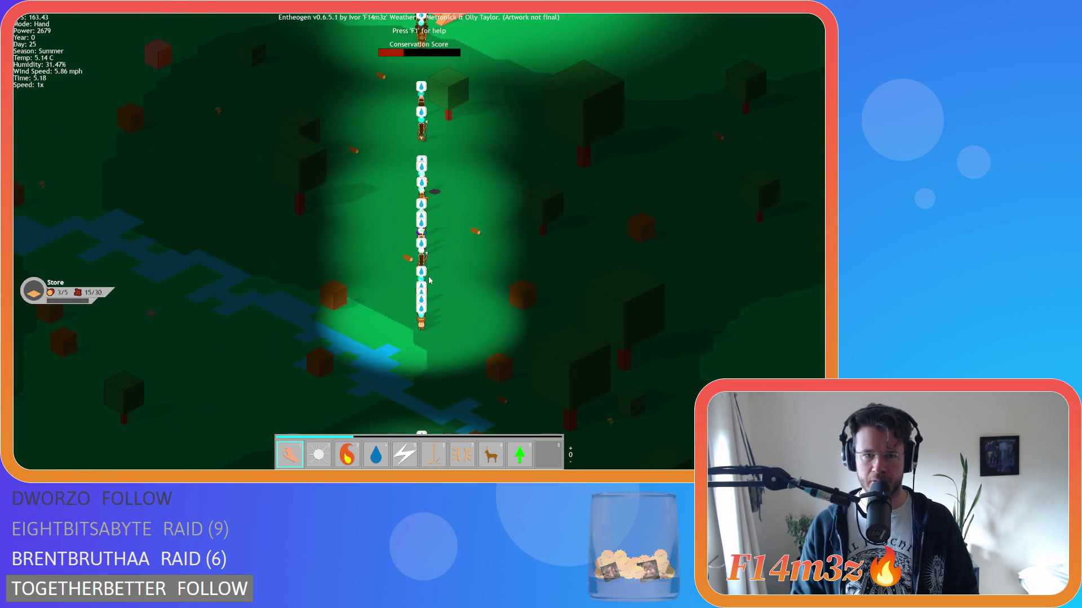
# Step: Centre the pyramid and its climbing villagers, then check the tail of the line
pyautogui.press('w')
pyautogui.press('w')
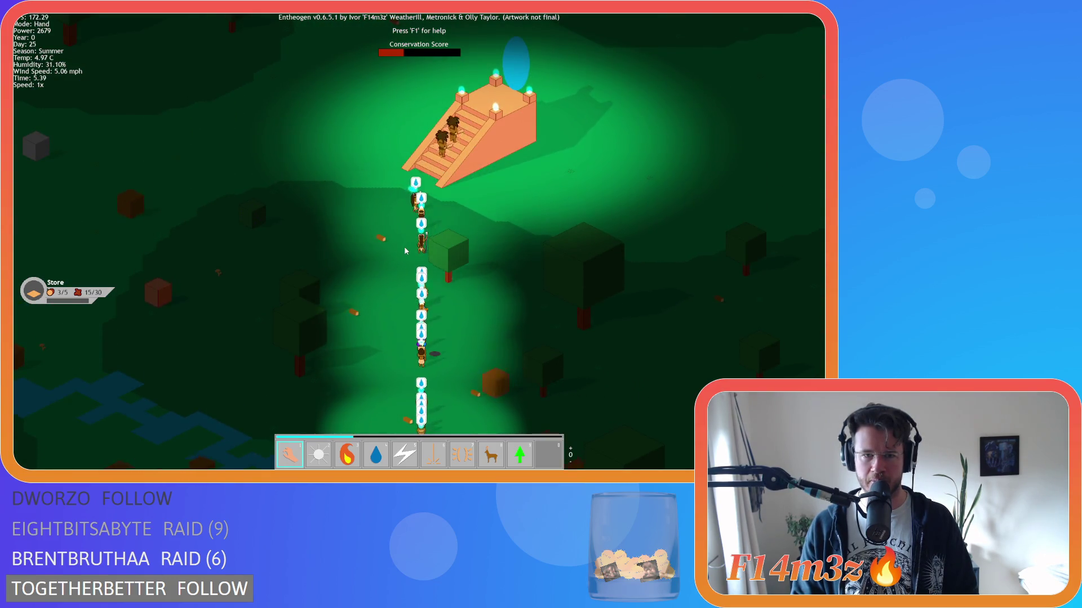
pyautogui.press('d')
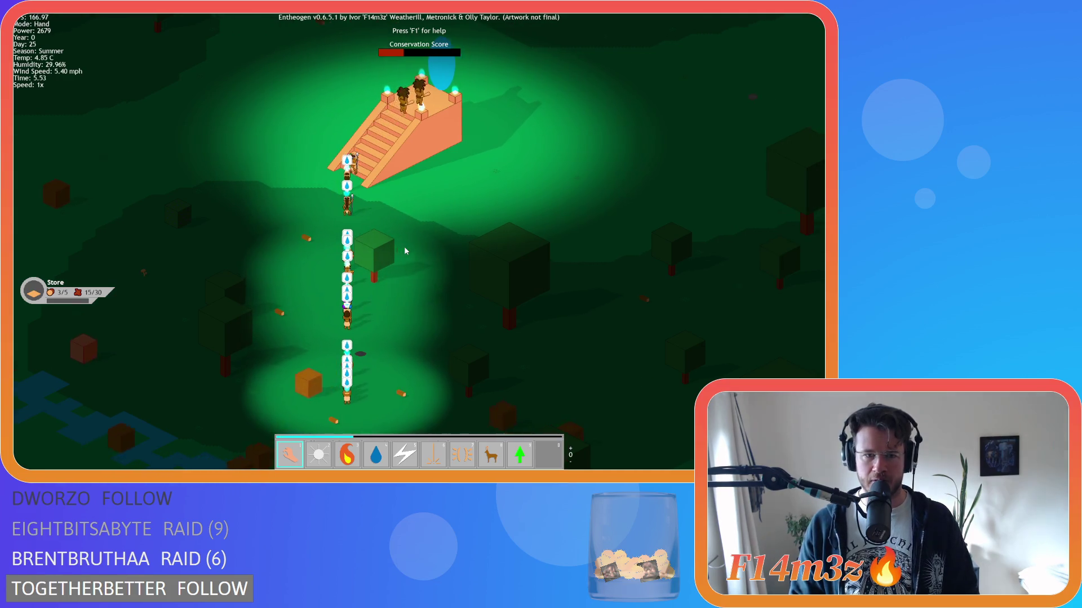
pyautogui.press('w')
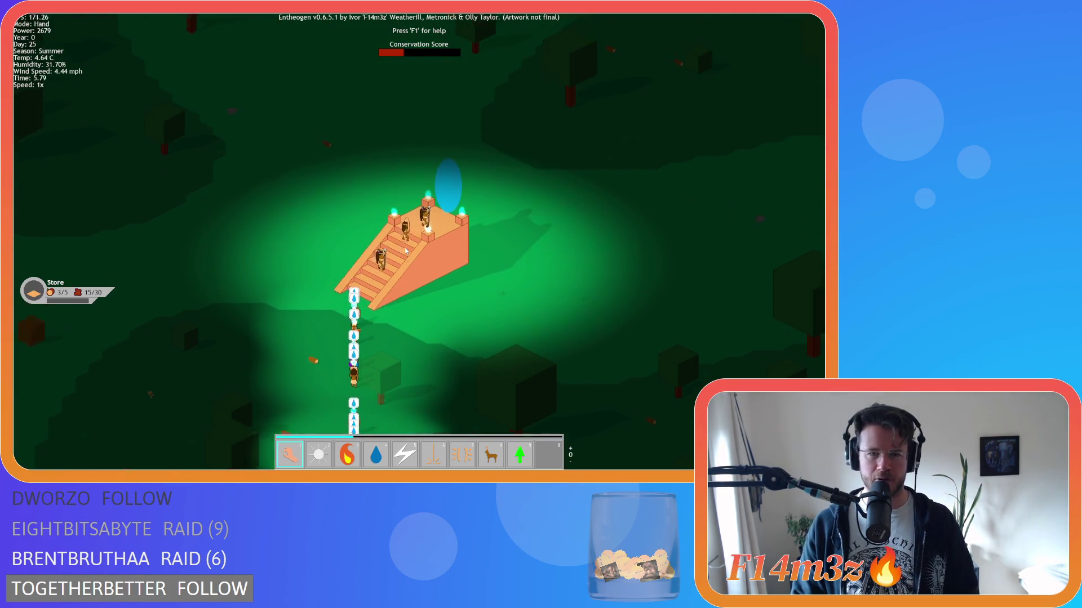
pyautogui.press('w')
pyautogui.press('d')
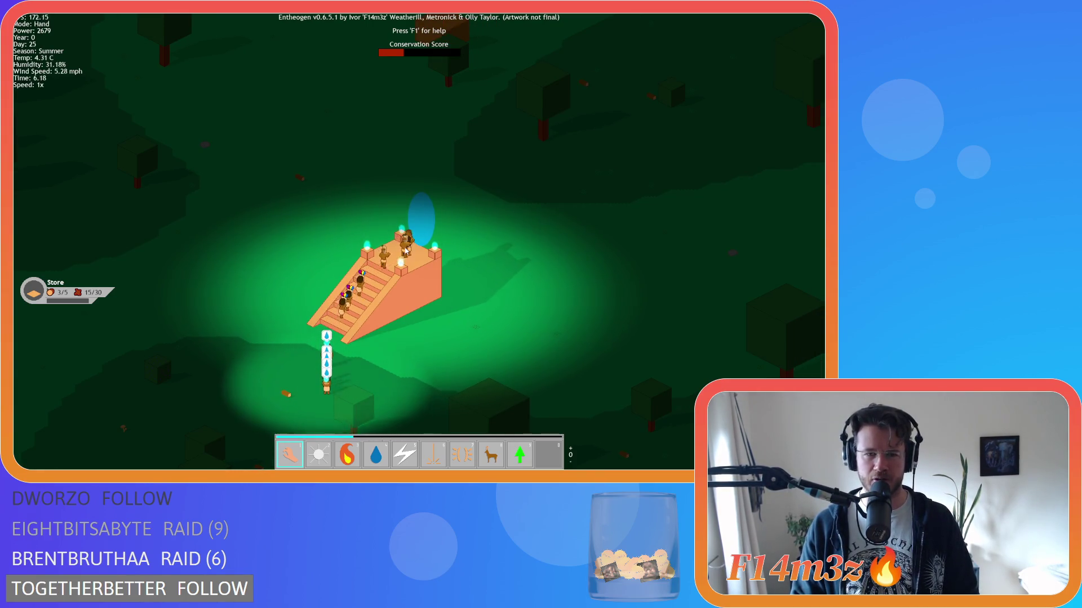
pyautogui.press('s')
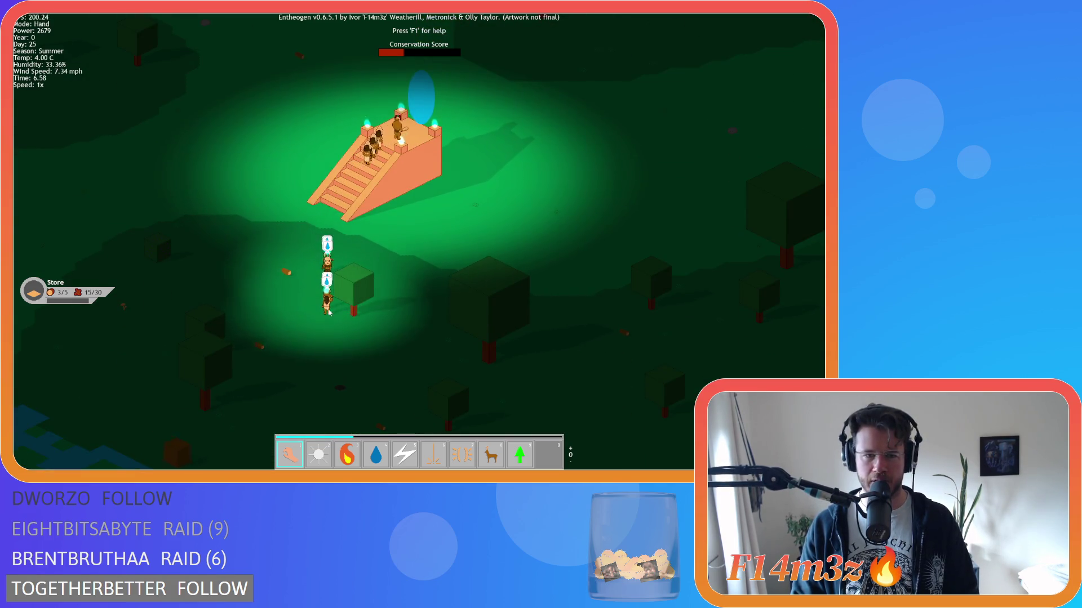
# Step: Keep the climbing villagers in view, then enter the portal with R to load a new world
pyautogui.scroll(-5, 347, 307)
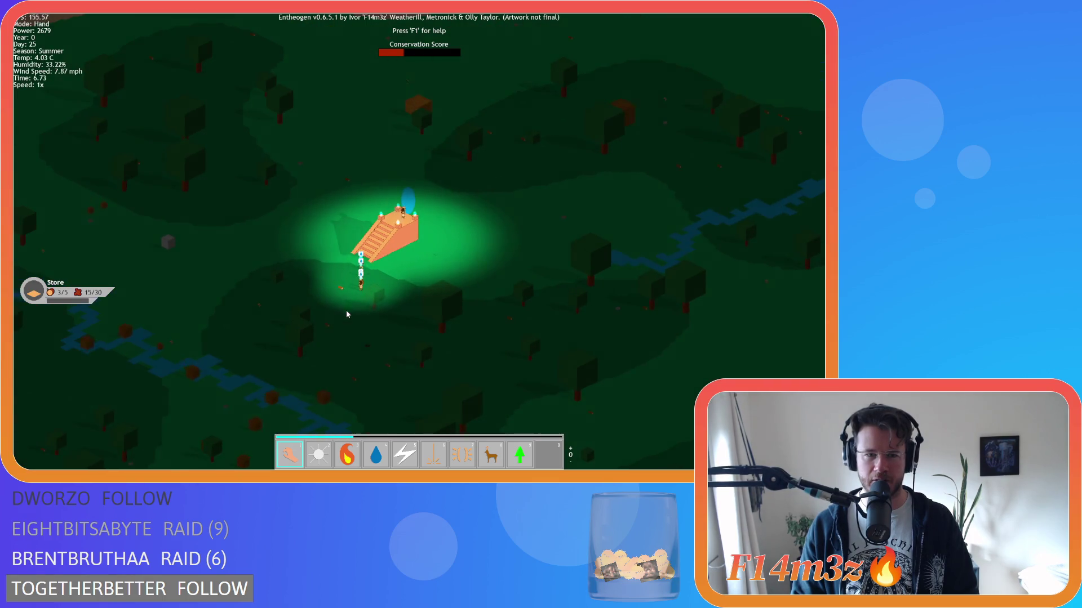
pyautogui.scroll(3, 346, 313)
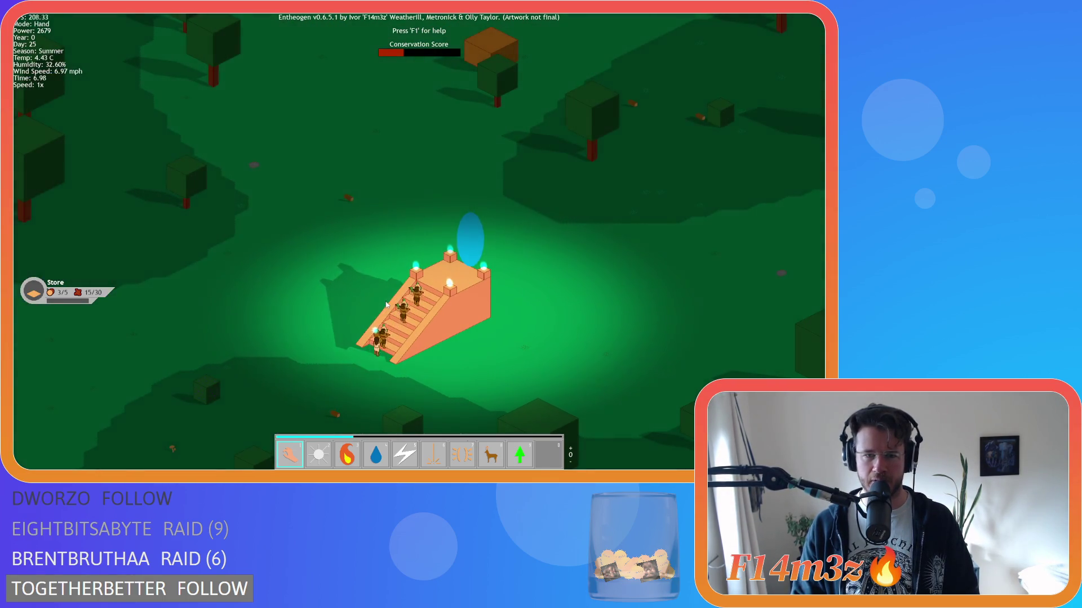
pyautogui.press('d')
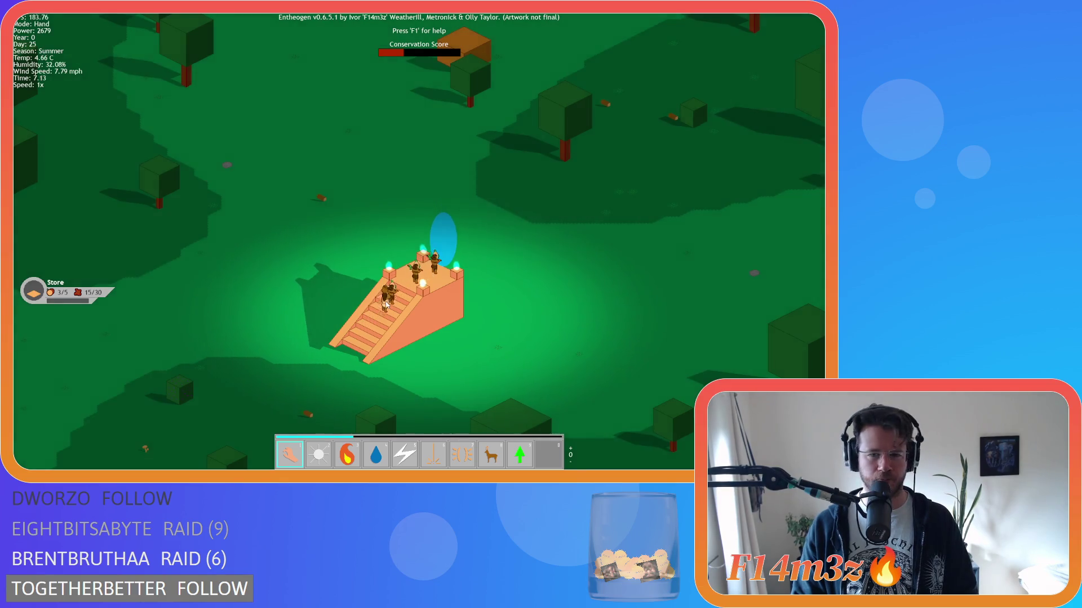
pyautogui.scroll(3, 386, 302)
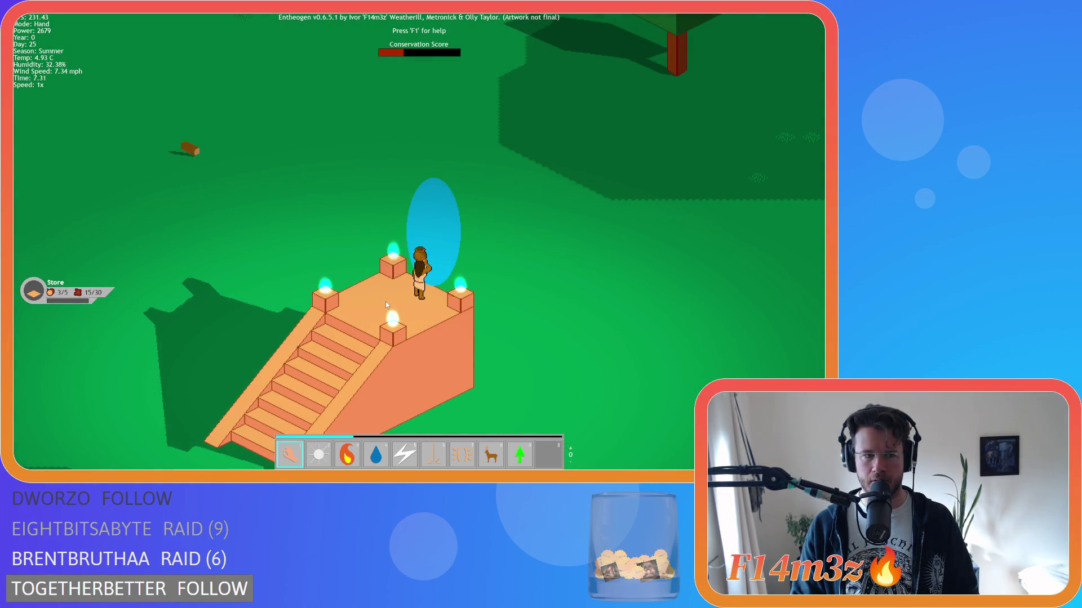
pyautogui.press('r')
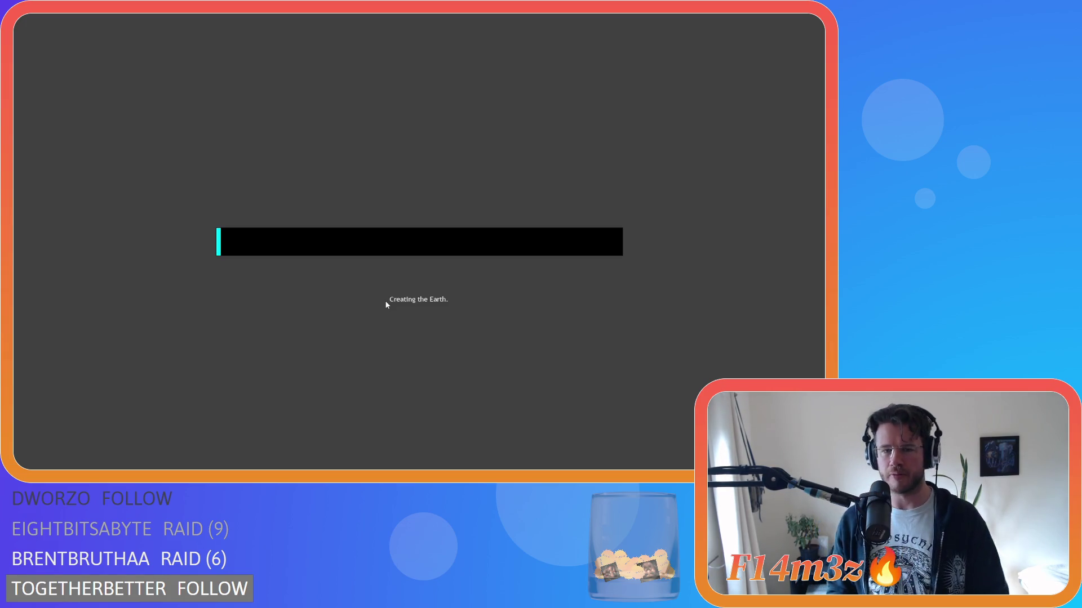
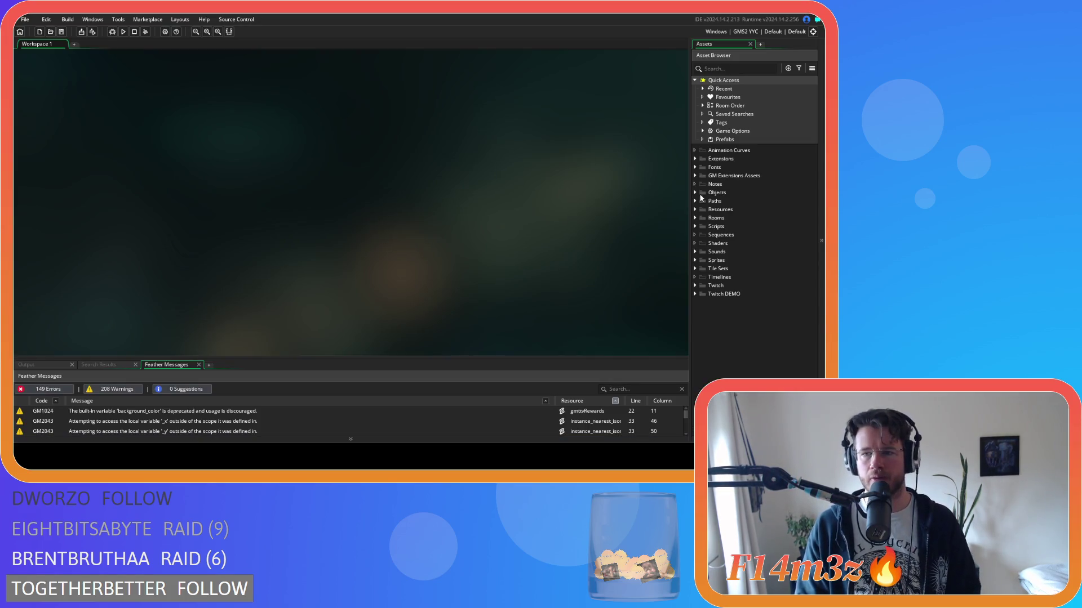
# Step: Open the ob_human object from Objects > Animal > Human in the Asset Browser
pyautogui.click(695, 192)
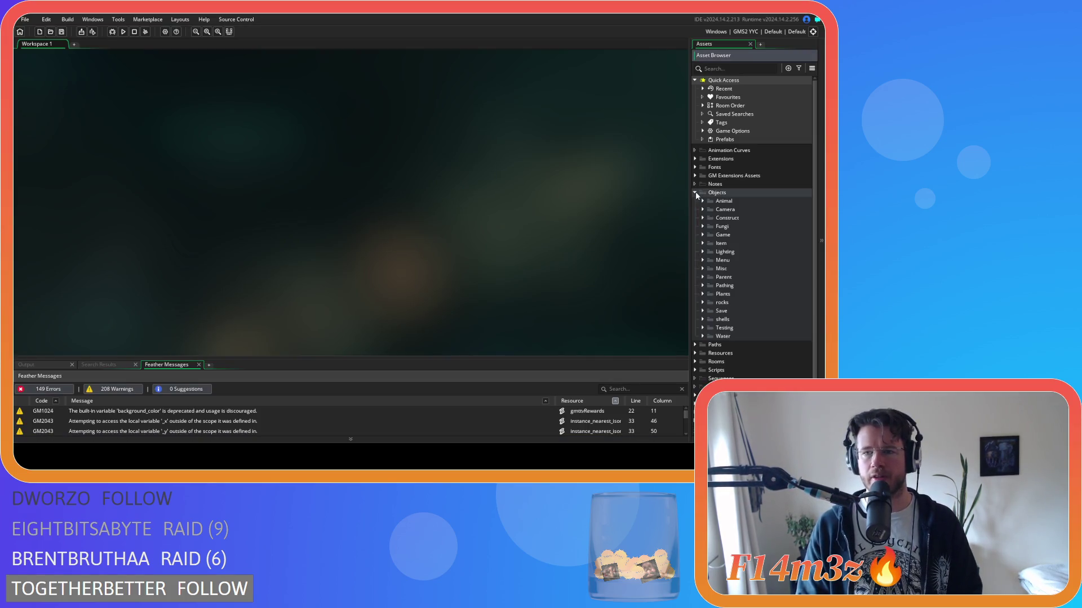
pyautogui.click(702, 201)
pyautogui.click(710, 209)
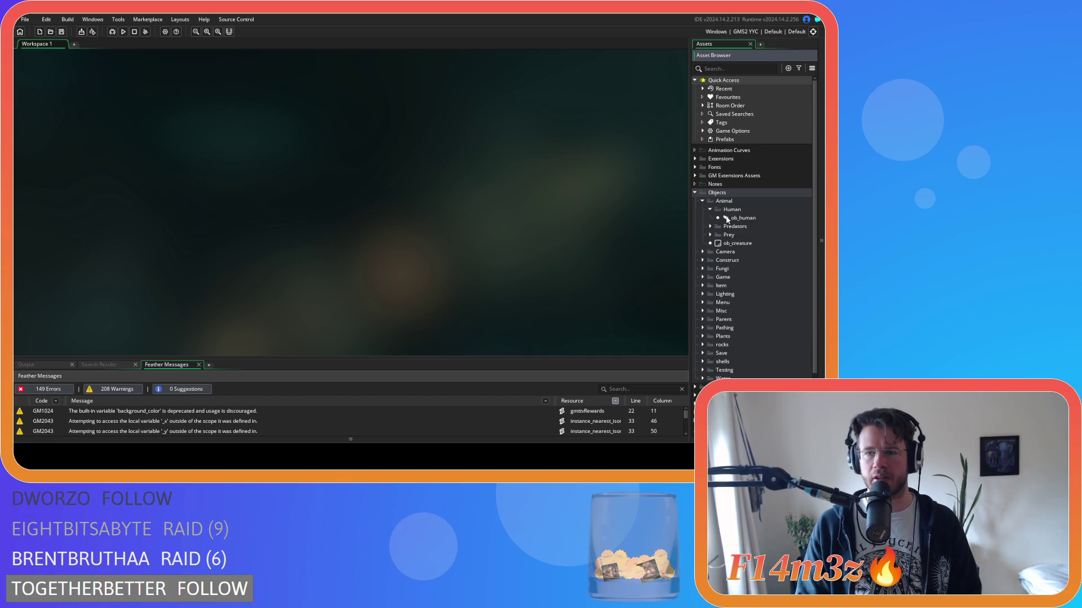
pyautogui.click(732, 218)
pyautogui.doubleClick(731, 220)
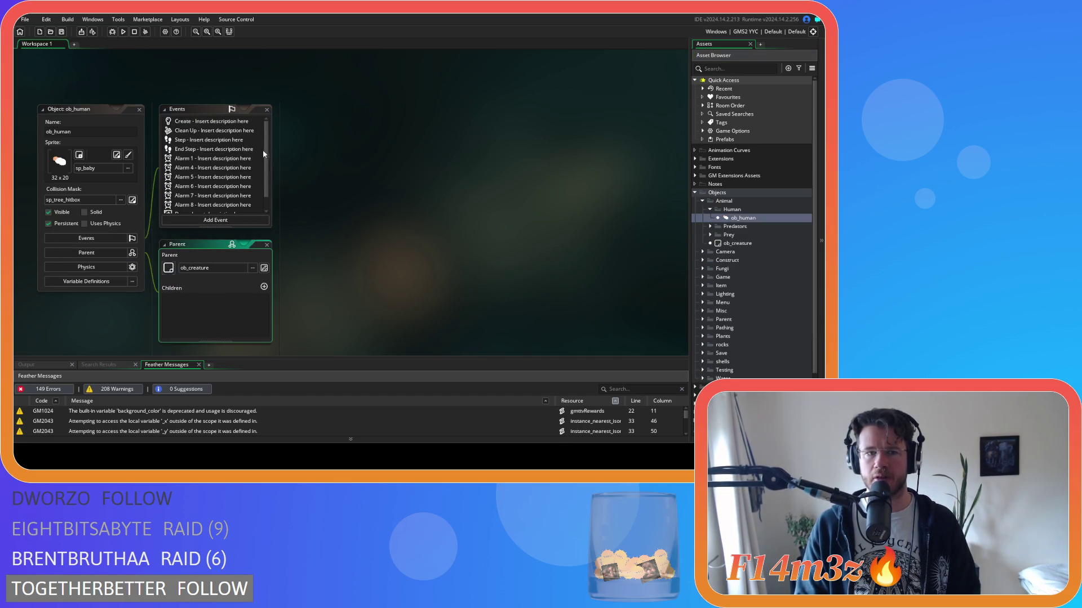
# Step: Select ob_human's End Step event in the events list
pyautogui.scroll(-2, 268, 209)
pyautogui.moveTo(268, 209); pyautogui.dragTo(267, 114)
pyautogui.click(181, 150)
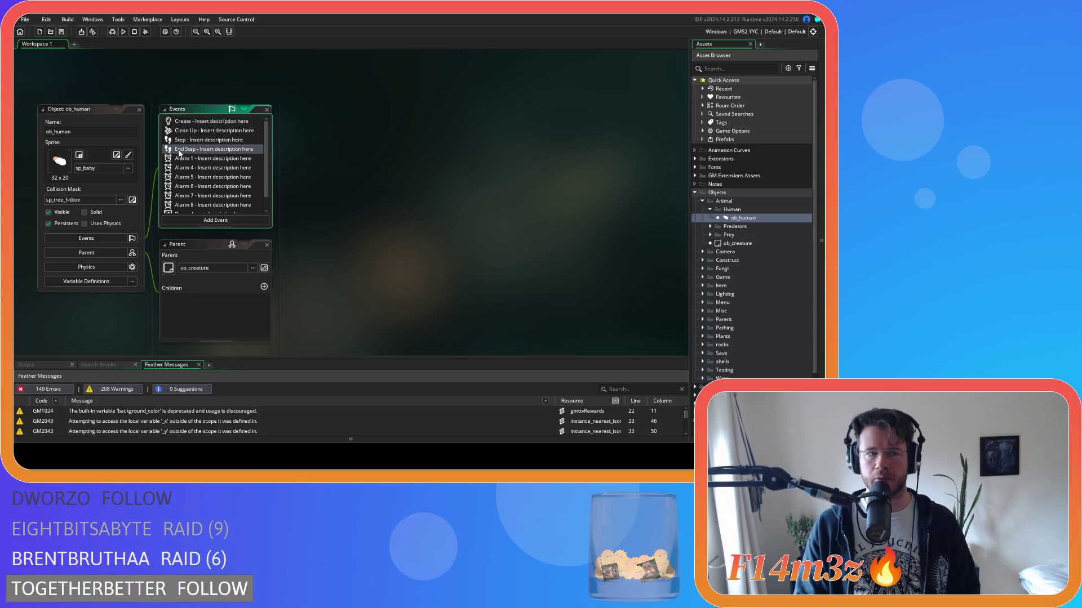
# Step: Open ob_human's Step event code and go to the temperature update around lines 330–335
pyautogui.doubleClick(209, 140)
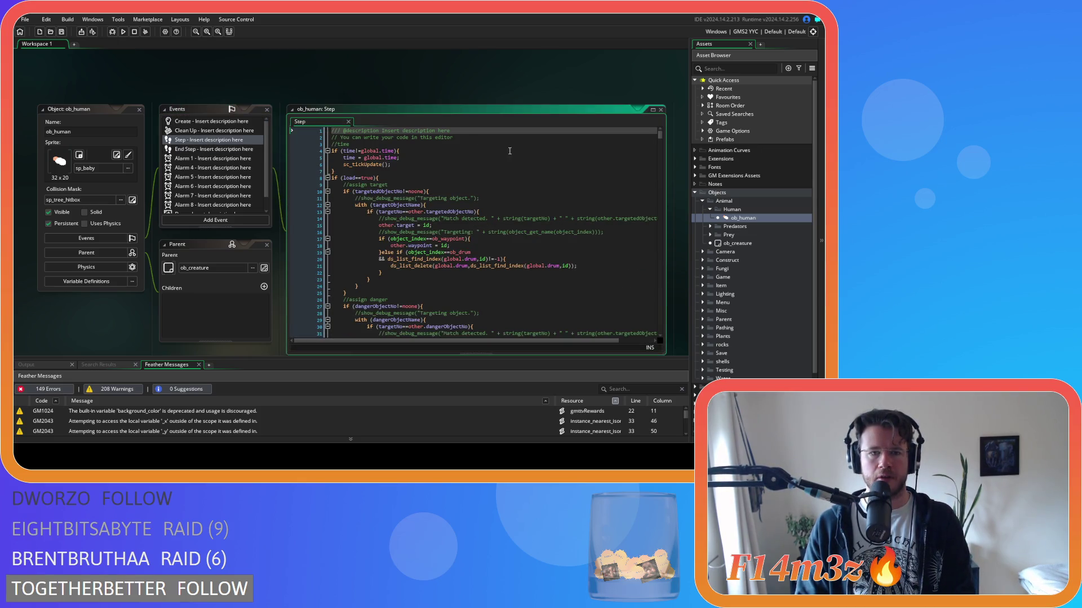
pyautogui.moveTo(660, 135)
pyautogui.mouseDown()
pyautogui.moveTo(668, 199)
pyautogui.moveTo(665, 181)
pyautogui.mouseUp()
pyautogui.scroll(8, 444, 246)
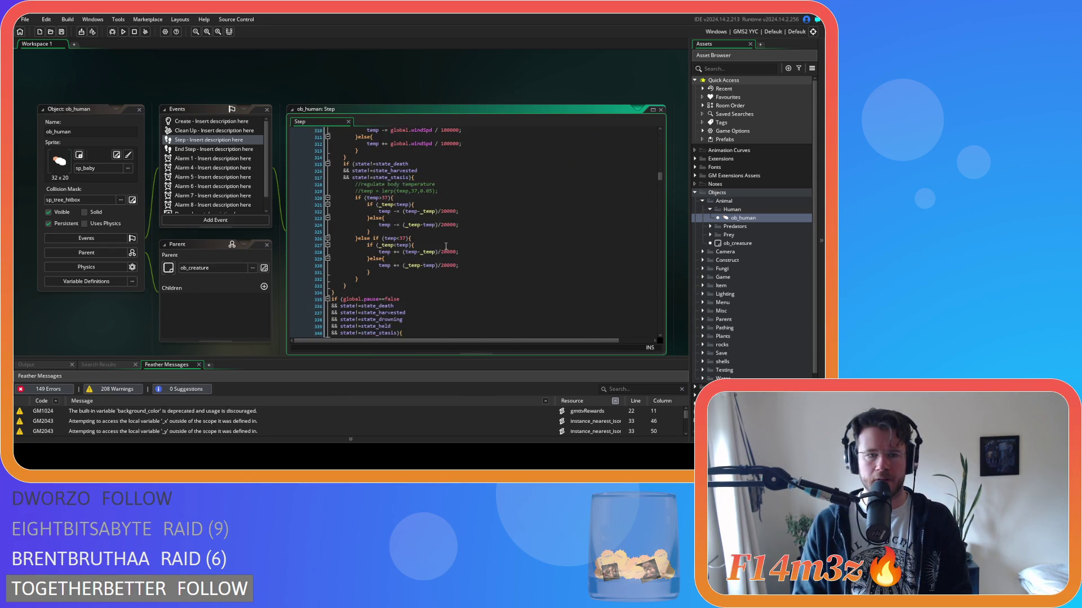
pyautogui.scroll(-2, 444, 246)
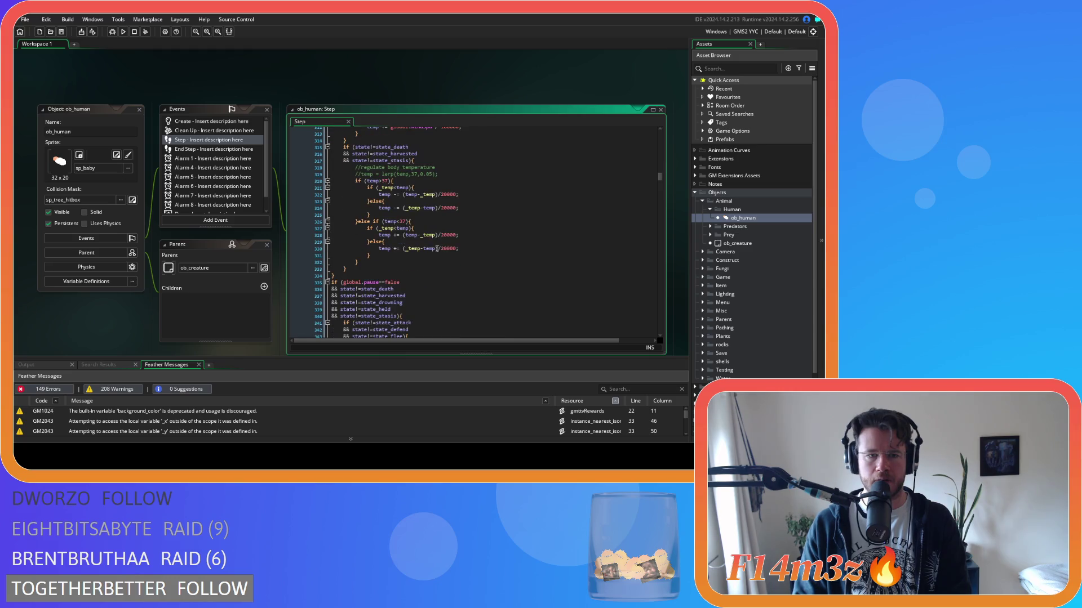
pyautogui.scroll(-1, 405, 289)
pyautogui.click(427, 266)
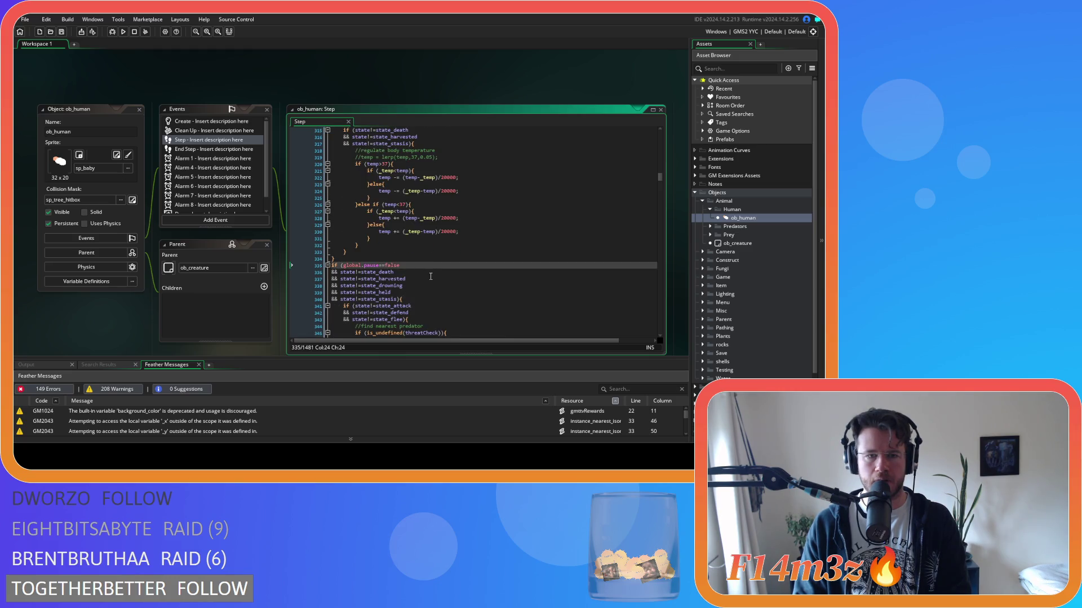
pyautogui.click(461, 233)
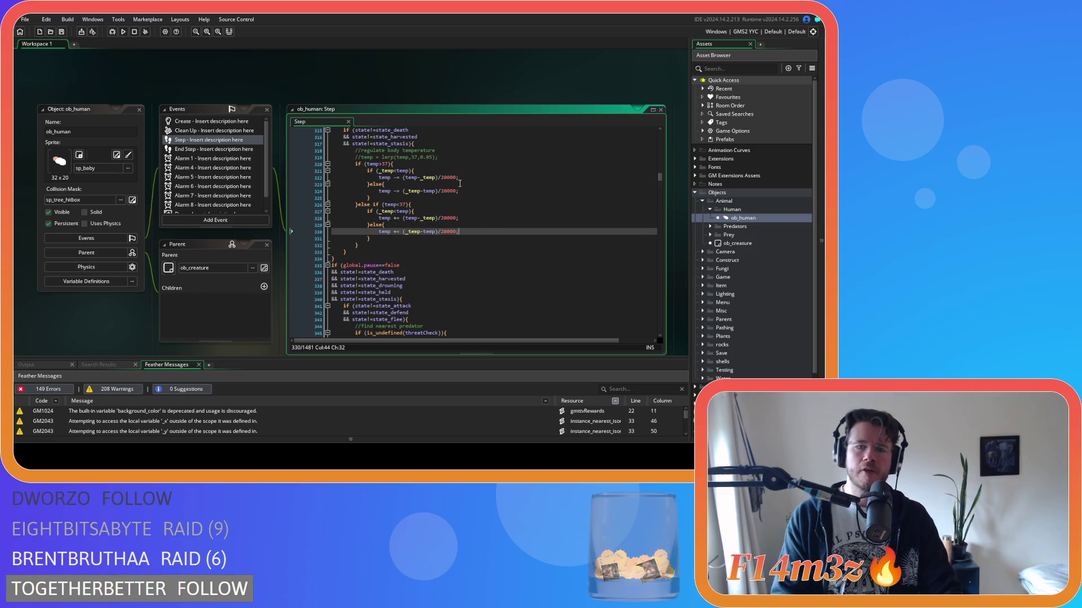
# Step: Scroll through the surrounding body-temperature and weather-effect code
pyautogui.scroll(1, 459, 183)
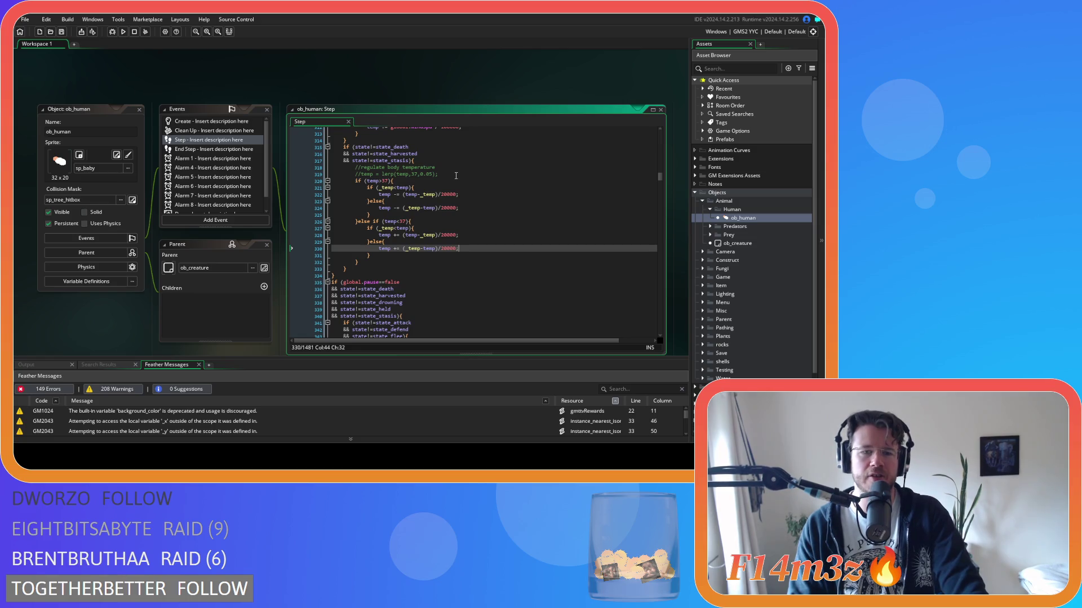
pyautogui.scroll(15, 456, 176)
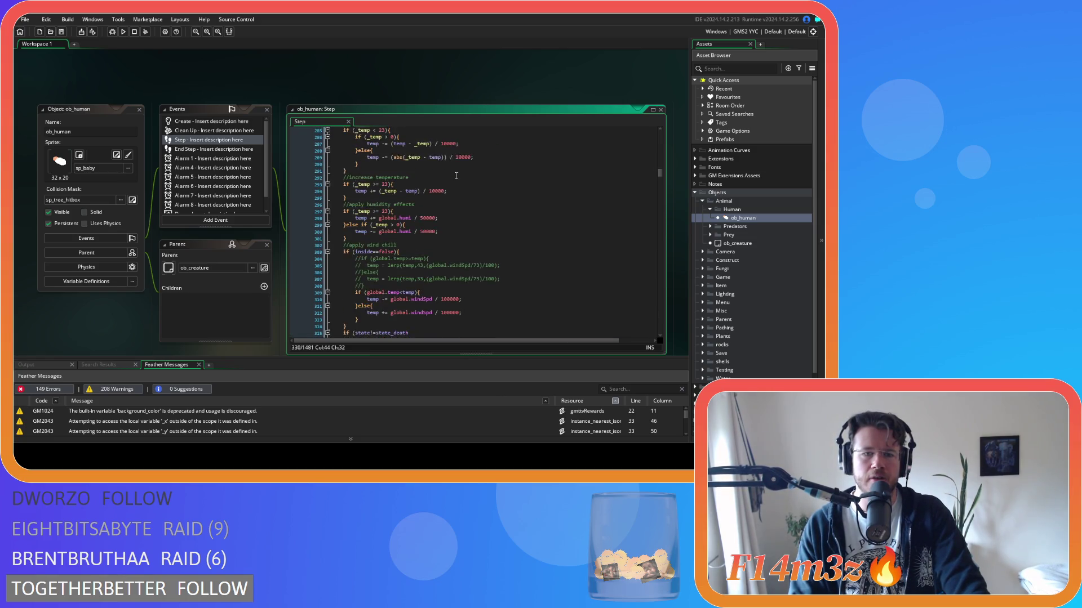
pyautogui.scroll(3, 456, 175)
pyautogui.scroll(-5, 456, 176)
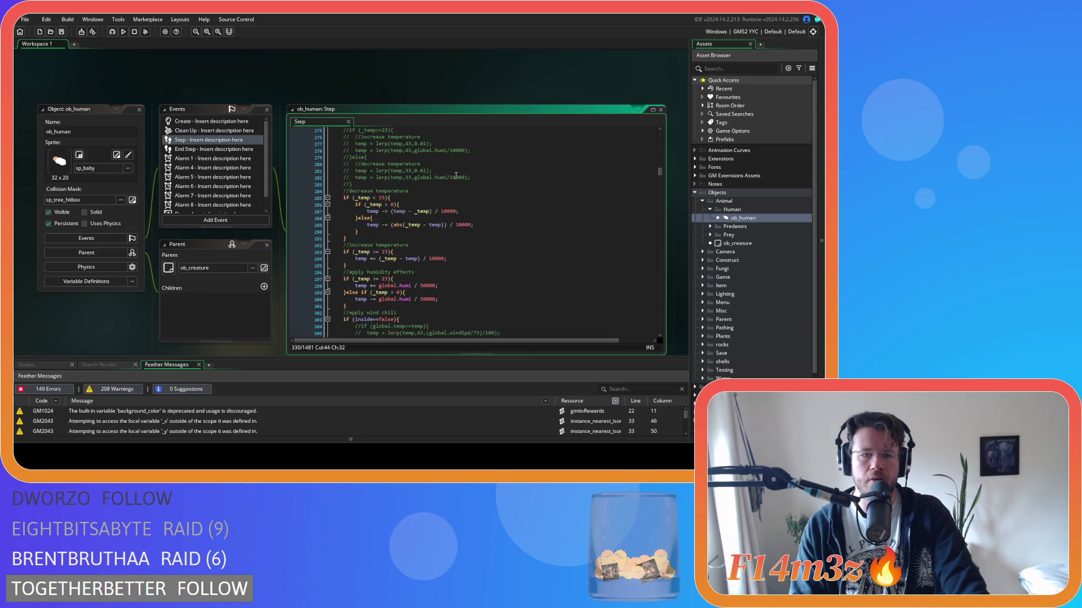
pyautogui.scroll(-2, 456, 176)
pyautogui.scroll(6, 455, 176)
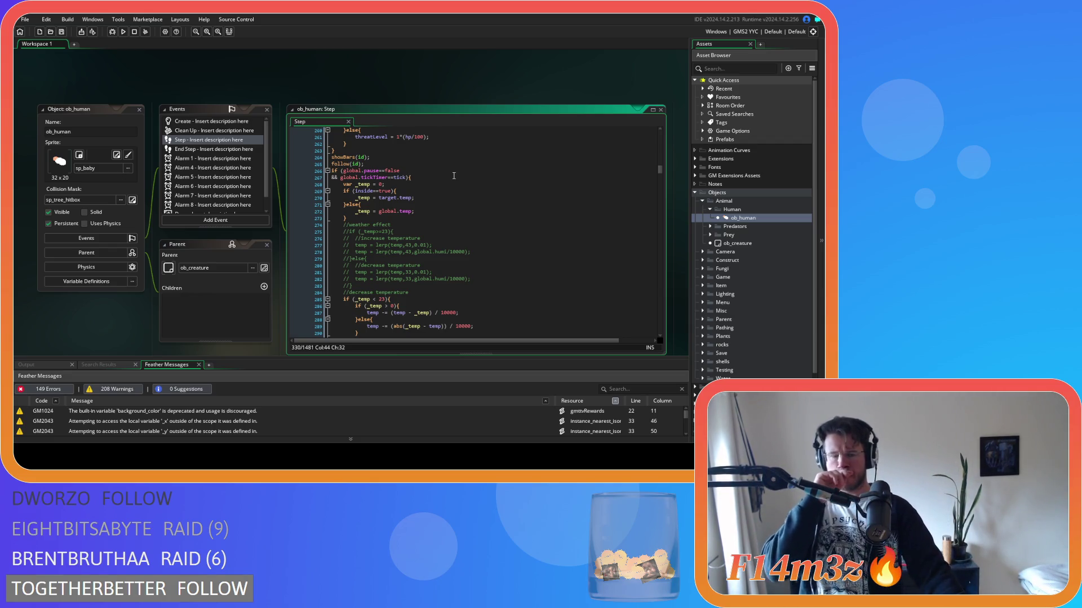
pyautogui.scroll(-10, 426, 226)
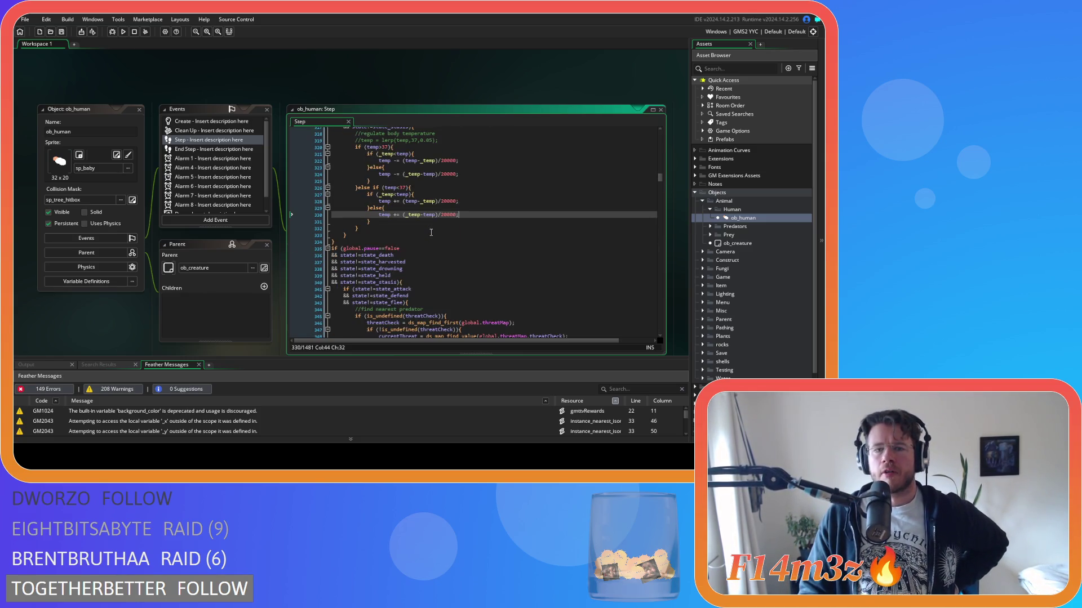
# Step: Close all open editor windows in the workspace
pyautogui.rightClick(220, 97)
pyautogui.moveTo(234, 106)
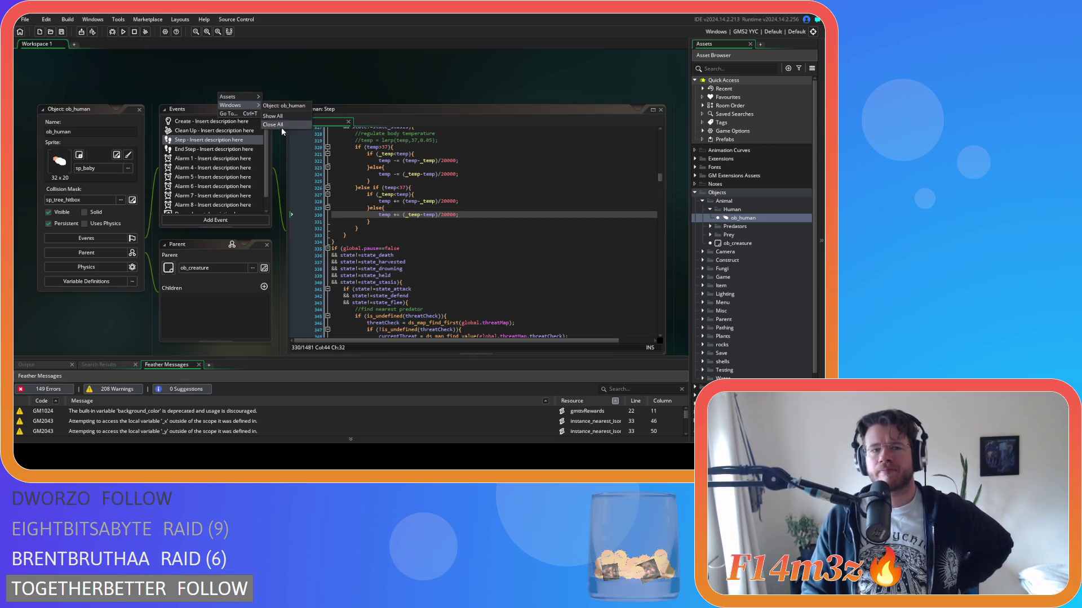
pyautogui.click(286, 125)
# Step: Switch the build target from YYC to GMS2 VM and run the game
pyautogui.click(744, 31)
pyautogui.click(565, 53)
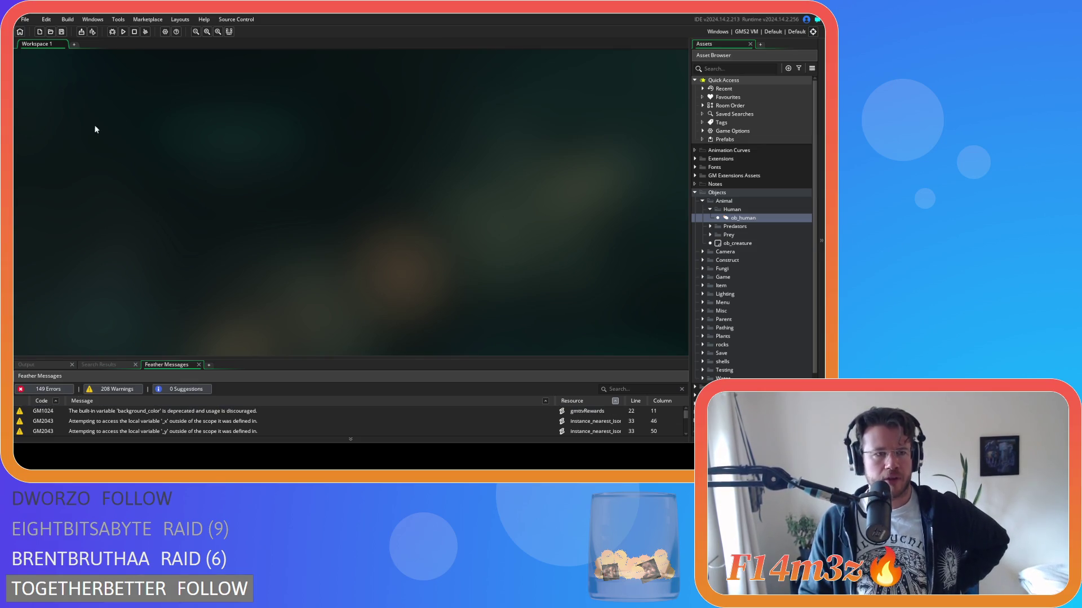
pyautogui.click(120, 34)
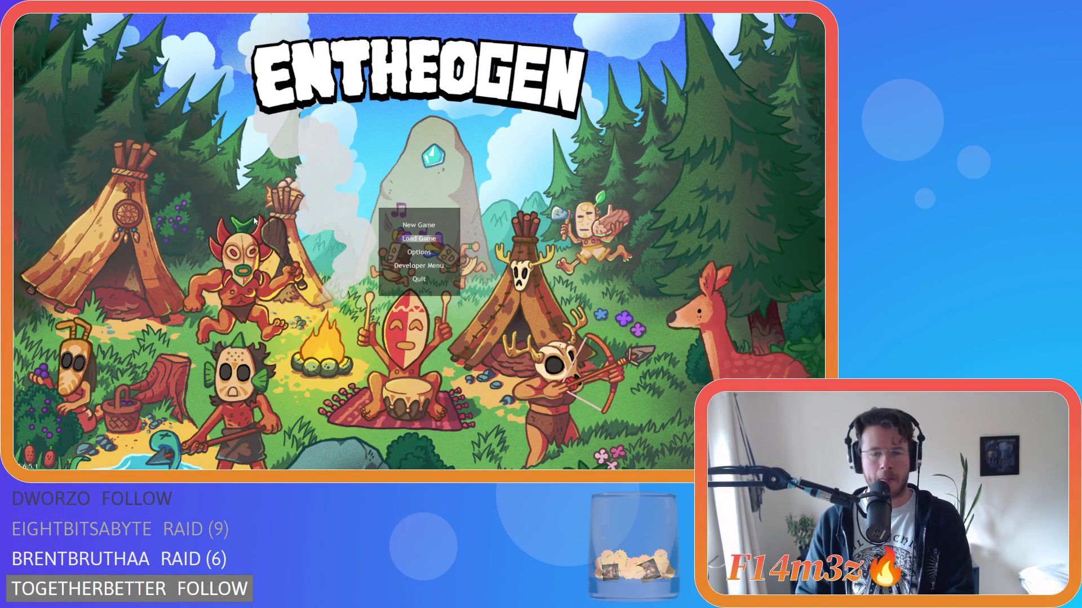
# Step: Quickload the saved world from the title screen and dismiss the confirmation prompt
pyautogui.press('Return')
pyautogui.scroll(-5, 314, 177)
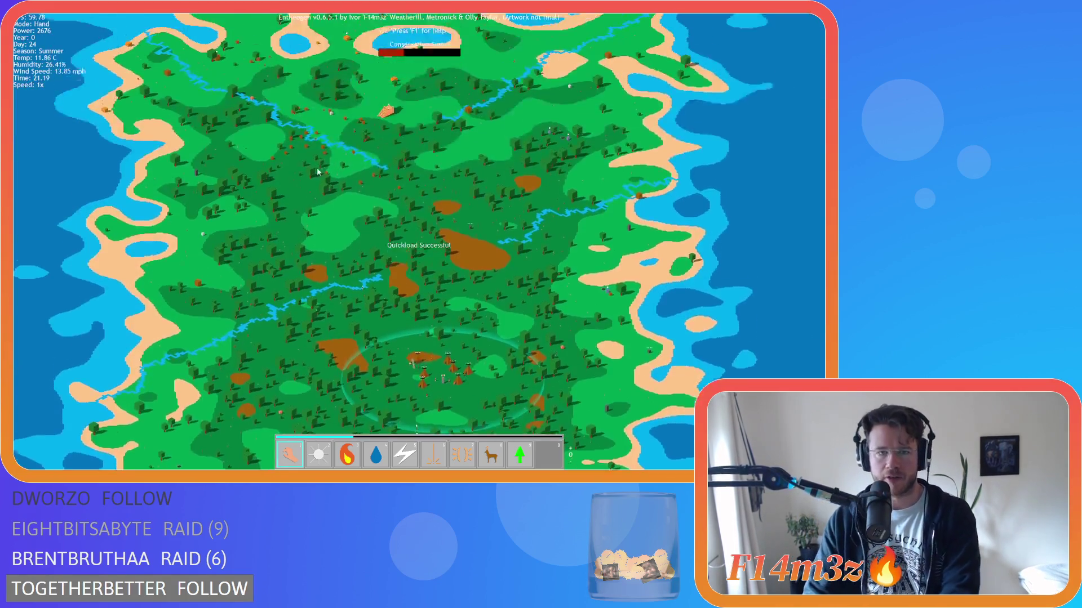
pyautogui.press('Escape')
pyautogui.click(391, 243)
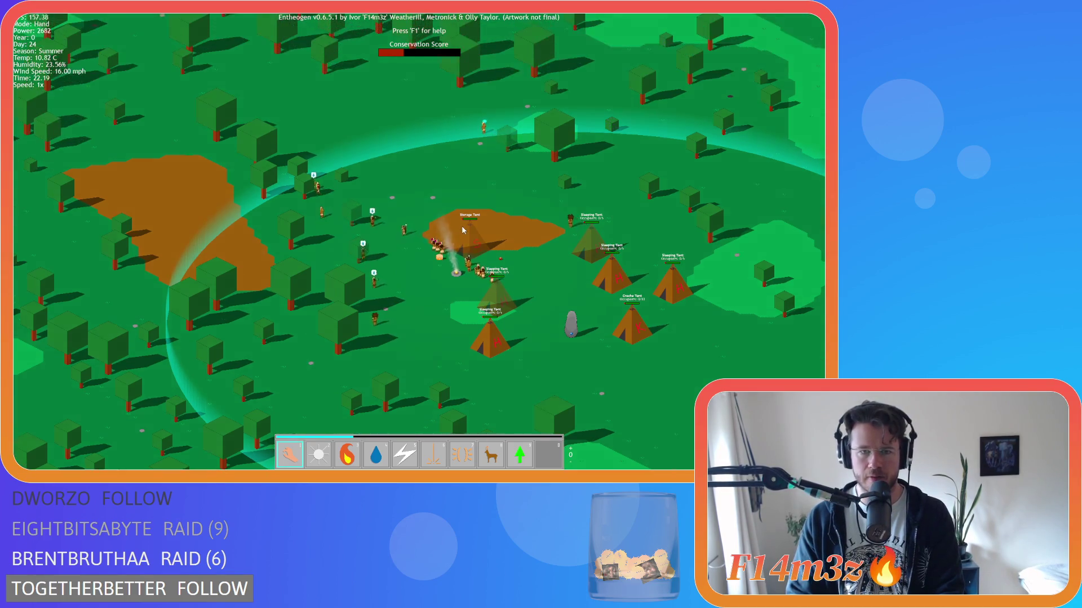
# Step: Pan the camera up and left toward the villager column, adjusting the zoom
pyautogui.press('w')
pyautogui.press('w')
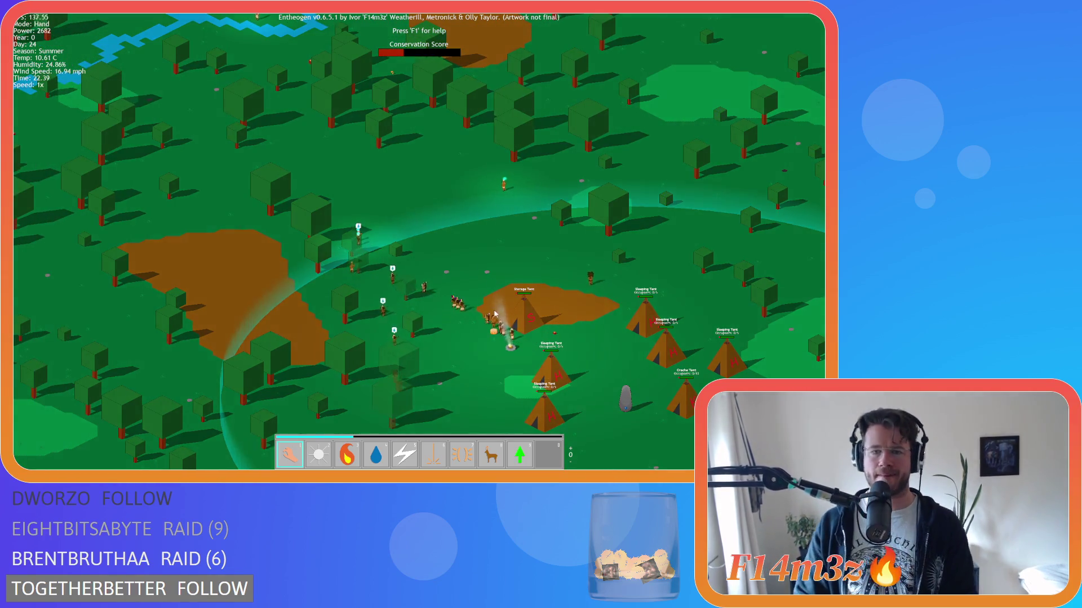
pyautogui.press('a')
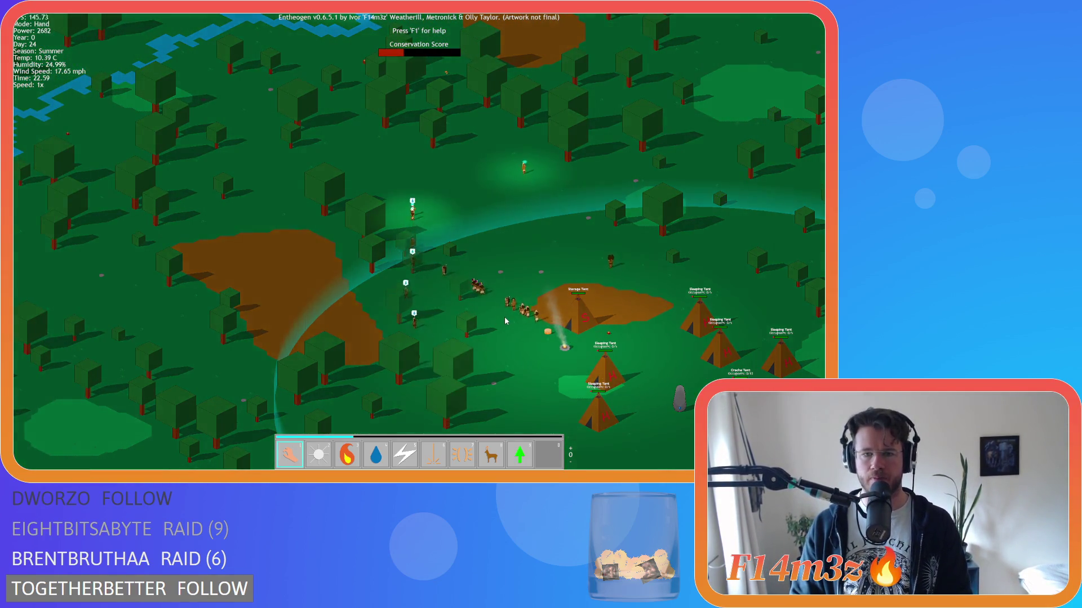
pyautogui.press('a')
pyautogui.press('w')
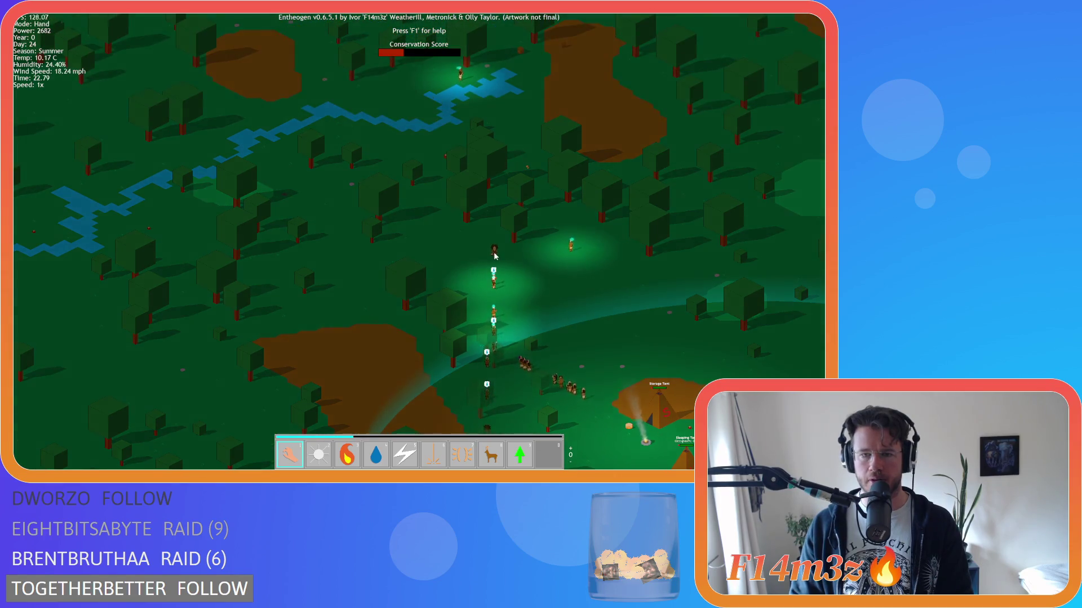
pyautogui.press('w')
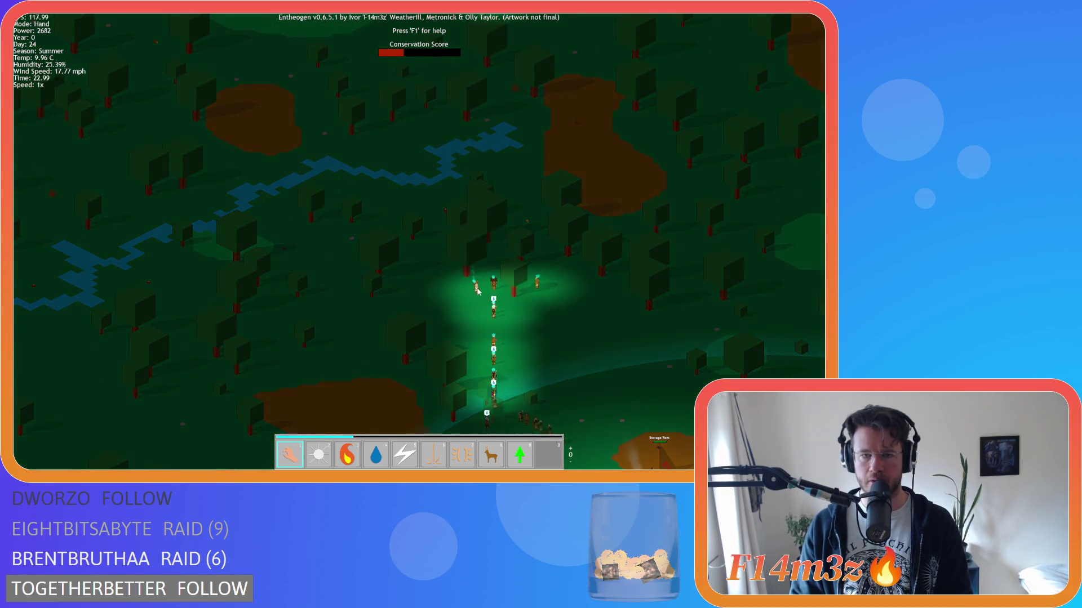
pyautogui.scroll(3, 458, 269)
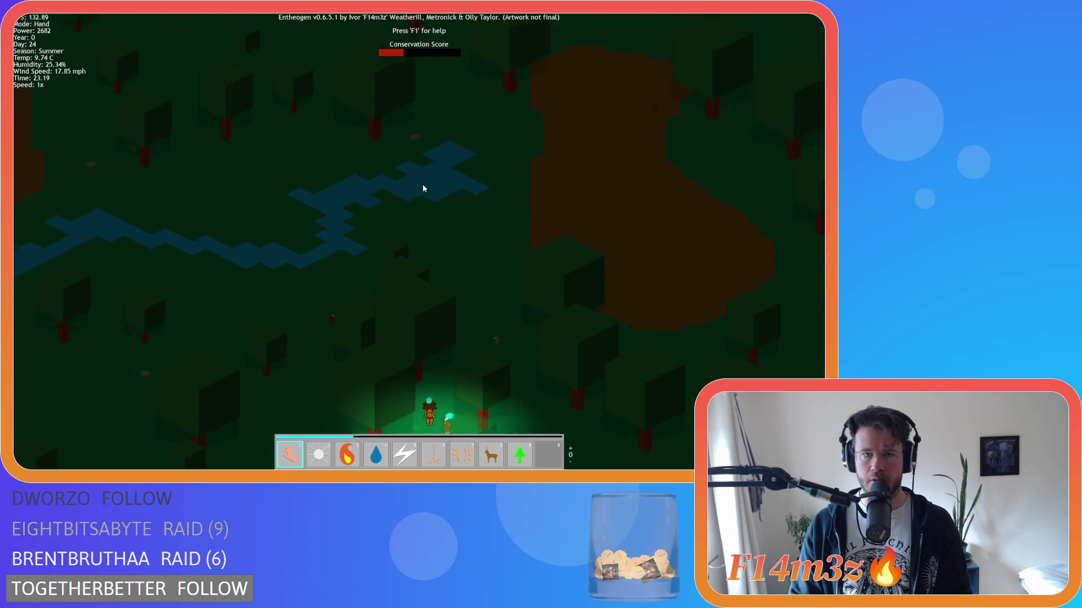
pyautogui.scroll(-5, 426, 188)
pyautogui.scroll(3, 415, 324)
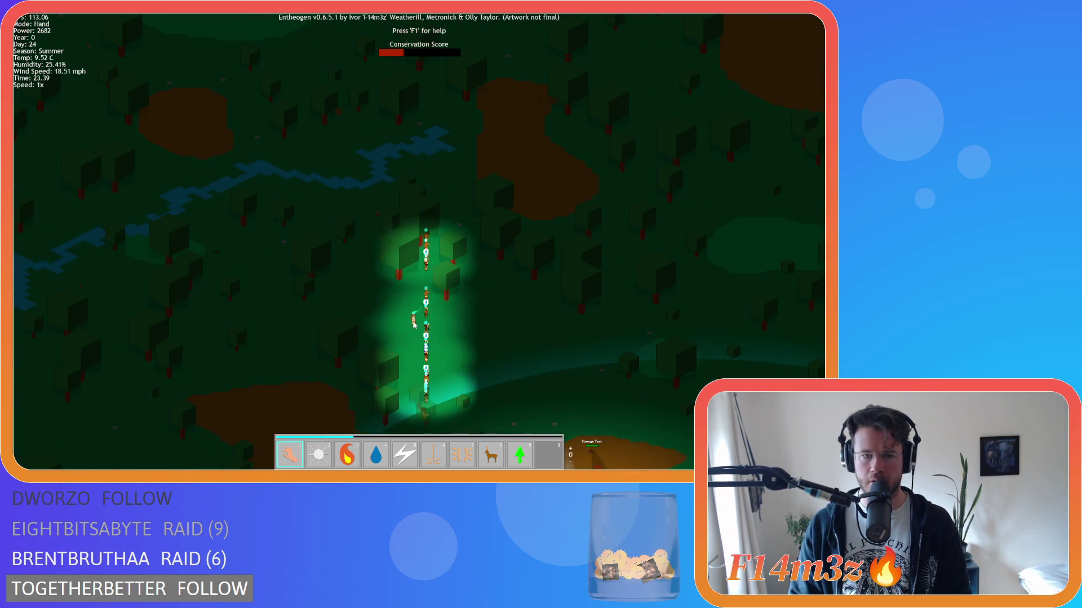
pyautogui.scroll(3, 413, 324)
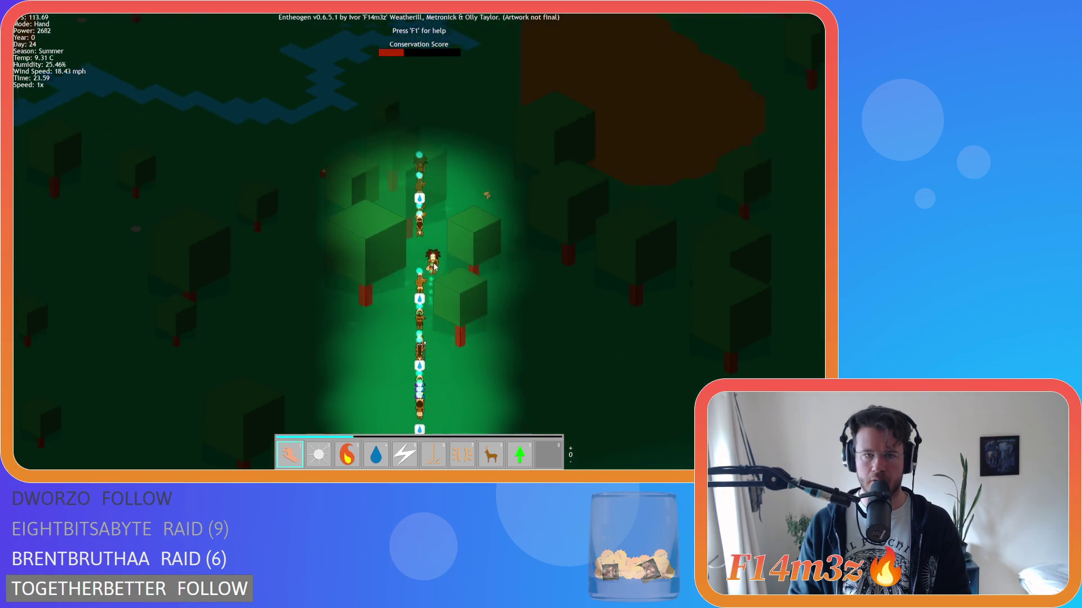
pyautogui.scroll(-3, 433, 268)
pyautogui.scroll(3, 434, 308)
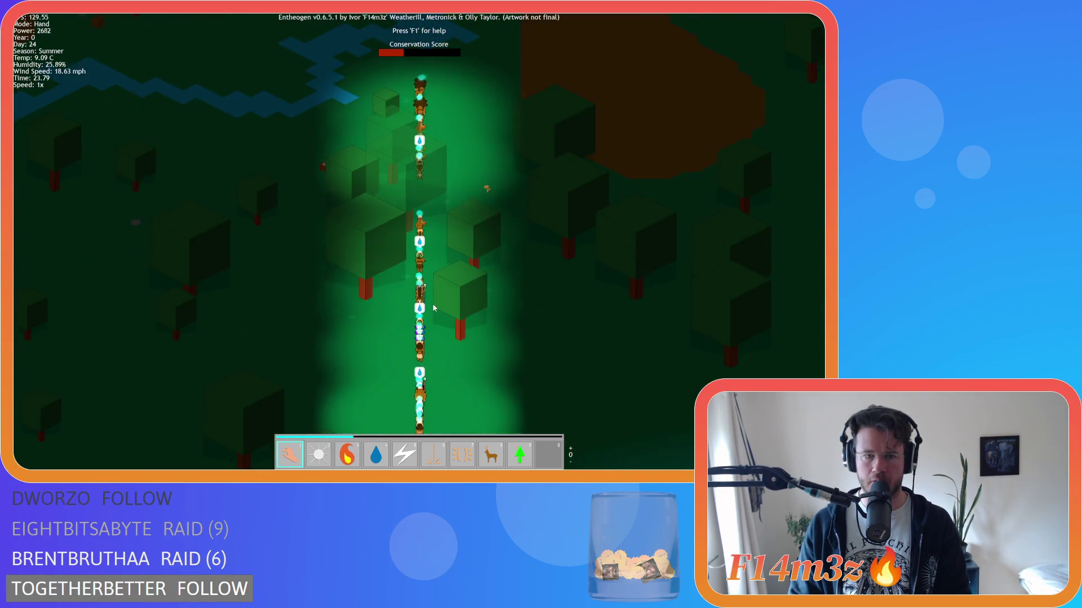
# Step: Pan north and south along the villager column up to its head
pyautogui.press('w')
pyautogui.press('w')
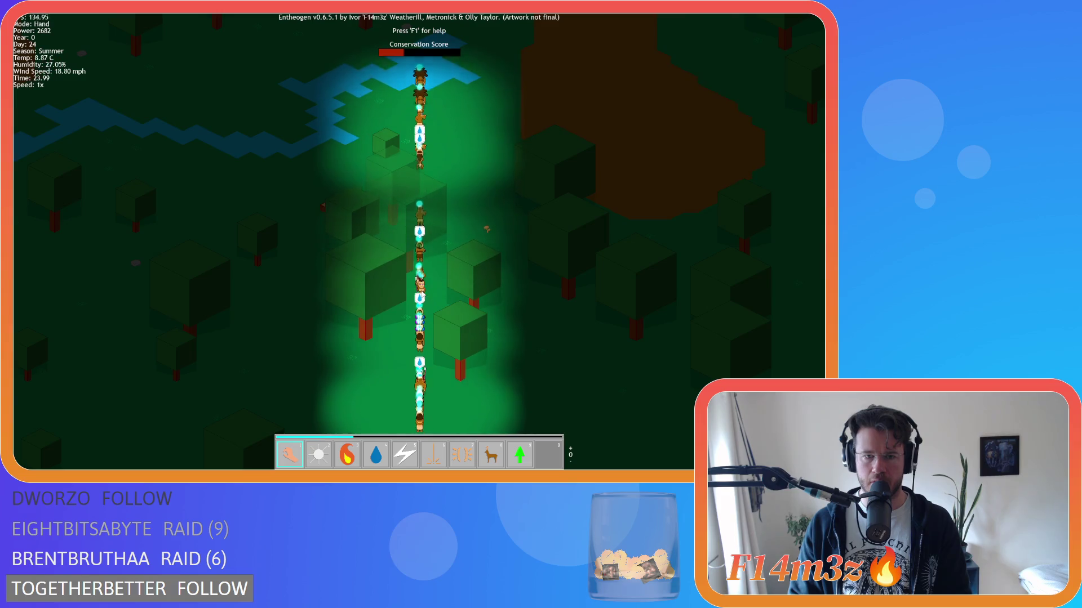
pyautogui.press('w')
pyautogui.press('w')
pyautogui.press('w')
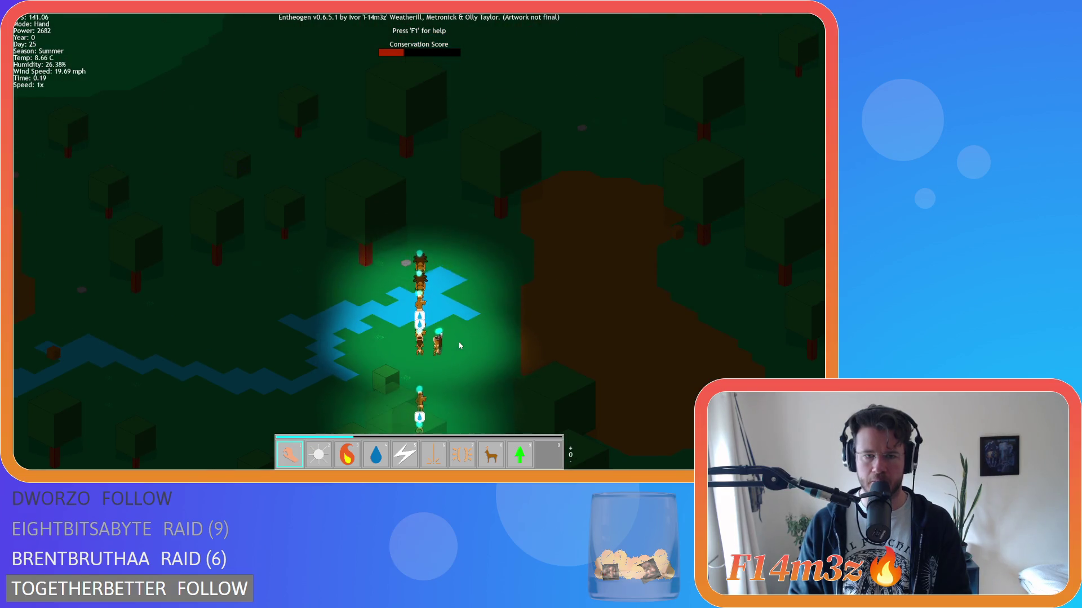
pyautogui.press('s')
pyautogui.press('s')
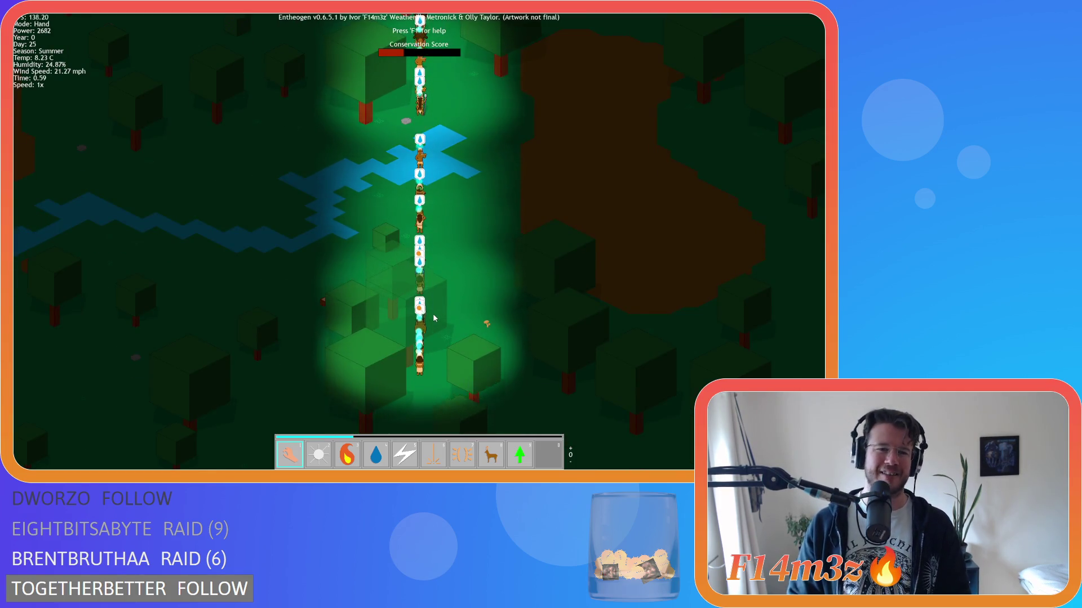
pyautogui.press('w')
pyautogui.press('w')
pyautogui.press('w')
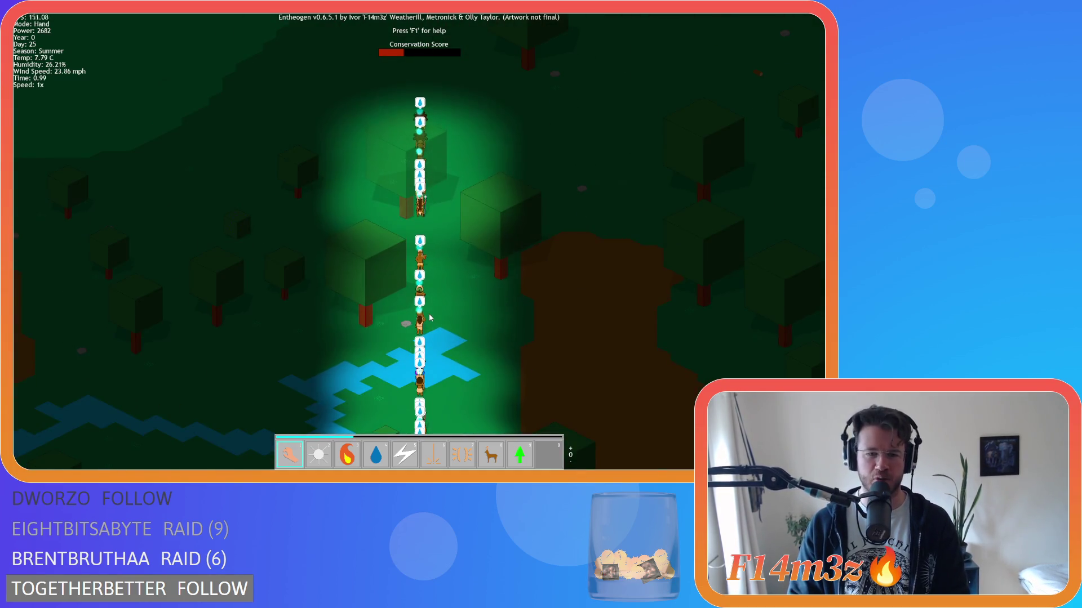
pyautogui.press('s')
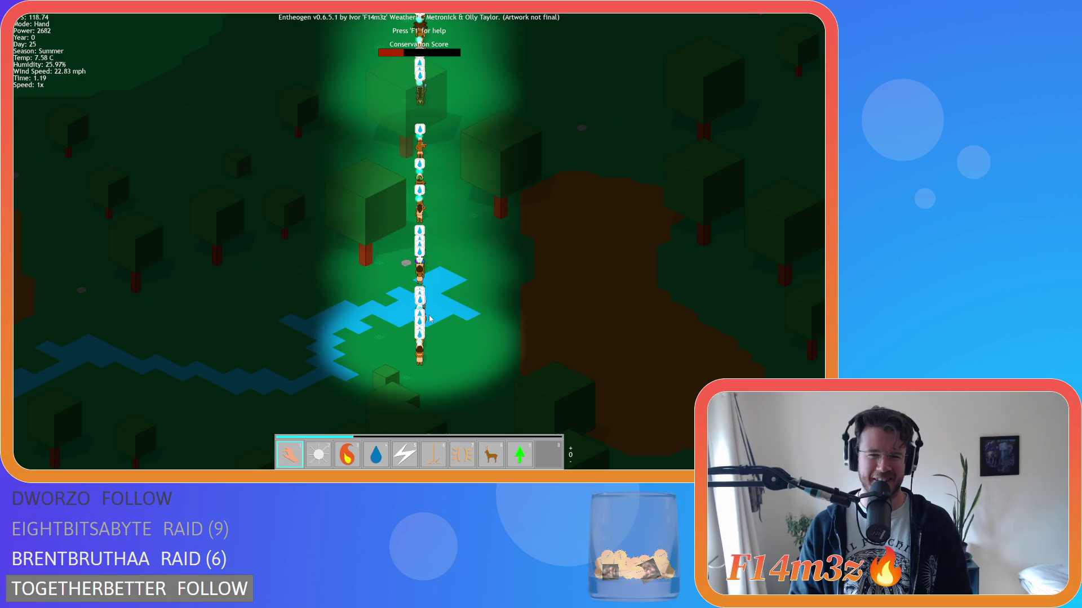
pyautogui.press('w')
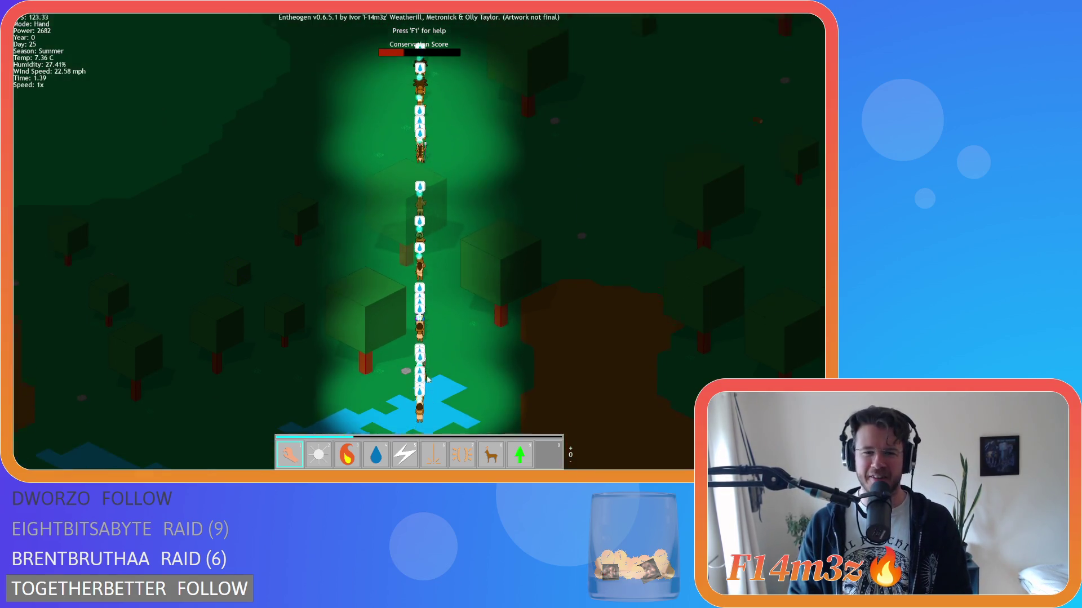
pyautogui.press('w')
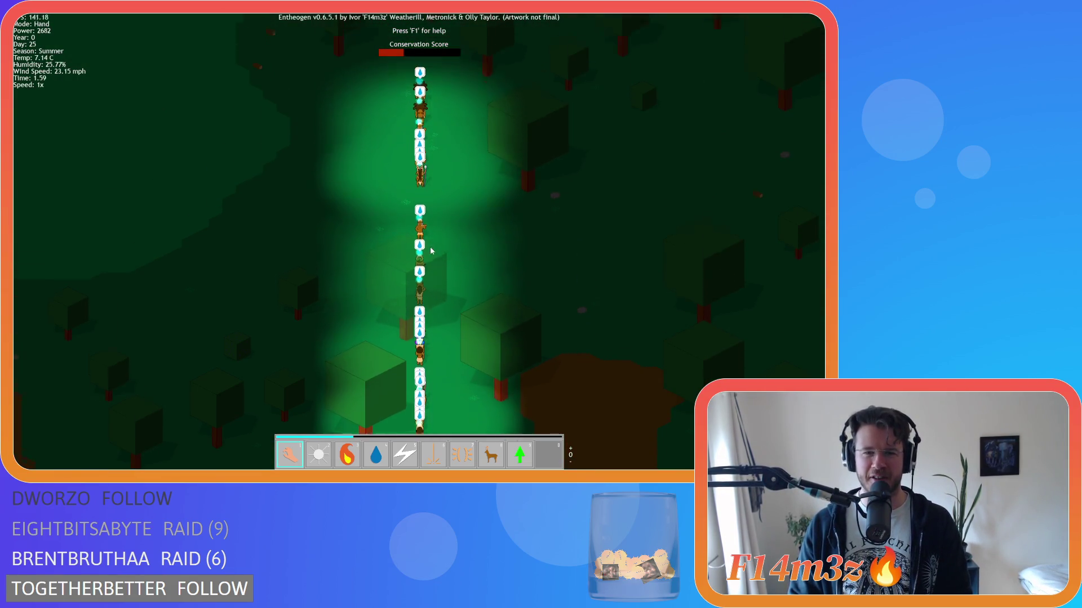
pyautogui.press('w')
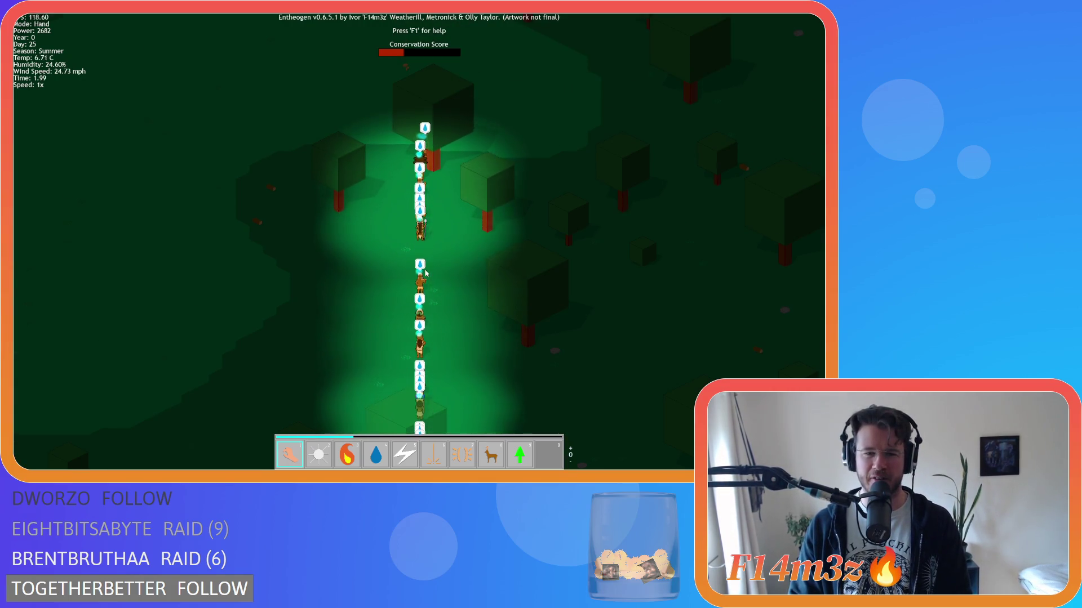
# Step: Zoom out to the temple and pan back along the villager column toward the river
pyautogui.scroll(-5, 425, 271)
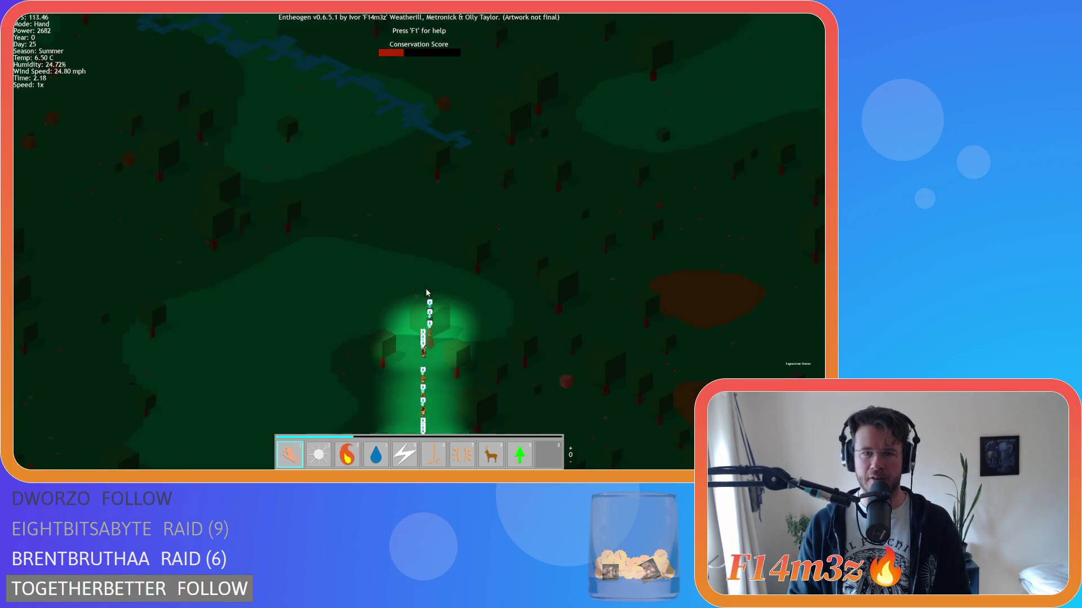
pyautogui.scroll(-5, 427, 292)
pyautogui.scroll(4, 425, 288)
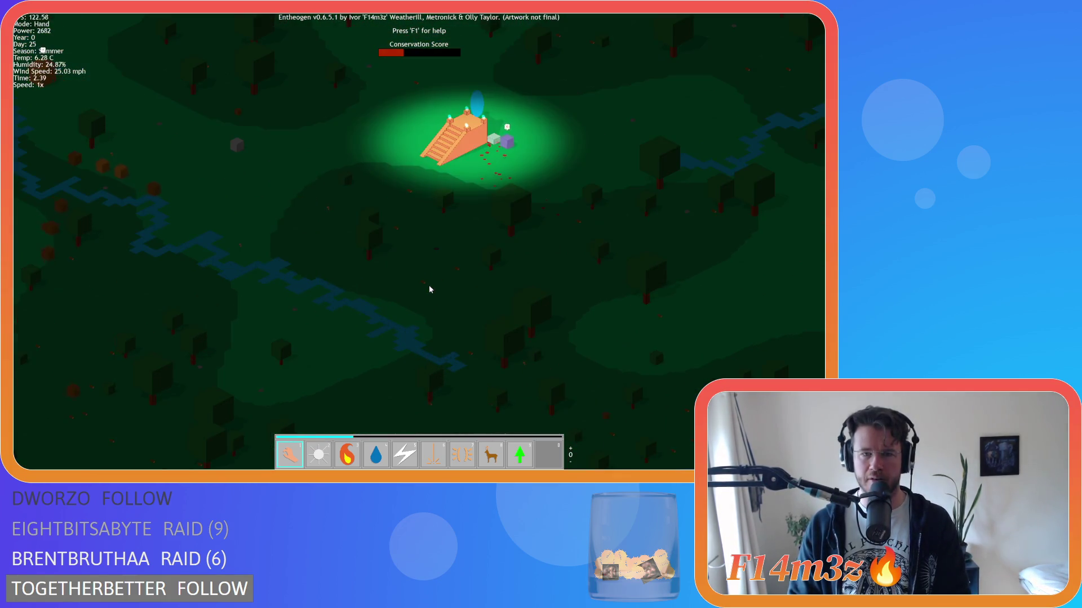
pyautogui.scroll(2, 428, 290)
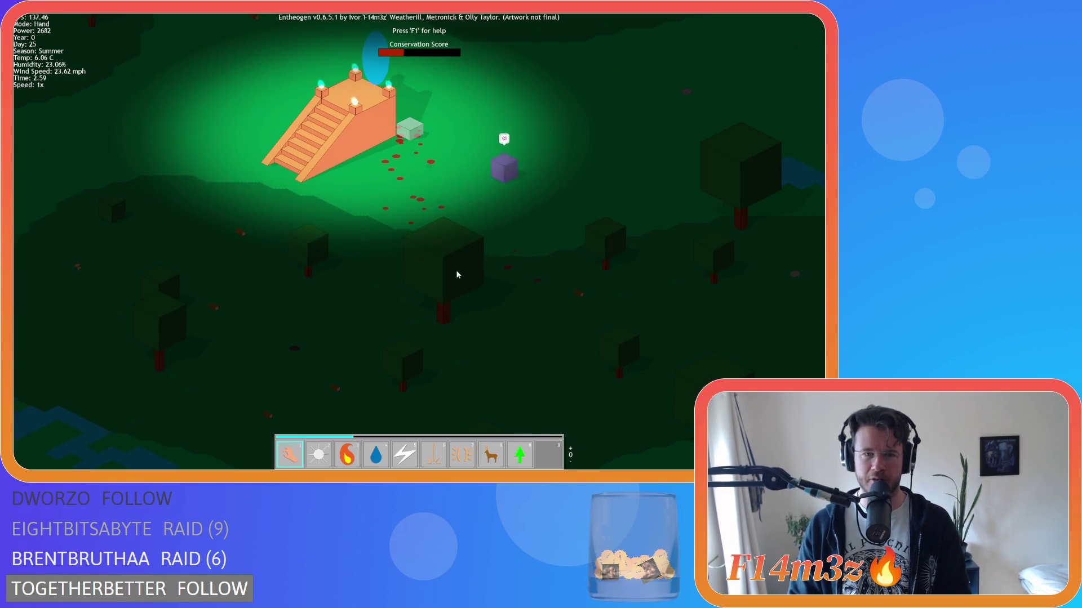
pyautogui.scroll(-3, 456, 274)
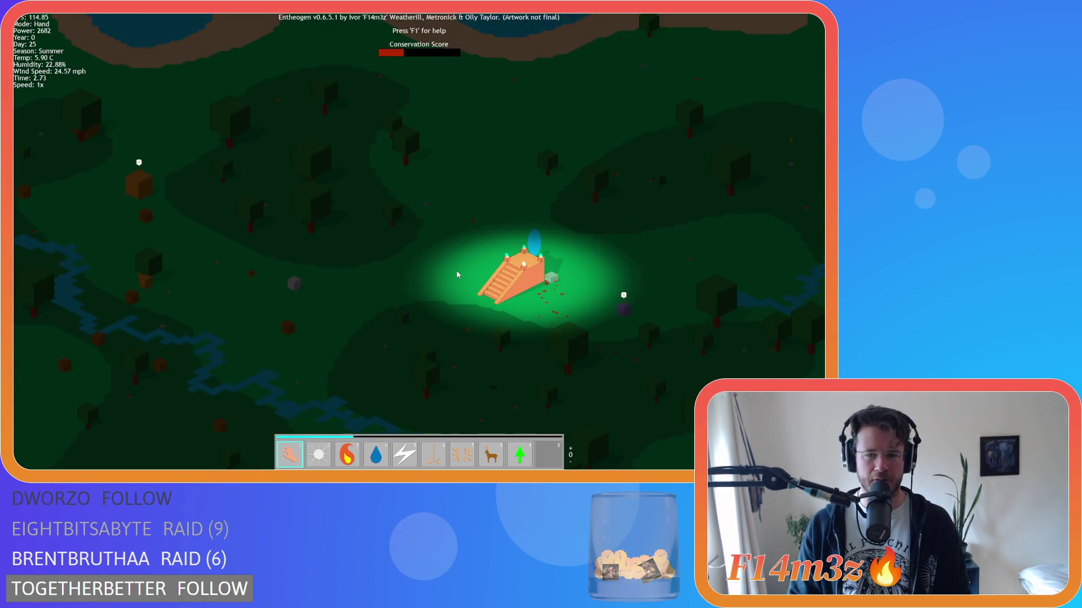
pyautogui.press('s')
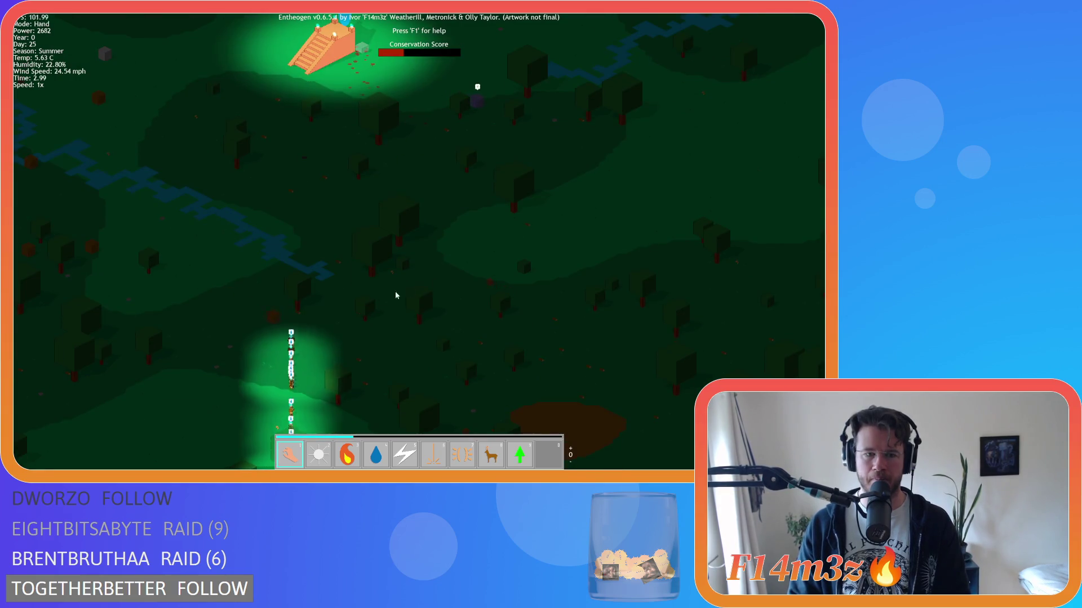
pyautogui.scroll(3, 372, 304)
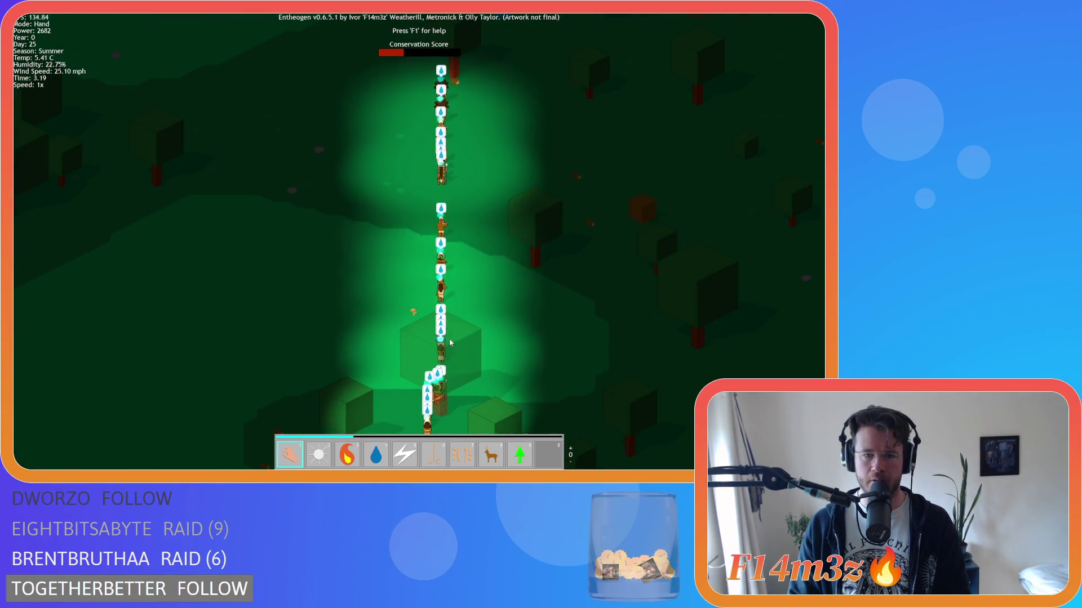
pyautogui.press('s')
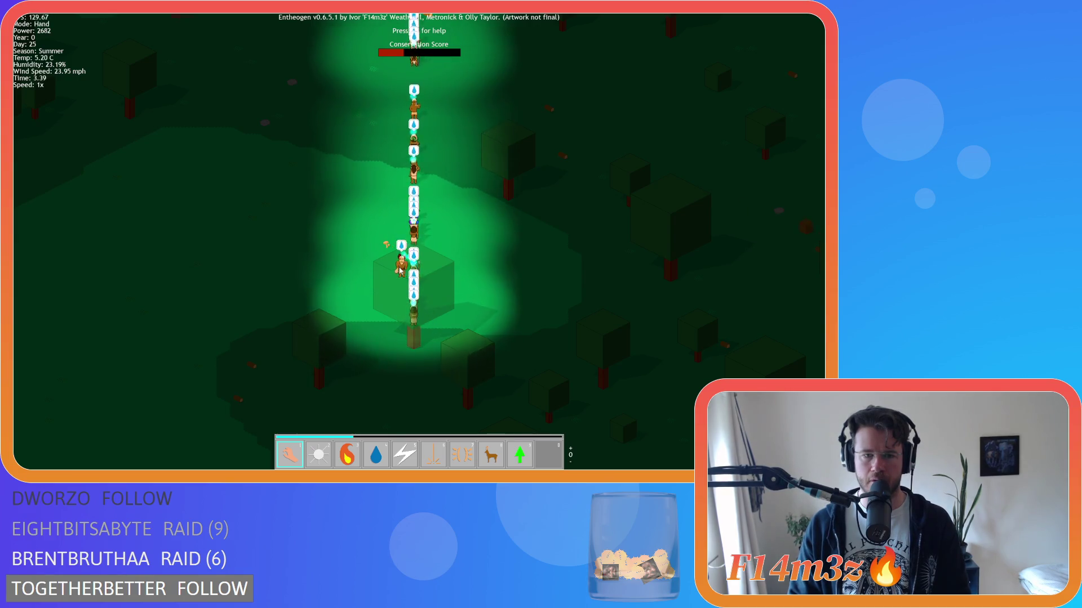
pyautogui.press('w')
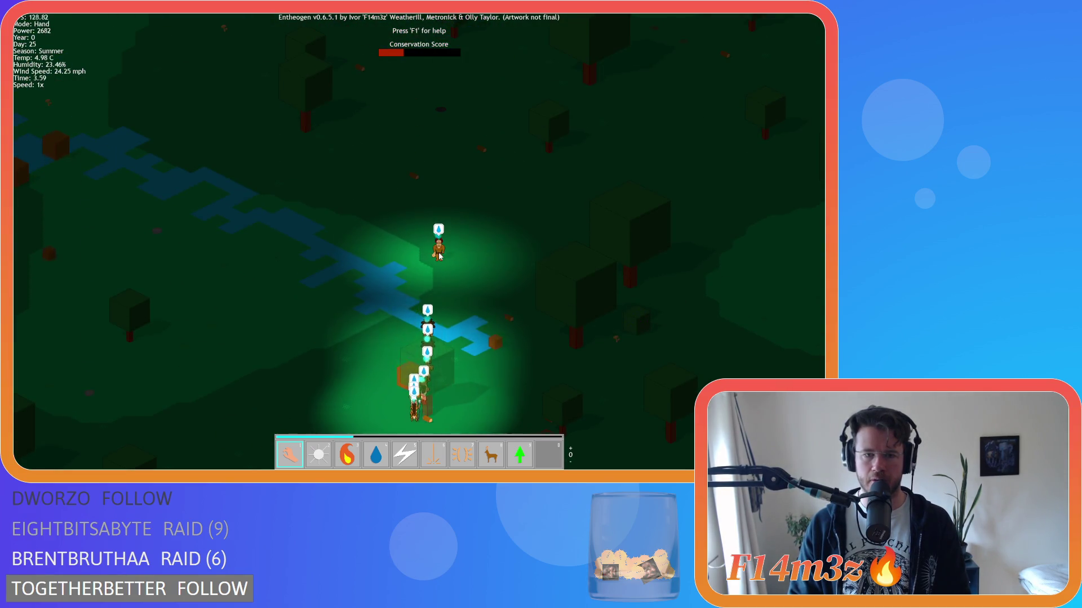
pyautogui.press('s')
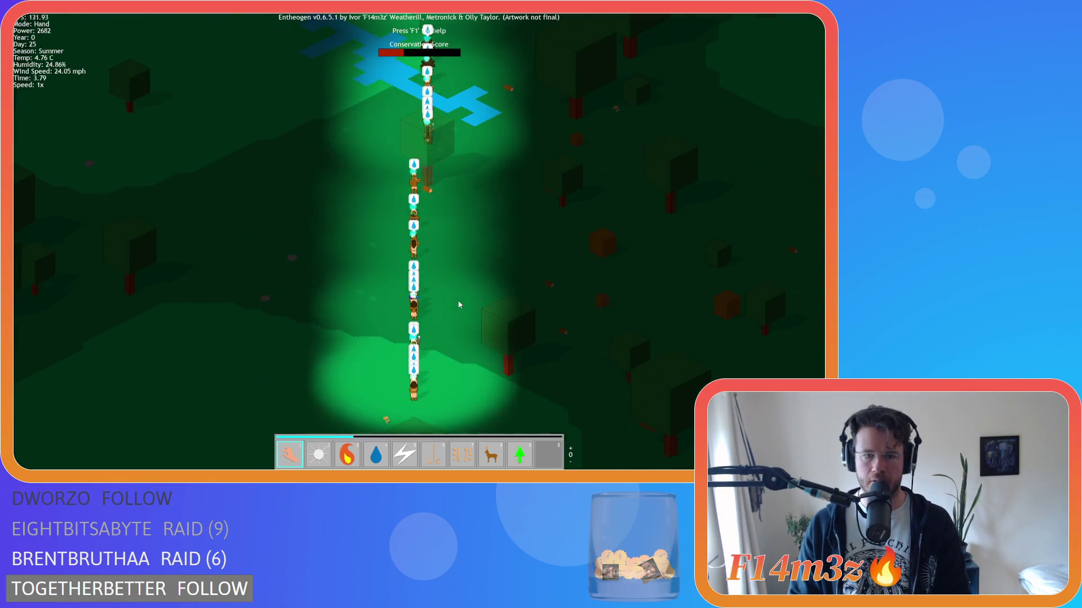
pyautogui.press('w')
# Step: Drag a villager out of the column, pan around the temple, then collapse GameMaker's Human folder
pyautogui.moveTo(431, 323)
pyautogui.mouseDown()
pyautogui.moveTo(439, 336)
pyautogui.moveTo(488, 326)
pyautogui.mouseUp()
pyautogui.press('w')
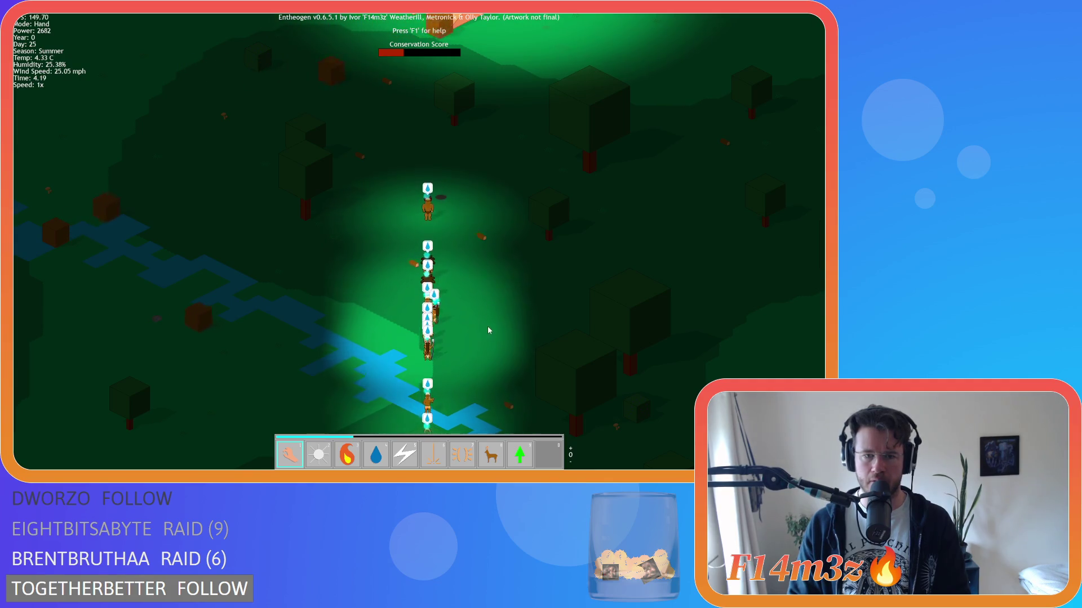
pyautogui.press('w')
pyautogui.press('d')
pyautogui.press('s')
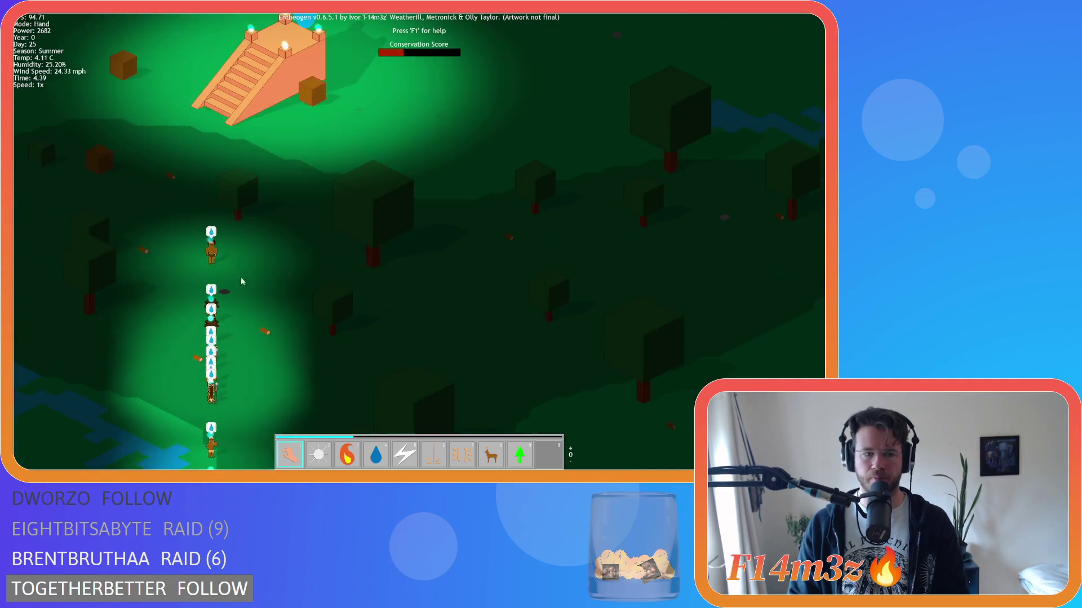
pyautogui.press('a')
pyautogui.press('d')
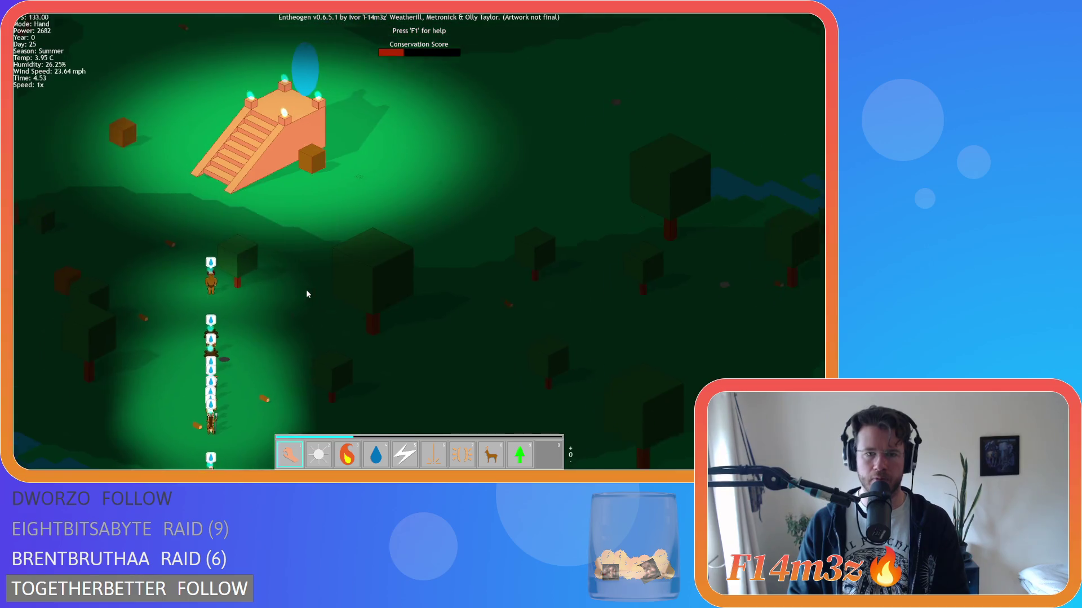
pyautogui.scroll(-5, 307, 293)
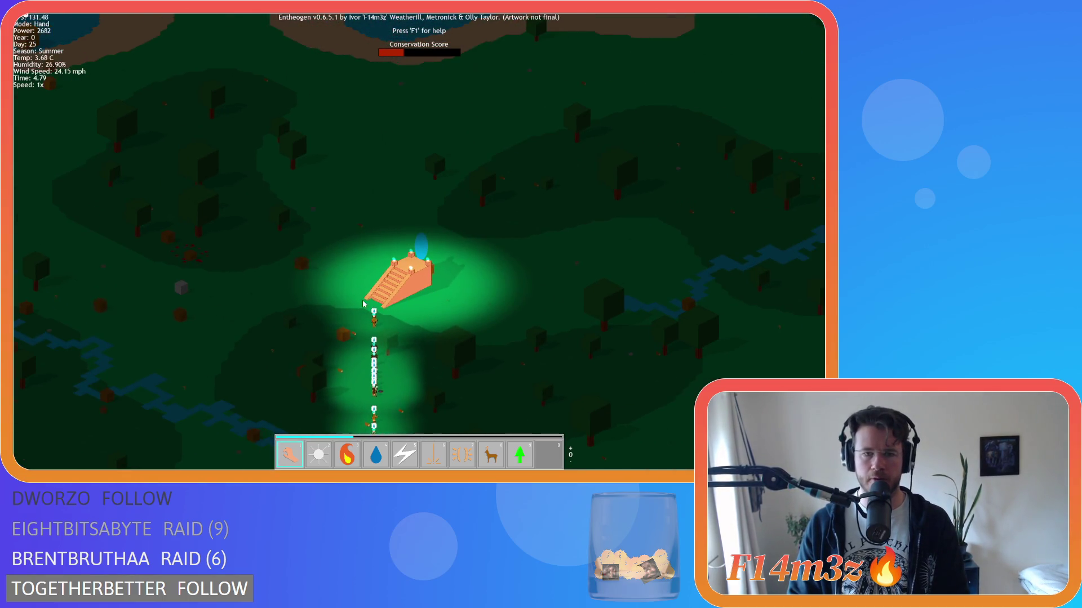
pyautogui.scroll(4, 363, 300)
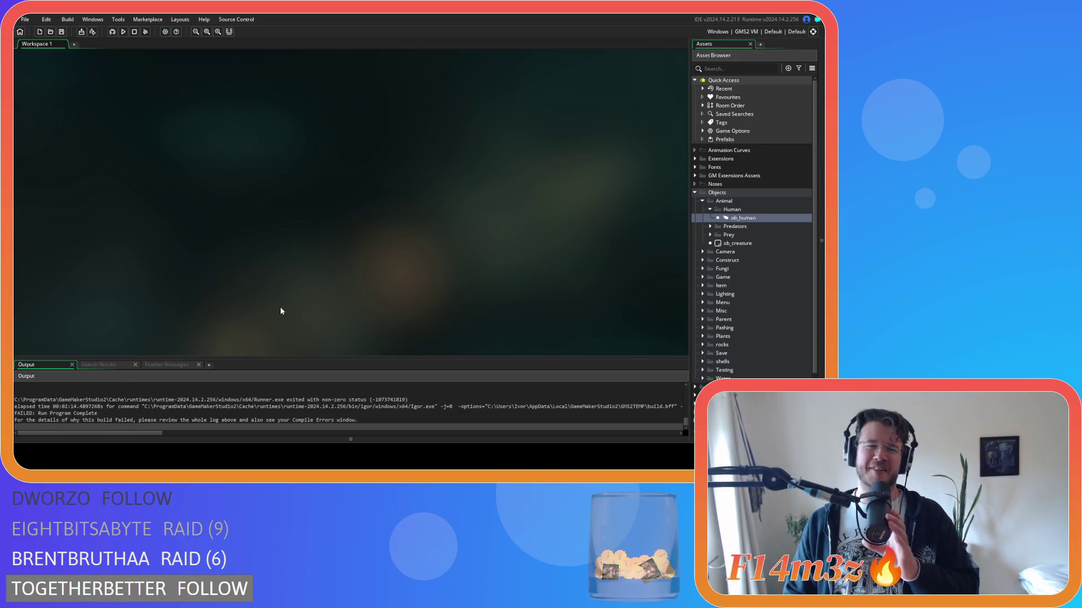
pyautogui.click(710, 209)
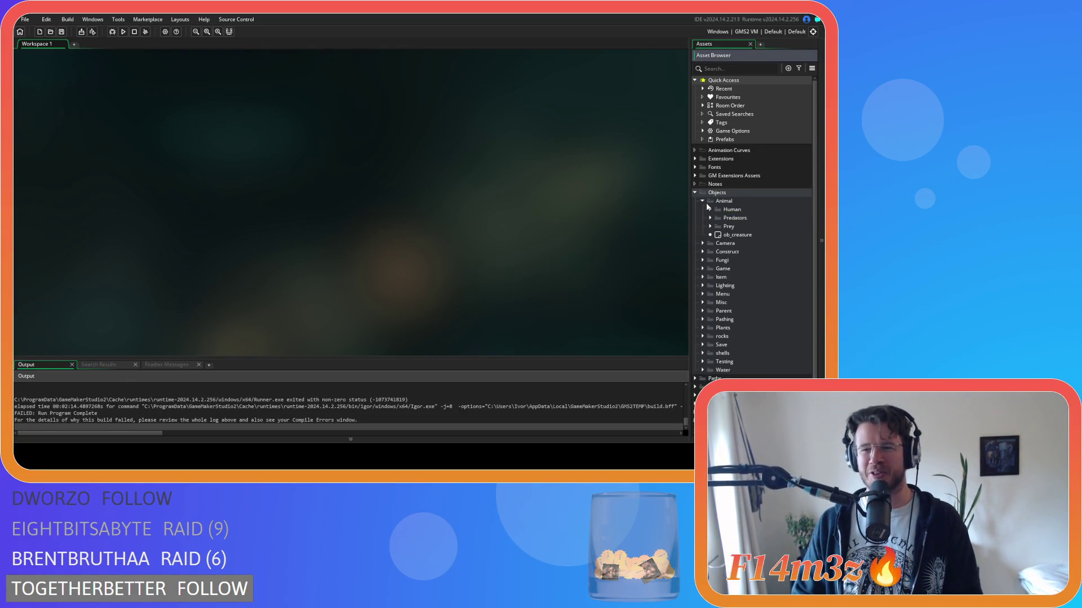
# Step: Browse the asset tree into Scripts > Construct and briefly open and close sc_portal
pyautogui.click(701, 200)
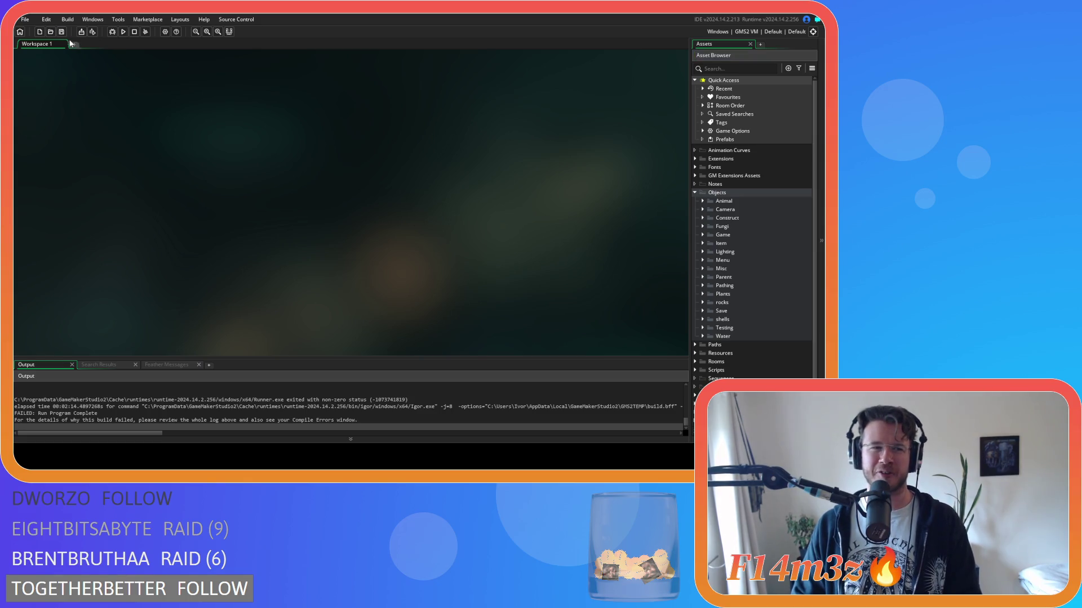
pyautogui.click(702, 236)
pyautogui.click(702, 236)
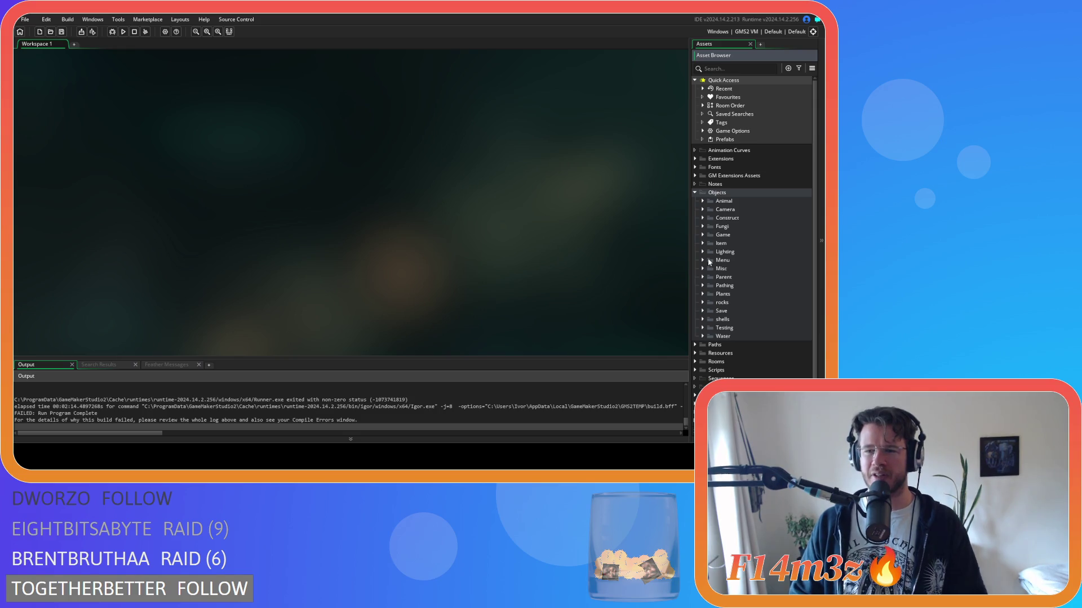
pyautogui.scroll(-1, 707, 270)
pyautogui.click(696, 355)
pyautogui.scroll(-4, 697, 358)
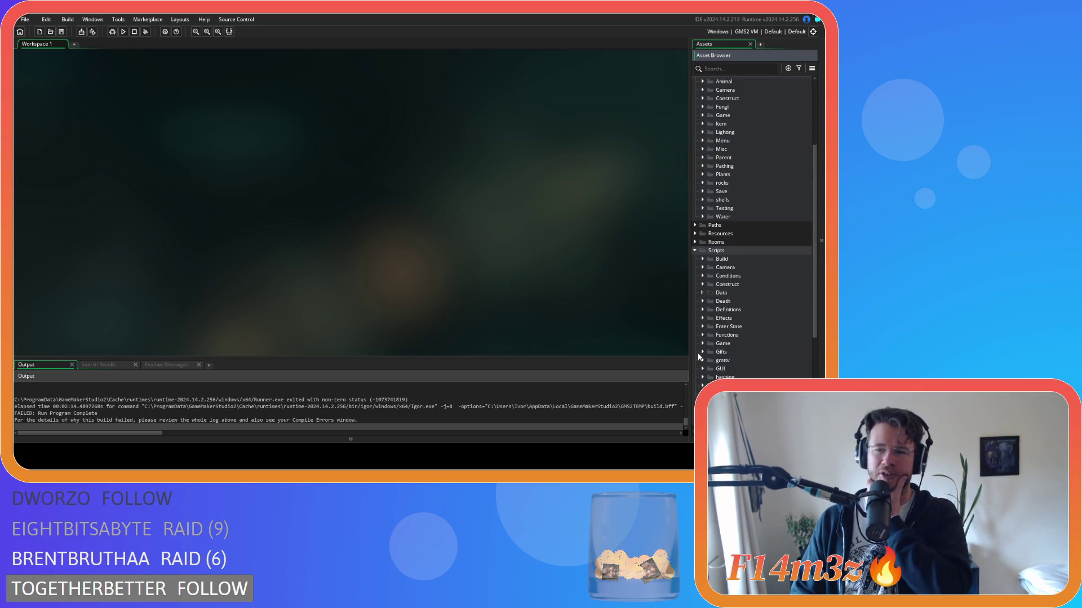
pyautogui.click(700, 284)
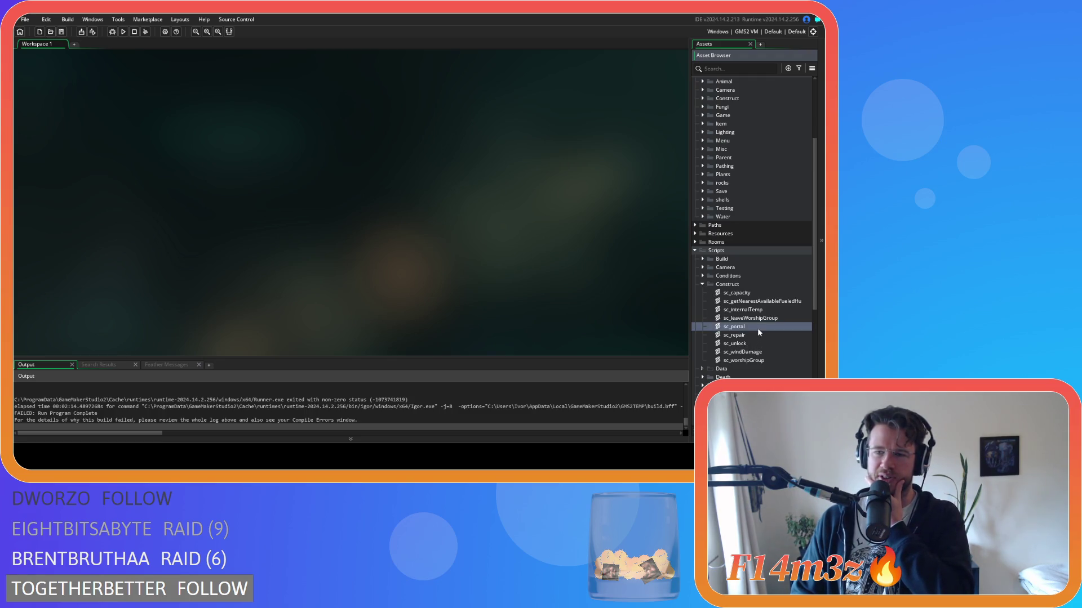
pyautogui.doubleClick(733, 327)
pyautogui.click(411, 77)
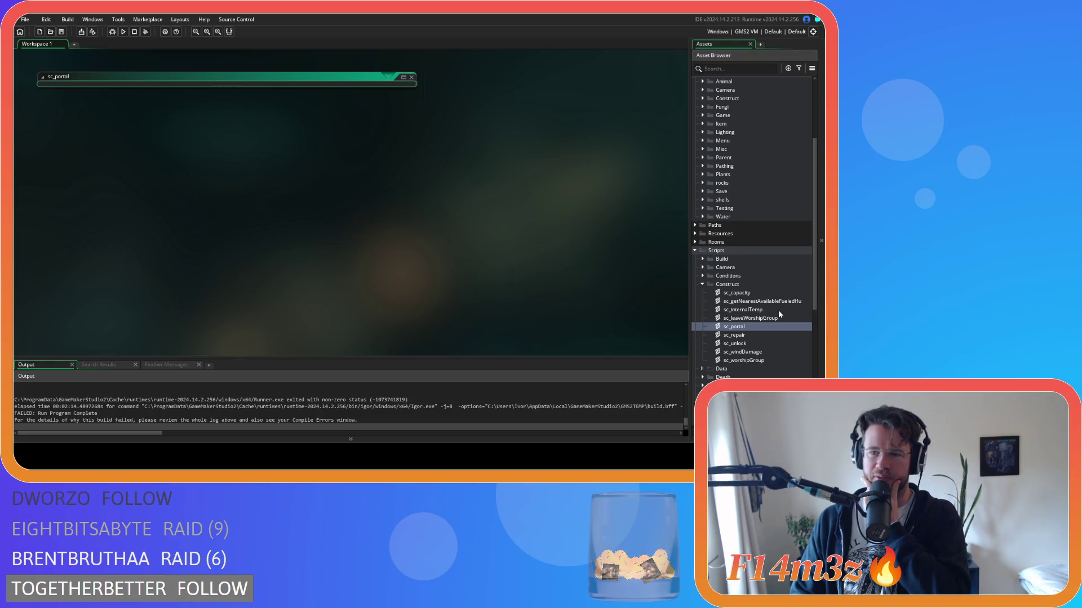
# Step: Inspect sc_internalTemp's temp adjustment on line 12, then close it and collapse Scripts
pyautogui.doubleClick(770, 311)
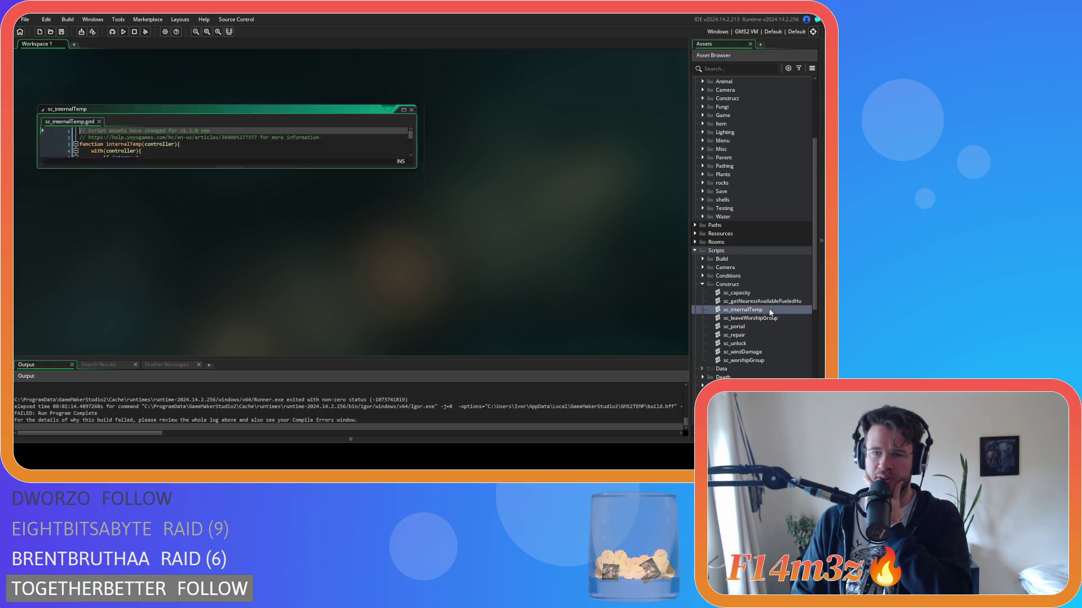
pyautogui.click(151, 172)
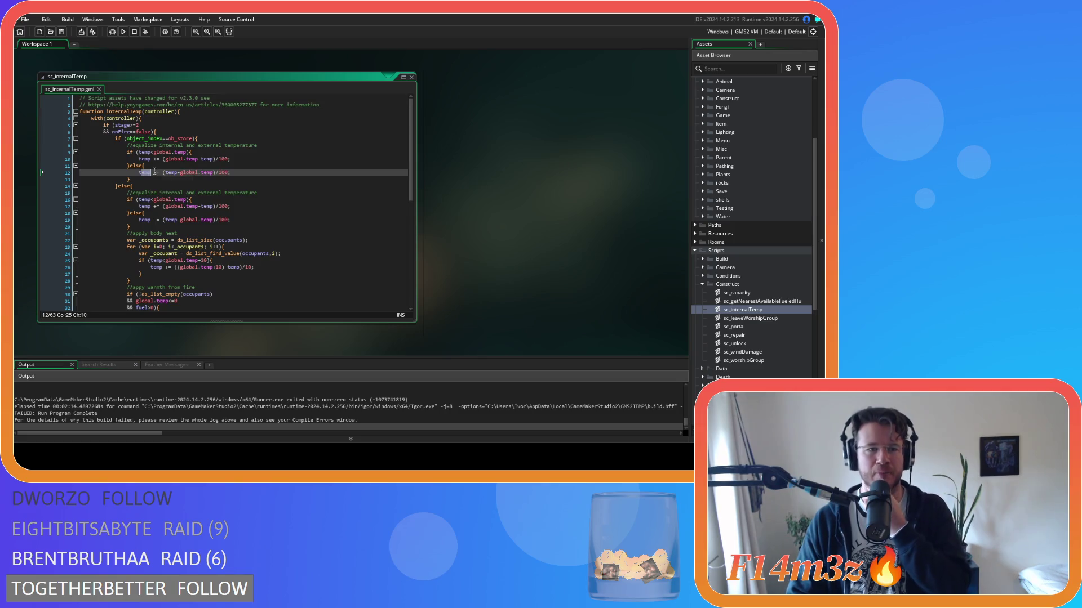
pyautogui.scroll(-10, 226, 179)
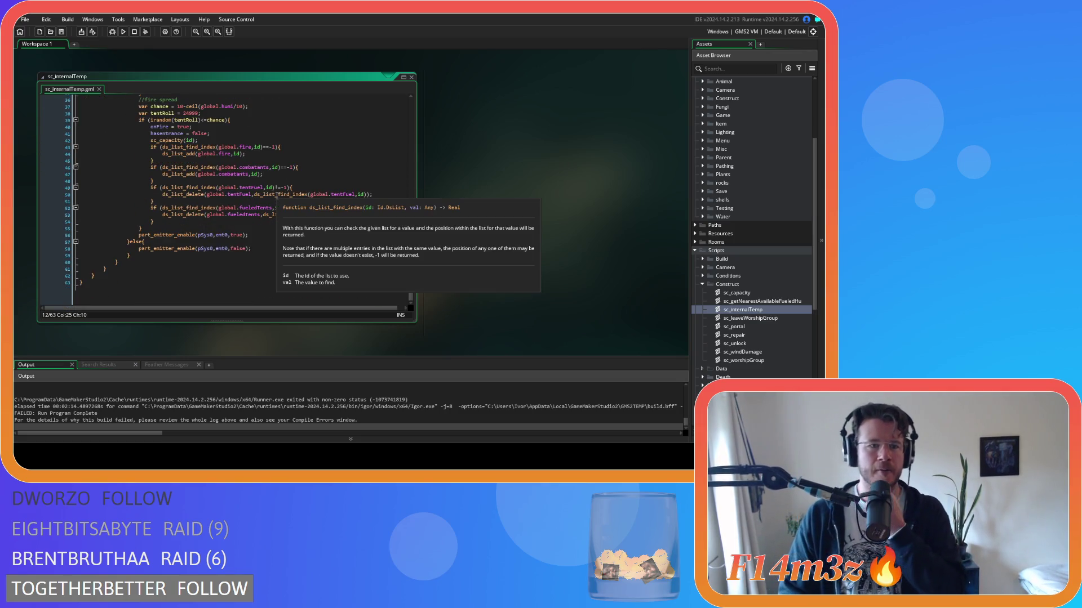
pyautogui.scroll(8, 347, 208)
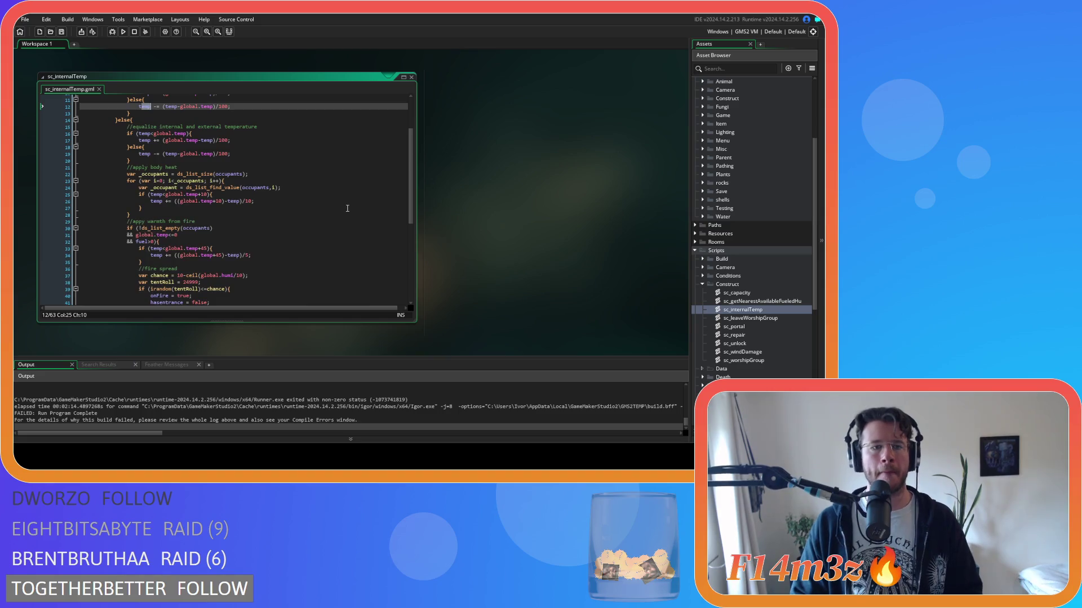
pyautogui.click(414, 77)
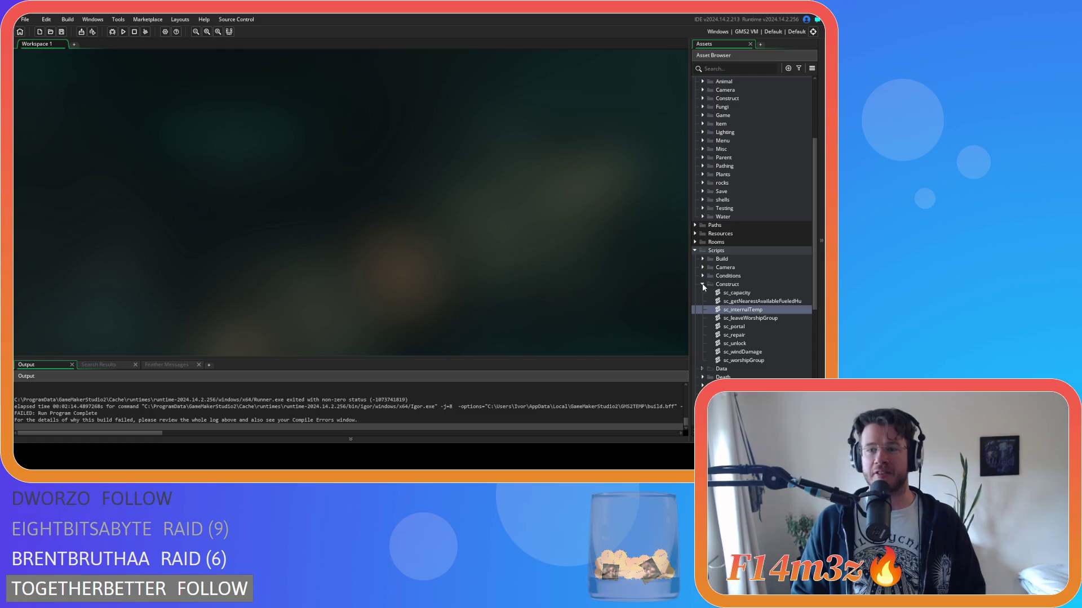
pyautogui.click(694, 251)
pyautogui.scroll(5, 735, 255)
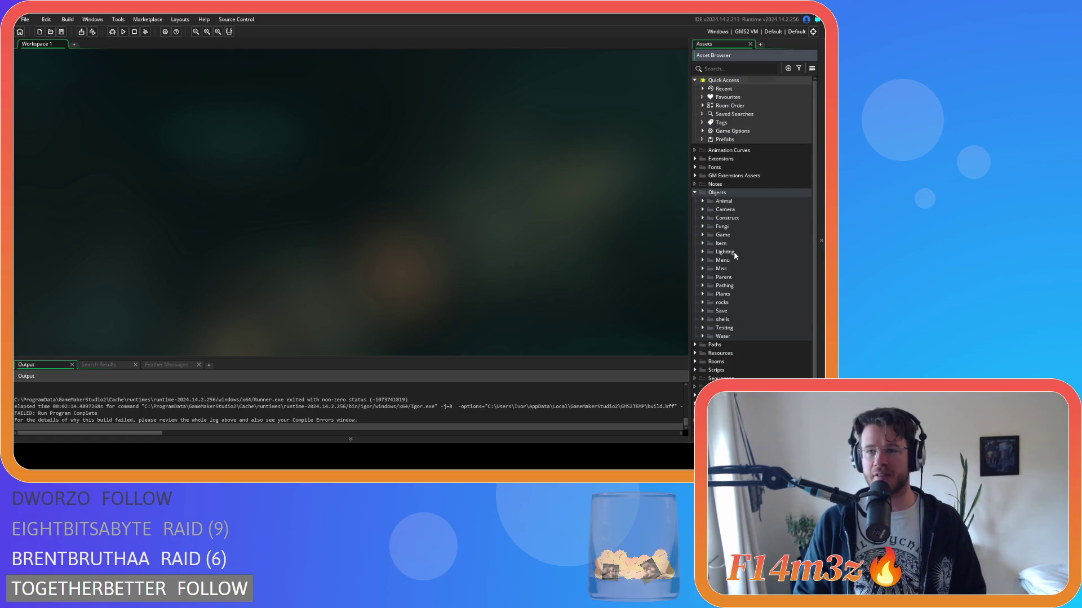
# Step: Expand the Construct objects folder and open the ob_portalExit object
pyautogui.click(703, 234)
pyautogui.click(702, 235)
pyautogui.click(701, 235)
pyautogui.click(702, 235)
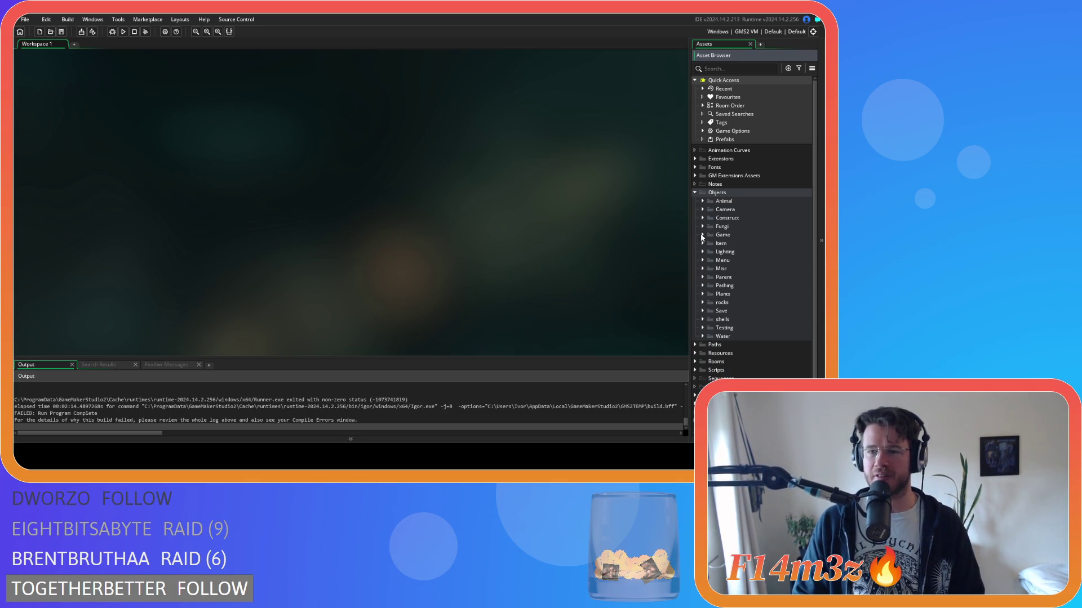
pyautogui.click(702, 235)
pyautogui.click(701, 235)
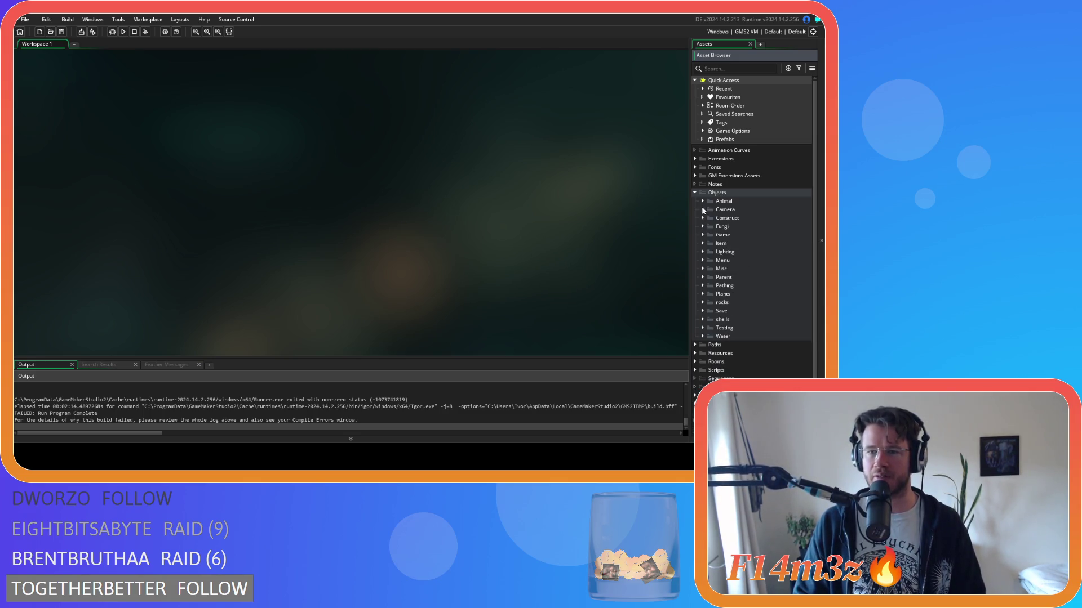
pyautogui.click(702, 219)
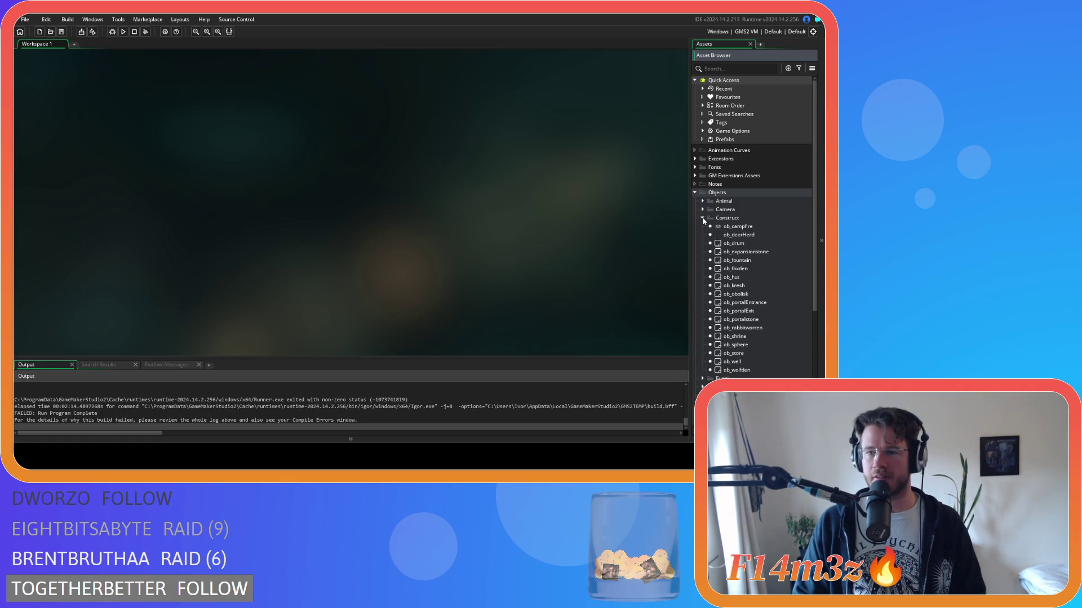
pyautogui.doubleClick(742, 311)
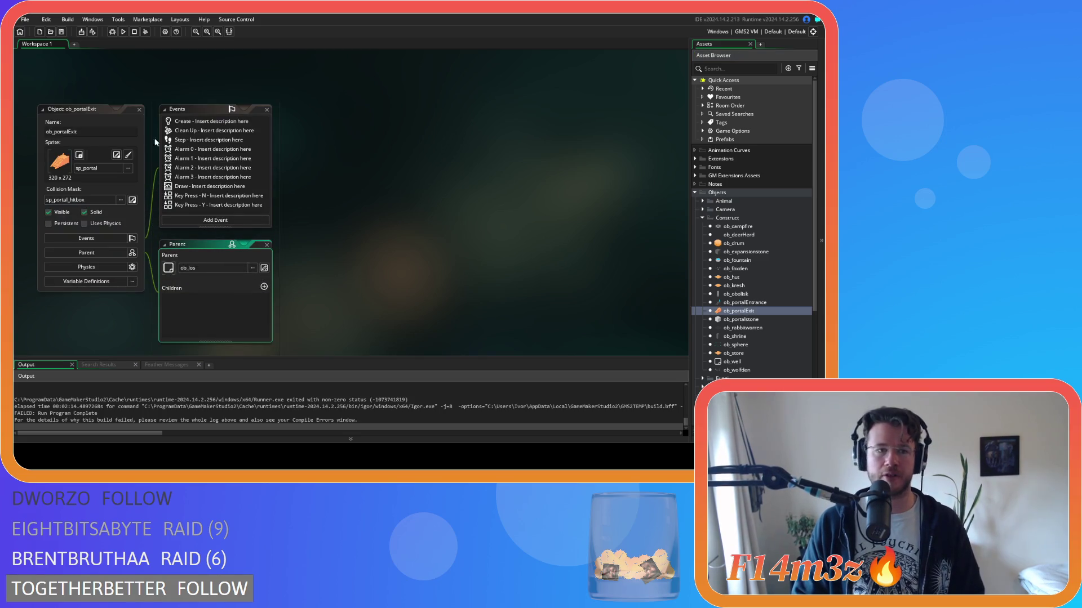
# Step: In ob_portalExit's Create event, add the line 'temp = 0;' below 'stage = 0;'
pyautogui.doubleClick(193, 122)
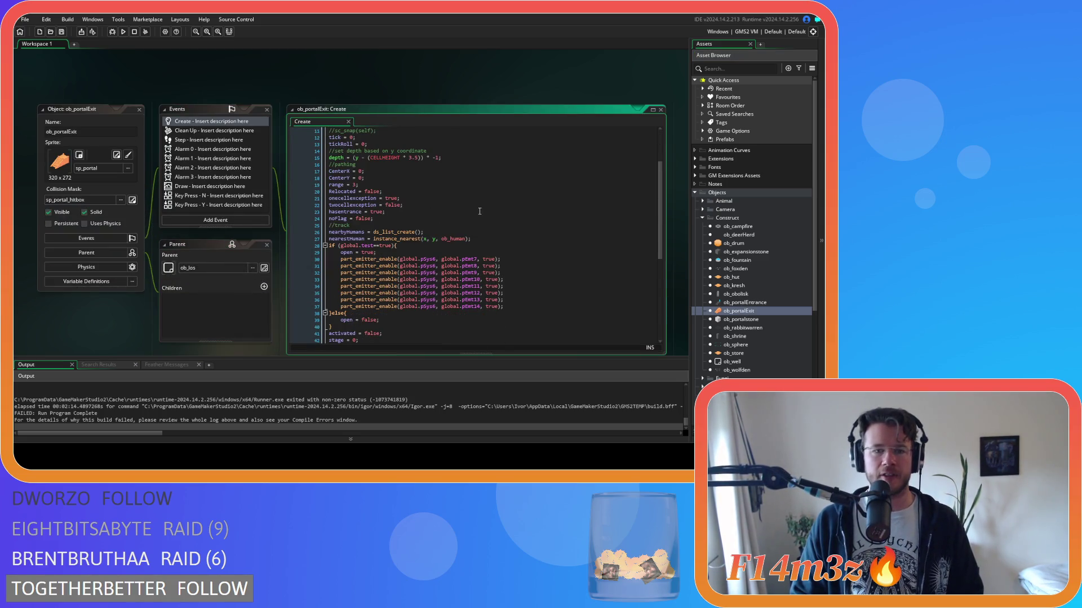
pyautogui.scroll(-3, 480, 211)
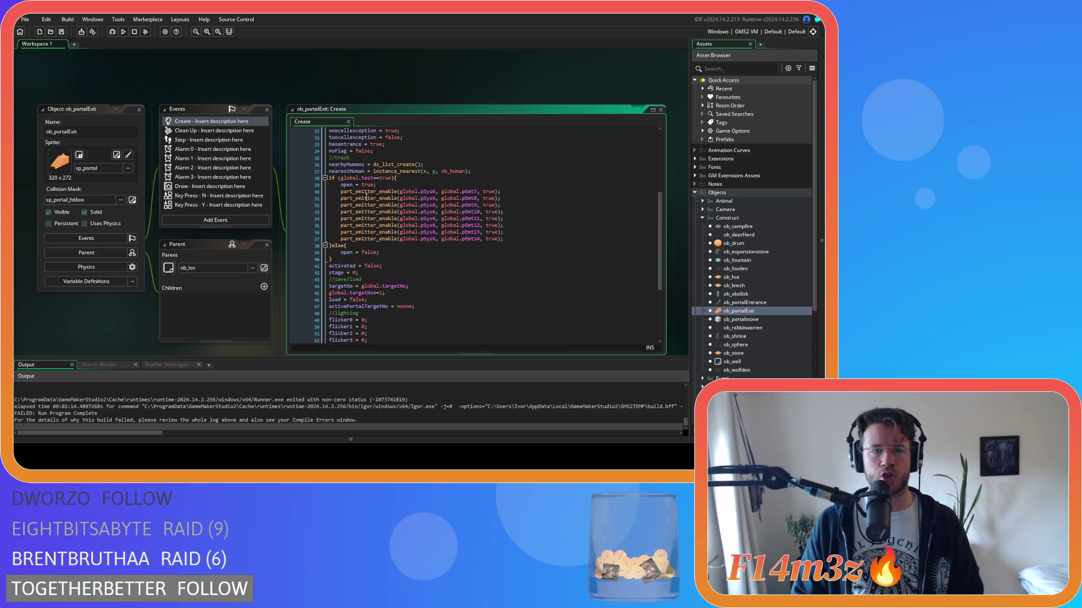
pyautogui.click(367, 279)
pyautogui.hotkey('shift', 'Home')
pyautogui.press('BackSpace')
pyautogui.write('temp = 0')
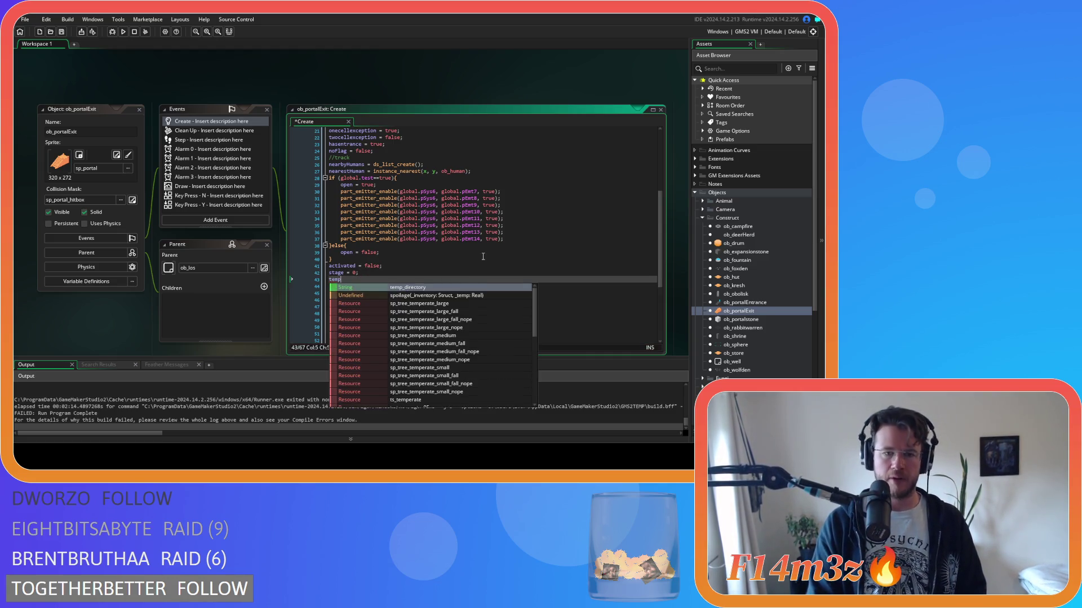
pyautogui.write(';')
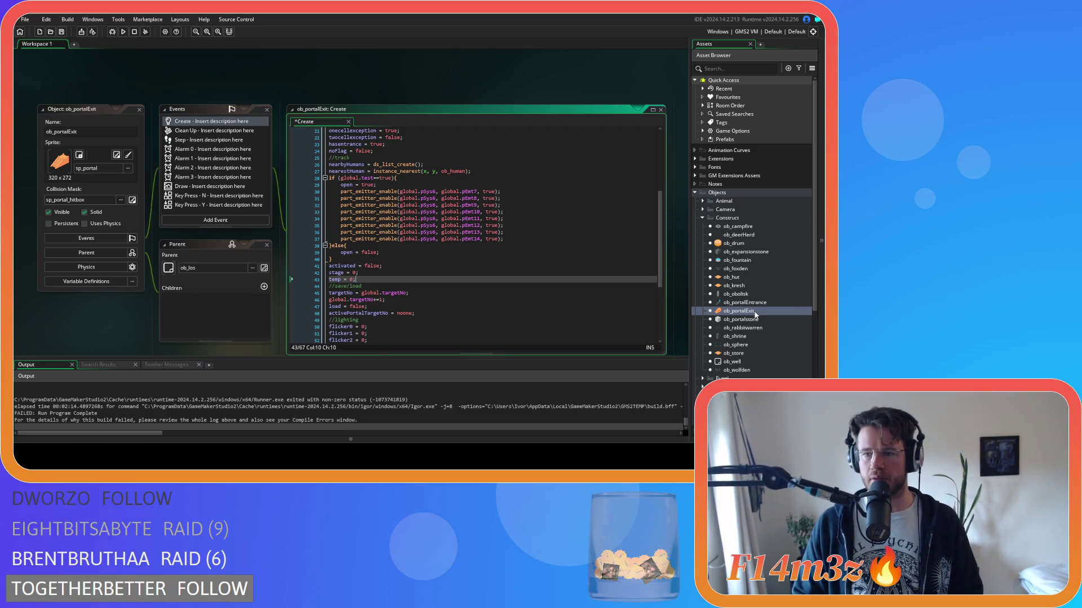
# Step: Open ob_store and look through its Clean Up and Create event code, then close it
pyautogui.doubleClick(745, 352)
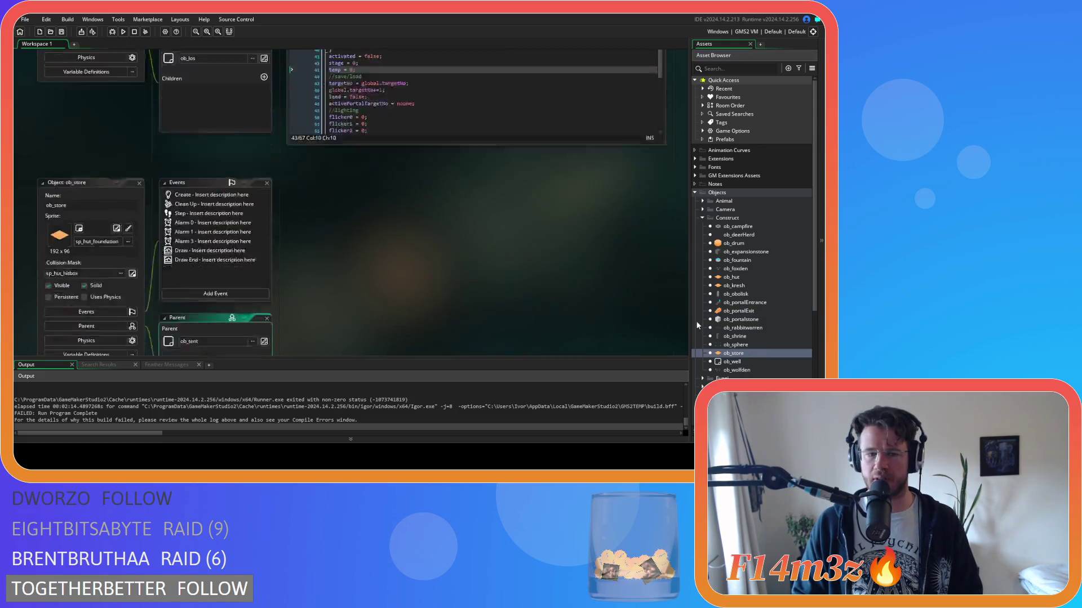
pyautogui.click(214, 104)
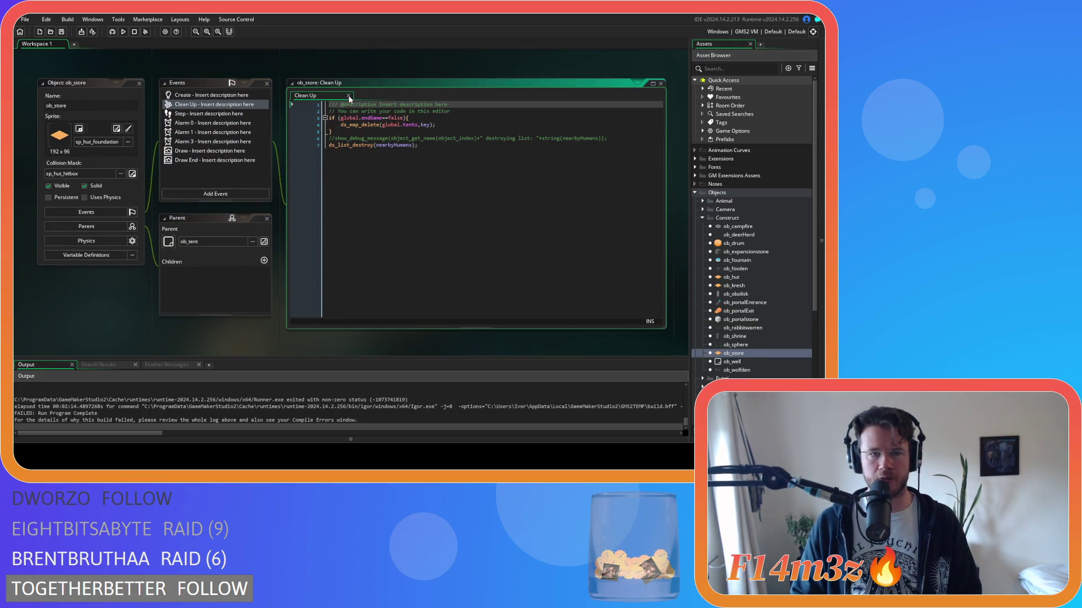
pyautogui.click(349, 95)
pyautogui.click(224, 96)
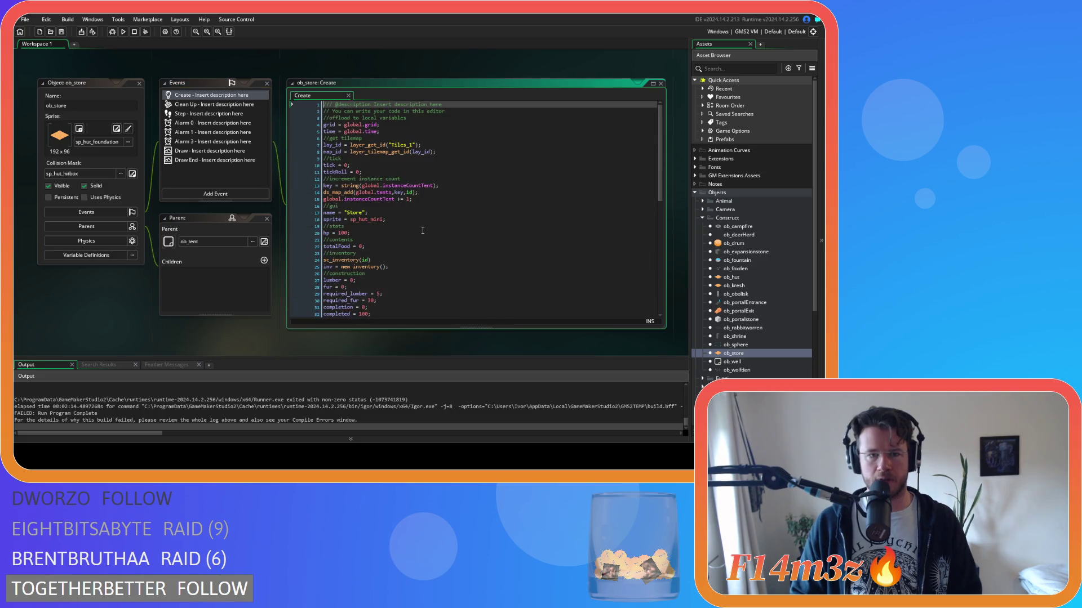
pyautogui.scroll(-4, 420, 229)
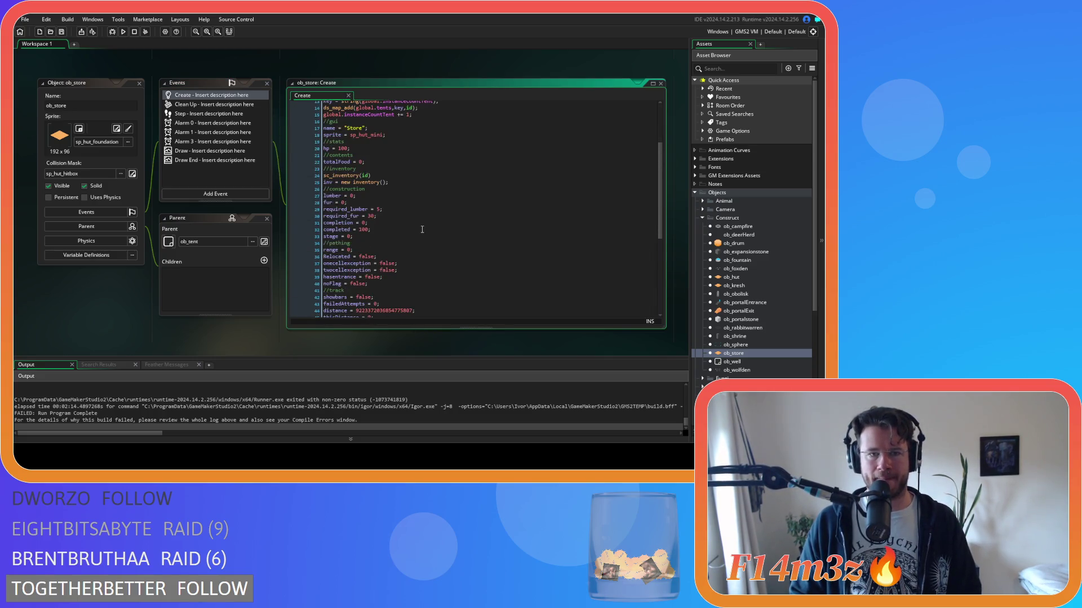
pyautogui.scroll(-7, 422, 229)
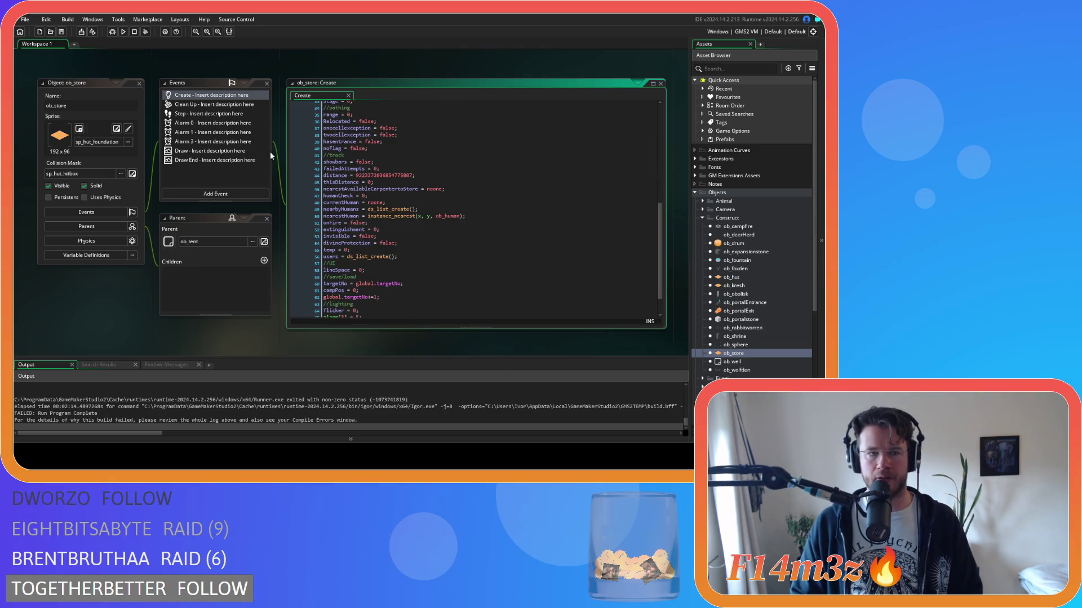
pyautogui.click(139, 84)
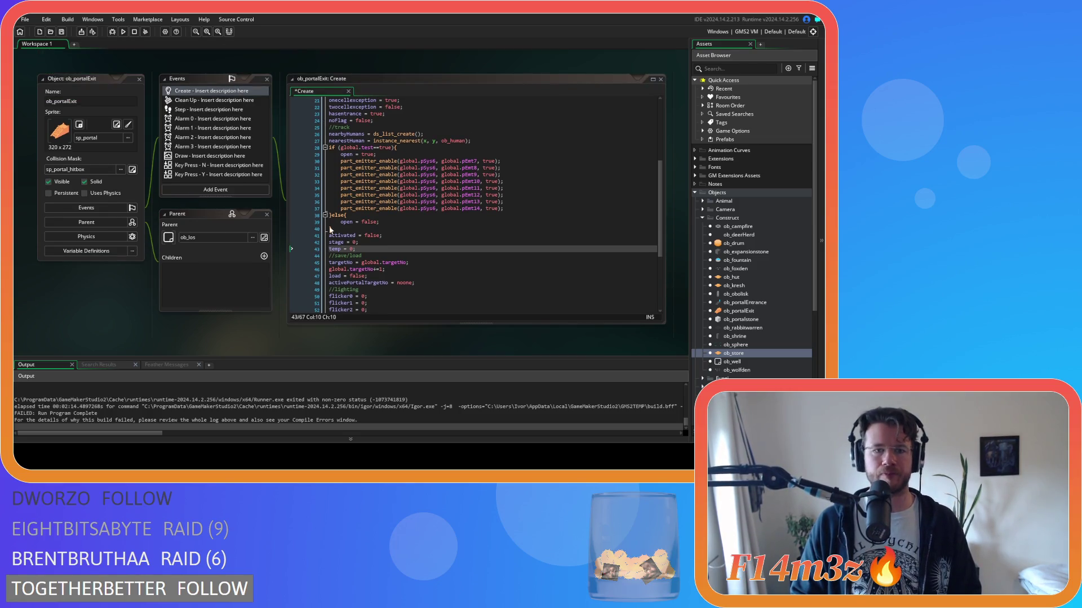
# Step: Reopen ob_store and view its Step event code at the line 13 tickTimer check
pyautogui.doubleClick(738, 354)
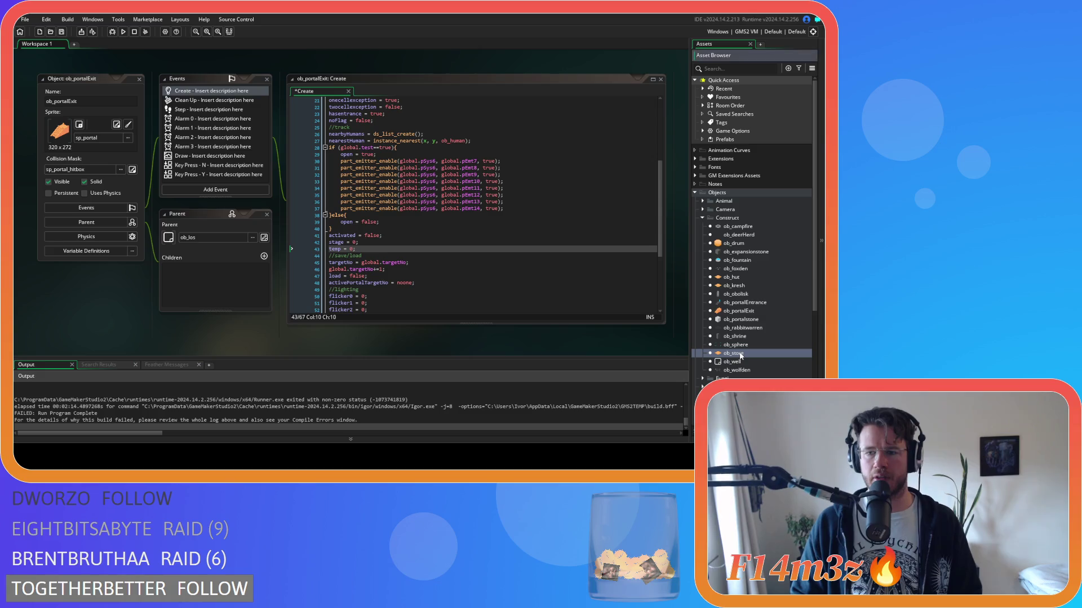
pyautogui.click(196, 99)
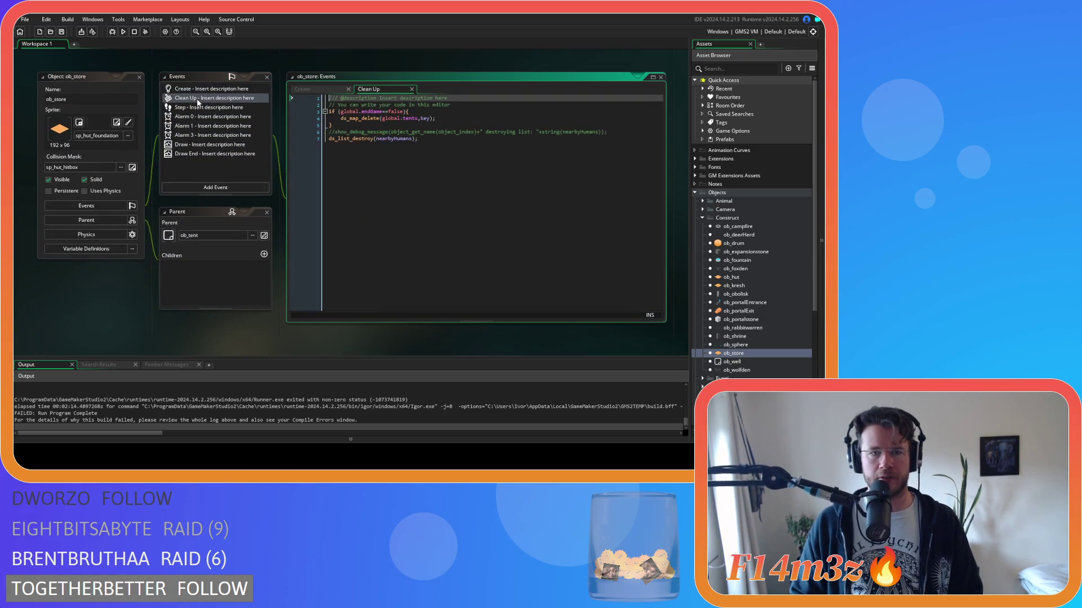
pyautogui.click(256, 108)
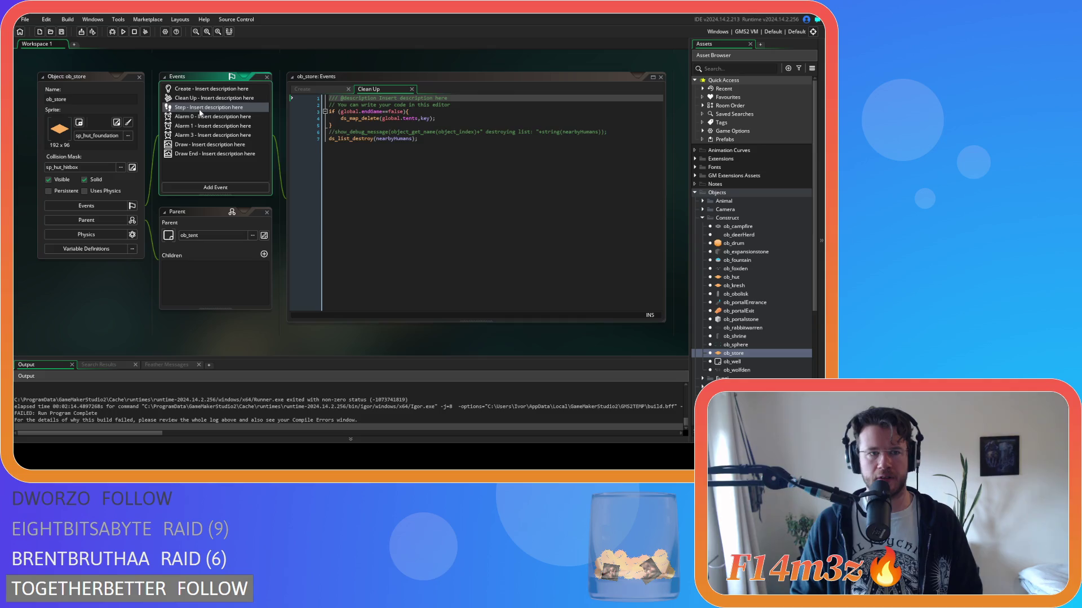
pyautogui.click(412, 88)
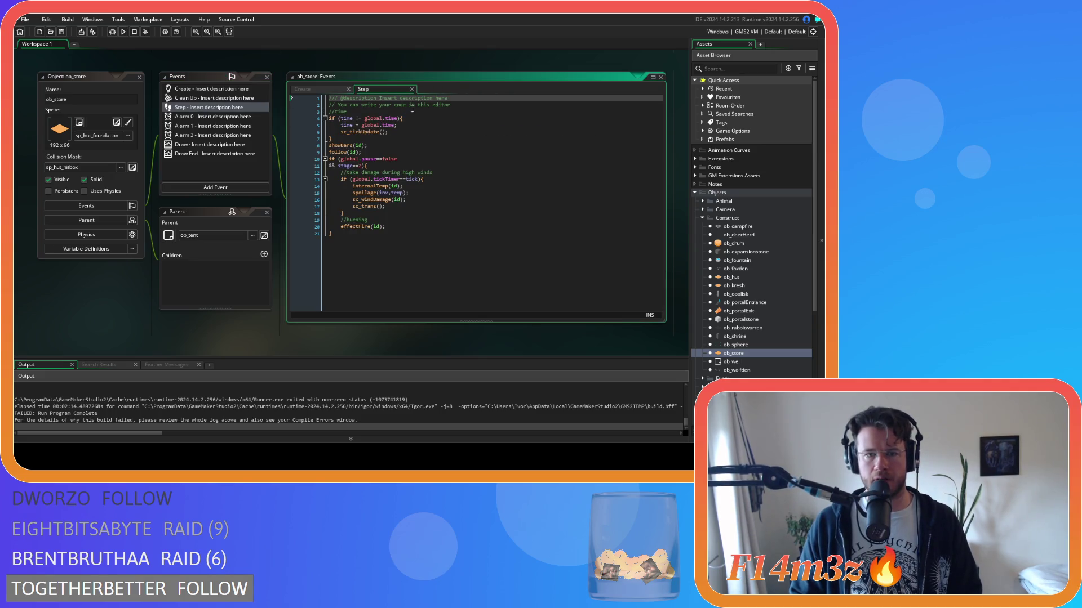
pyautogui.click(437, 178)
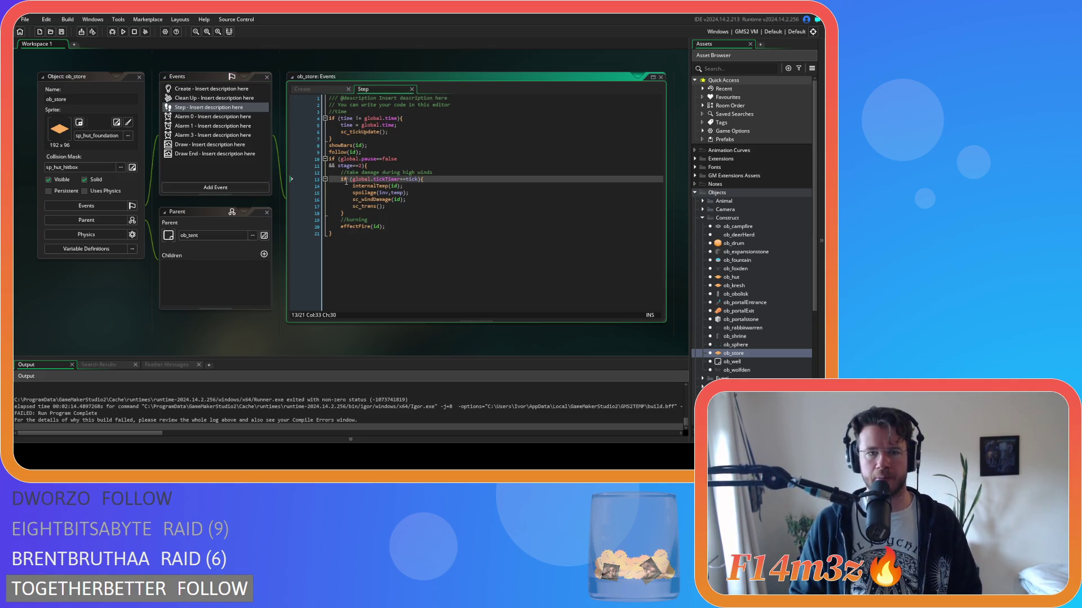
pyautogui.scroll(5, 124, 207)
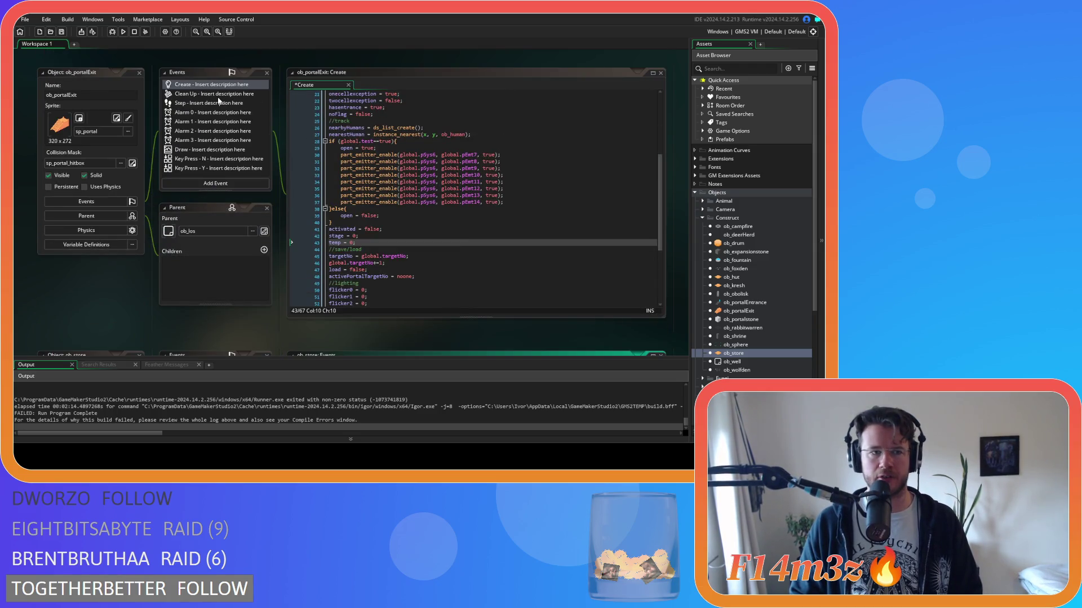
# Step: In ob_portalExit's Step event, uncomment the tickTimer block (lines 49–52) and tidy its brace and indentation
pyautogui.click(212, 104)
pyautogui.scroll(-7, 520, 207)
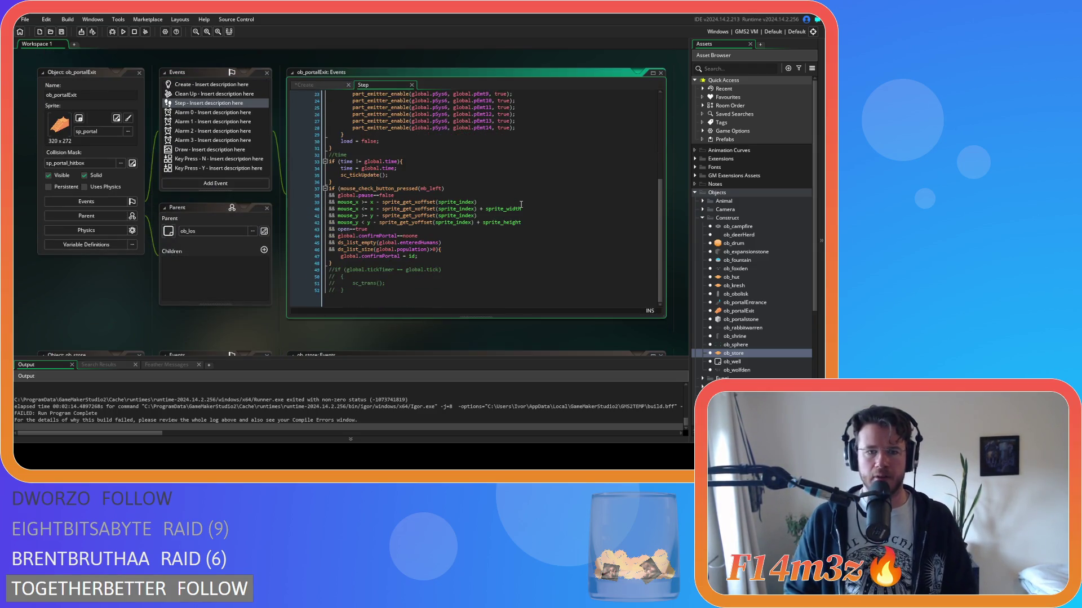
pyautogui.click(460, 249)
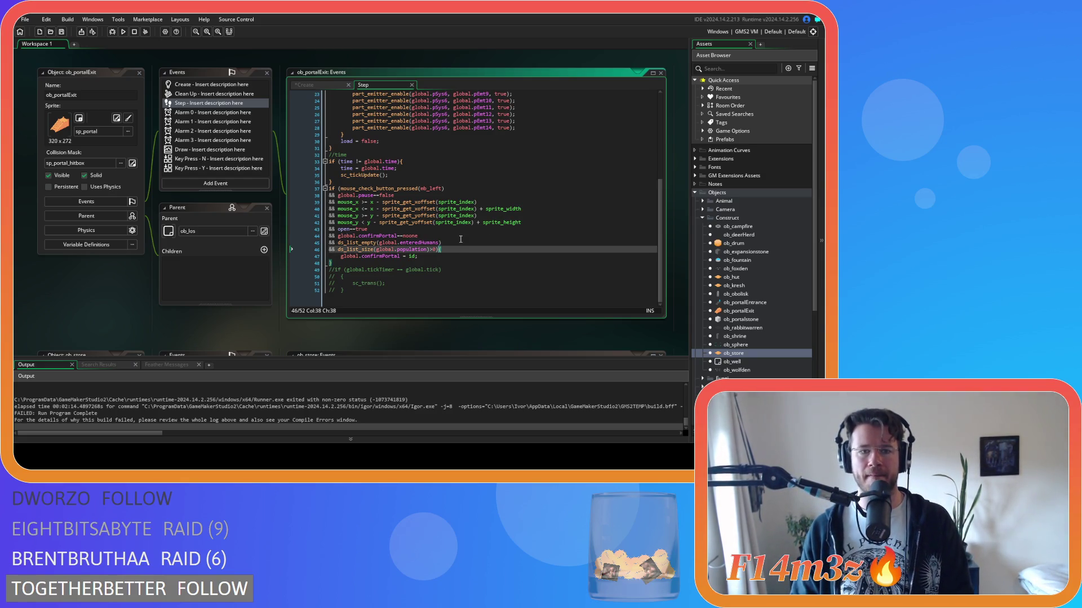
pyautogui.click(424, 161)
pyautogui.moveTo(415, 300); pyautogui.dragTo(302, 272)
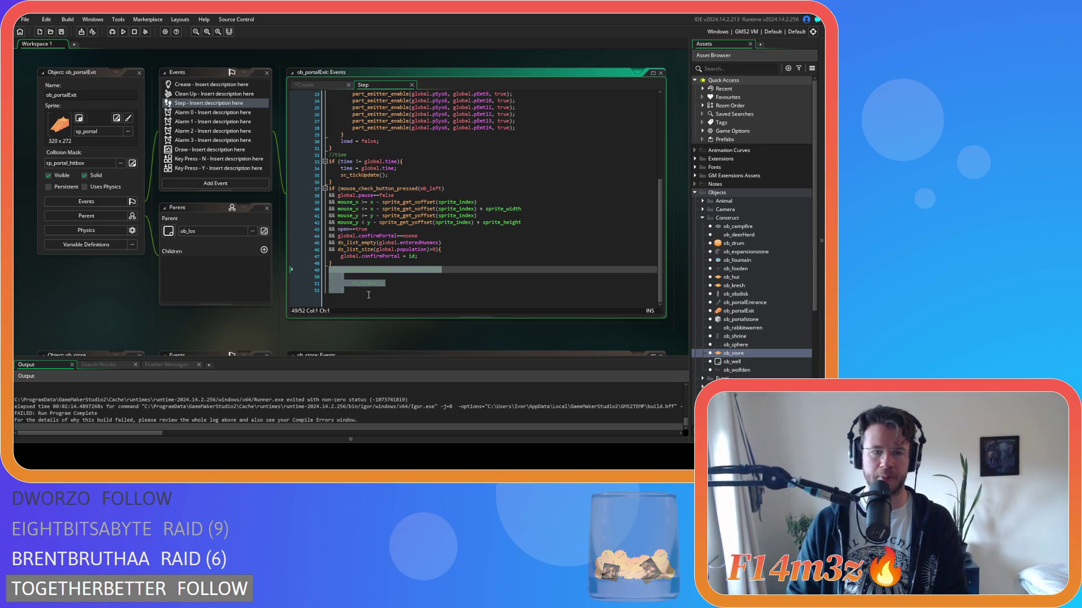
pyautogui.hotkey('ctrl', 'shift', 'k')
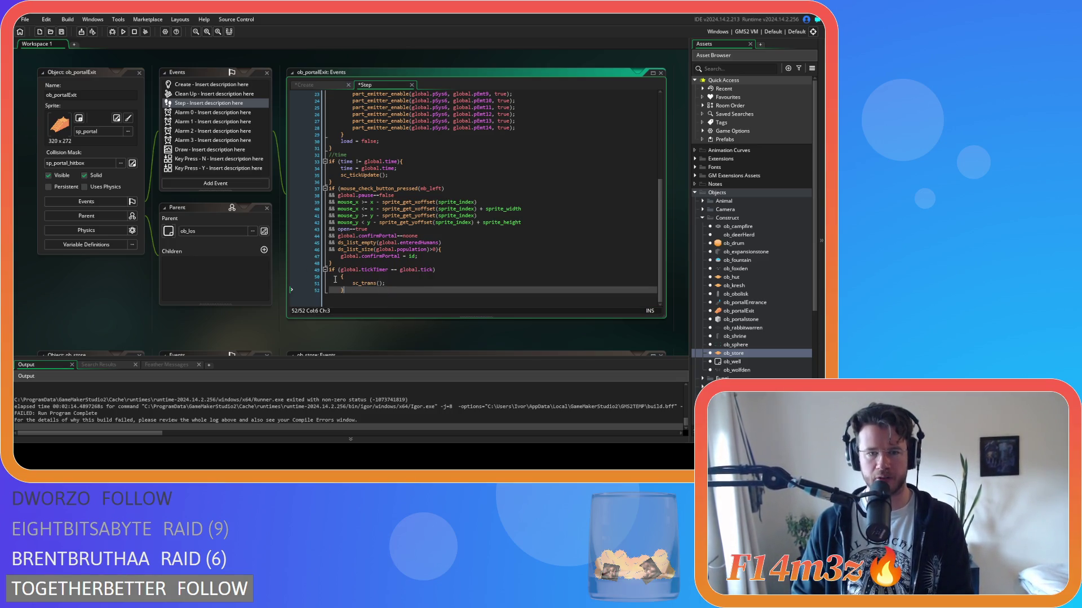
pyautogui.click(330, 277)
pyautogui.scroll(1, 331, 277)
pyautogui.click(339, 285)
pyautogui.press('Left')
pyautogui.press('BackSpace')
pyautogui.press('BackSpace')
pyautogui.hotkey('shift', 'Down')
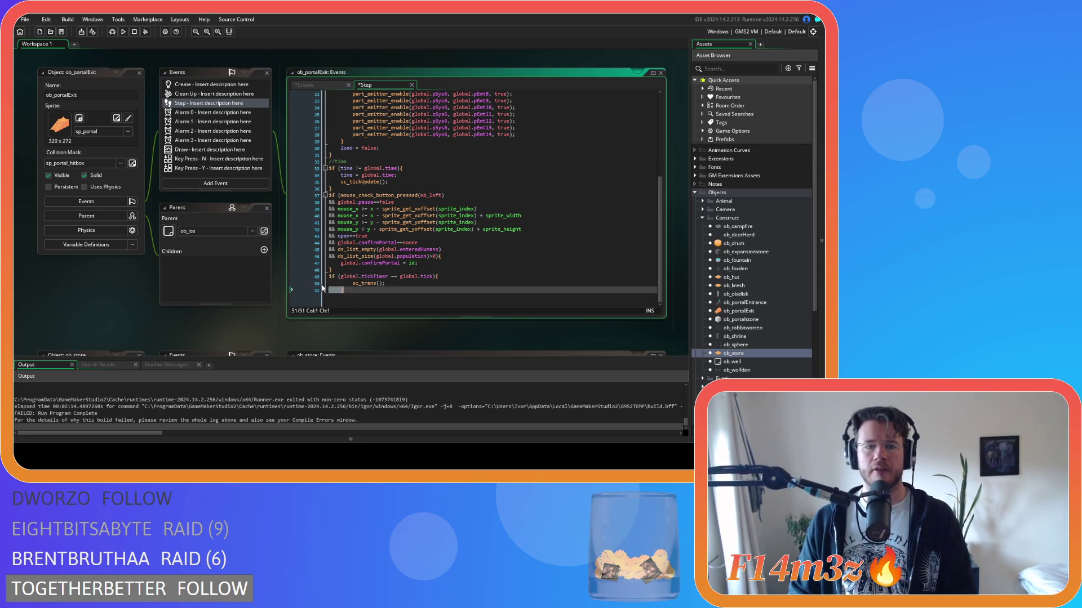
pyautogui.hotkey('shift', 'Tab')
# Step: Comment out sc_trans(), add 'internalTemp(id);' in the tick block, and open the internalTemp script
pyautogui.click(387, 285)
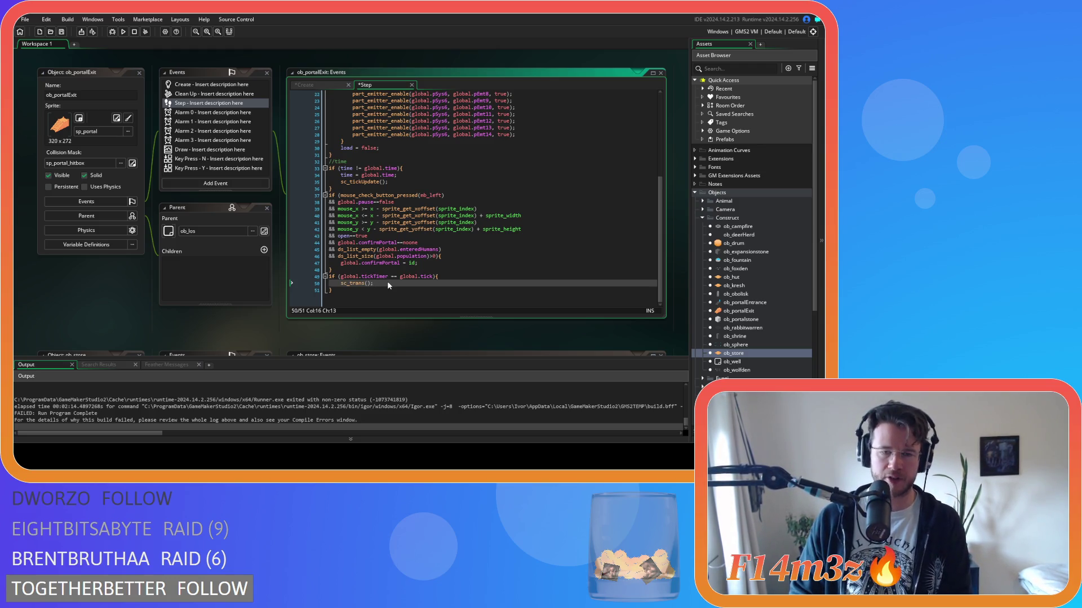
pyautogui.press('Tab')
pyautogui.hotkey('ctrl', 'k')
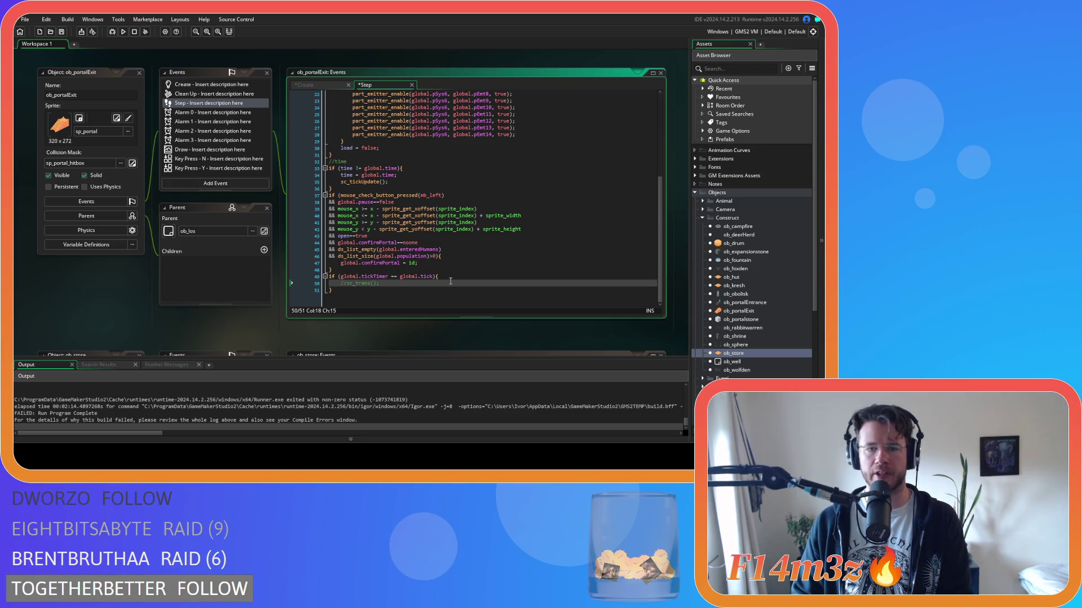
pyautogui.click(398, 276)
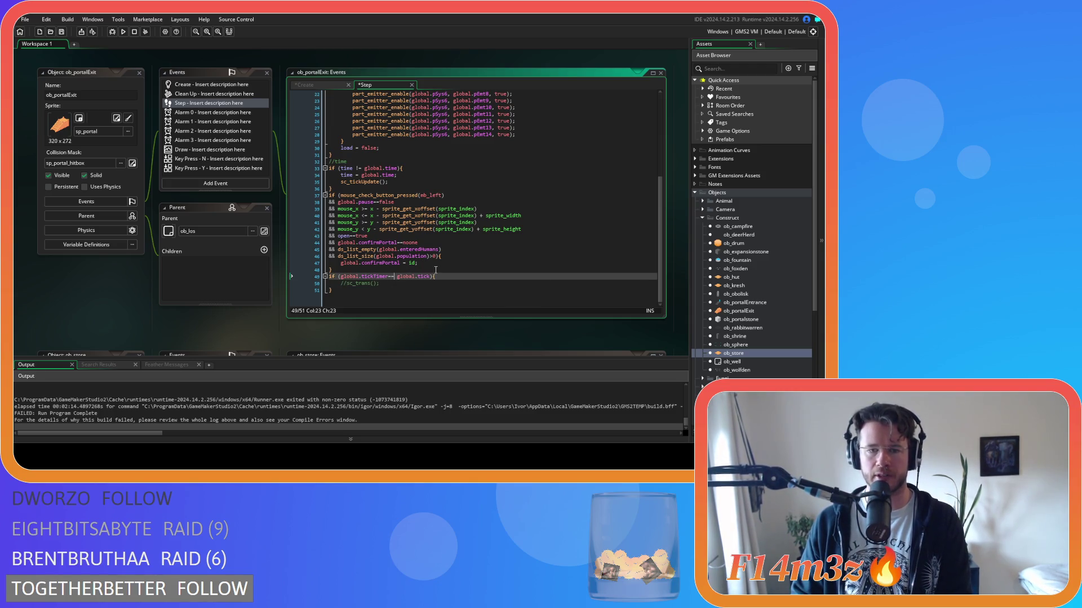
pyautogui.press('Return')
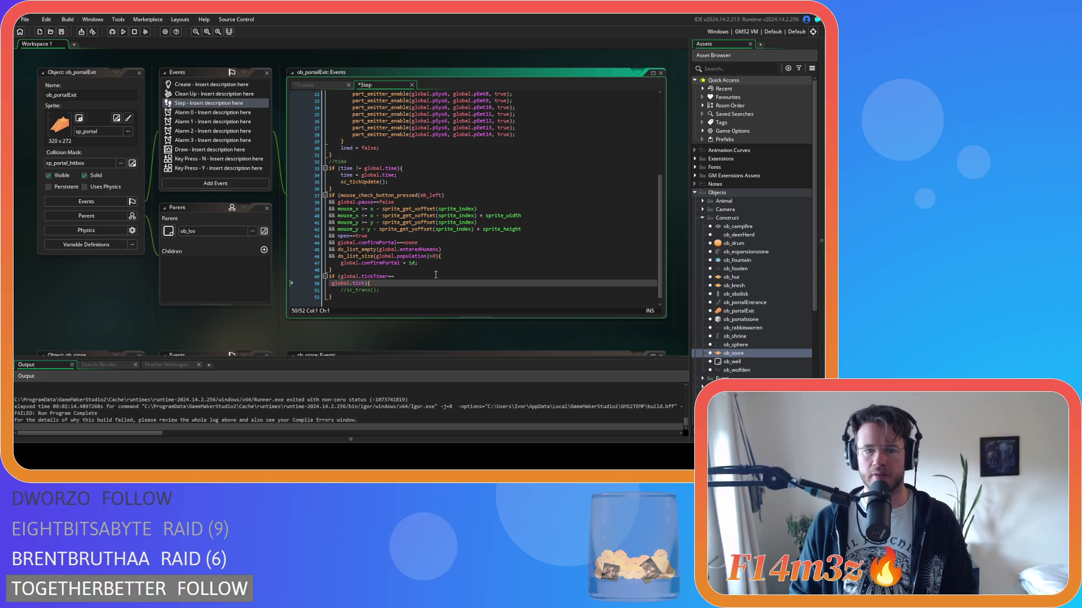
pyautogui.press('BackSpace')
pyautogui.press('Return')
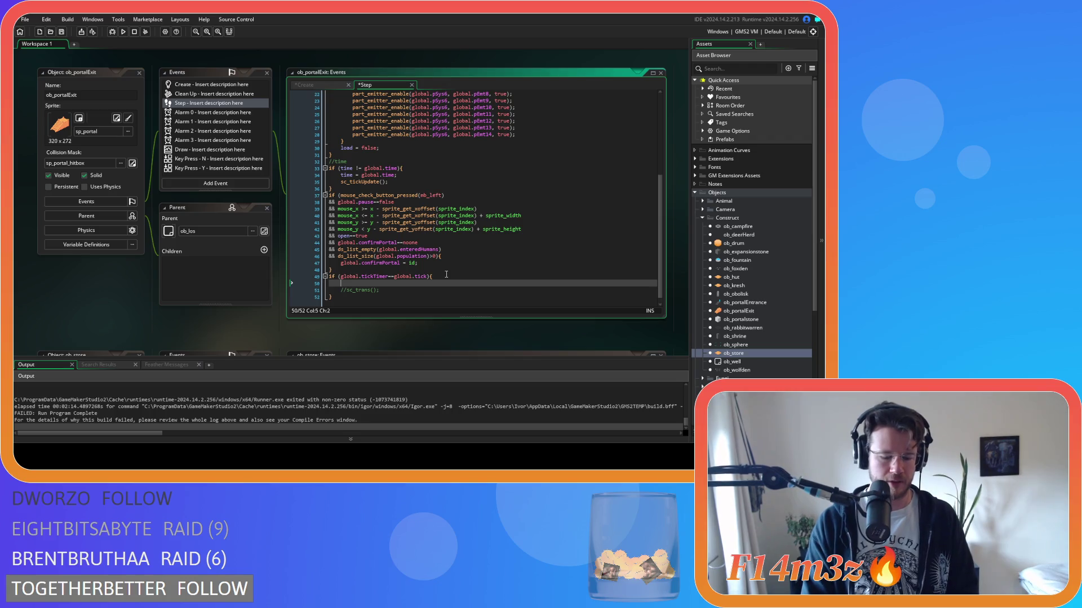
pyautogui.write('internalTemp(1')
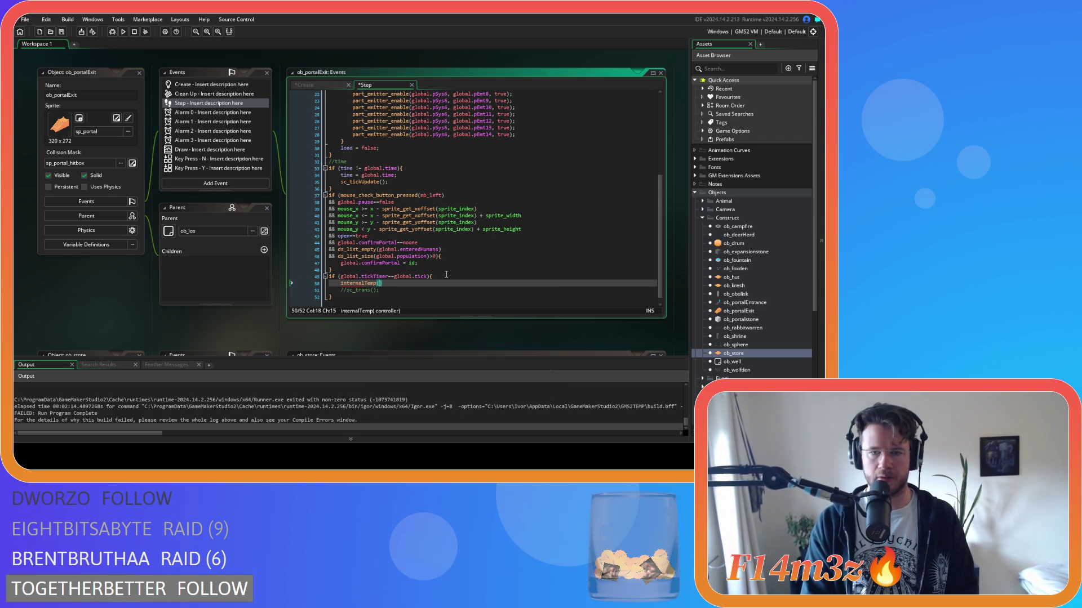
pyautogui.write('d);')
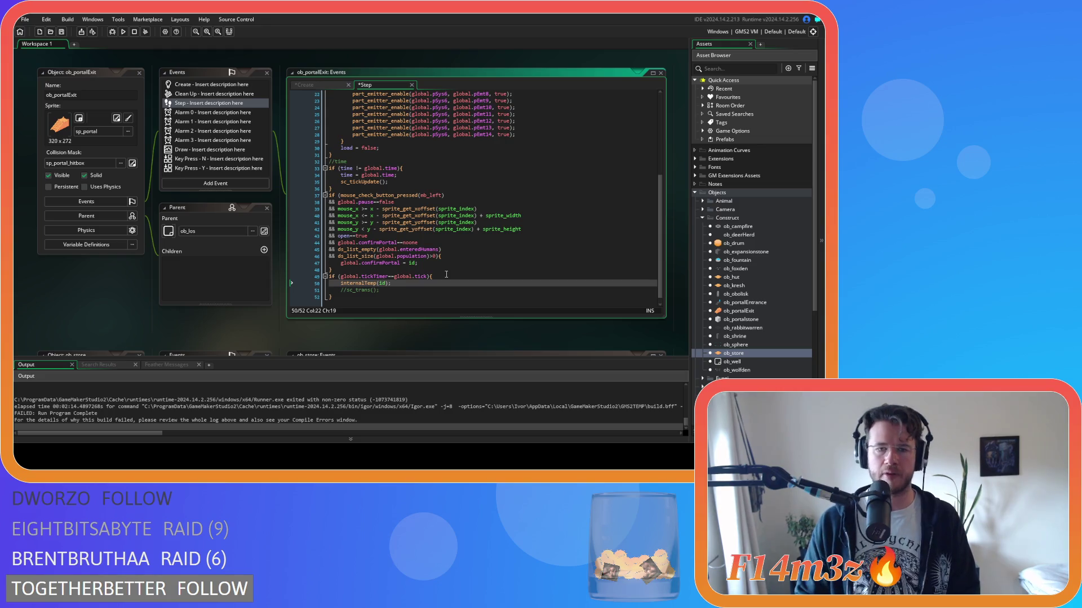
pyautogui.middleClick(364, 282)
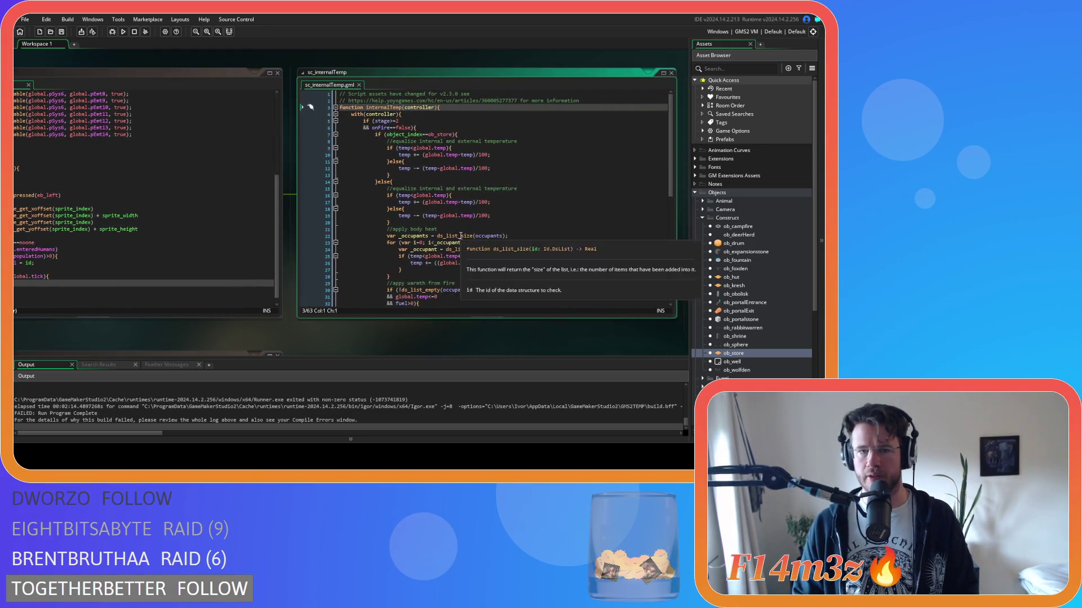
# Step: Read the stage check on line 5 and onFire check on line 6, then reopen ob_portalExit's Create event
pyautogui.click(409, 121)
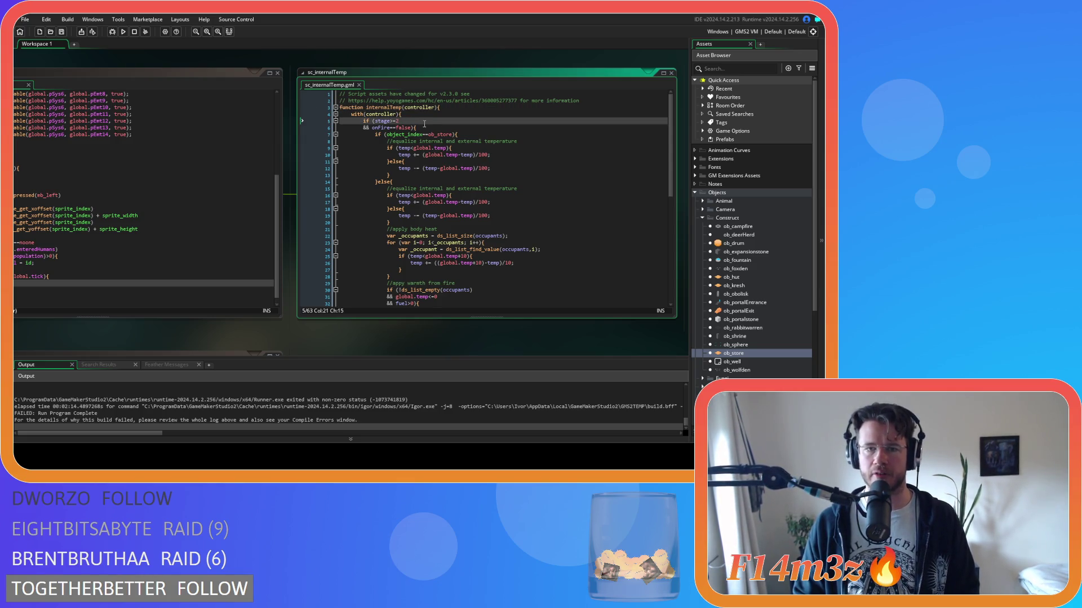
pyautogui.click(432, 126)
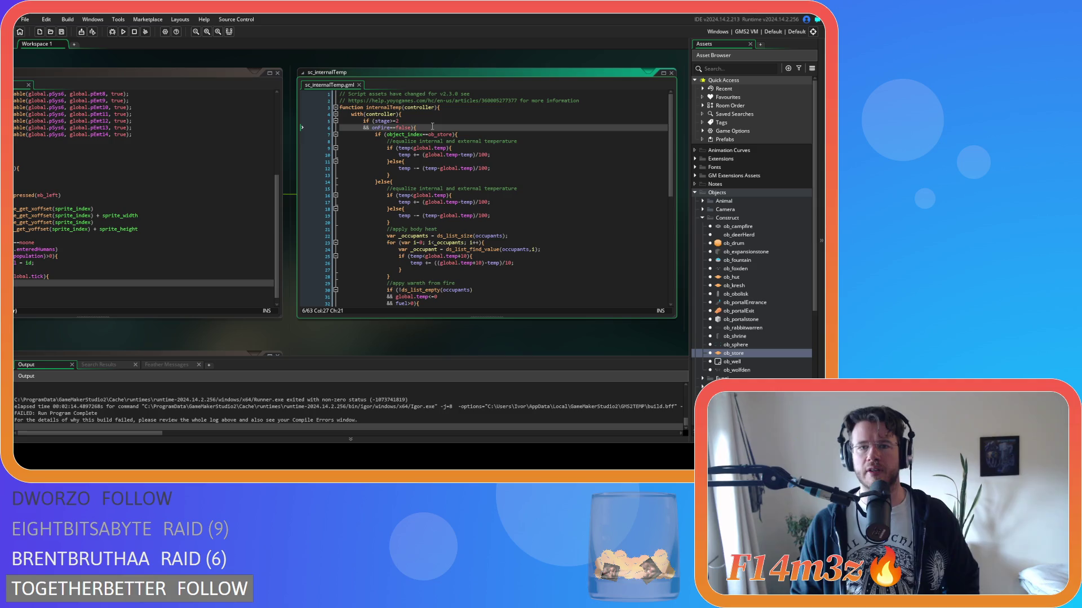
pyautogui.press('Up')
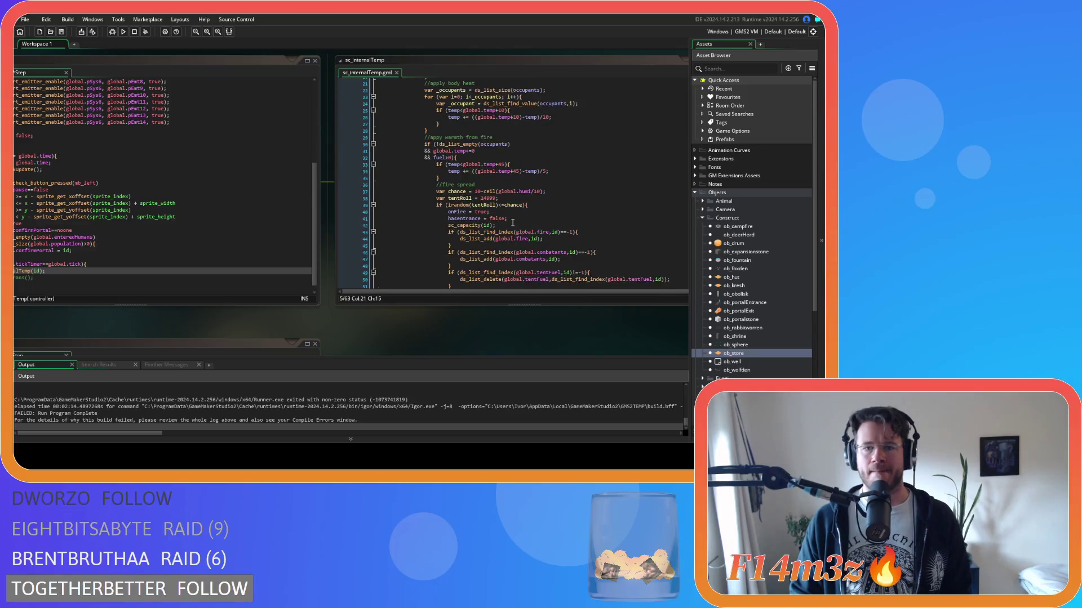
pyautogui.moveTo(513, 224)
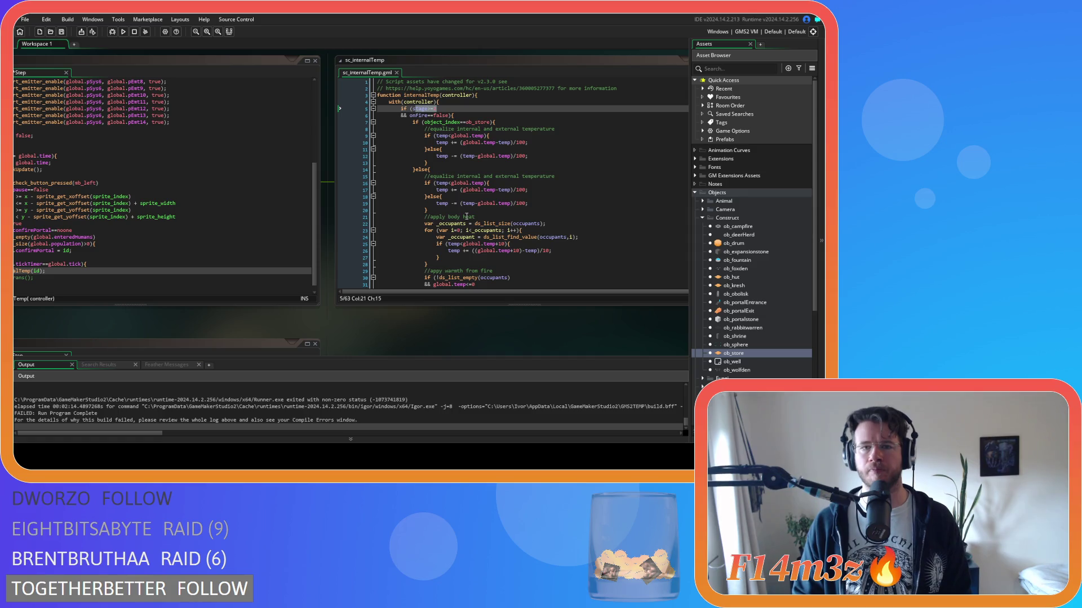
pyautogui.moveTo(98, 326); pyautogui.dragTo(324, 327)
pyautogui.click(184, 80)
# Step: Add 'onFire = false;' after 'temp = 0;' in ob_portalExit's Create event, save, and recentre sc_internalTemp
pyautogui.scroll(-4, 361, 242)
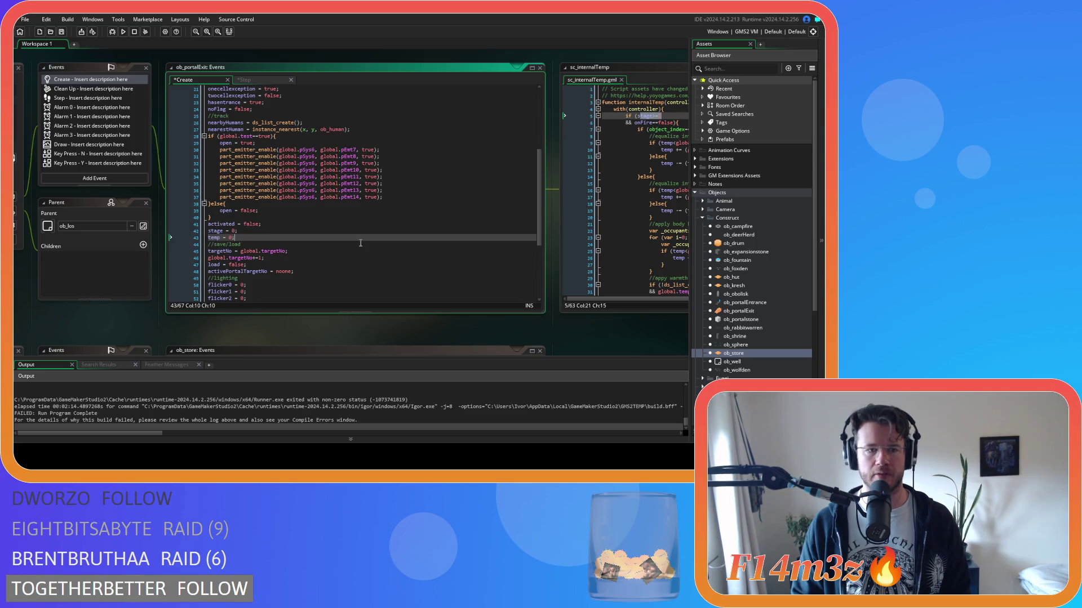
pyautogui.scroll(5, 361, 243)
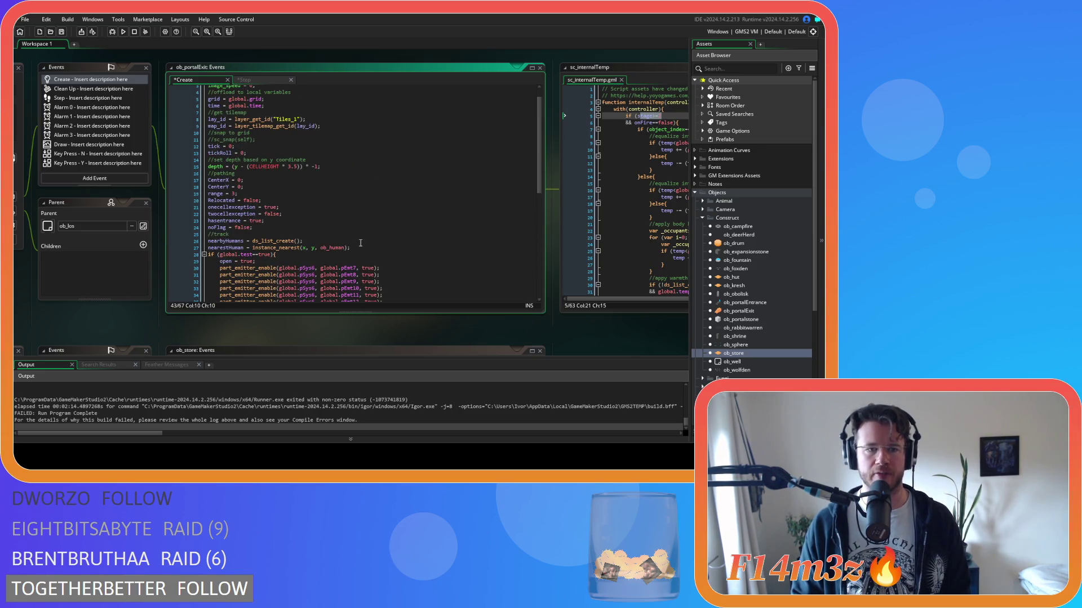
pyautogui.scroll(1, 361, 243)
pyautogui.scroll(-7, 361, 243)
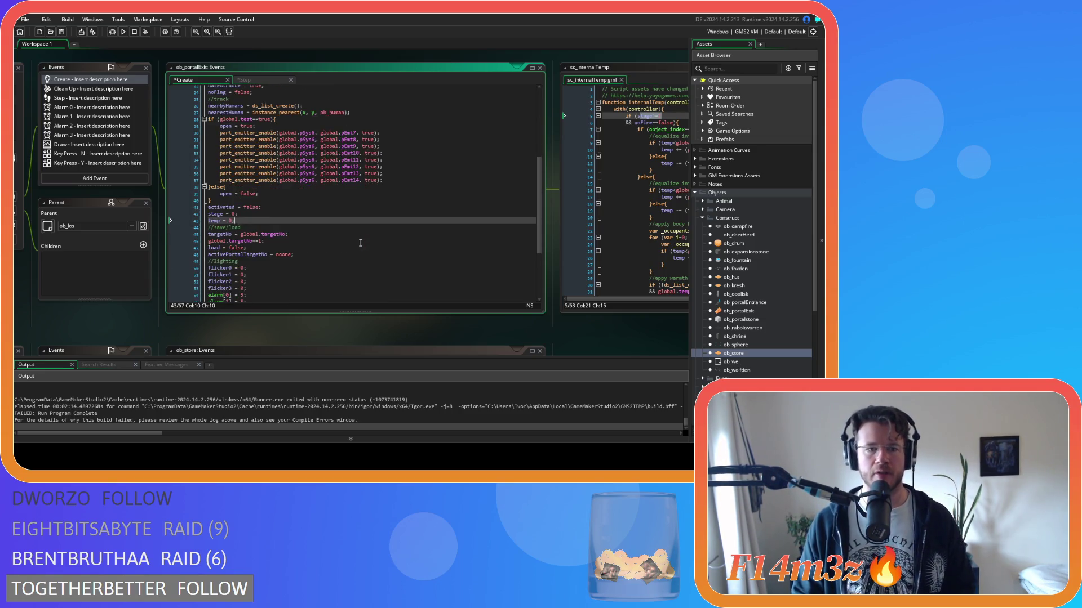
pyautogui.press('Return')
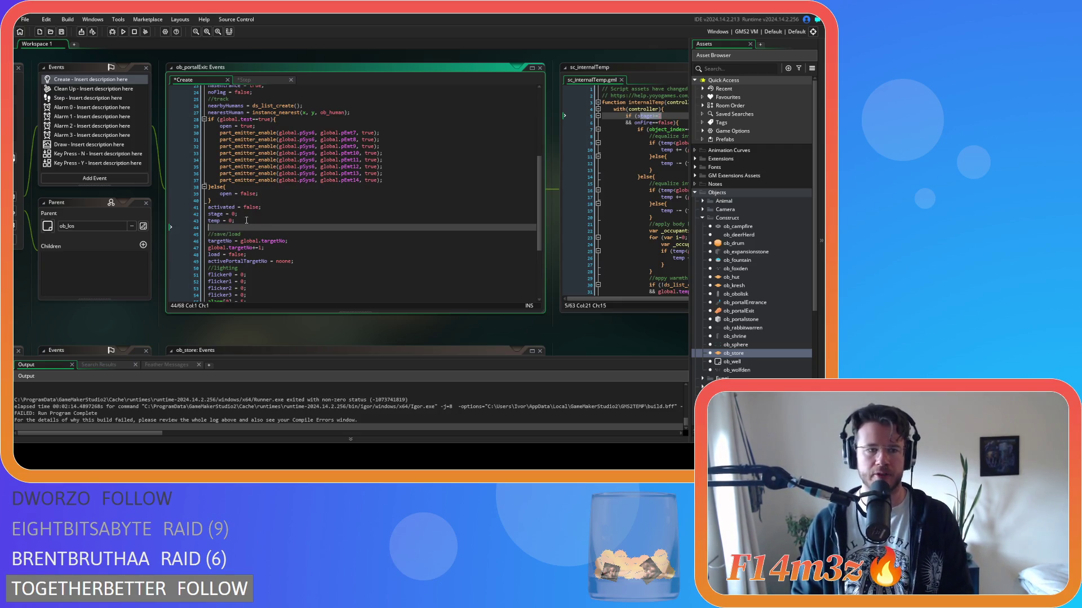
pyautogui.write('onFire ')
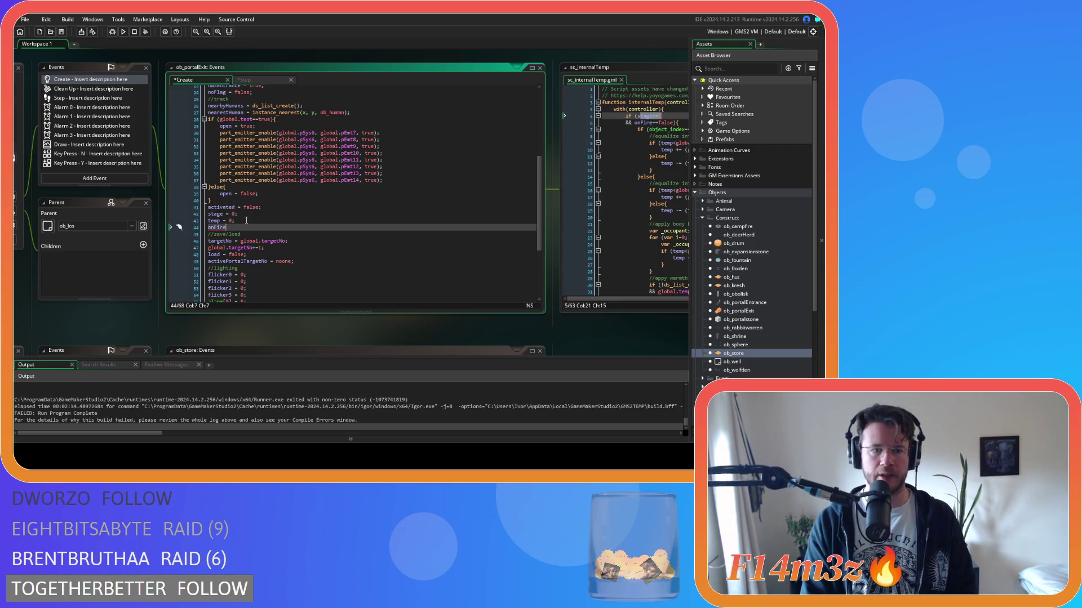
pyautogui.write('= false;')
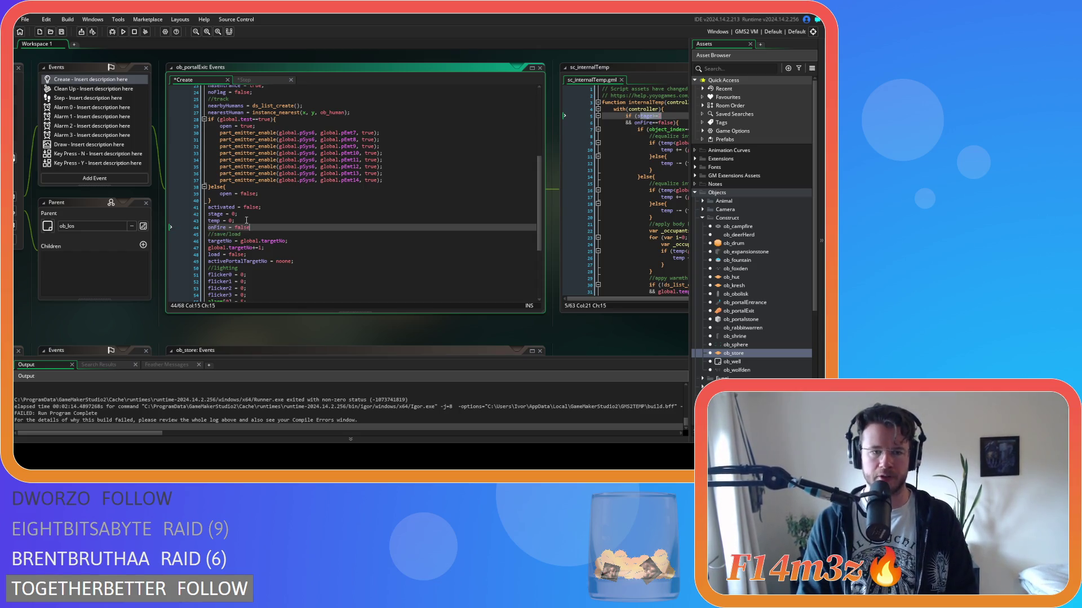
pyautogui.hotkey('ctrl', 's')
pyautogui.moveTo(396, 345)
pyautogui.mouseDown()
pyautogui.moveTo(151, 329)
pyautogui.moveTo(339, 326)
pyautogui.mouseUp()
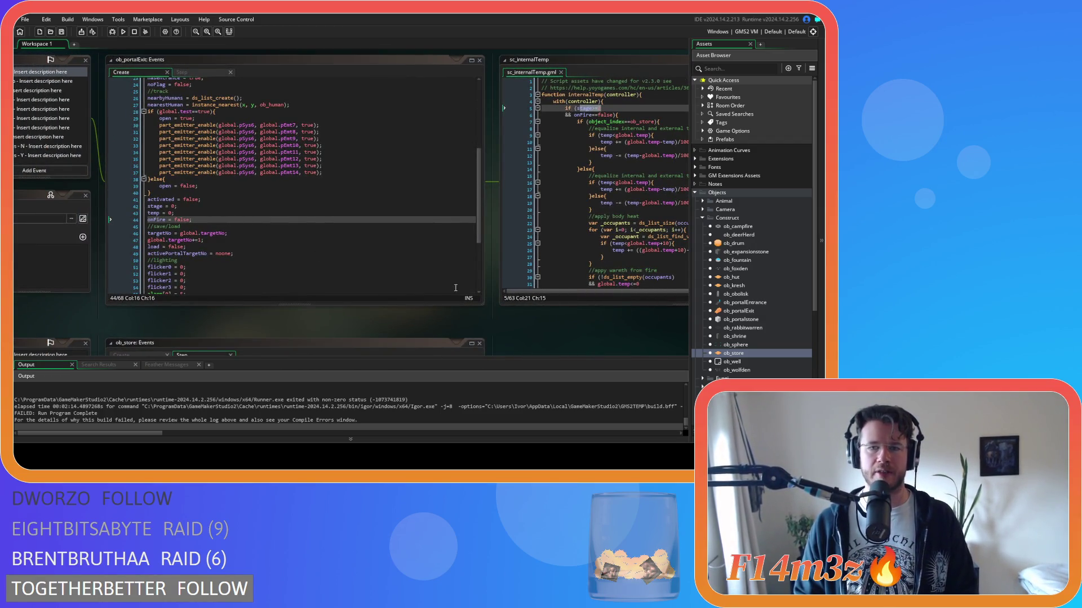
pyautogui.moveTo(456, 337); pyautogui.dragTo(228, 323)
# Step: Focus the sc_internalTemp editor and examine the with(controller) line on line 4
pyautogui.click(449, 191)
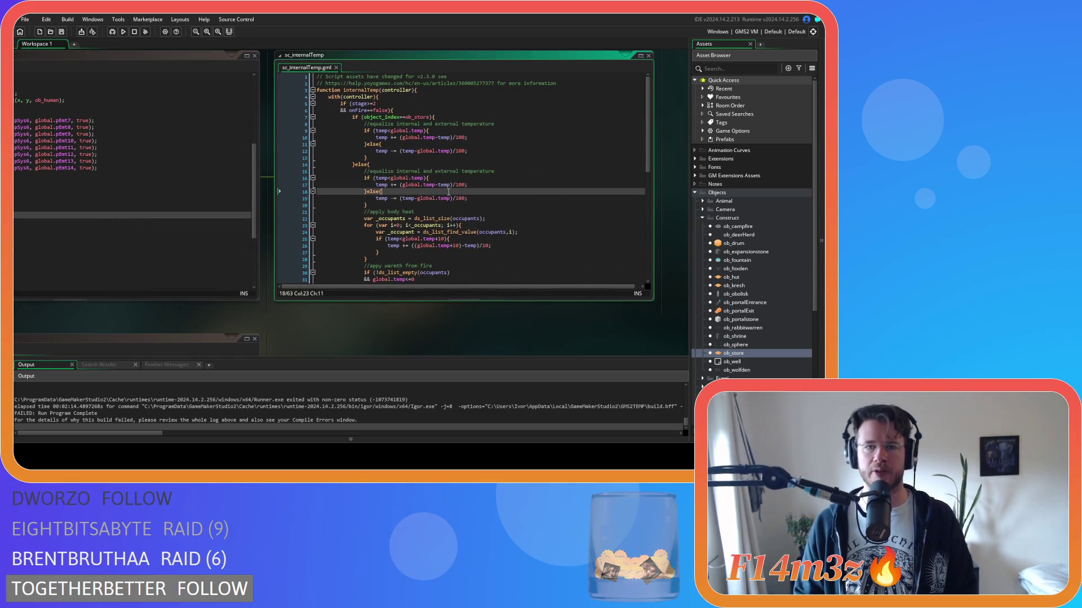
pyautogui.click(426, 95)
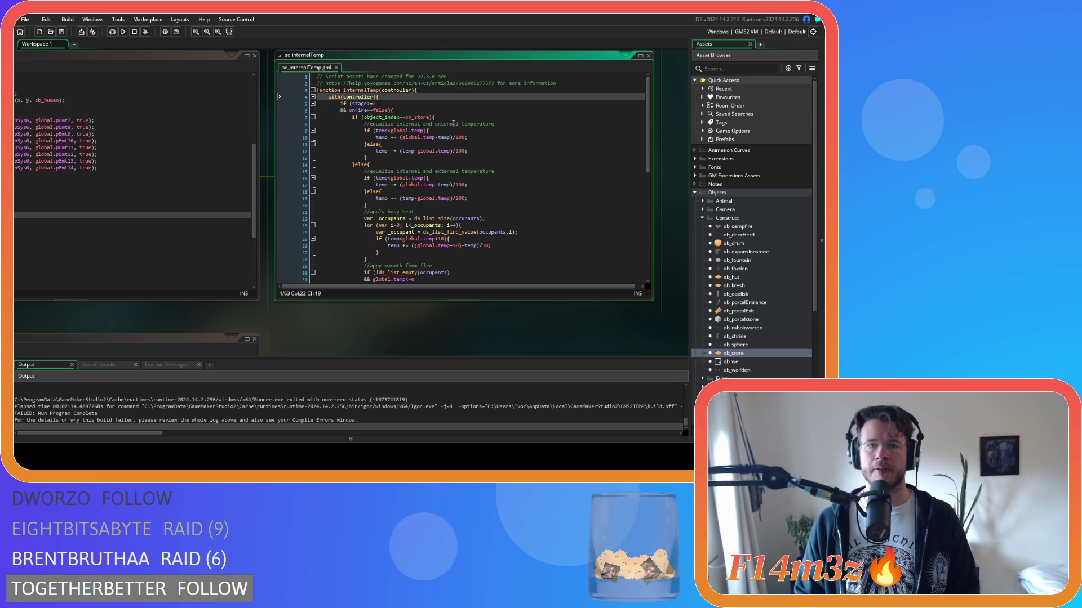
pyautogui.moveTo(406, 239)
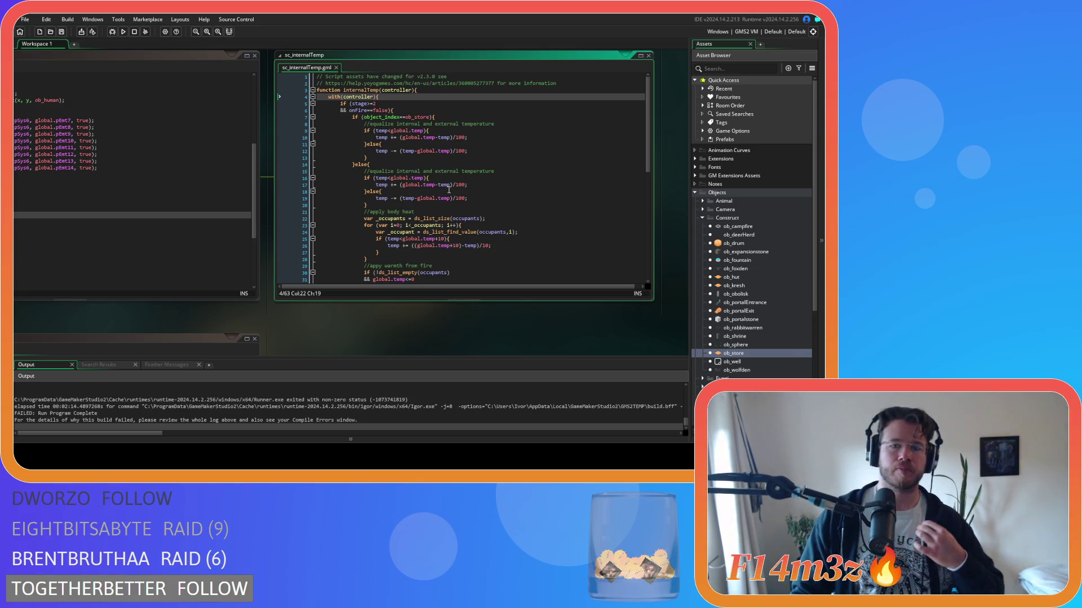
# Step: Review the temperature comparison, cooling calculation and ob_stove check on lines 6–15
pyautogui.click(471, 172)
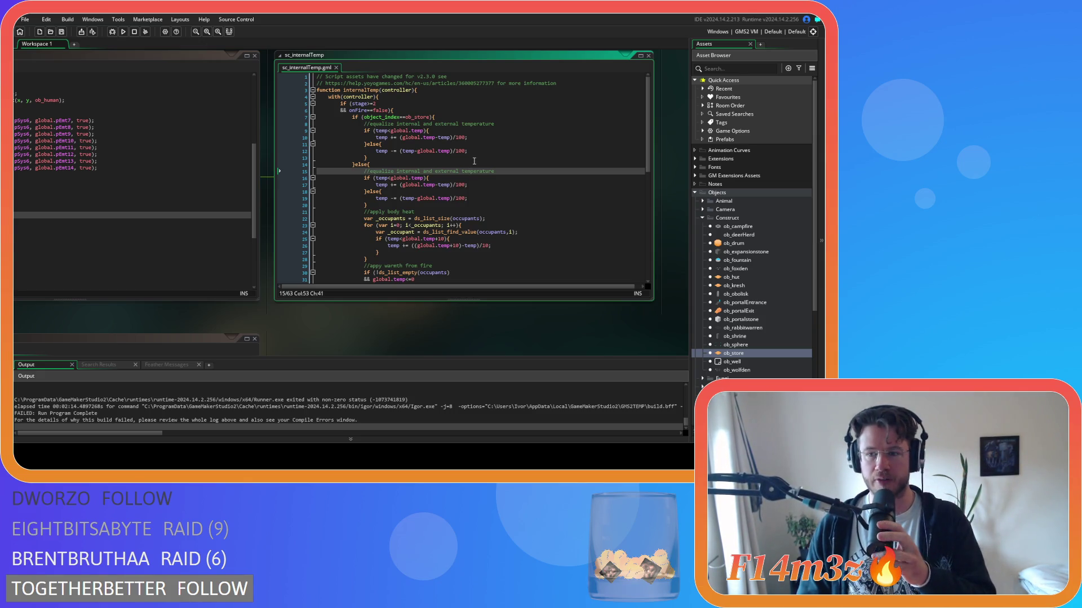
pyautogui.click(473, 161)
pyautogui.scroll(-7, 473, 162)
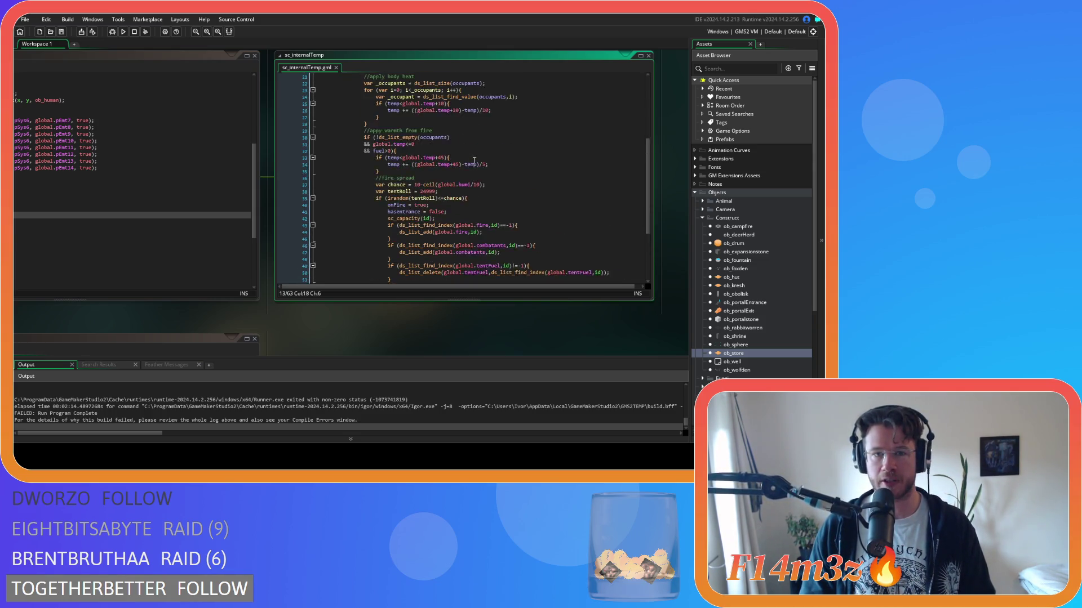
pyautogui.scroll(7, 474, 161)
pyautogui.click(516, 129)
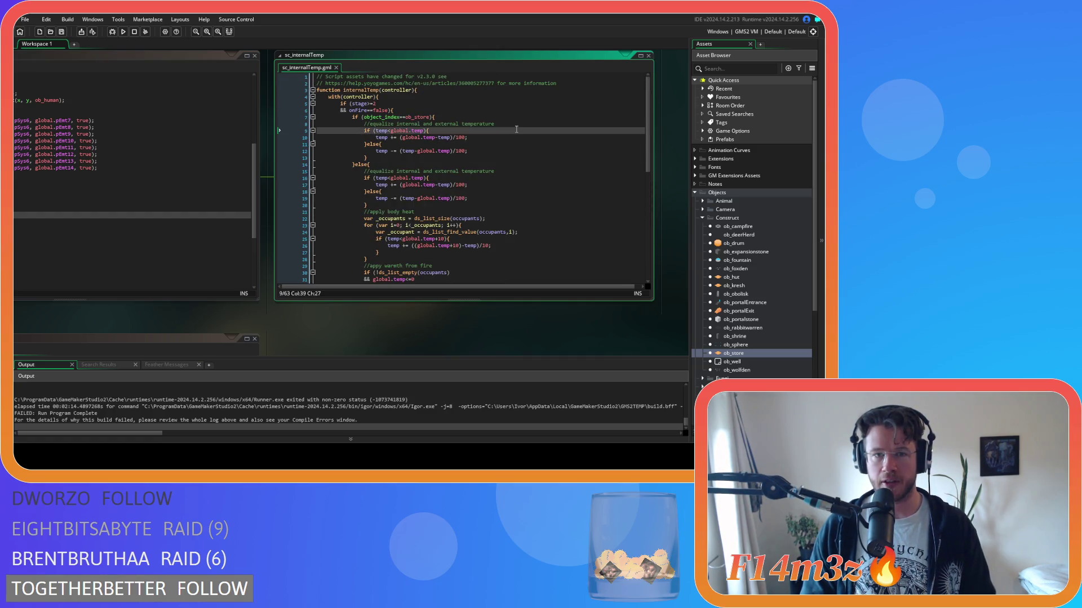
pyautogui.click(497, 120)
pyautogui.click(498, 110)
pyautogui.click(500, 114)
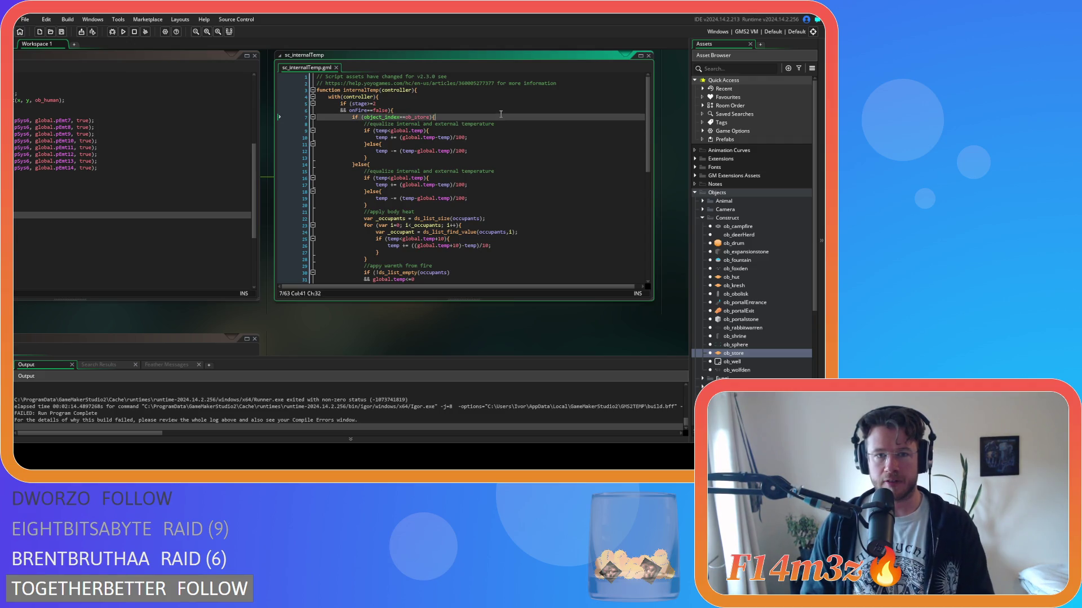
# Step: Select the stage and onFire conditions on lines 5–6, then return to line 6's end
pyautogui.moveTo(392, 110); pyautogui.dragTo(337, 105)
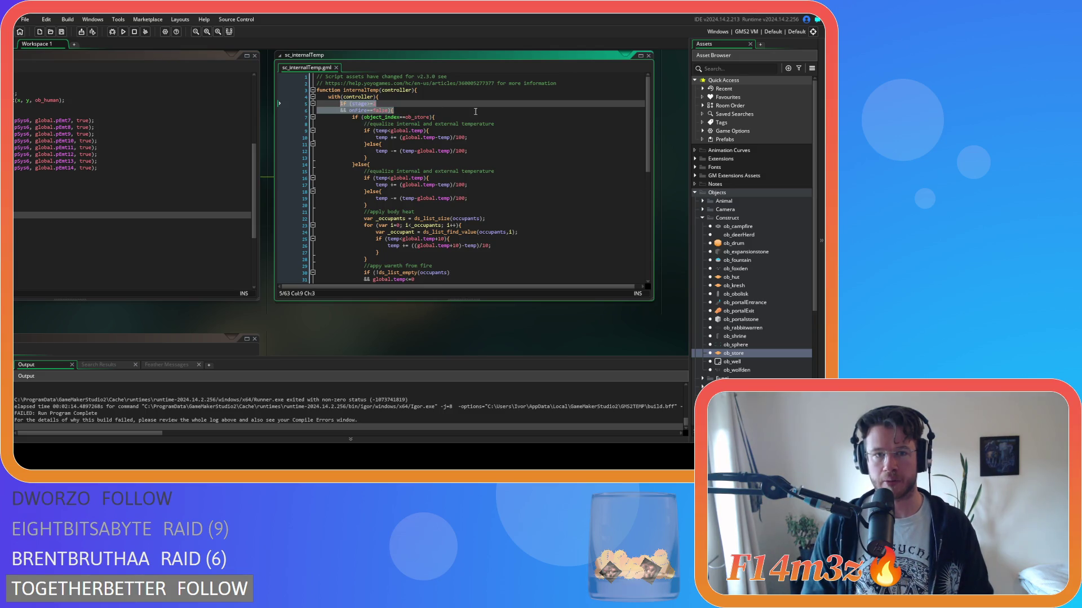
pyautogui.click(391, 167)
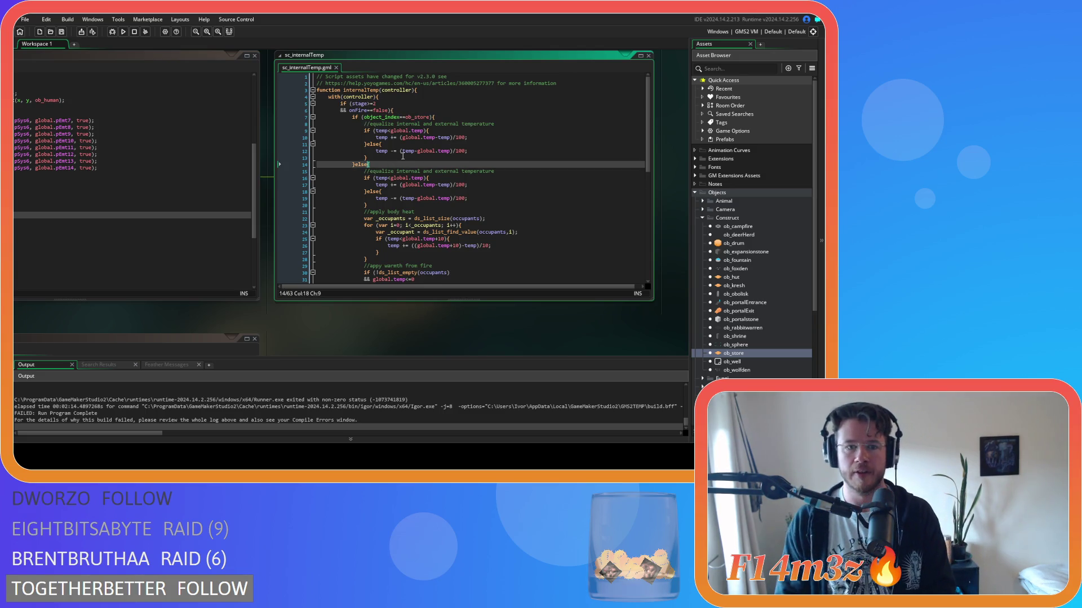
pyautogui.click(400, 110)
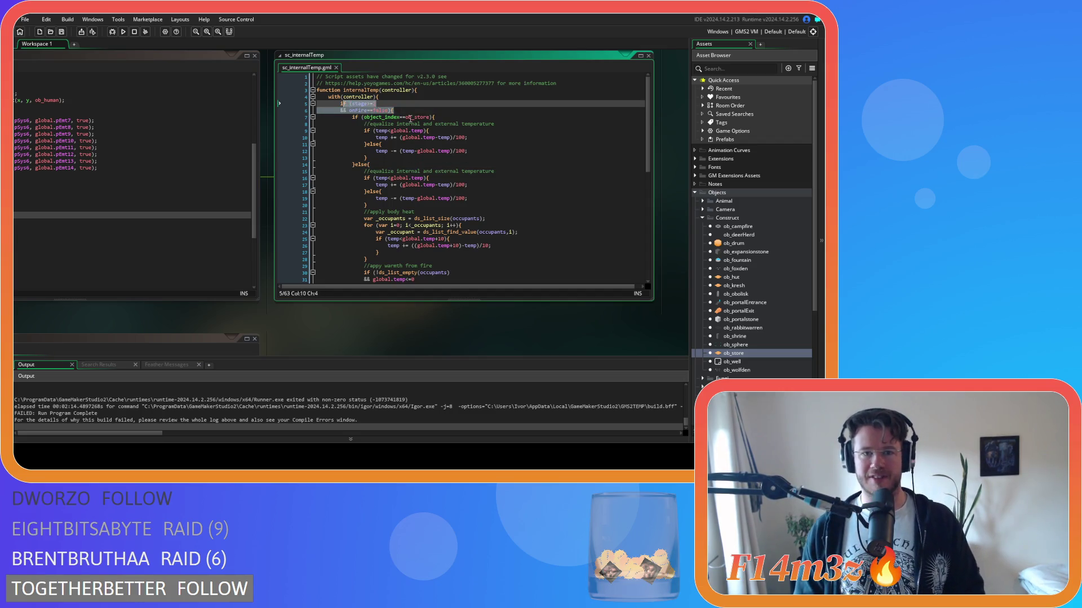
# Step: Delete the stage/onFire lines, restore them, and remove the extra closing brace near the end
pyautogui.moveTo(394, 111); pyautogui.dragTo(340, 104)
pyautogui.hotkey('ctrl', 'c')
pyautogui.press('BackSpace')
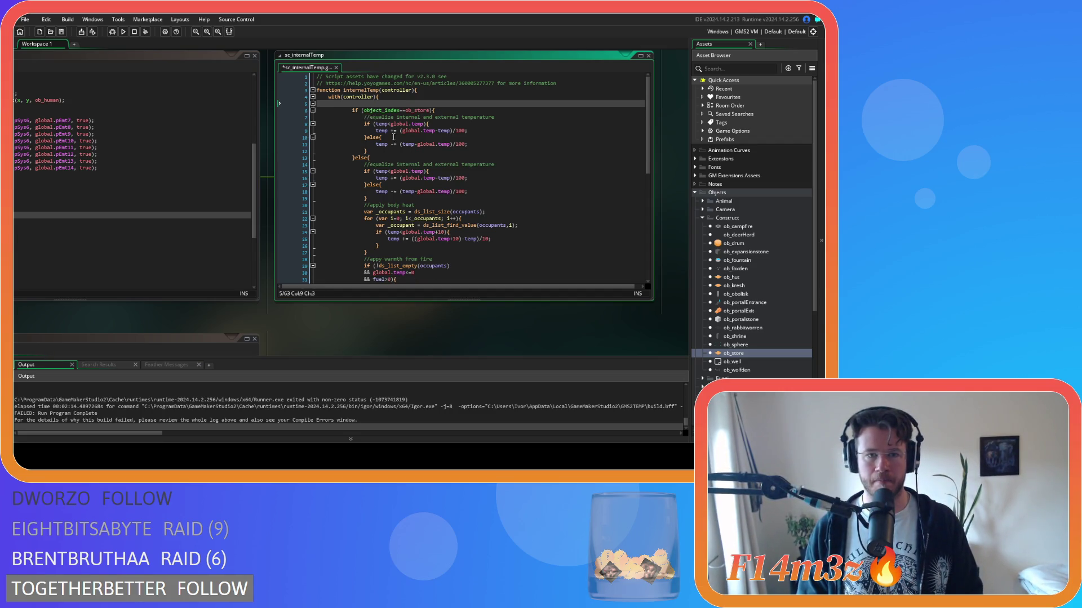
pyautogui.scroll(-4, 399, 120)
pyautogui.scroll(-3, 399, 120)
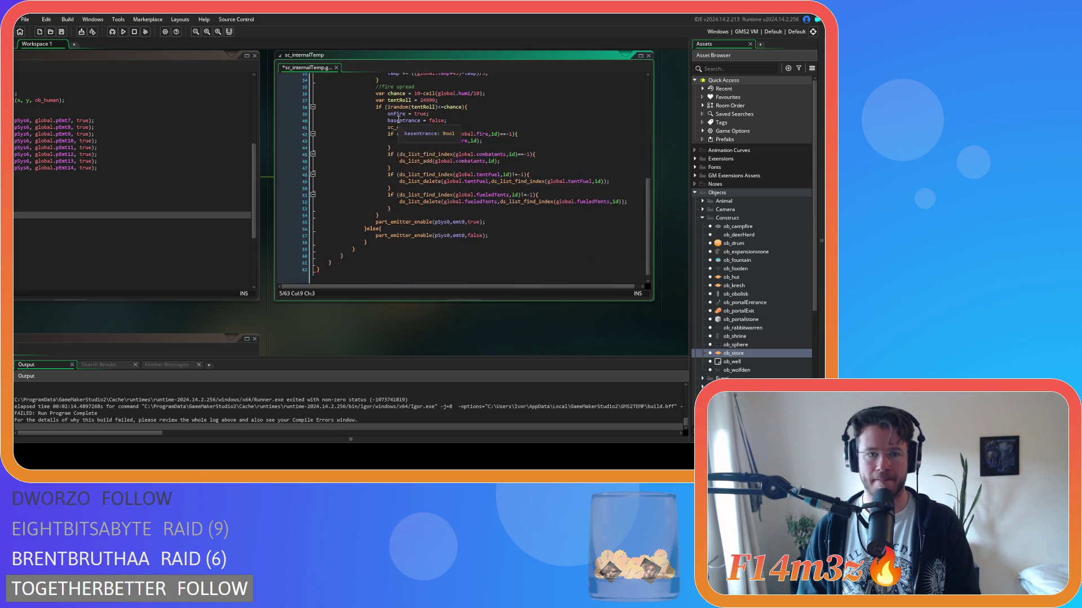
pyautogui.scroll(7, 385, 230)
pyautogui.hotkey('ctrl', 'z')
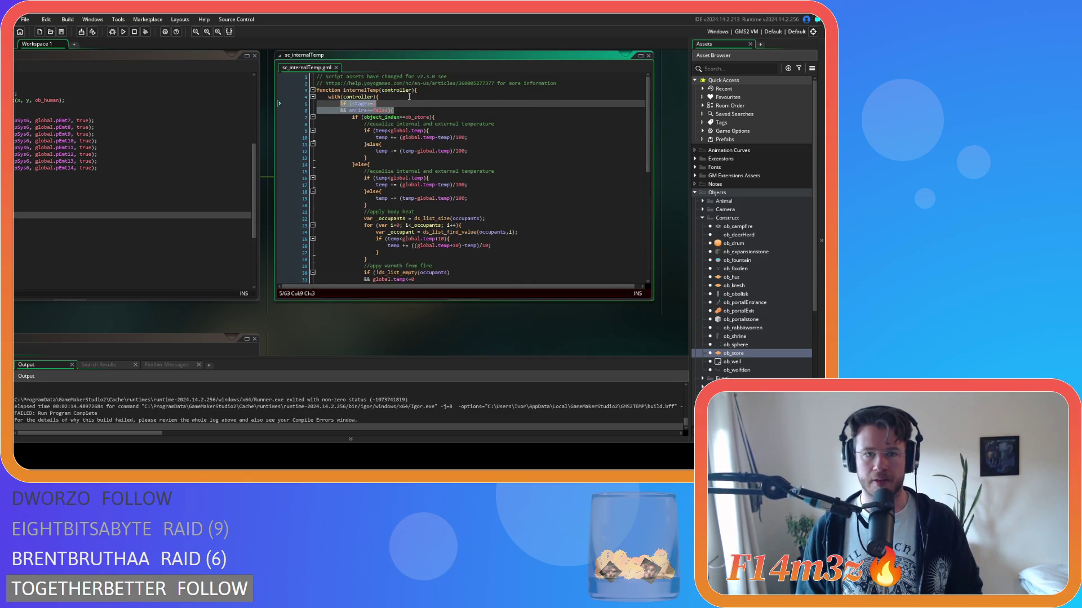
pyautogui.scroll(-12, 414, 121)
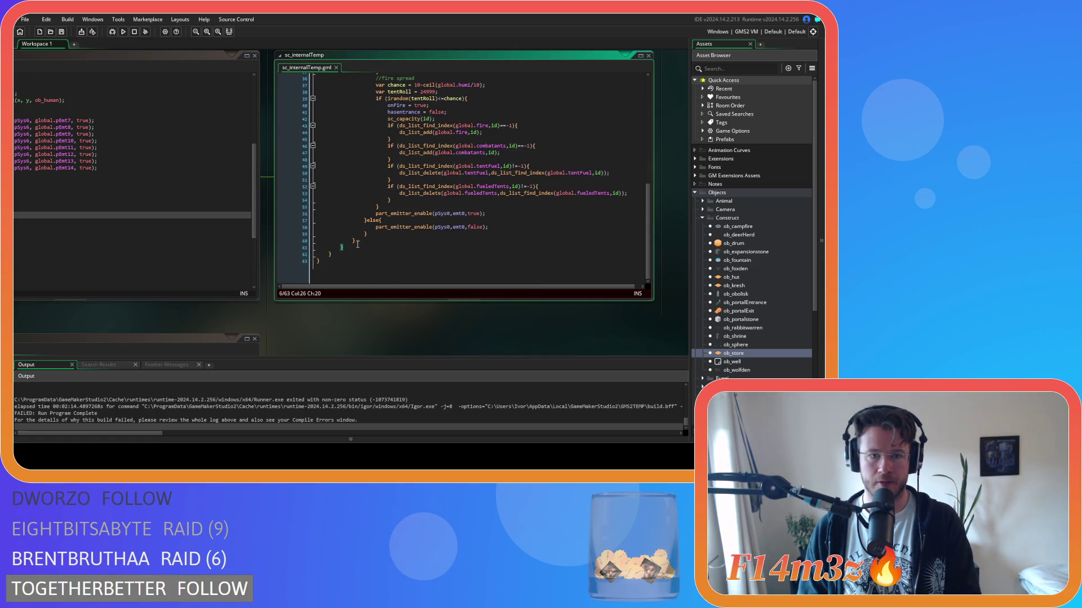
pyautogui.press('BackSpace')
# Step: Cut the stage and onFire condition and paste it inside the ob_store branch
pyautogui.moveTo(354, 253); pyautogui.dragTo(329, 220)
pyautogui.scroll(10, 327, 209)
pyautogui.click(402, 111)
pyautogui.hotkey('shift', 'Up')
pyautogui.hotkey('shift', 'Up')
pyautogui.press('BackSpace')
pyautogui.hotkey('ctrl', 'z')
pyautogui.hotkey('ctrl', 'z')
pyautogui.hotkey('ctrl', 'z')
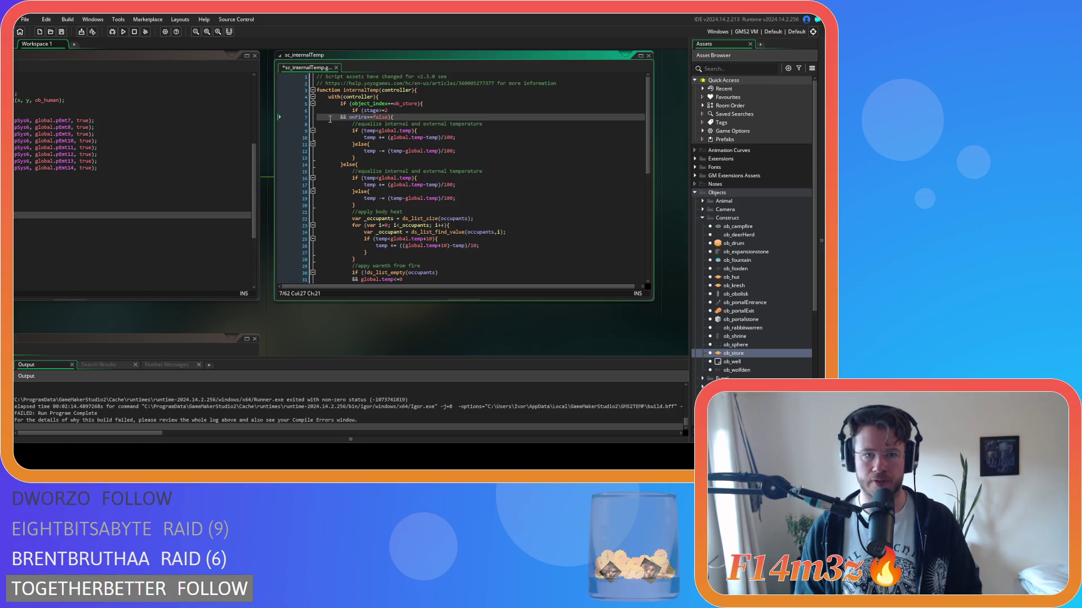
# Step: Indent the store's equalisation block, add a closing line, and drop the else line's opening brace
pyautogui.moveTo(356, 158); pyautogui.dragTo(326, 126)
pyautogui.press('Tab')
pyautogui.click(383, 155)
pyautogui.press('Return')
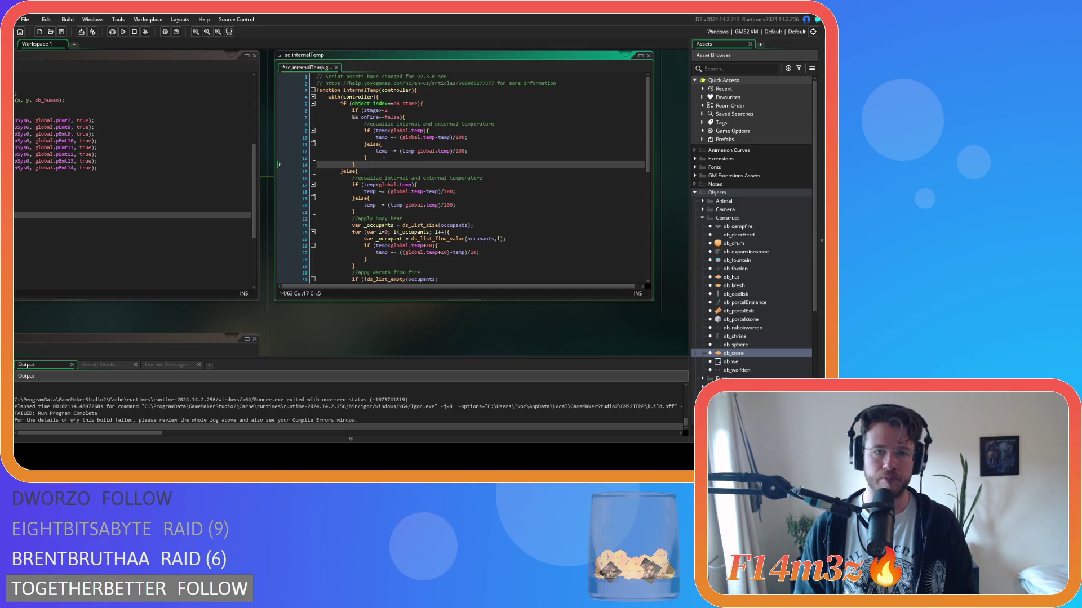
pyautogui.click(378, 169)
pyautogui.press('BackSpace')
# Step: Rewrite the else as an ob_hut or ob_kresh condition and paste the stage/onFire check inside
pyautogui.write('if ((')
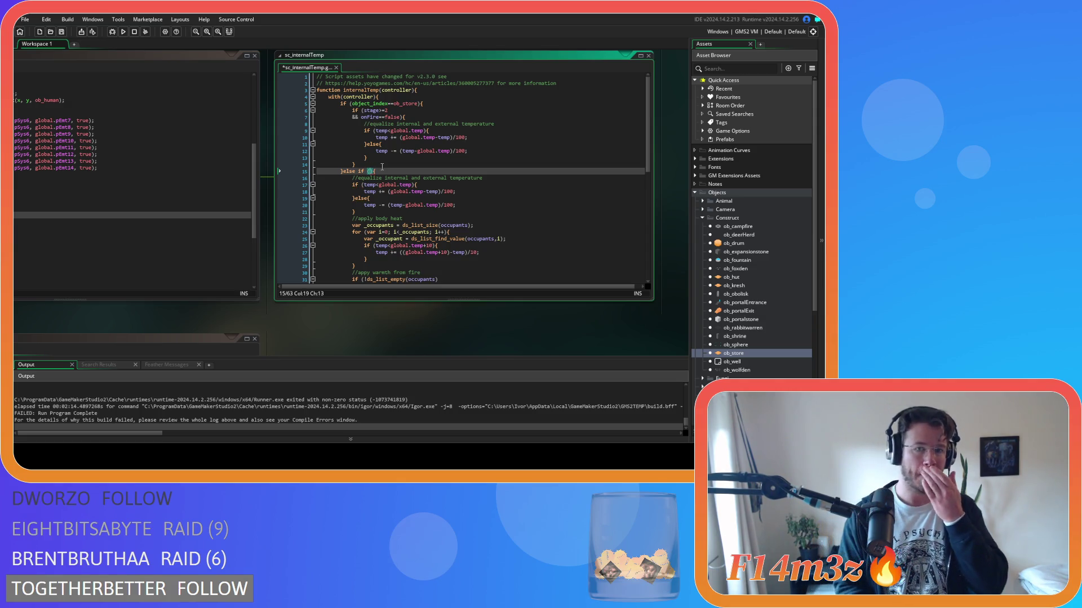
pyautogui.write('objec')
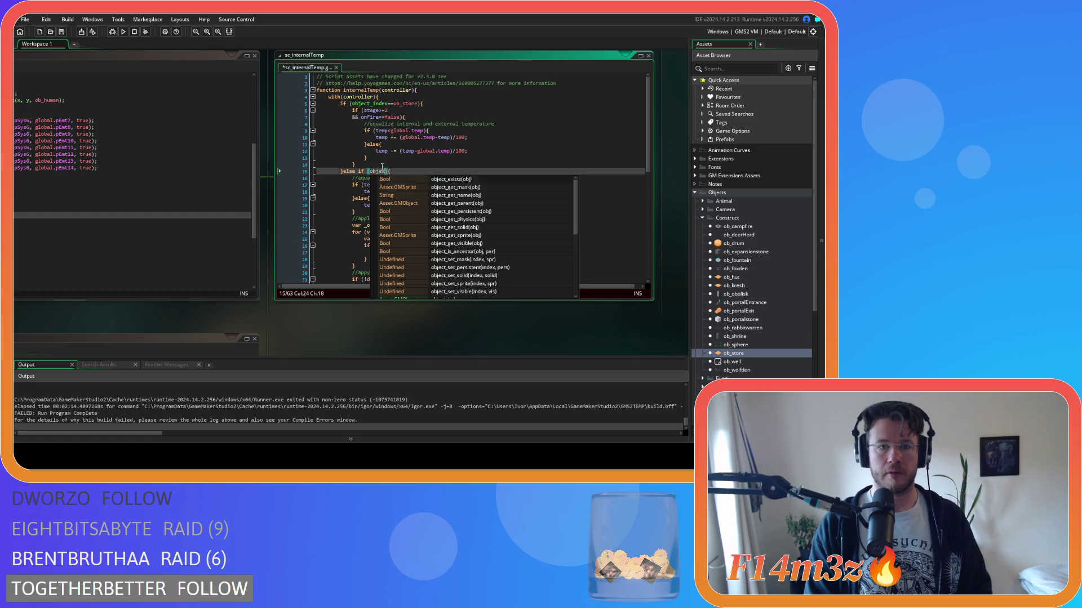
pyautogui.write('t_')
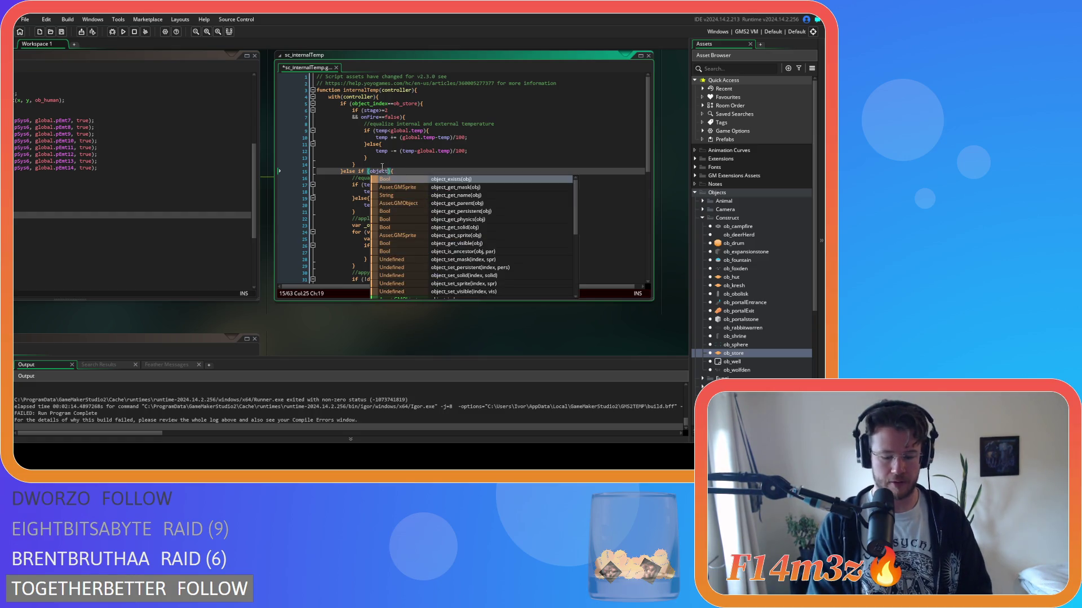
pyautogui.write('index==')
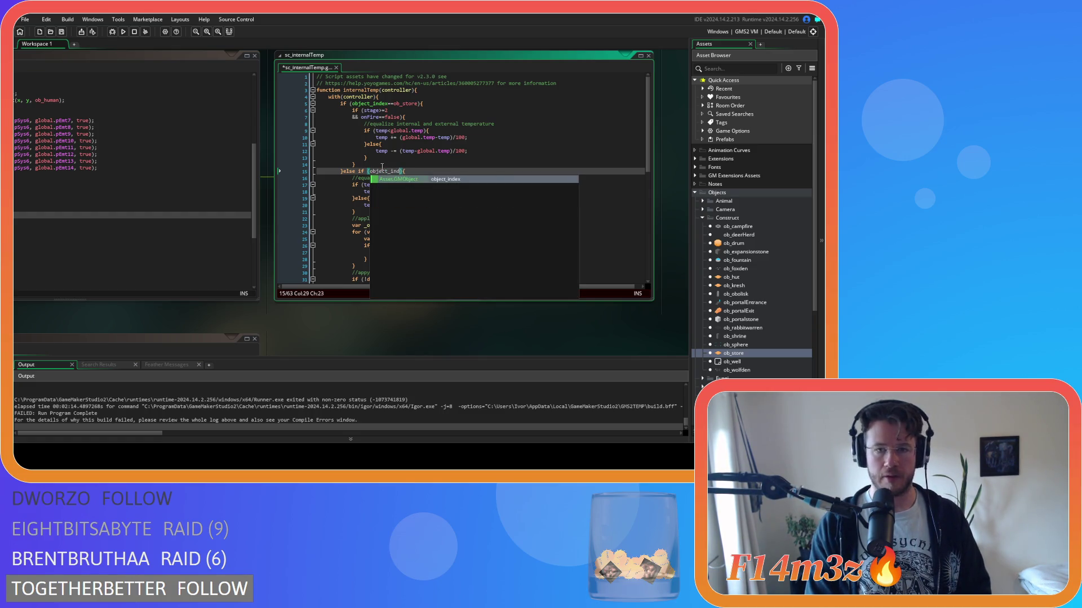
pyautogui.write('ob_hut')
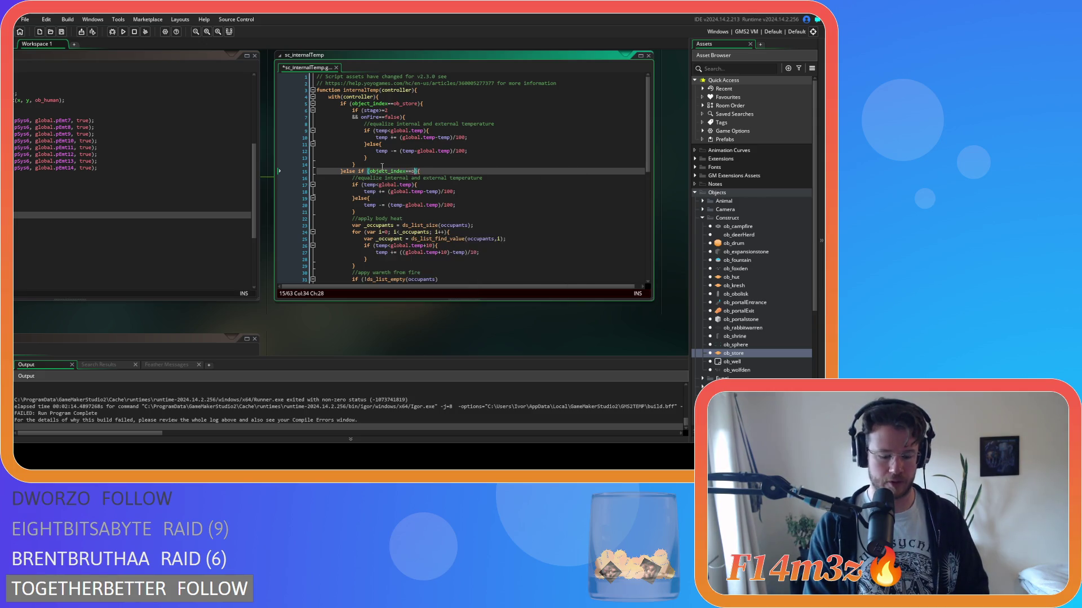
pyautogui.press('Return')
pyautogui.write('or ')
pyautogui.write('object_ind')
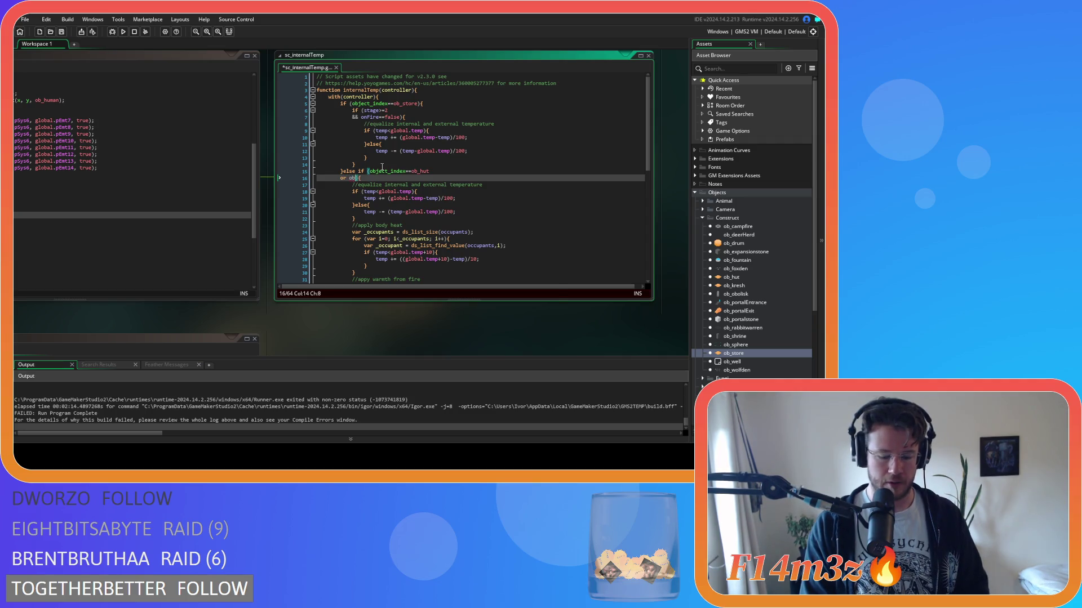
pyautogui.write('ex==ob_')
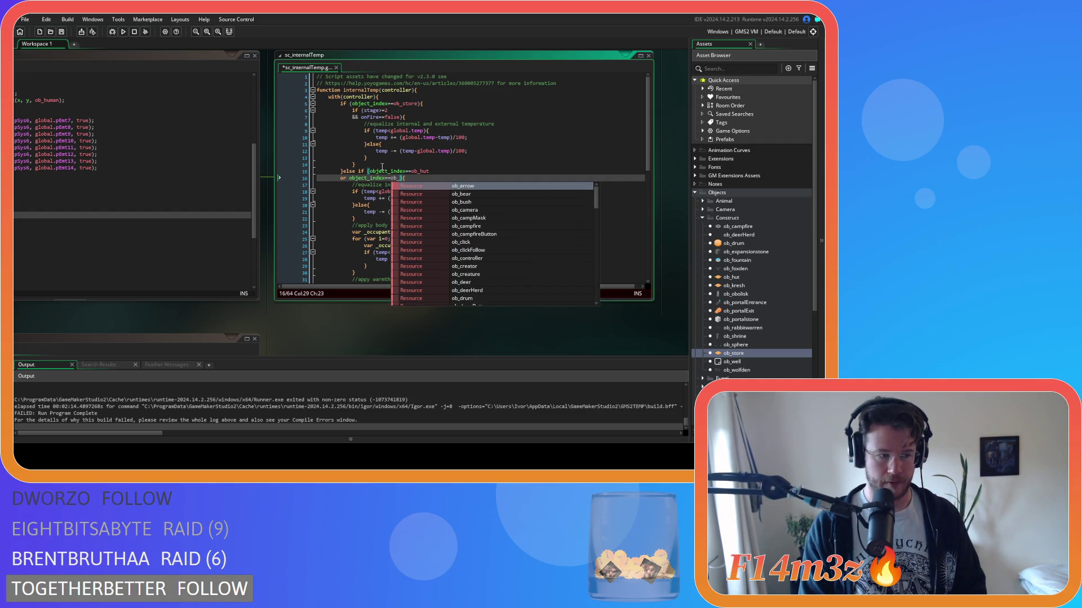
pyautogui.write('kresh')
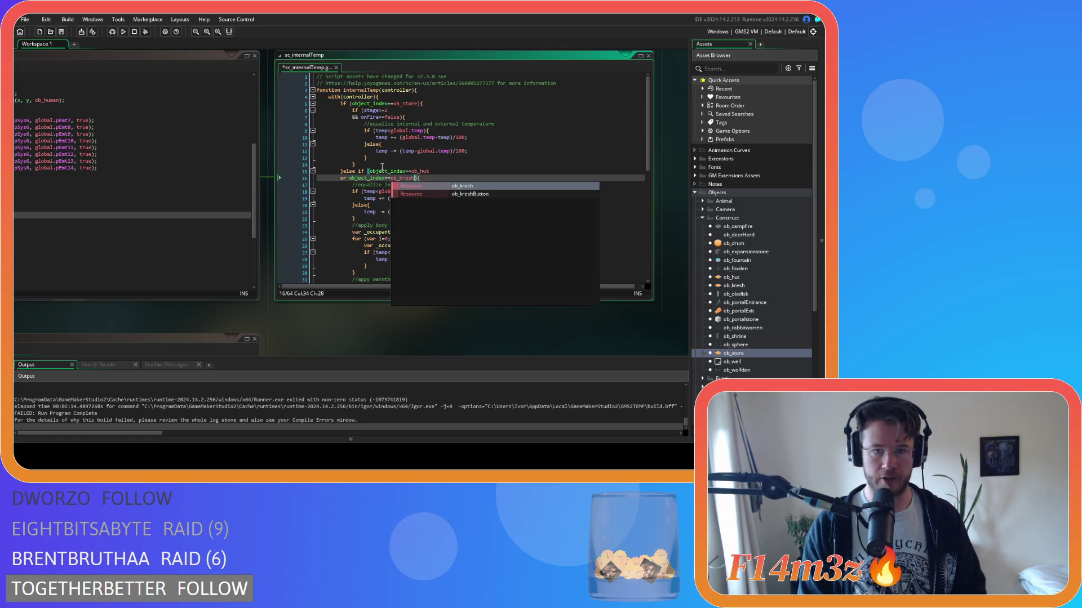
pyautogui.click(408, 164)
pyautogui.click(438, 179)
pyautogui.press('Return')
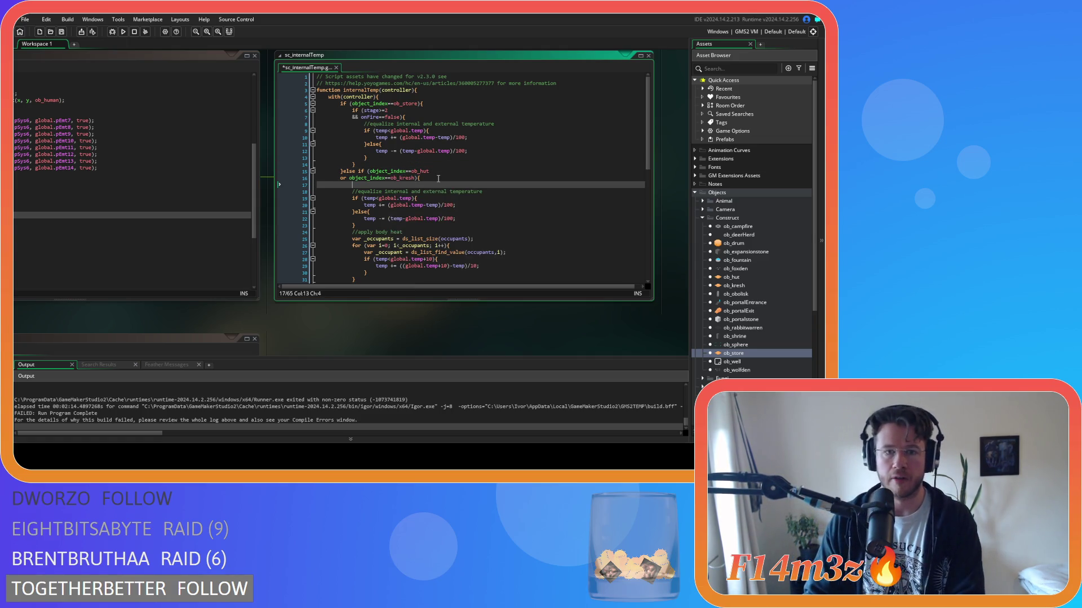
pyautogui.hotkey('ctrl', 'v')
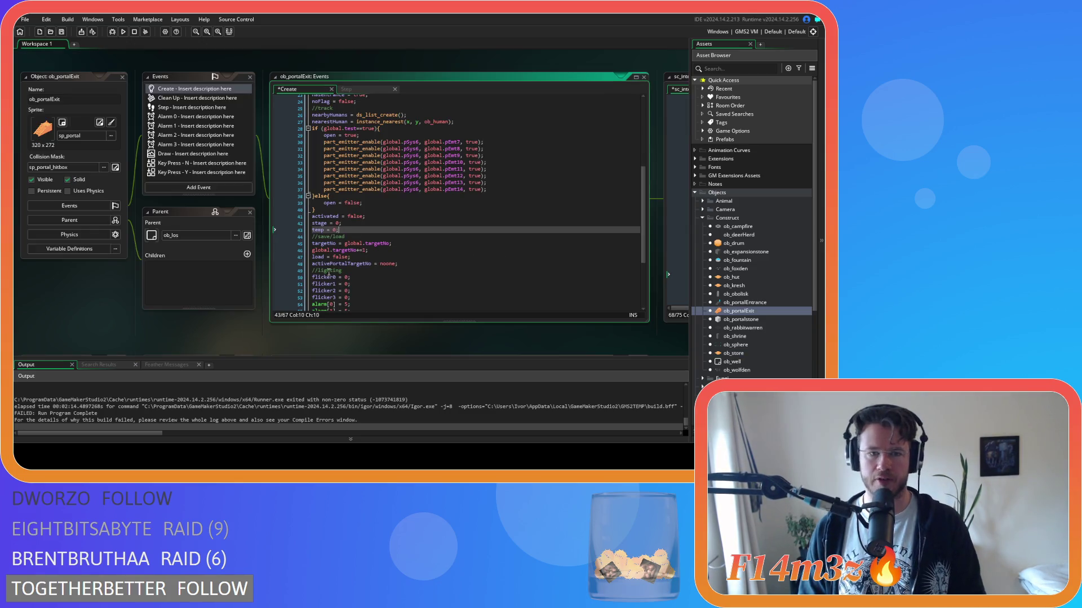
pyautogui.scroll(-2, 400, 273)
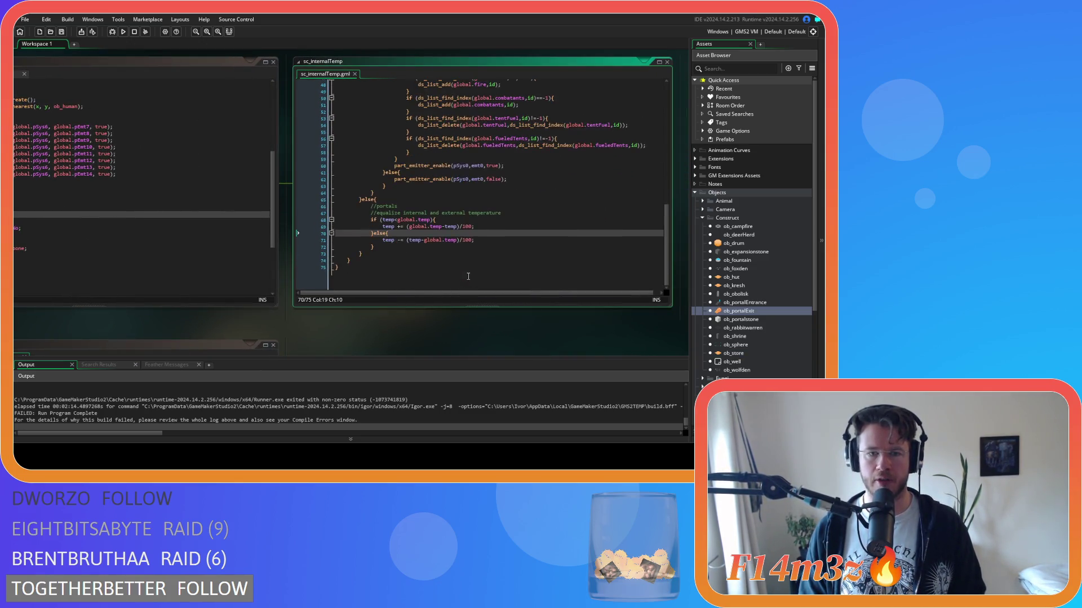
# Step: Delete the portals branch's temperature comparison, else line and subtract-temperature line
pyautogui.click(449, 251)
pyautogui.click(471, 226)
pyautogui.click(487, 252)
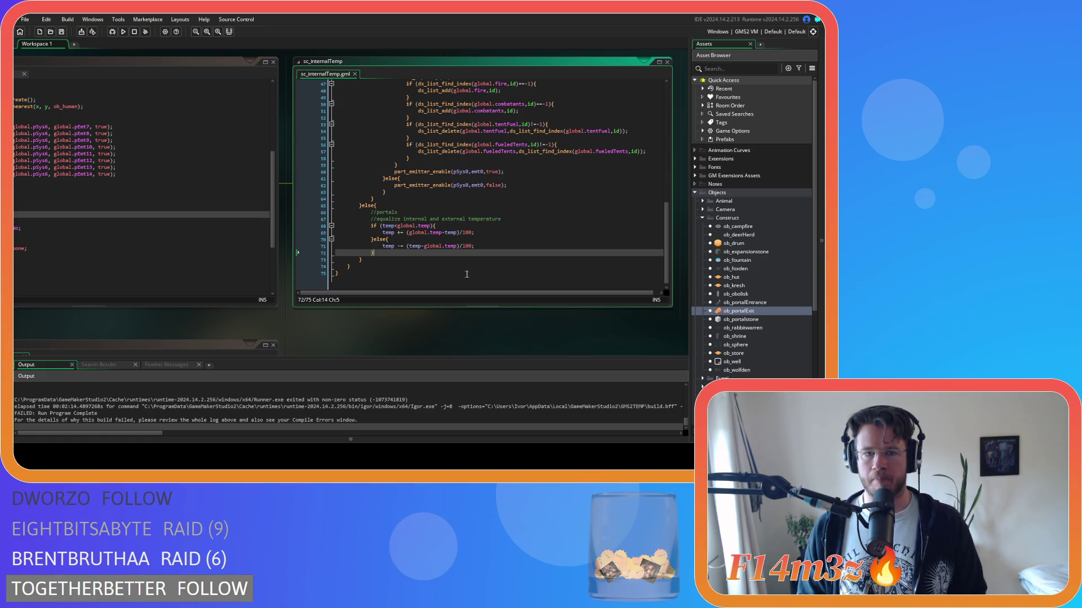
pyautogui.moveTo(336, 327)
pyautogui.mouseDown()
pyautogui.moveTo(498, 320)
pyautogui.moveTo(382, 321)
pyautogui.mouseUp()
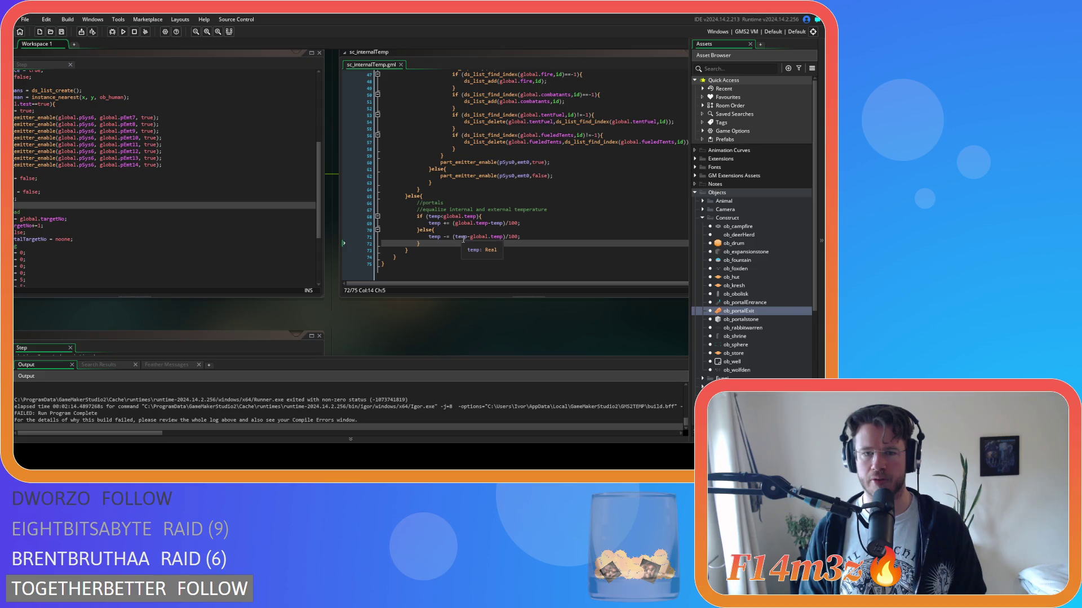
pyautogui.moveTo(428, 244)
pyautogui.mouseDown()
pyautogui.moveTo(424, 230)
pyautogui.moveTo(394, 219)
pyautogui.moveTo(349, 221)
pyautogui.mouseUp()
pyautogui.press('BackSpace')
pyautogui.press('BackSpace')
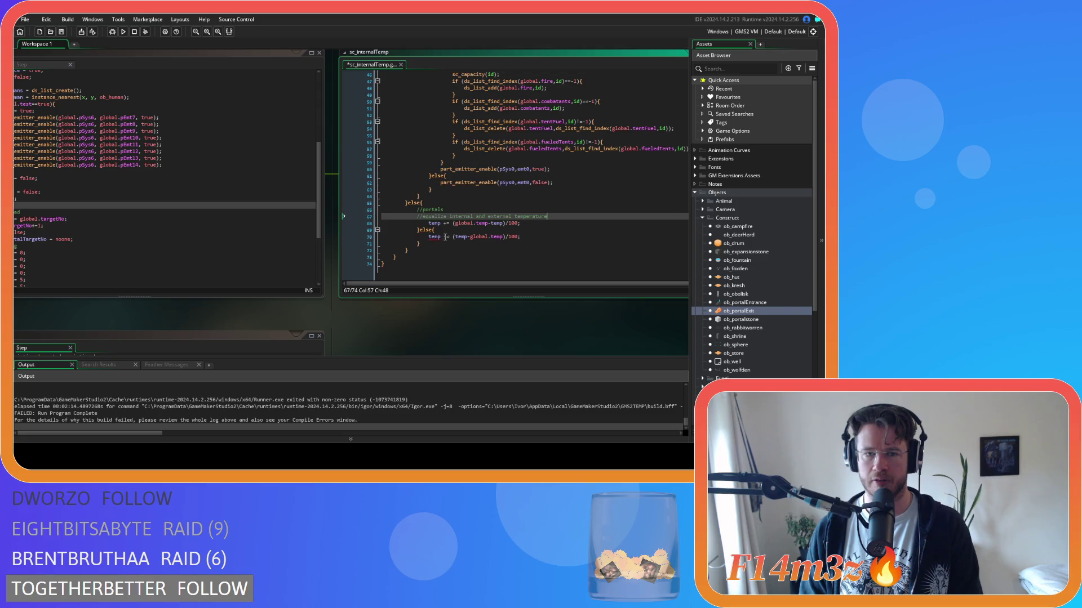
pyautogui.moveTo(447, 230); pyautogui.dragTo(349, 231)
pyautogui.press('BackSpace')
pyautogui.press('BackSpace')
pyautogui.moveTo(422, 244); pyautogui.dragTo(282, 234)
pyautogui.press('BackSpace')
# Step: Outdent the remaining temperature line and turn its addition into a plain assignment
pyautogui.press('BackSpace')
pyautogui.click(428, 243)
pyautogui.press('BackSpace')
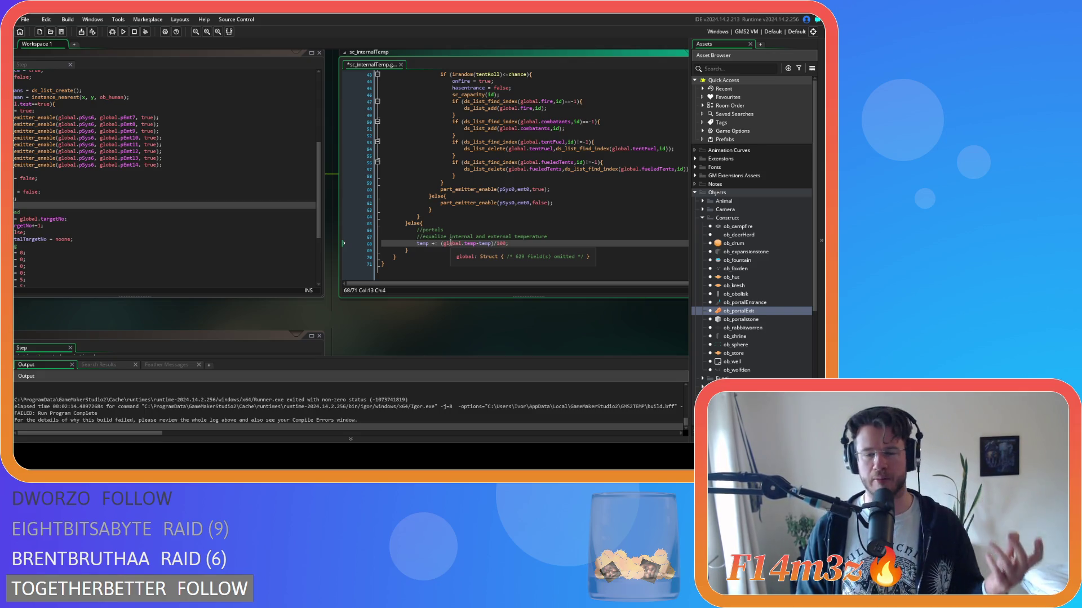
pyautogui.press('Right')
pyautogui.press('Right')
pyautogui.press('Right')
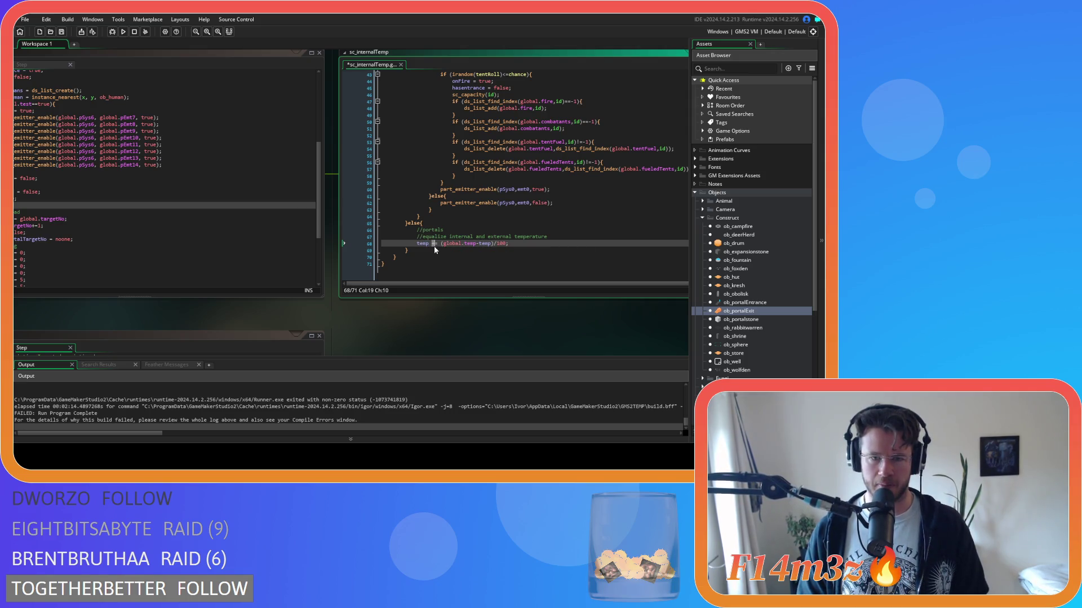
pyautogui.press('Right')
pyautogui.press('Delete')
pyautogui.press('Right')
pyautogui.press('Right')
pyautogui.press('Delete')
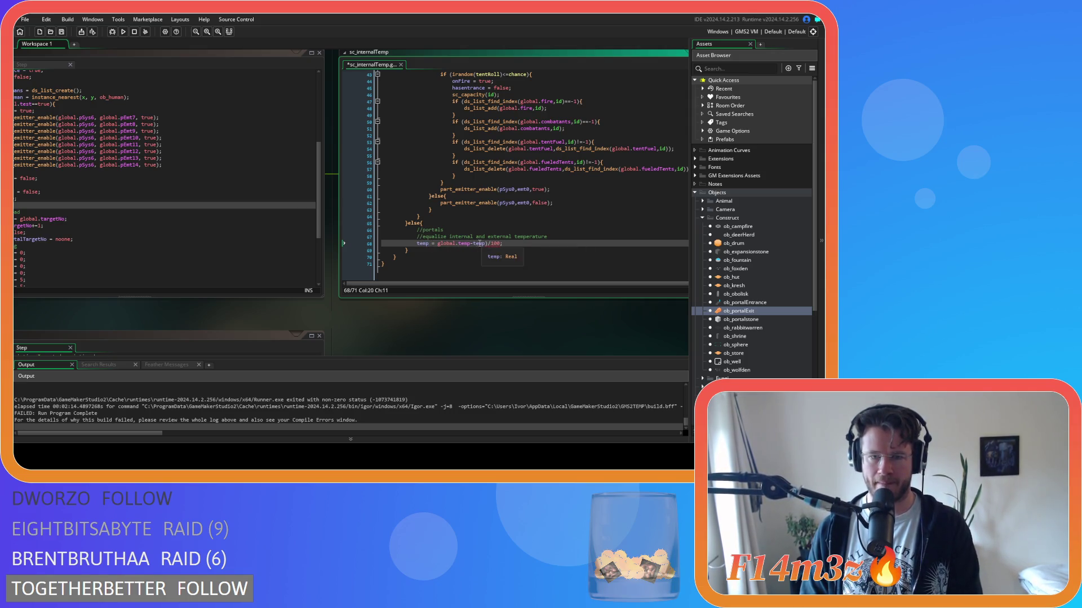
# Step: Trim the line to 'temp = global.temp;' and save sc_internalTemp
pyautogui.moveTo(470, 244); pyautogui.dragTo(499, 250)
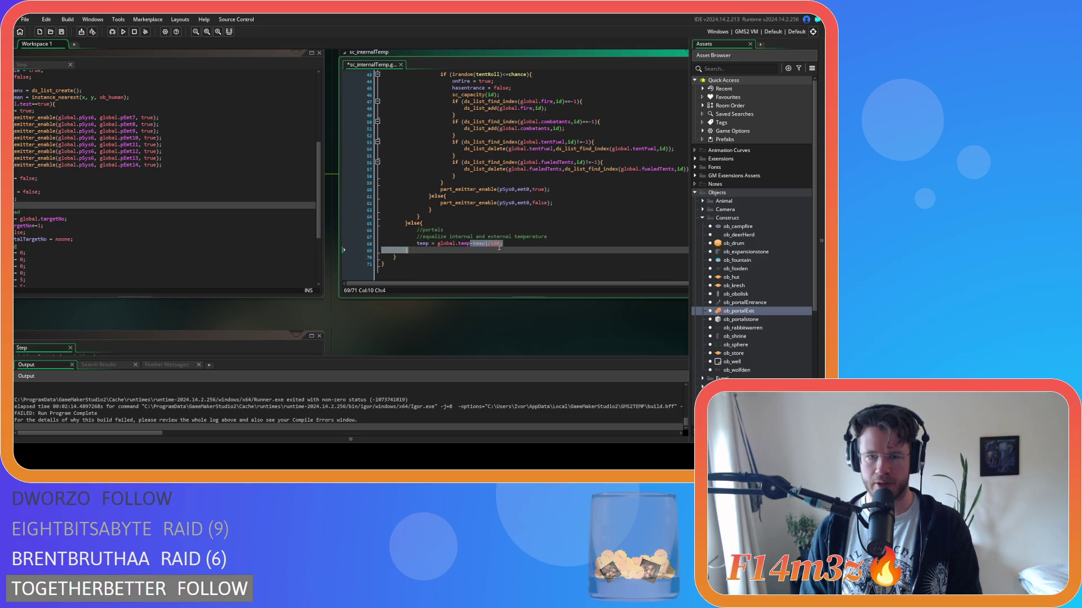
pyautogui.press('BackSpace')
pyautogui.write(';')
pyautogui.press('Return')
pyautogui.click(508, 244)
pyautogui.hotkey('ctrl', 's')
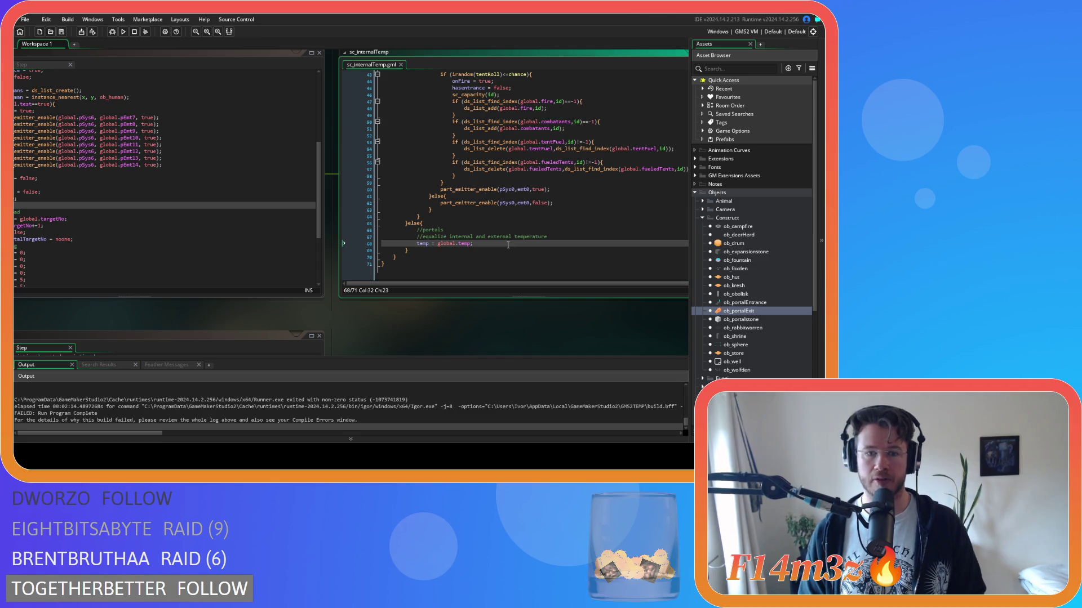
pyautogui.hscroll(-3, 418, 310)
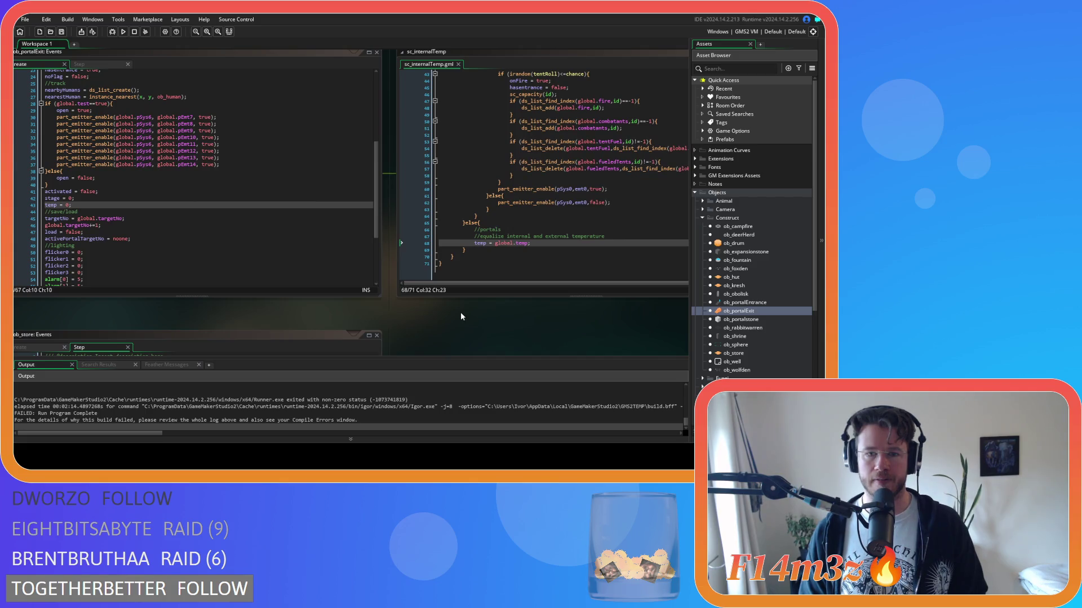
# Step: Close all code editors, collapse the Objects folders, and build and run with F5
pyautogui.rightClick(181, 310)
pyautogui.moveTo(217, 323)
pyautogui.click(257, 352)
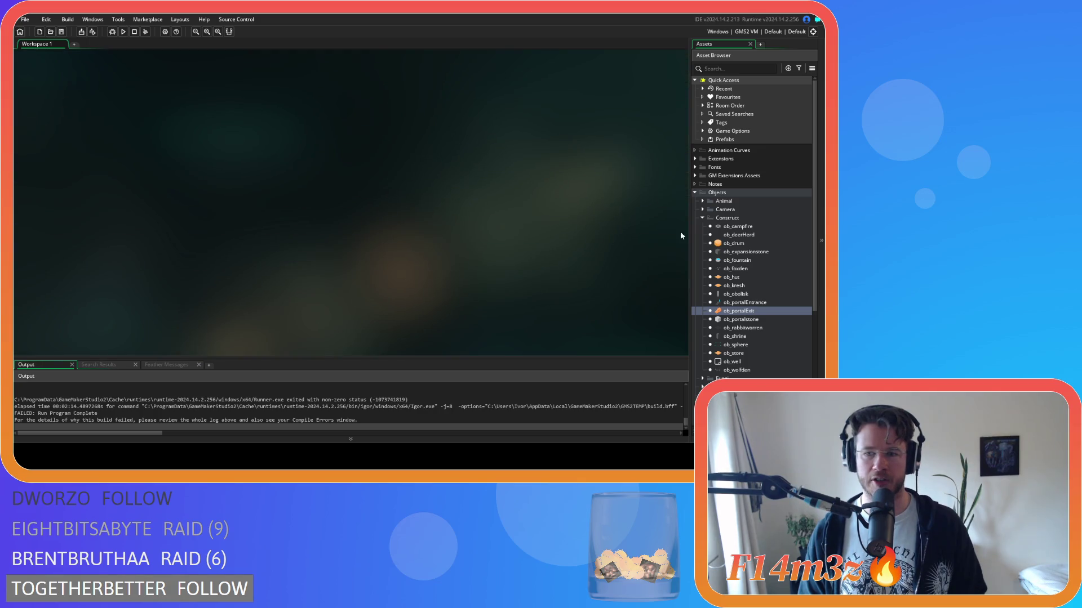
pyautogui.click(702, 218)
pyautogui.click(695, 192)
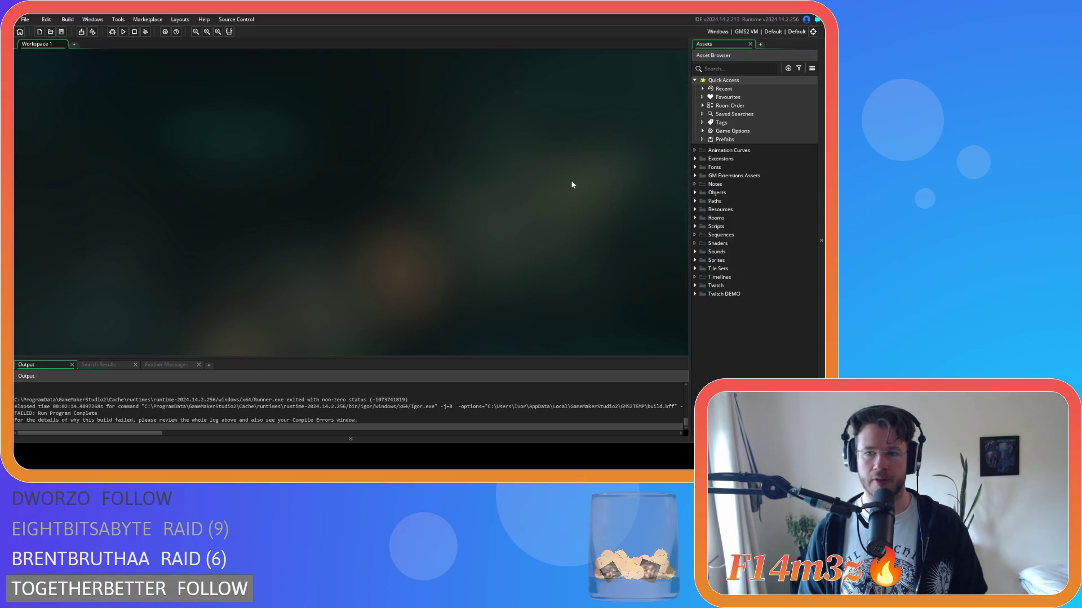
pyautogui.press('F5')
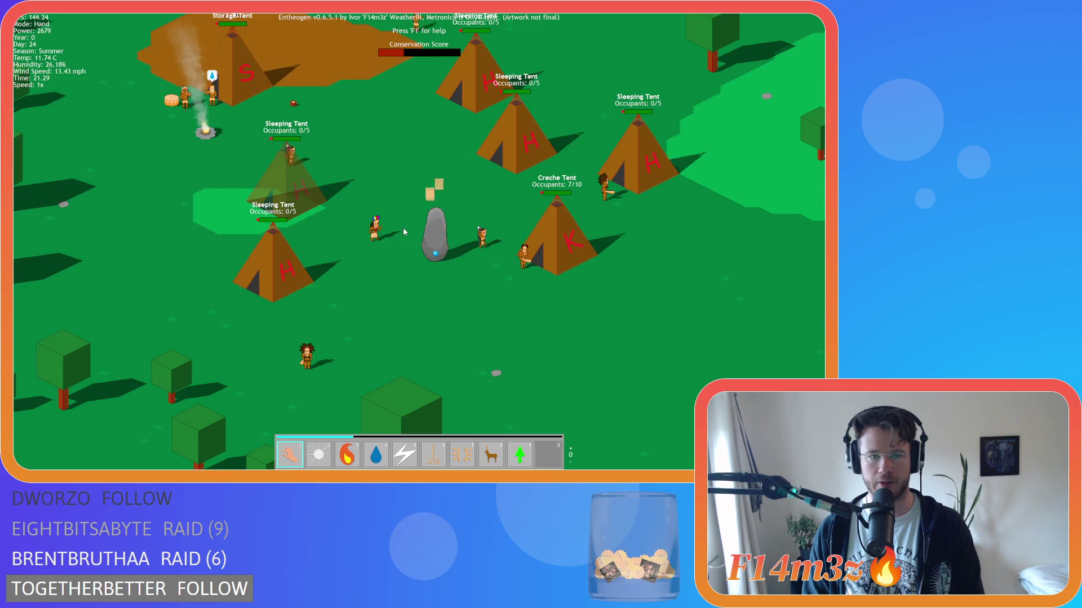
# Step: Decline the next level with N and pan across the village toward the walking villagers
pyautogui.scroll(-5, 404, 228)
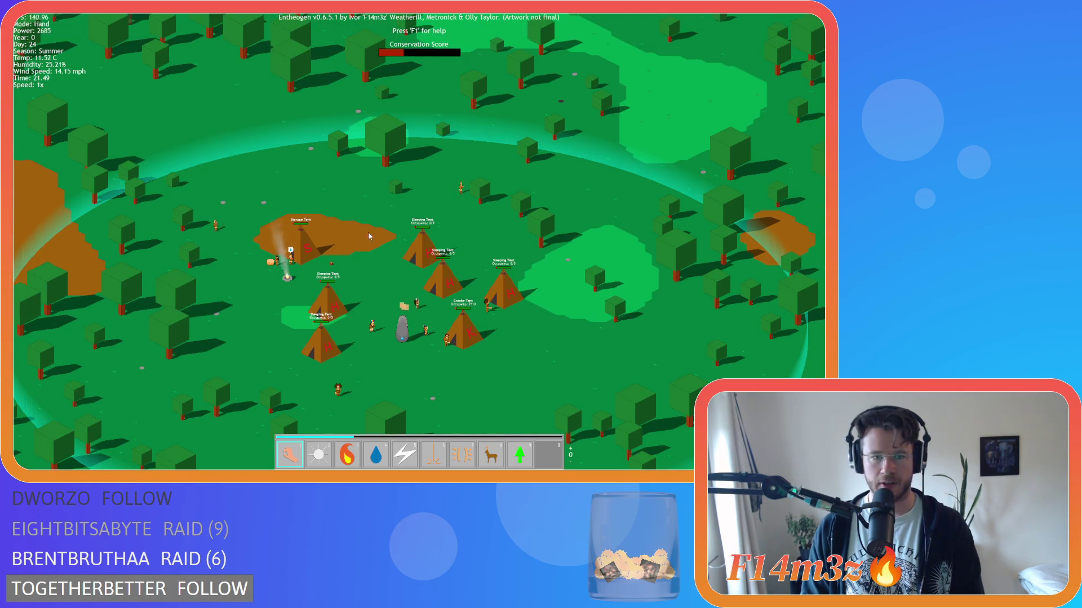
pyautogui.press('n')
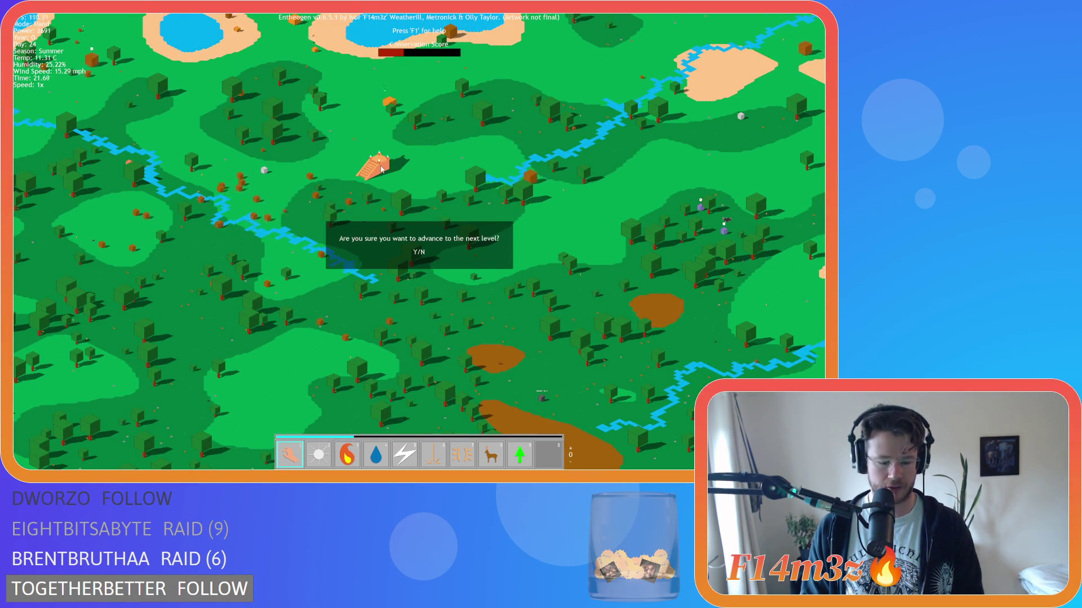
pyautogui.press('n')
pyautogui.press('s')
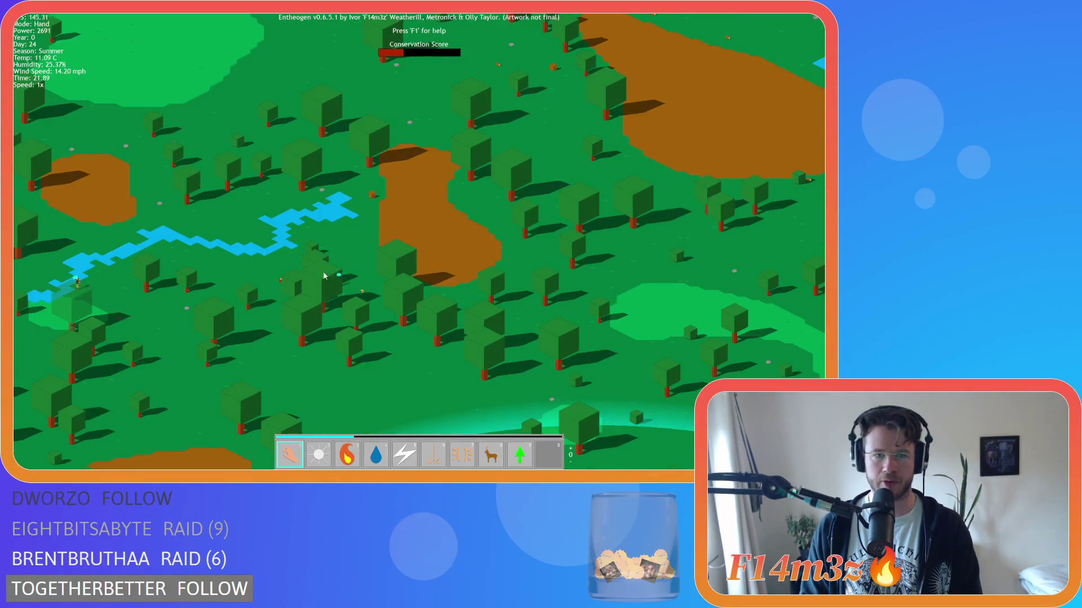
pyautogui.scroll(5, 227, 306)
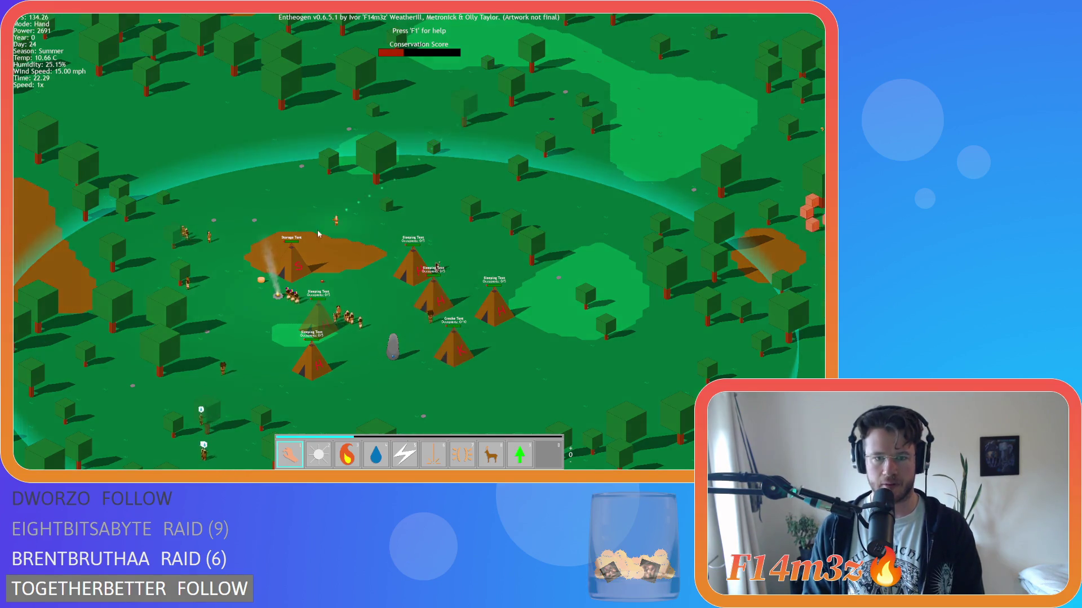
pyautogui.press('a')
pyautogui.press('s')
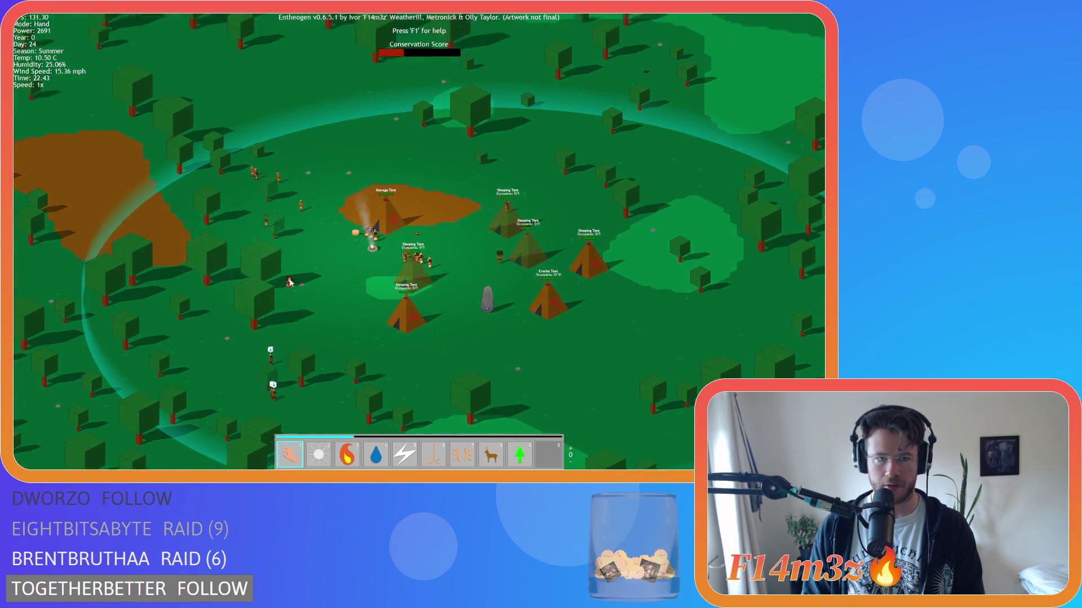
pyautogui.press('a')
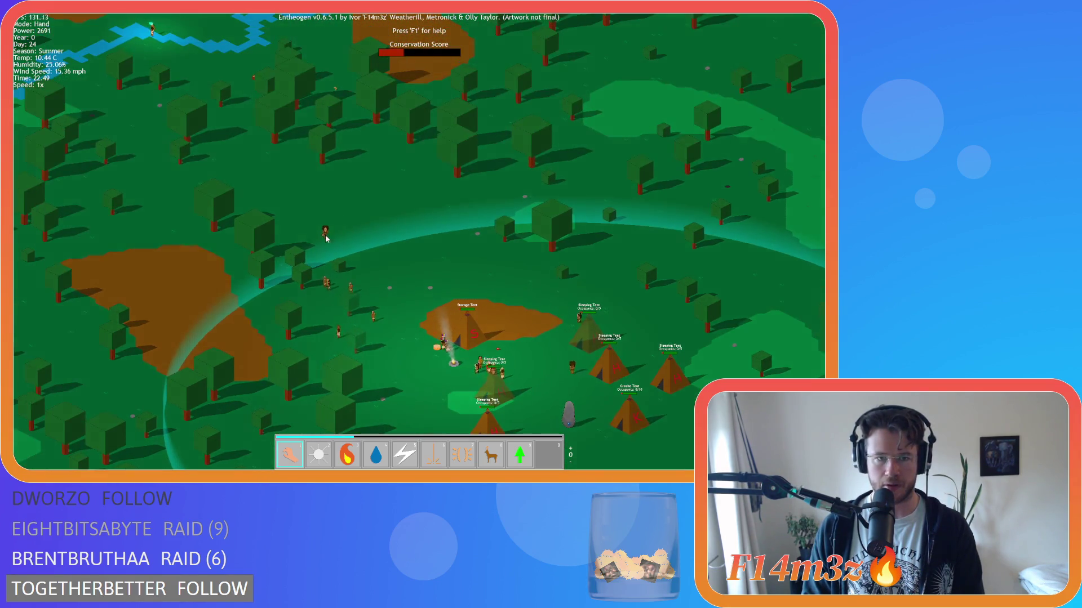
pyautogui.press('a')
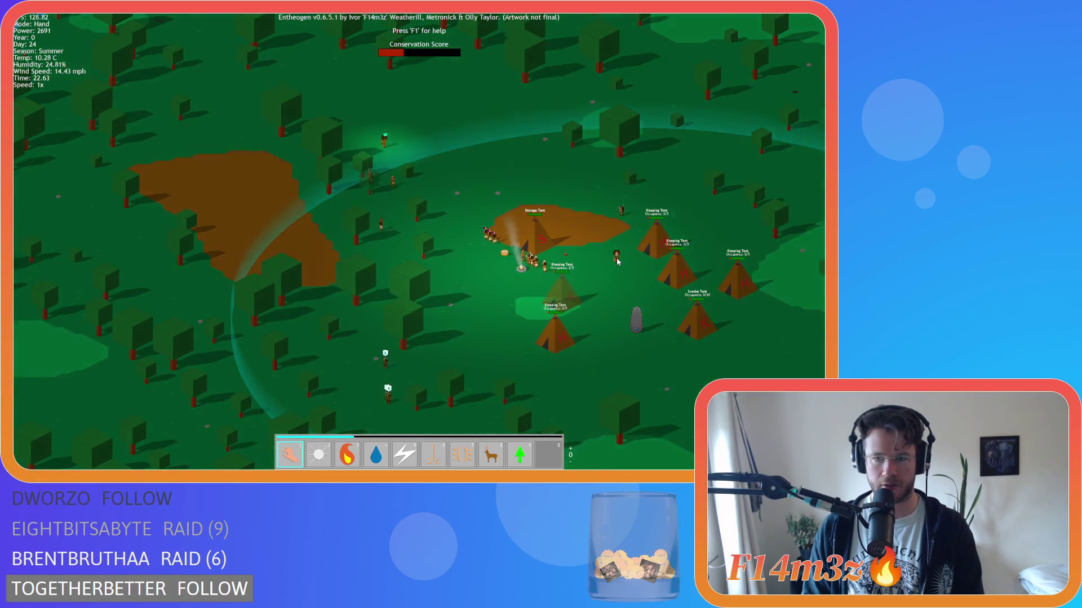
pyautogui.press('a')
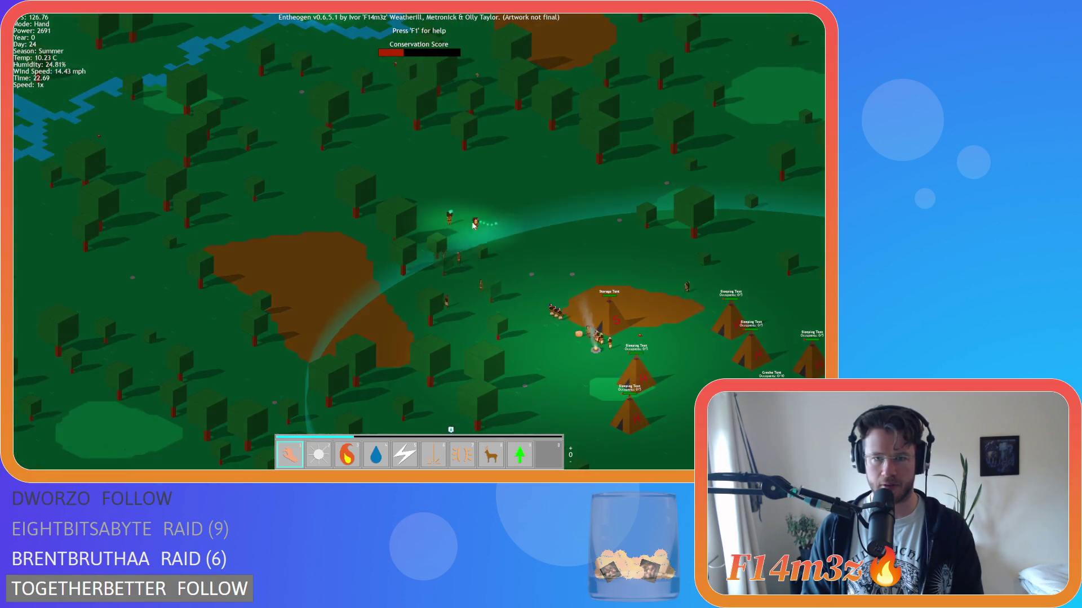
pyautogui.press('a')
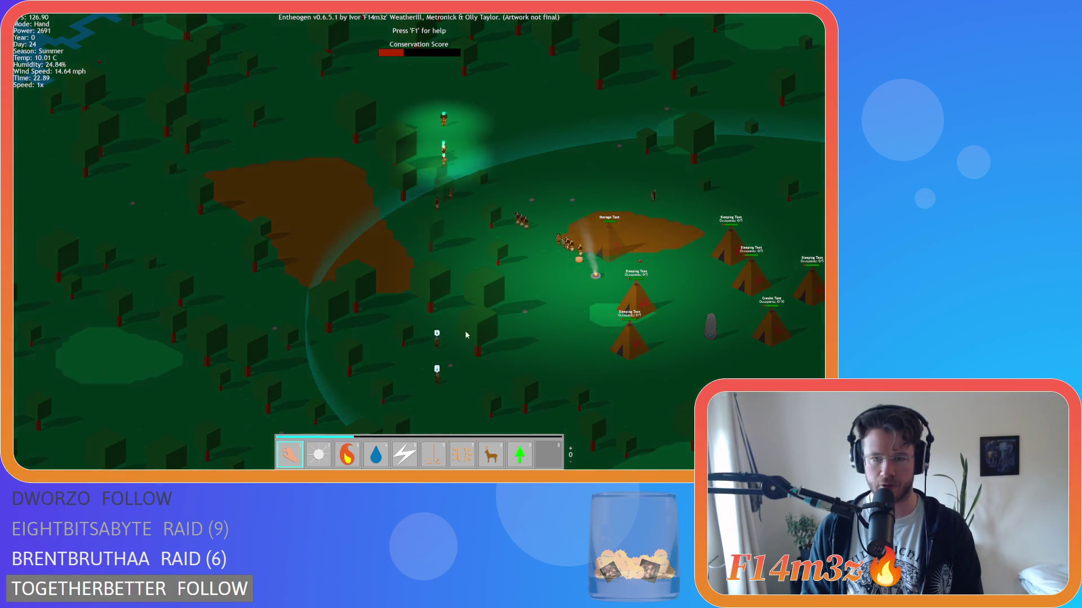
# Step: Zoom and pan along the column of villagers leaving the village
pyautogui.scroll(2, 471, 187)
pyautogui.scroll(2, 470, 188)
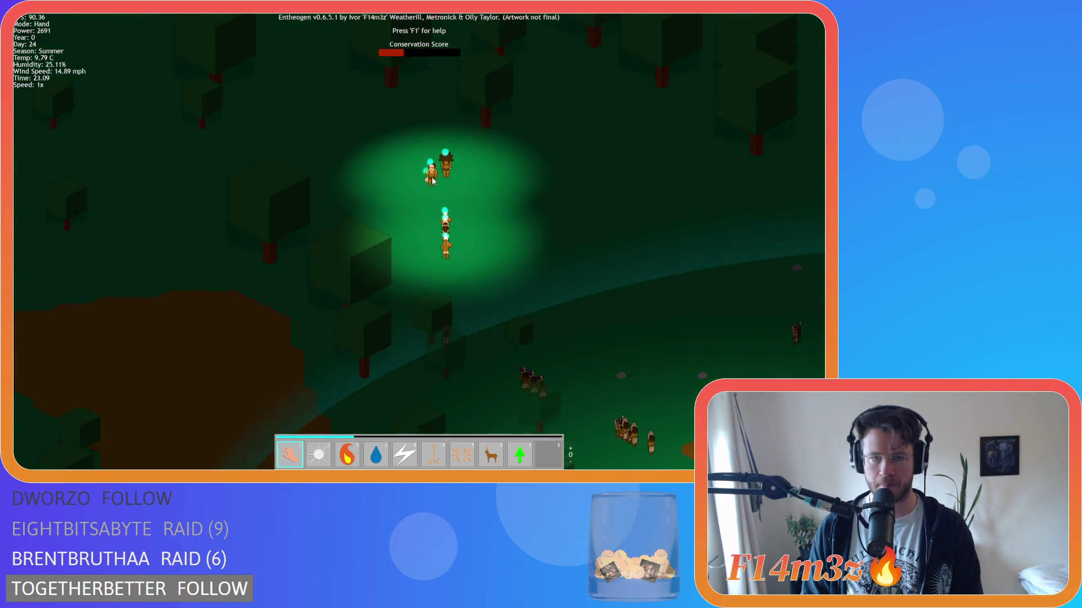
pyautogui.press('d')
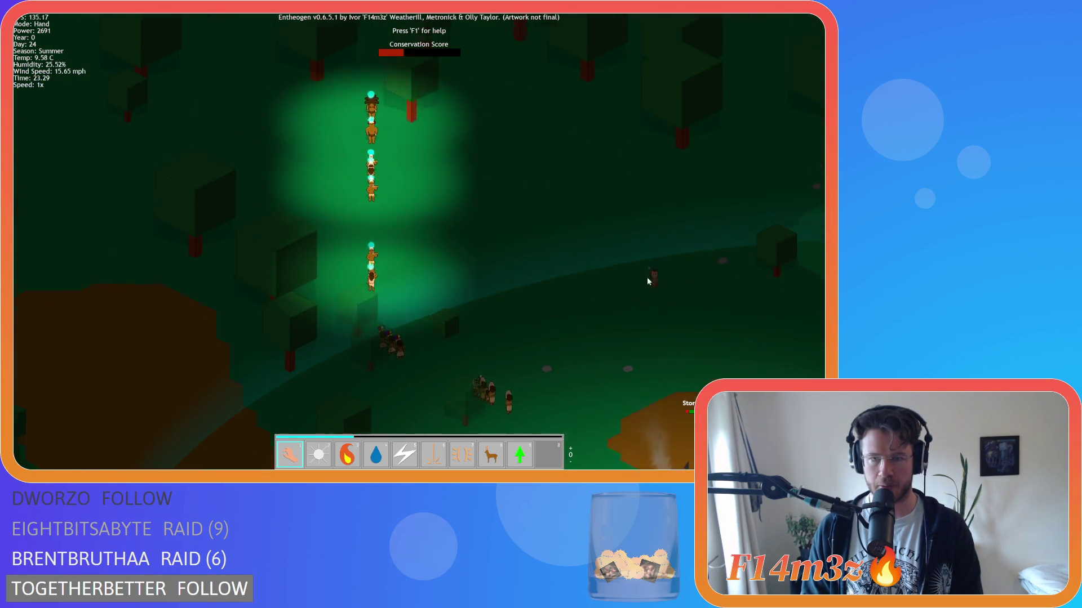
pyautogui.scroll(2, 438, 248)
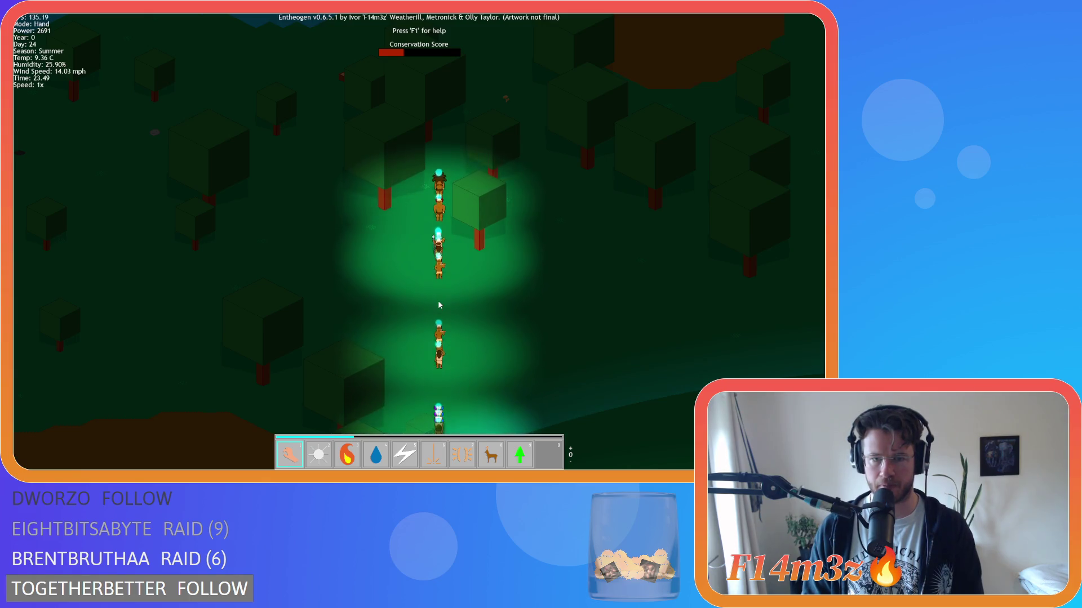
pyautogui.press('s')
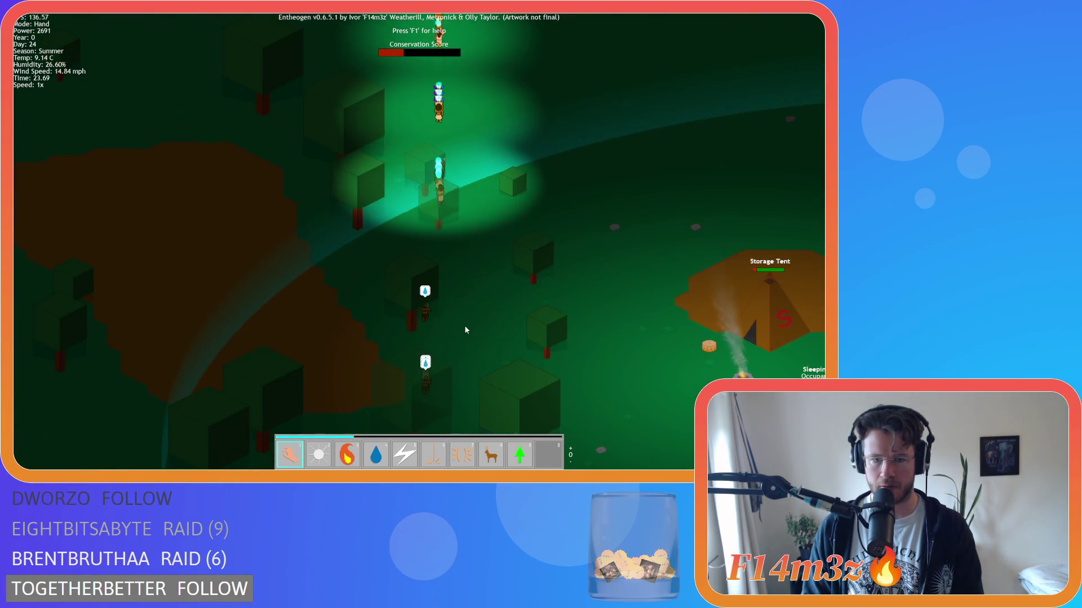
pyautogui.scroll(-3, 465, 325)
pyautogui.scroll(3, 465, 324)
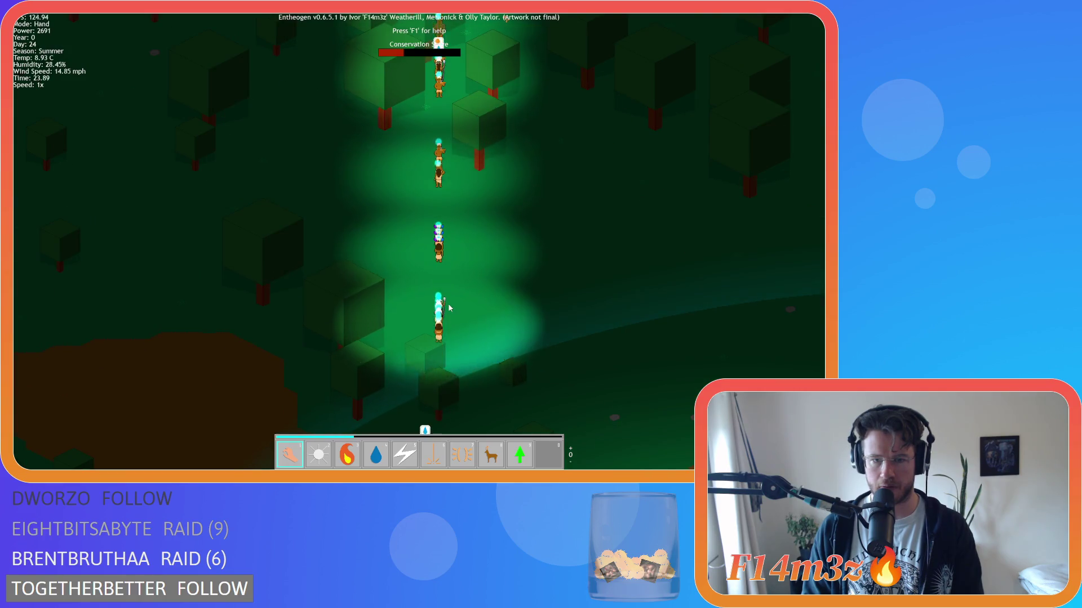
# Step: Pan north through the forest with the villagers until the stepped pyramid appears
pyautogui.press('w')
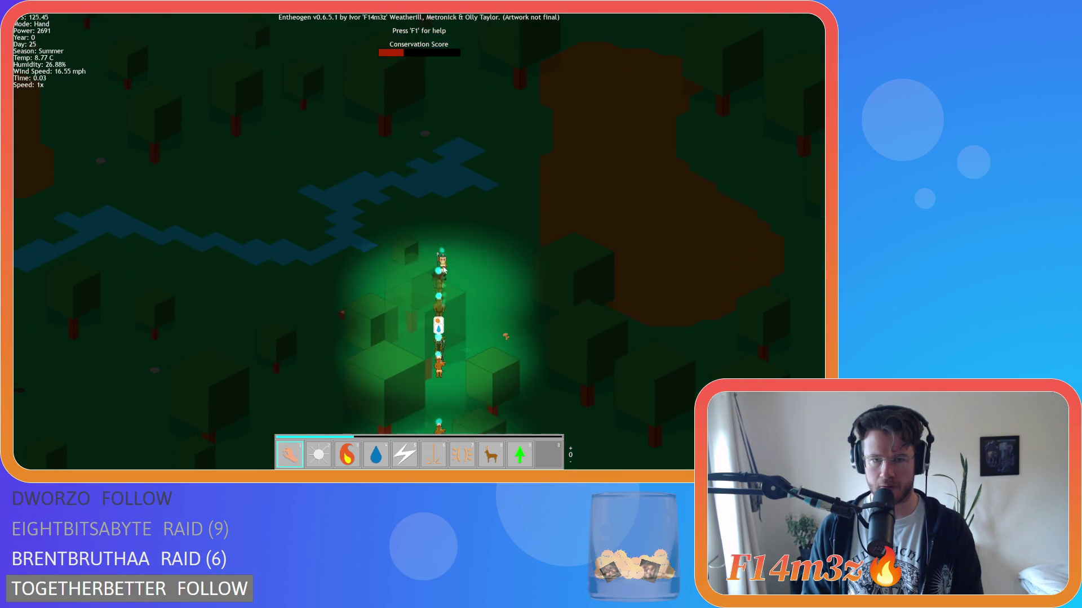
pyautogui.press('w')
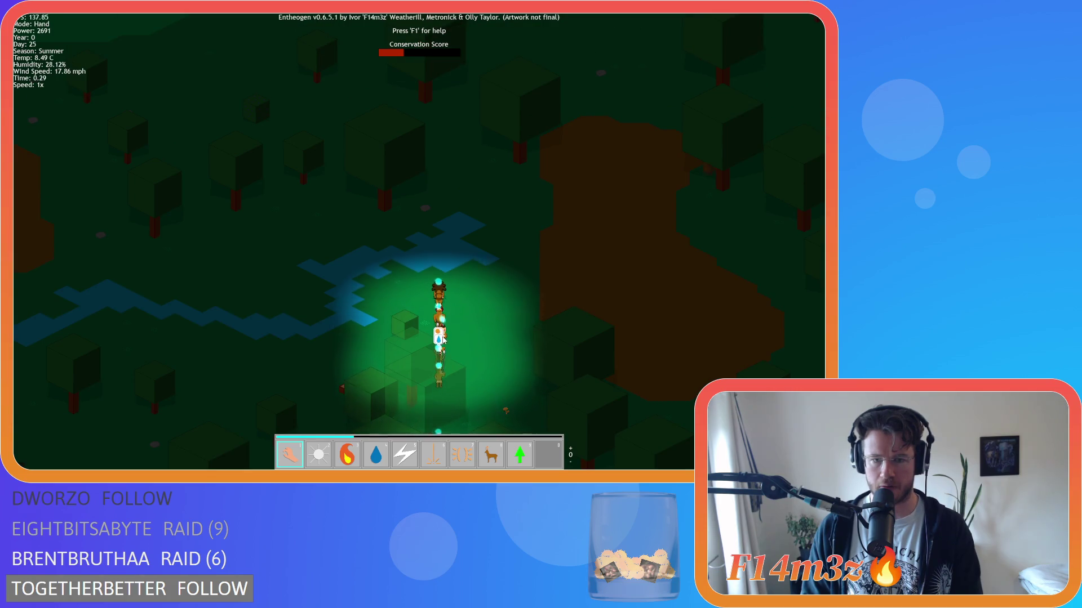
pyautogui.scroll(-3, 504, 311)
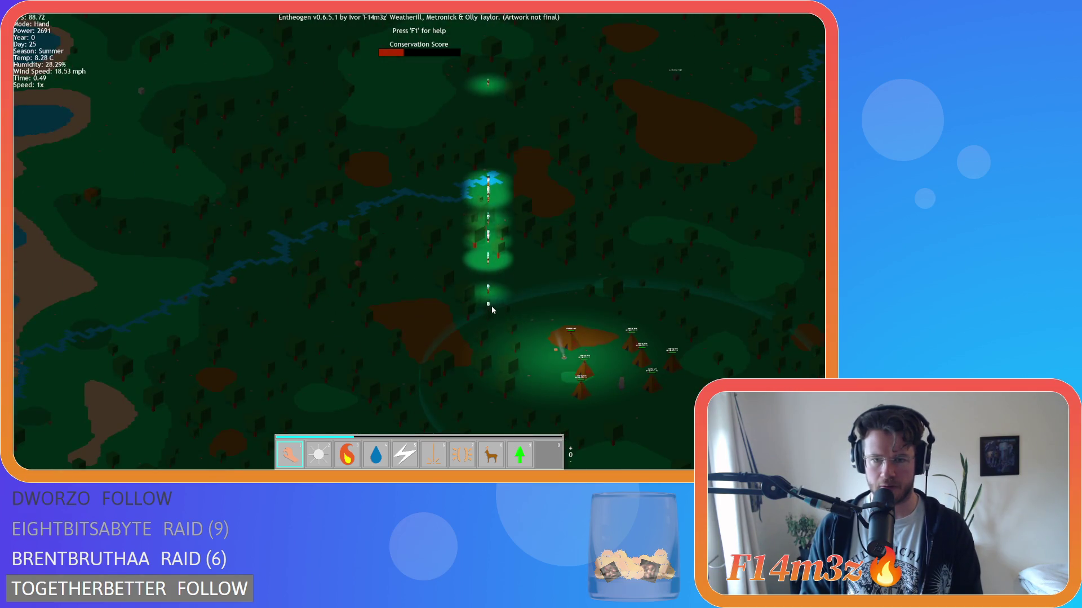
pyautogui.scroll(3, 505, 309)
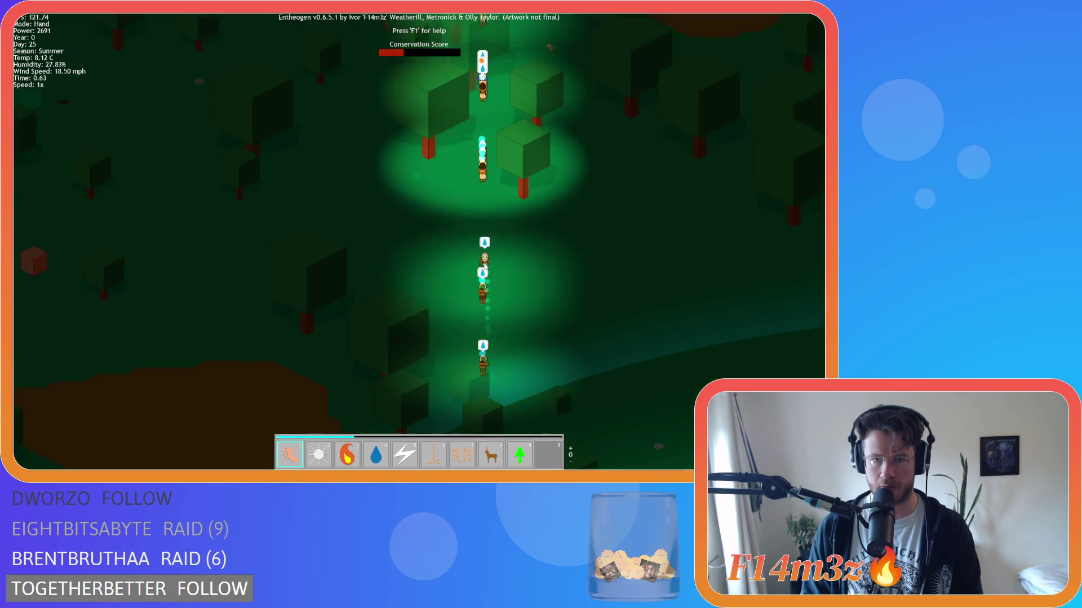
pyautogui.press('w')
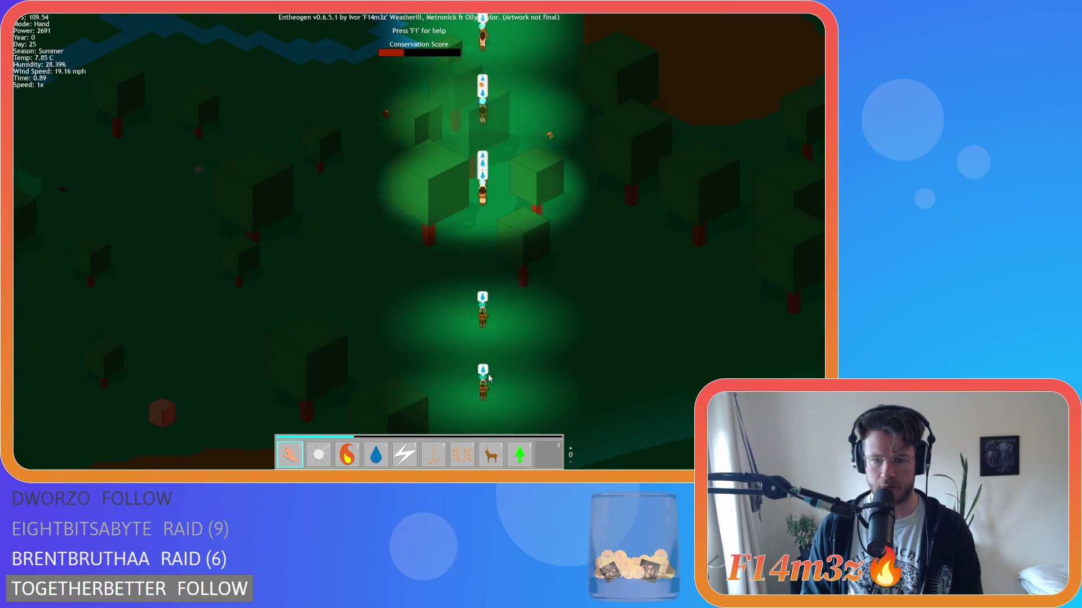
pyautogui.press('w')
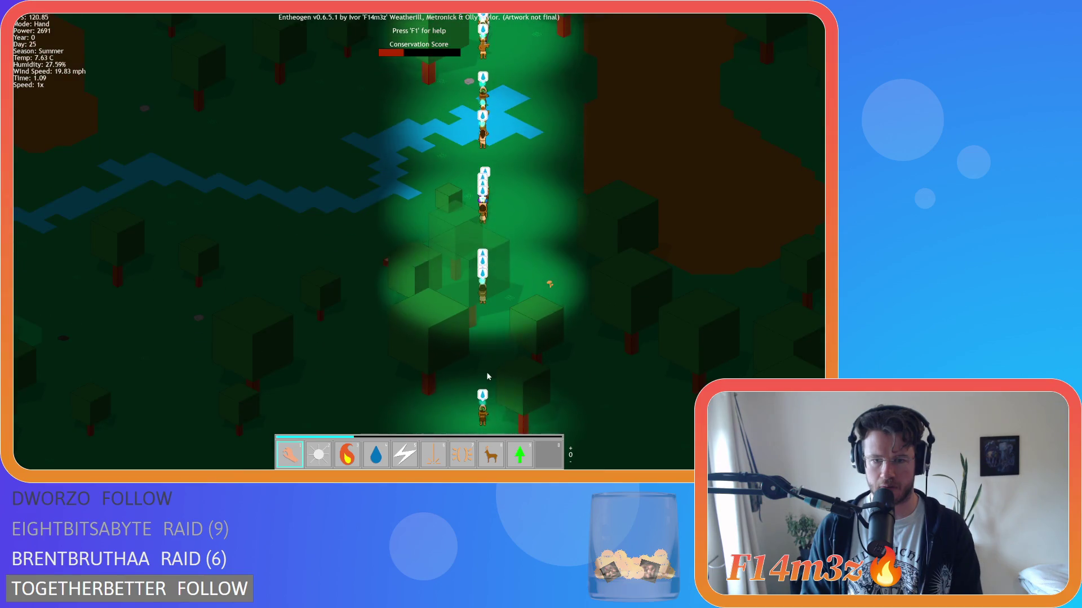
pyautogui.press('w')
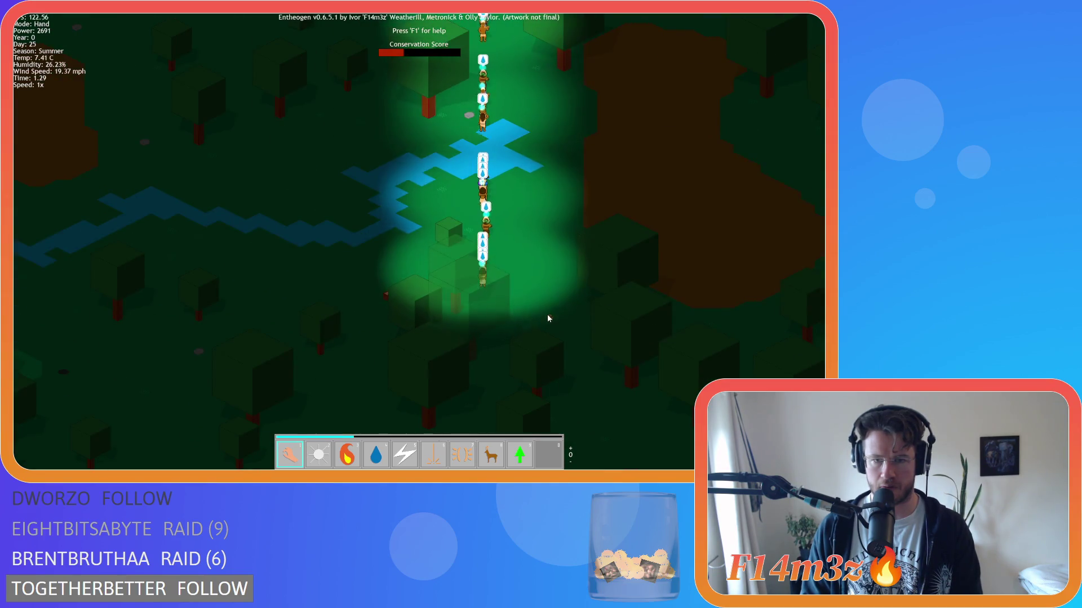
pyautogui.scroll(-3, 544, 305)
pyautogui.press('w')
pyautogui.press('w')
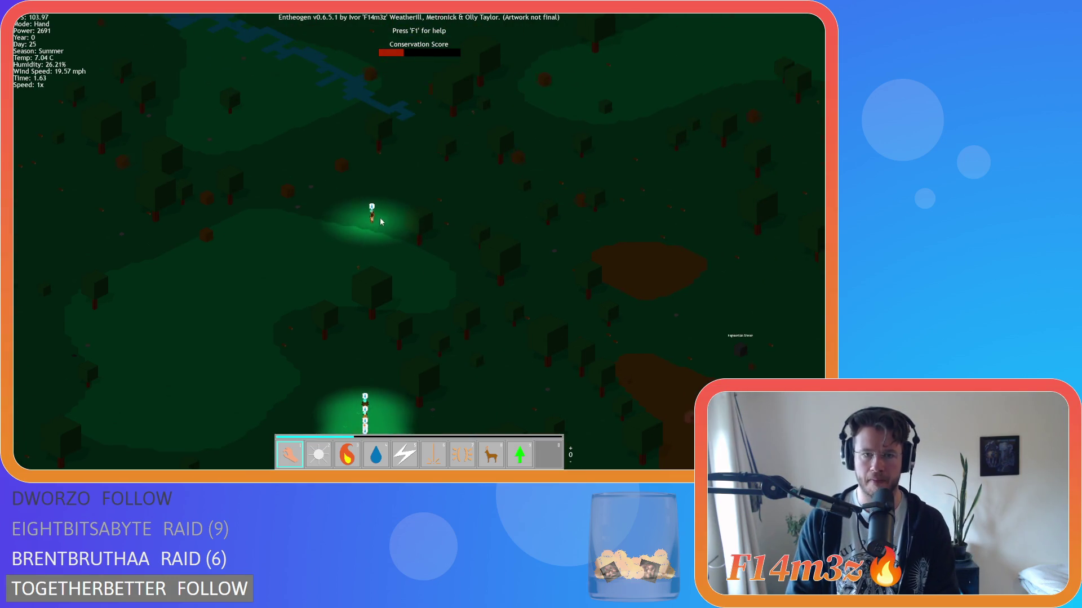
pyautogui.press('w')
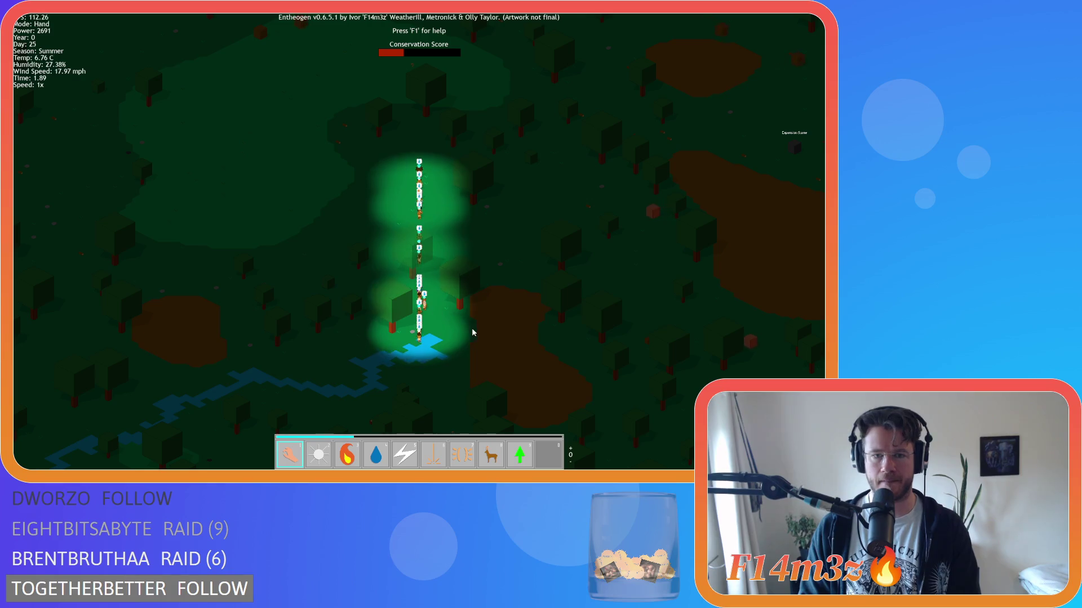
pyautogui.press('w')
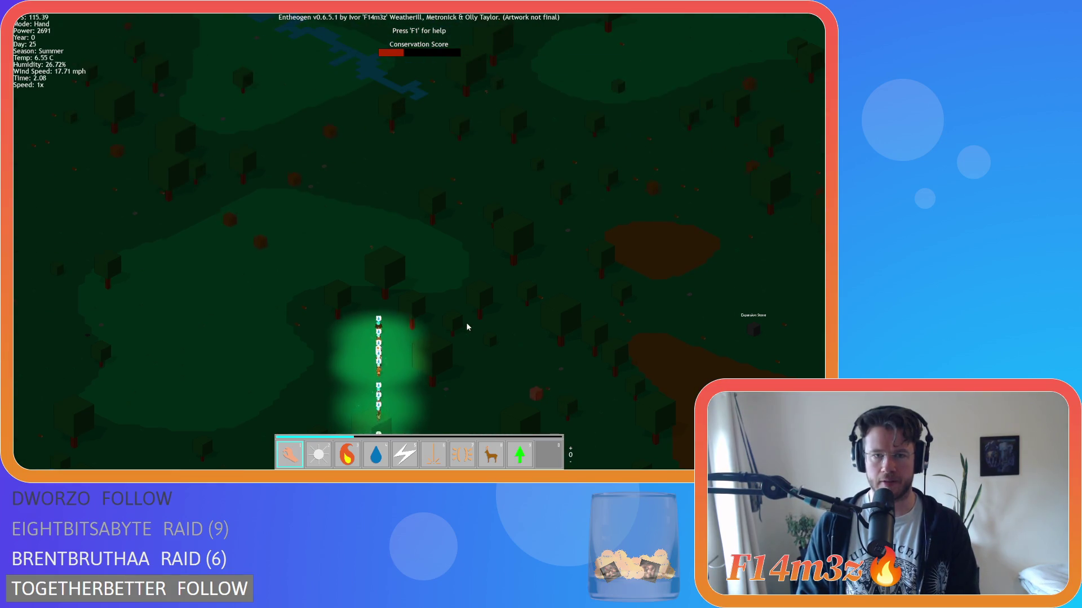
pyautogui.press('w')
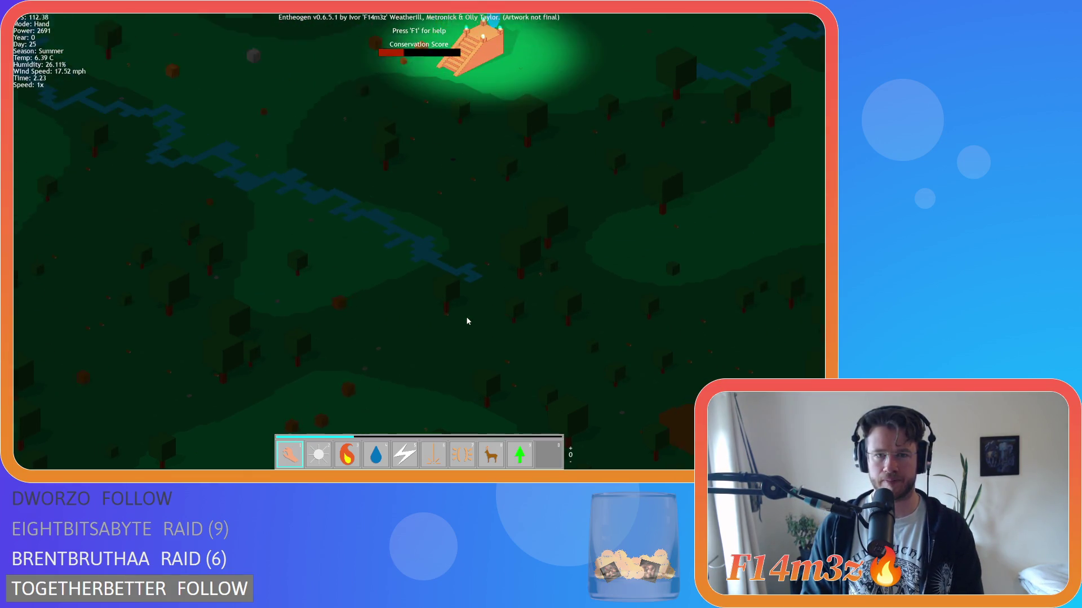
pyautogui.press('w')
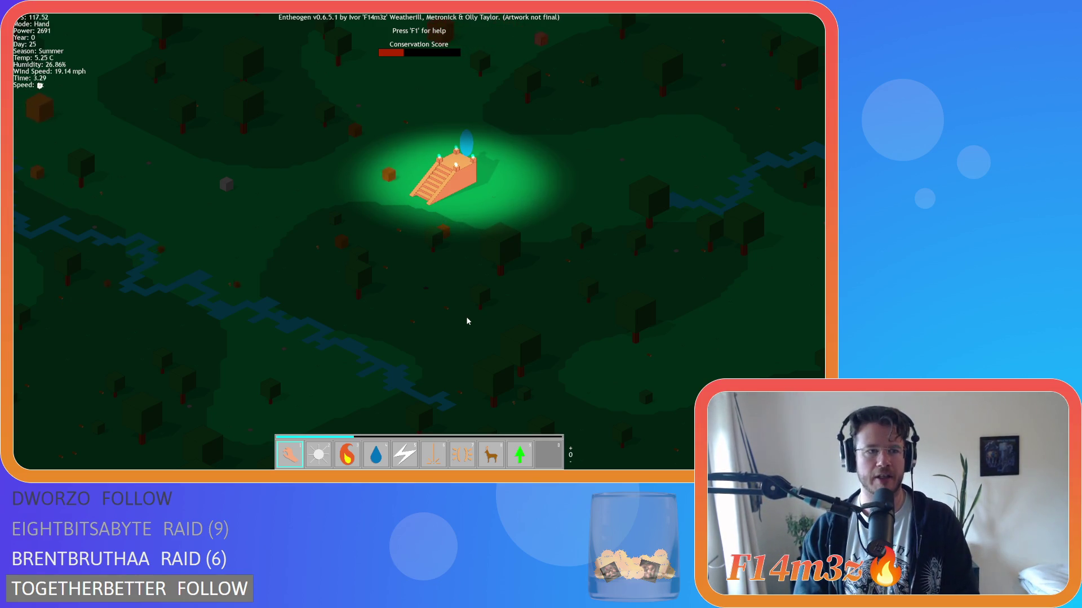
# Step: Centre the pyramid and nudge the camera to watch the water carriers arrive
pyautogui.scroll(3, 428, 193)
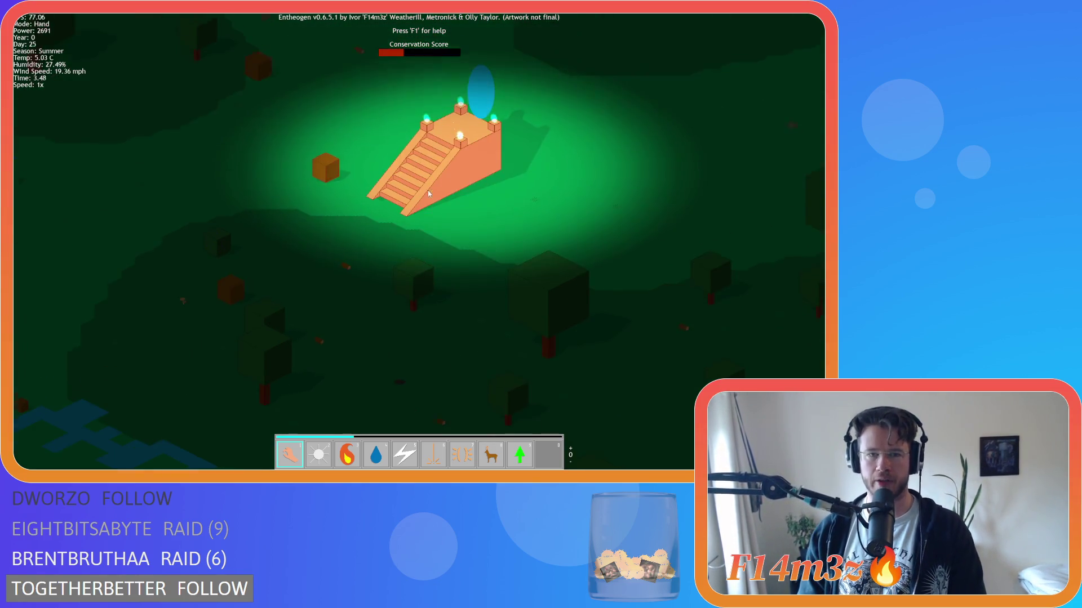
pyautogui.moveTo(428, 194)
pyautogui.mouseDown()
pyautogui.moveTo(431, 290)
pyautogui.moveTo(433, 246)
pyautogui.mouseUp()
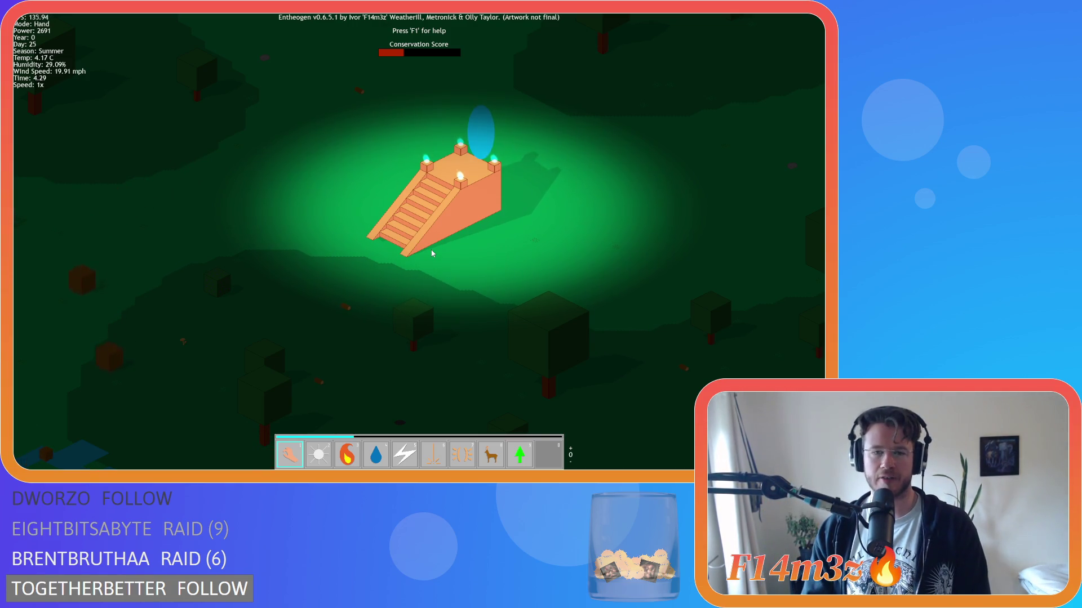
pyautogui.press('s')
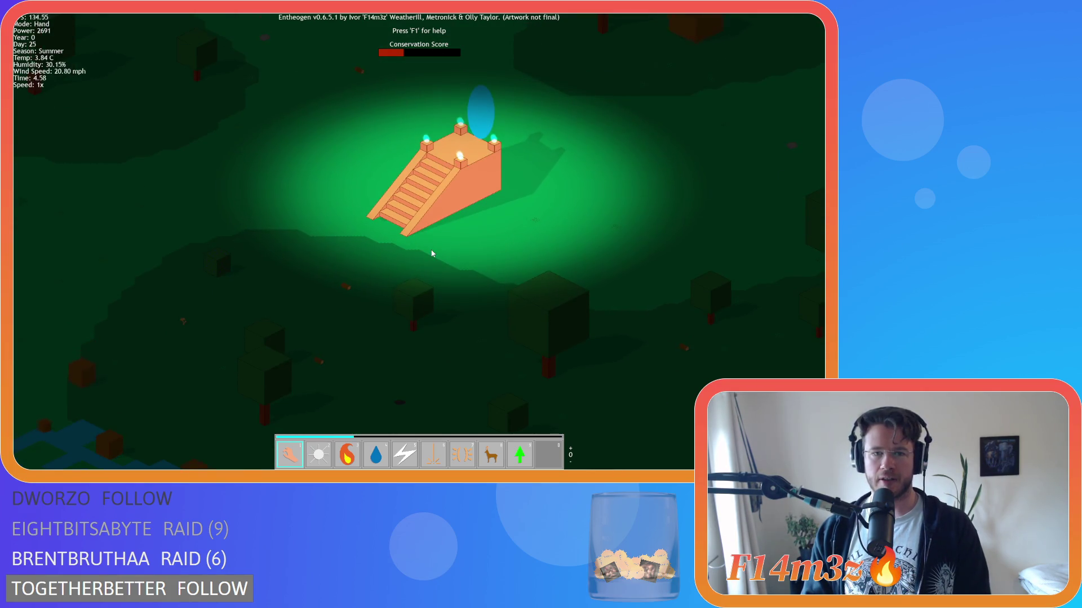
pyautogui.press('w')
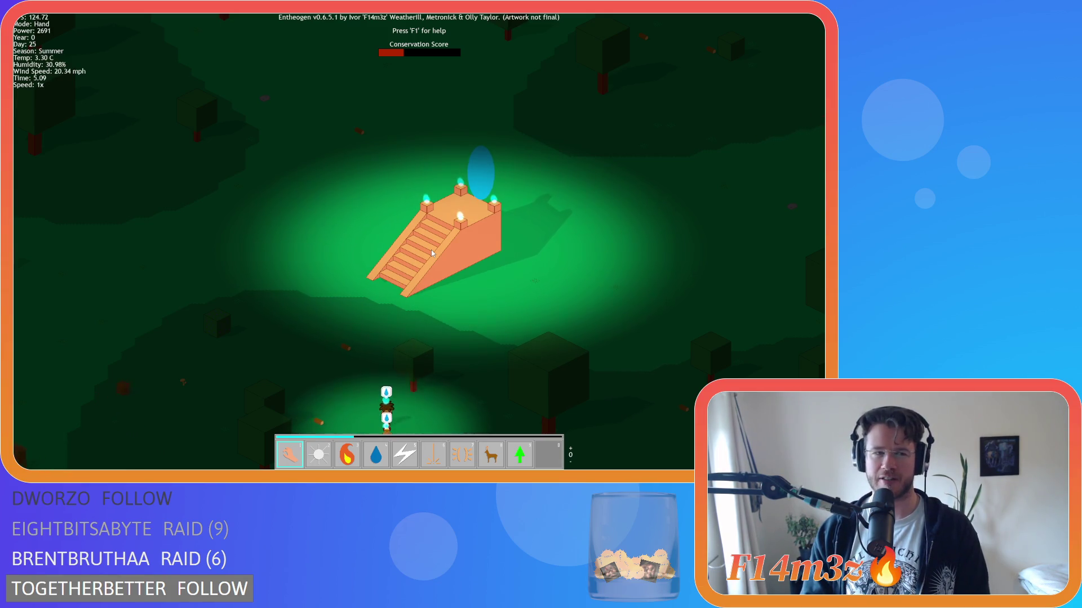
pyautogui.press('s')
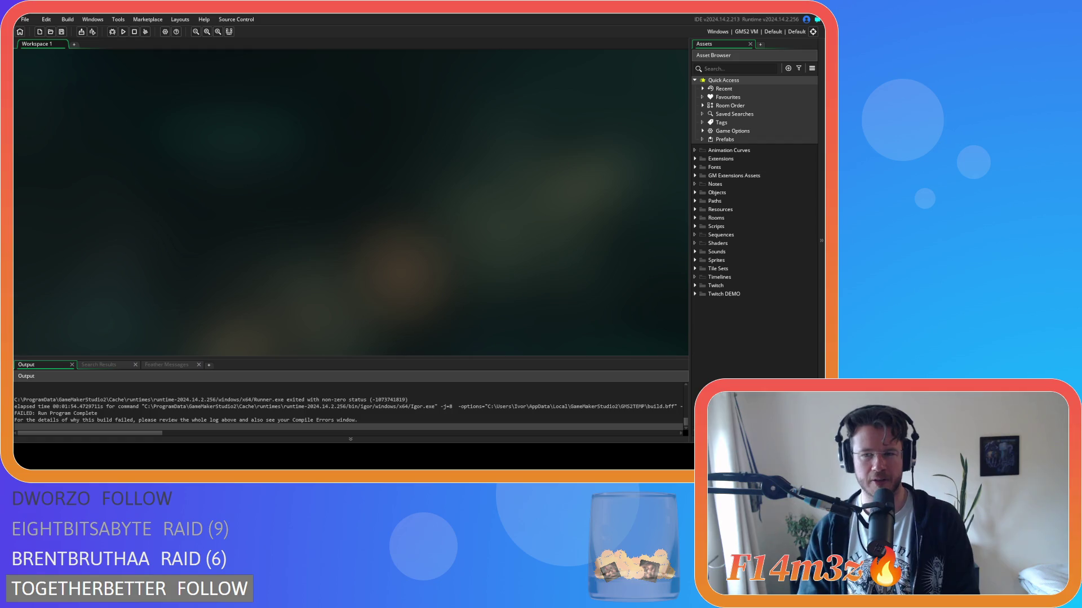
# Step: Back in GameMaker, expand the Objects, Animal and Human folders in the Asset Browser
pyautogui.click(695, 193)
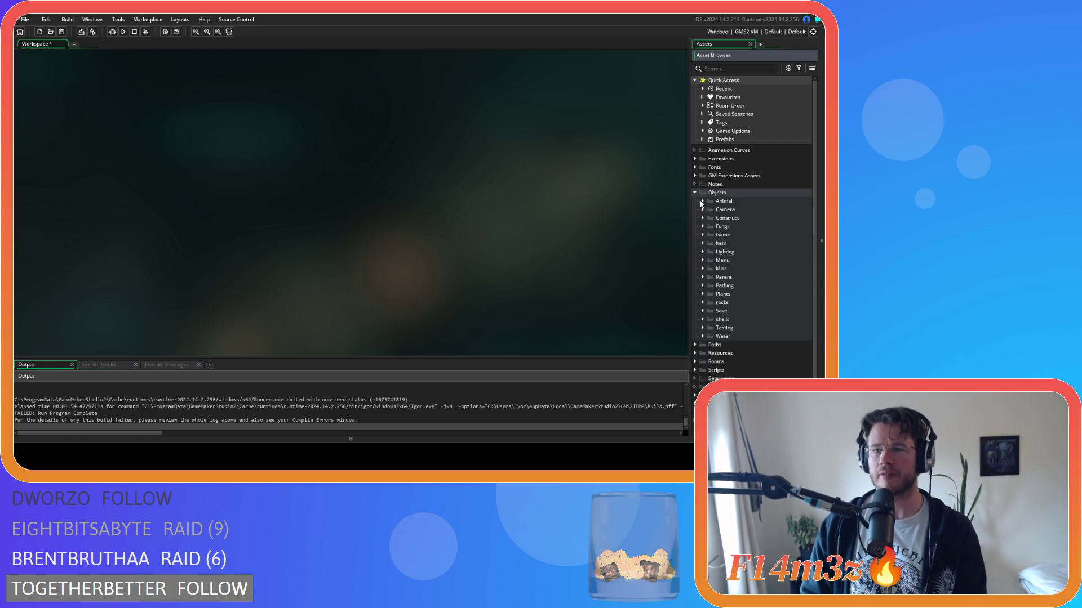
pyautogui.click(702, 201)
pyautogui.click(710, 211)
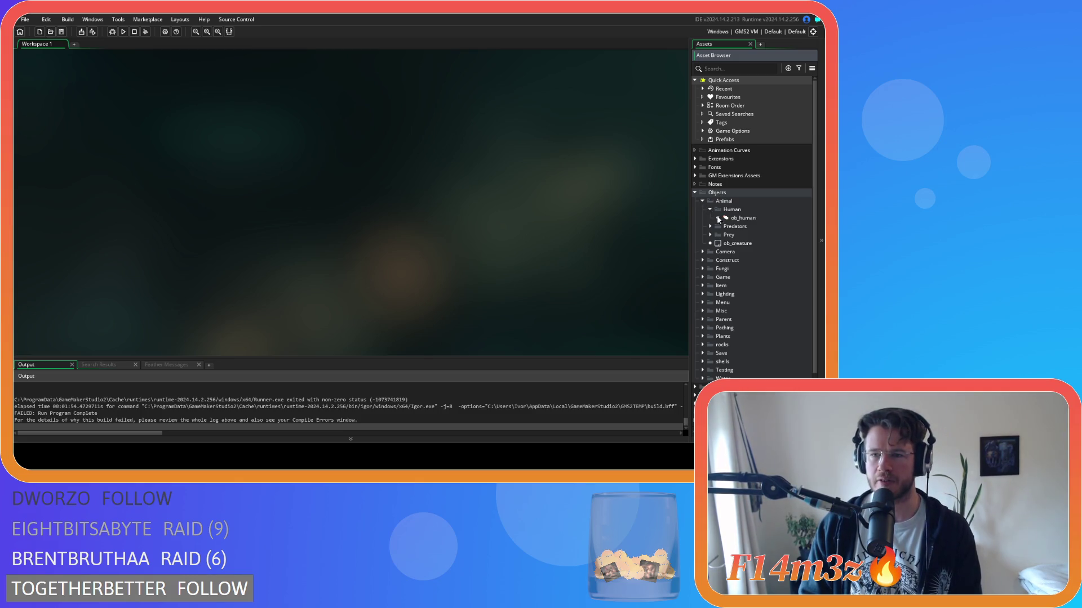
# Step: Open ob_human and search its Step event code for state_exodus
pyautogui.doubleClick(742, 218)
pyautogui.click(422, 192)
pyautogui.hotkey('ctrl', 'f')
pyautogui.write('state_exodus')
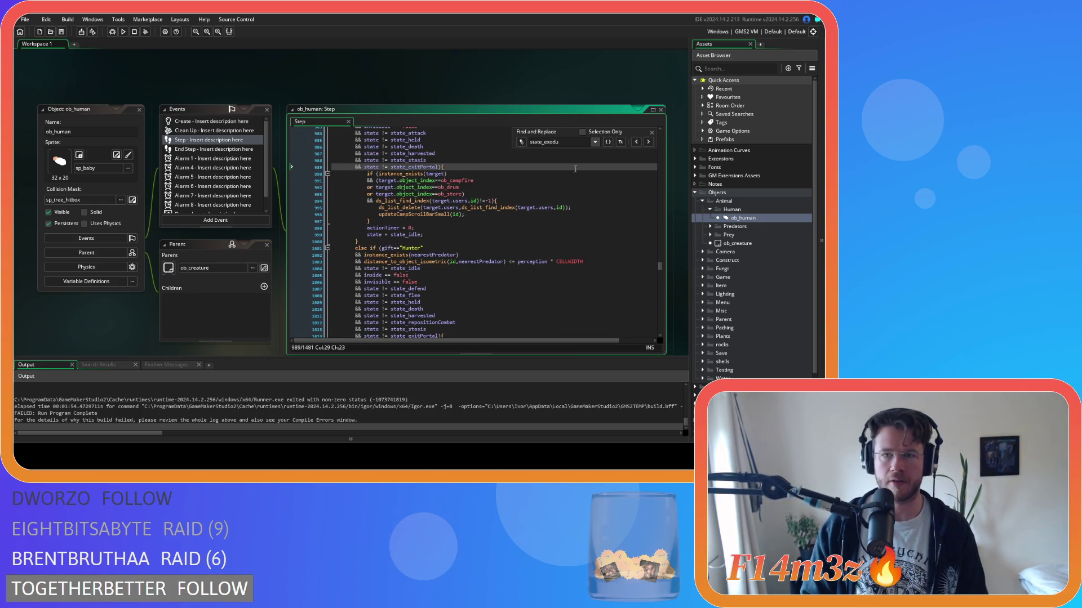
pyautogui.click(652, 134)
# Step: Find the state_exodus definition and its target = noone line in the Create event, then go back to Step
pyautogui.click(199, 123)
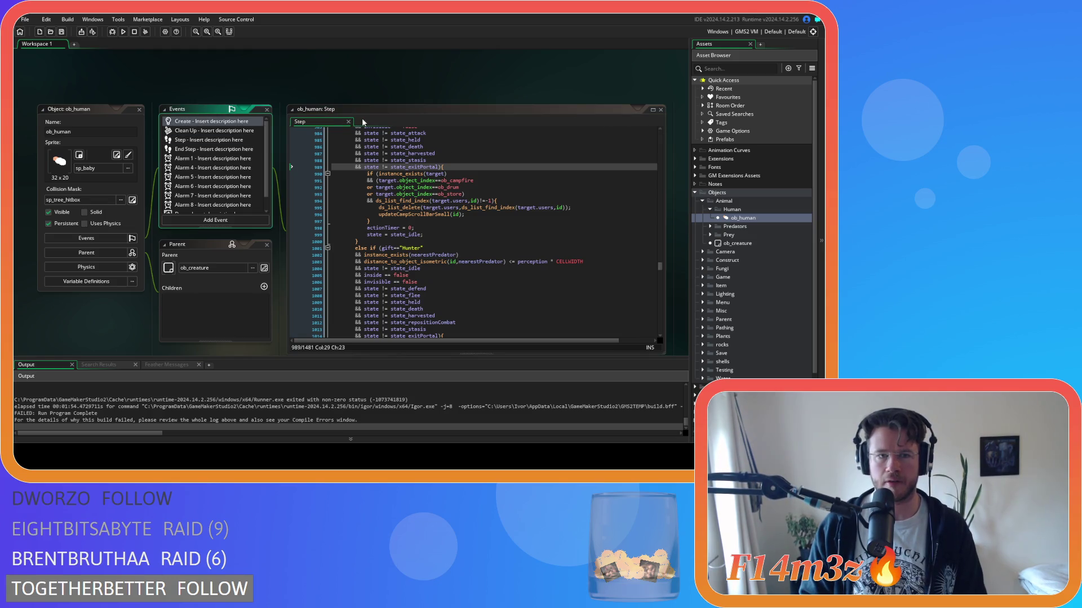
pyautogui.click(399, 177)
pyautogui.hotkey('ctrl', 'f')
pyautogui.write('st')
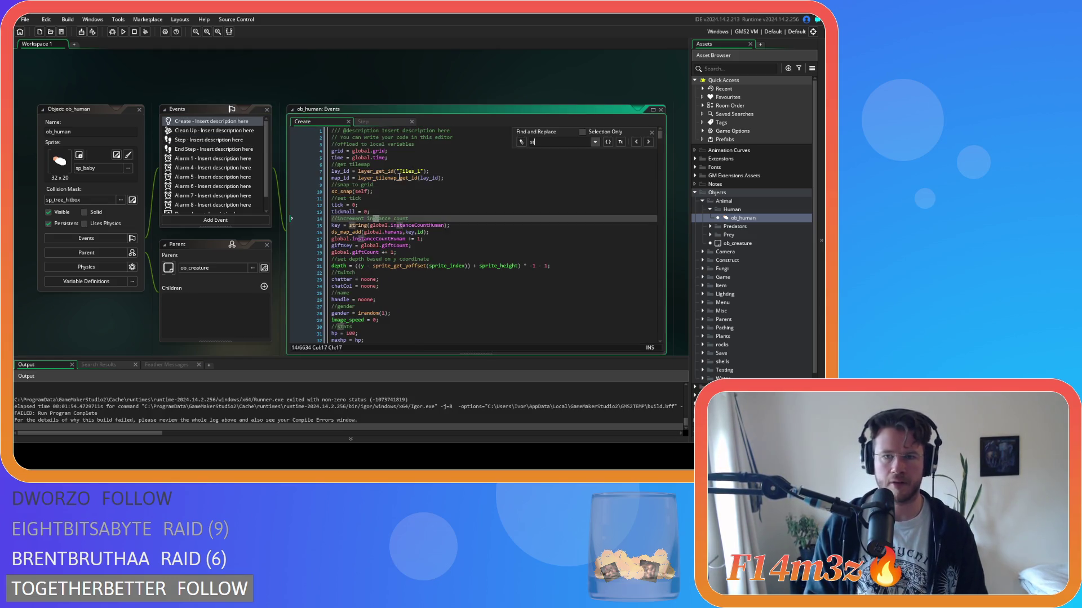
pyautogui.write('ate_exodus')
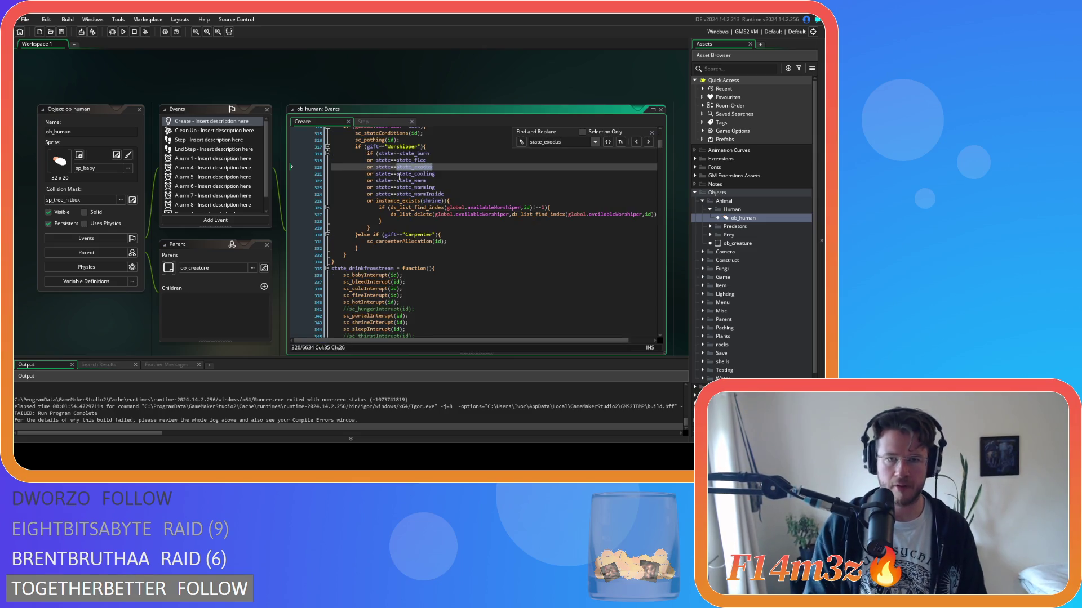
pyautogui.click(649, 142)
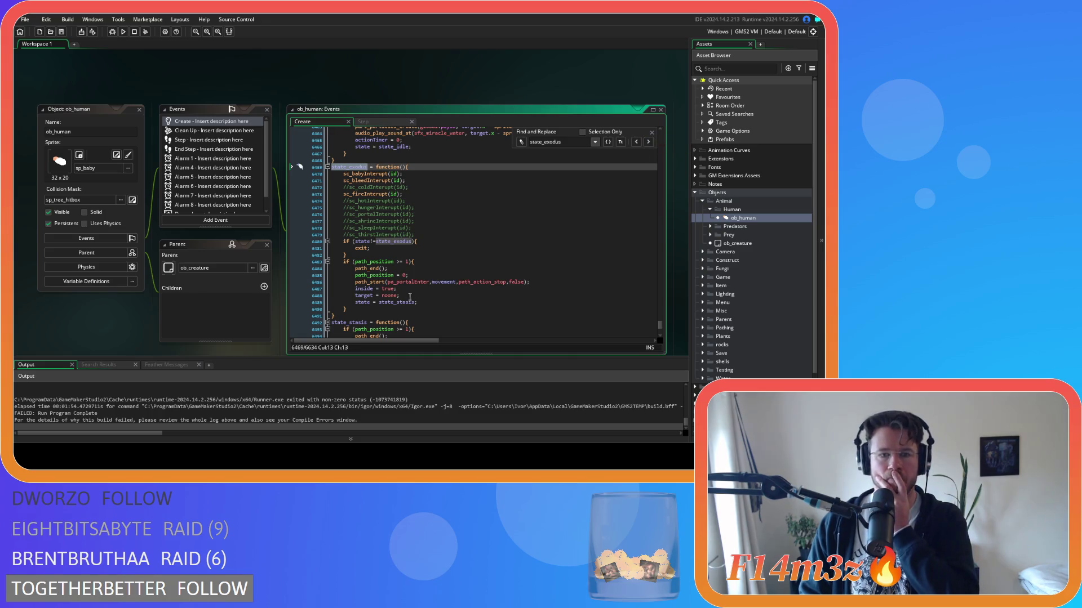
pyautogui.click(584, 295)
pyautogui.click(652, 132)
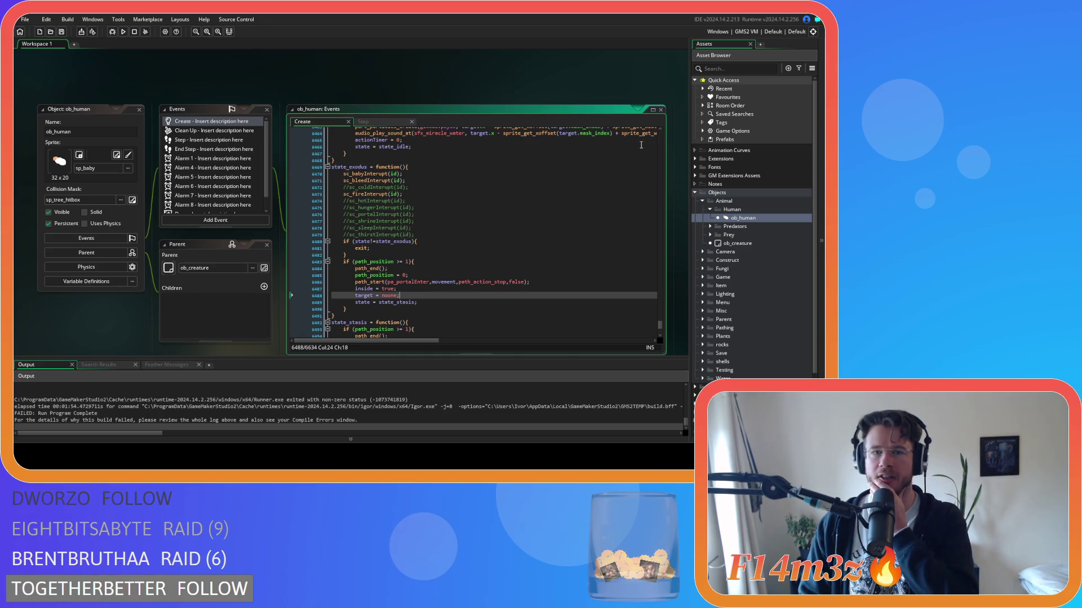
pyautogui.scroll(-2, 443, 278)
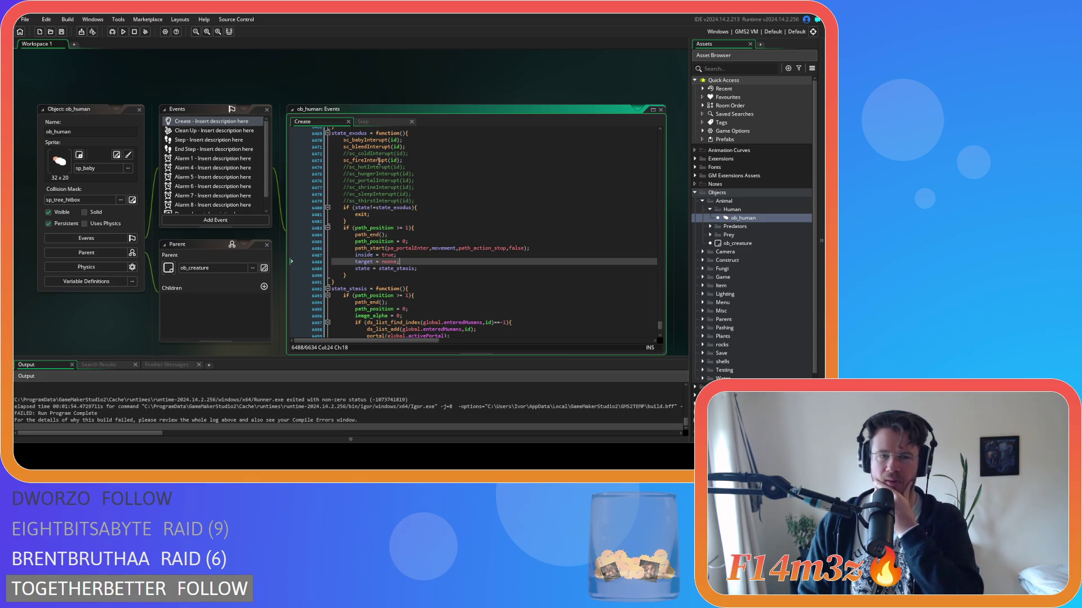
pyautogui.click(369, 120)
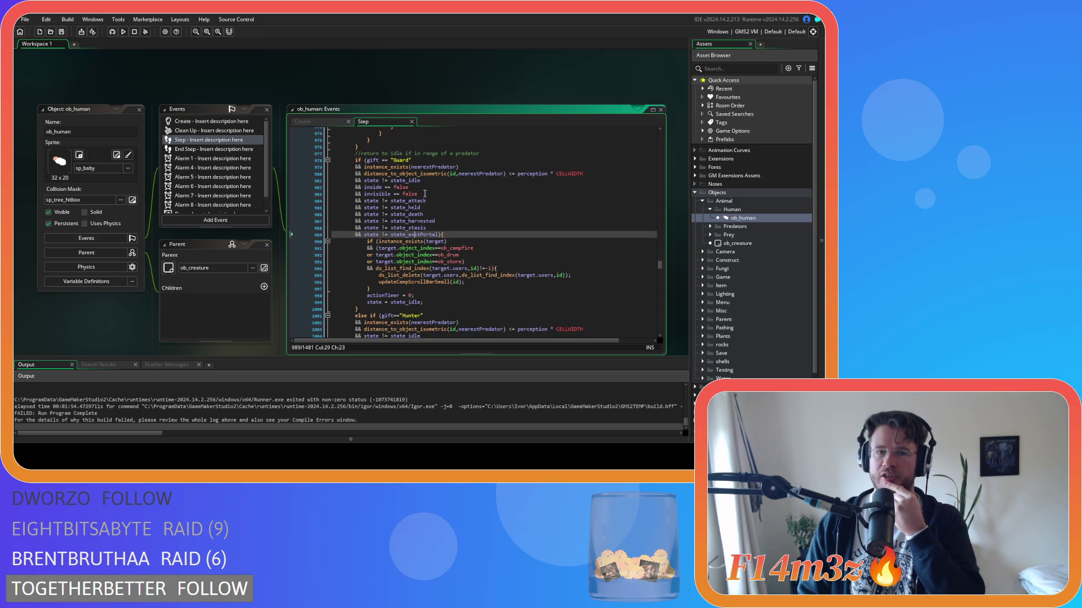
pyautogui.moveTo(659, 265)
pyautogui.mouseDown()
pyautogui.moveTo(650, 131)
pyautogui.moveTo(647, 156)
pyautogui.mouseUp()
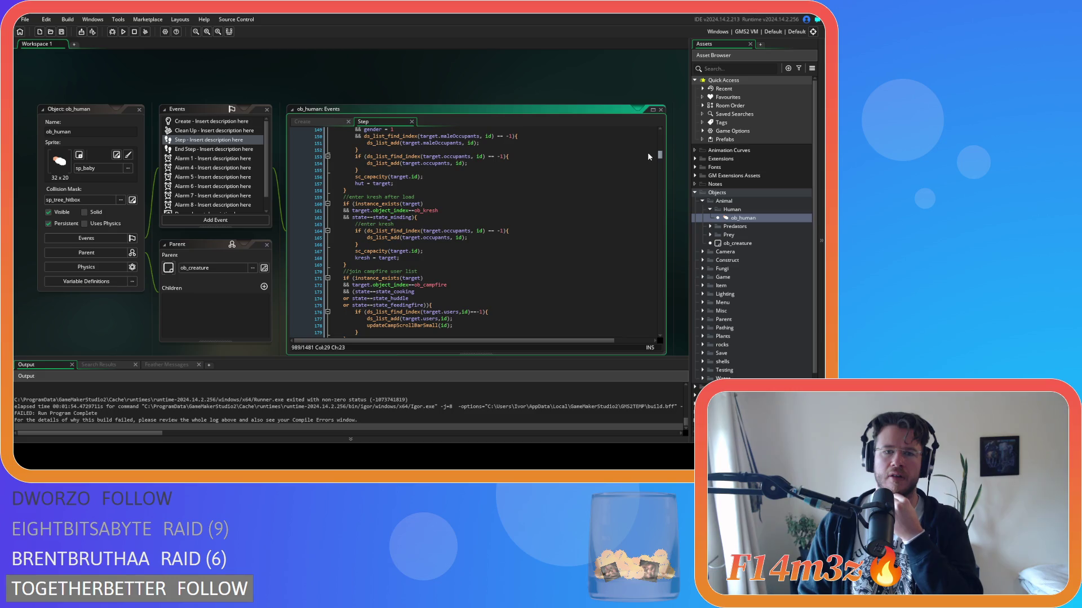
pyautogui.scroll(-7, 506, 276)
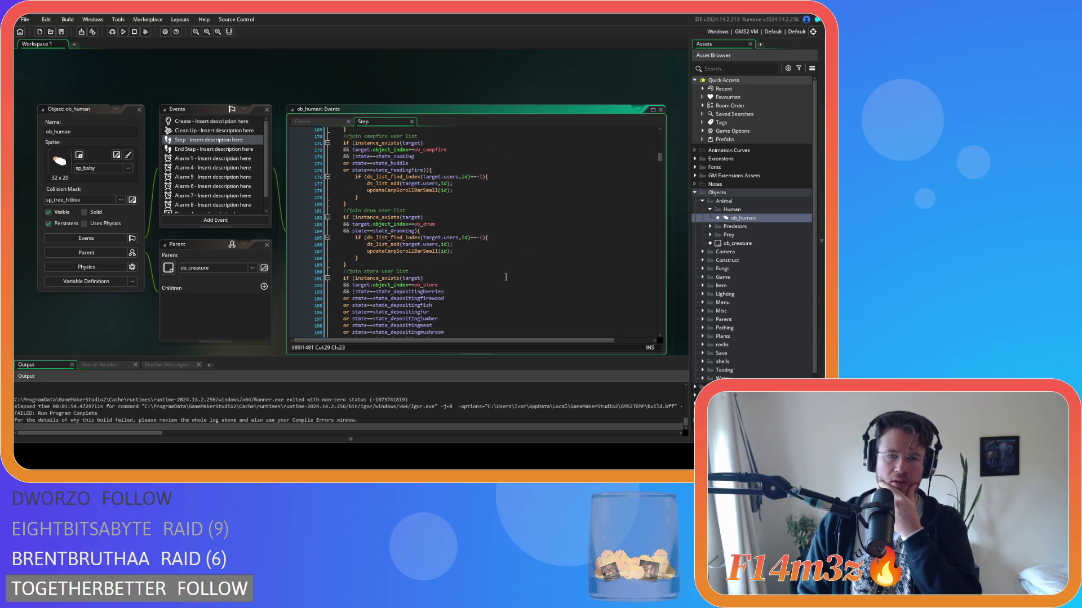
pyautogui.scroll(-20, 505, 277)
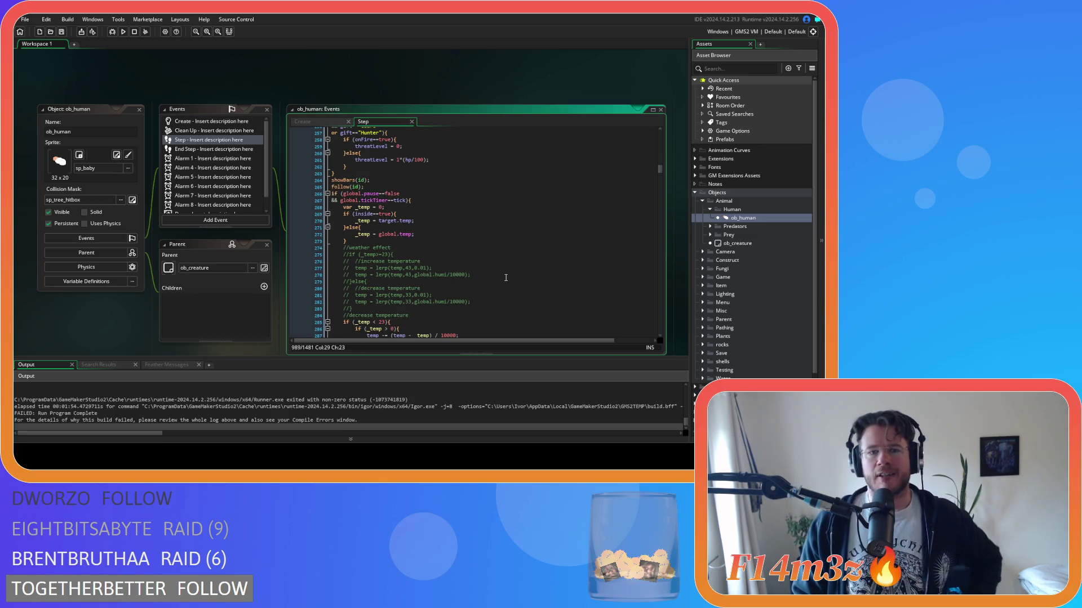
pyautogui.scroll(-13, 505, 277)
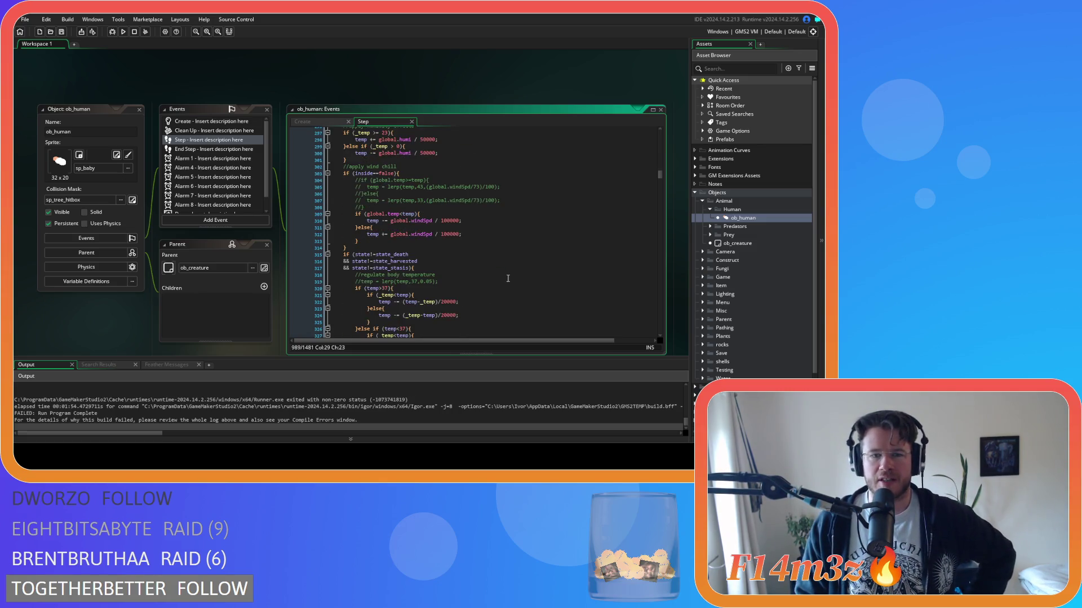
pyautogui.scroll(-2, 507, 278)
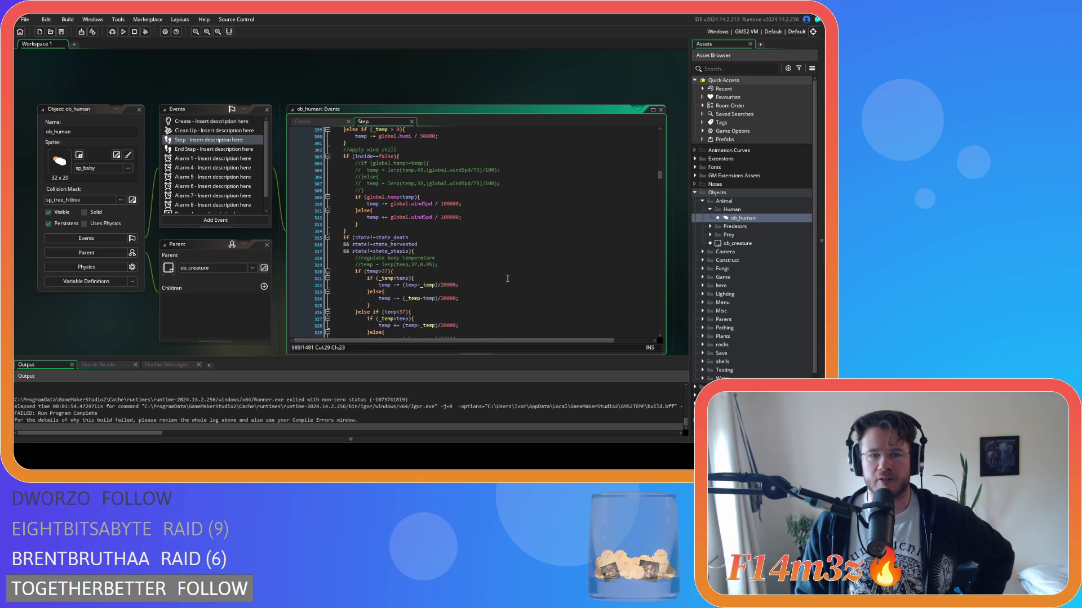
pyautogui.scroll(14, 508, 278)
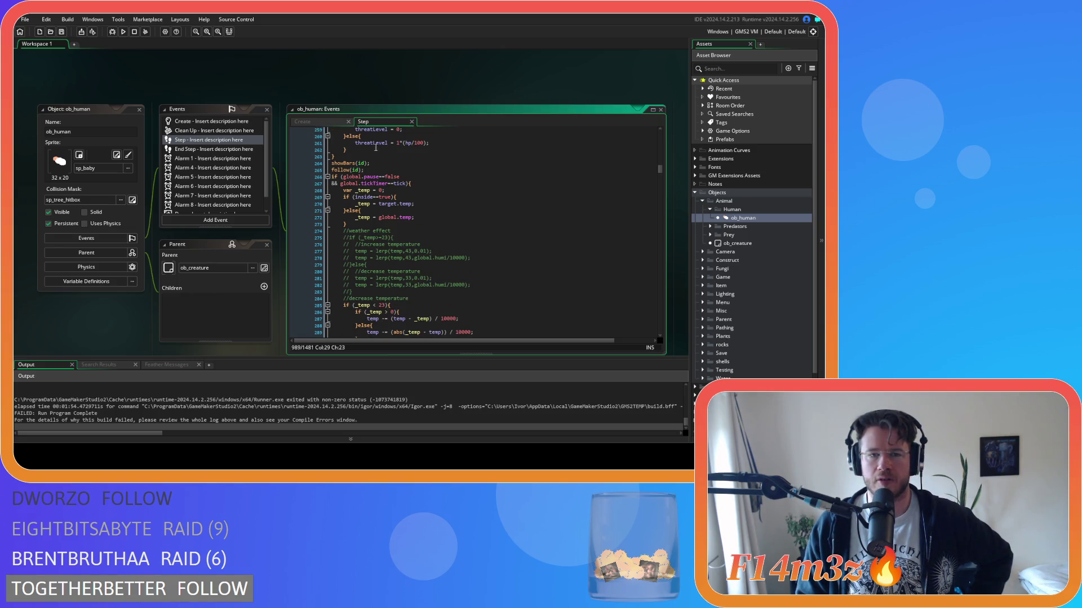
pyautogui.click(333, 121)
# Step: Open the sc_portal script from the portal() call in ob_human's Create event code
pyautogui.click(454, 262)
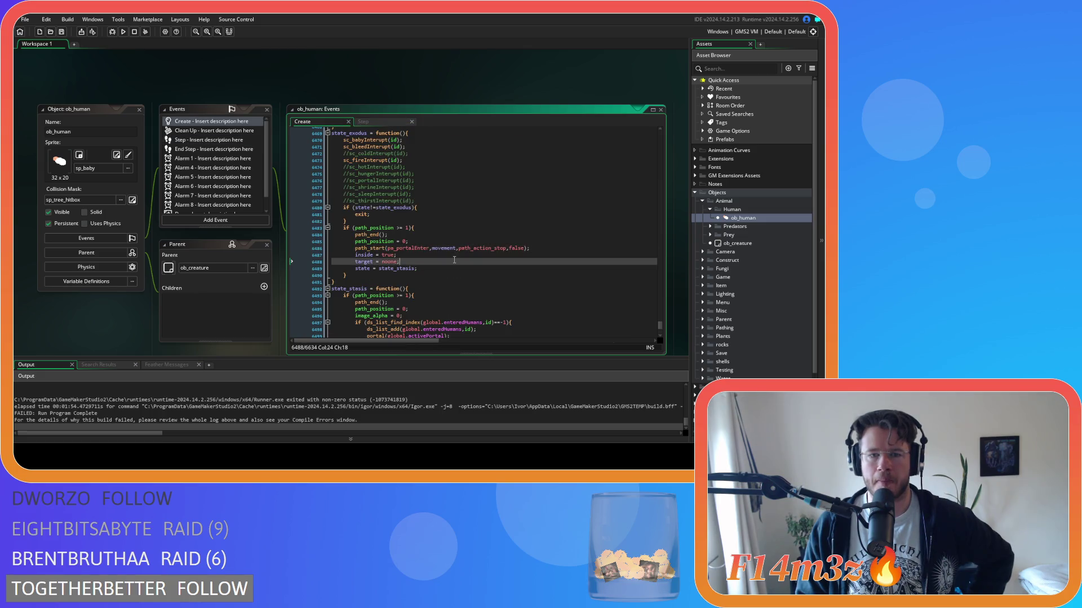
pyautogui.scroll(-4, 454, 260)
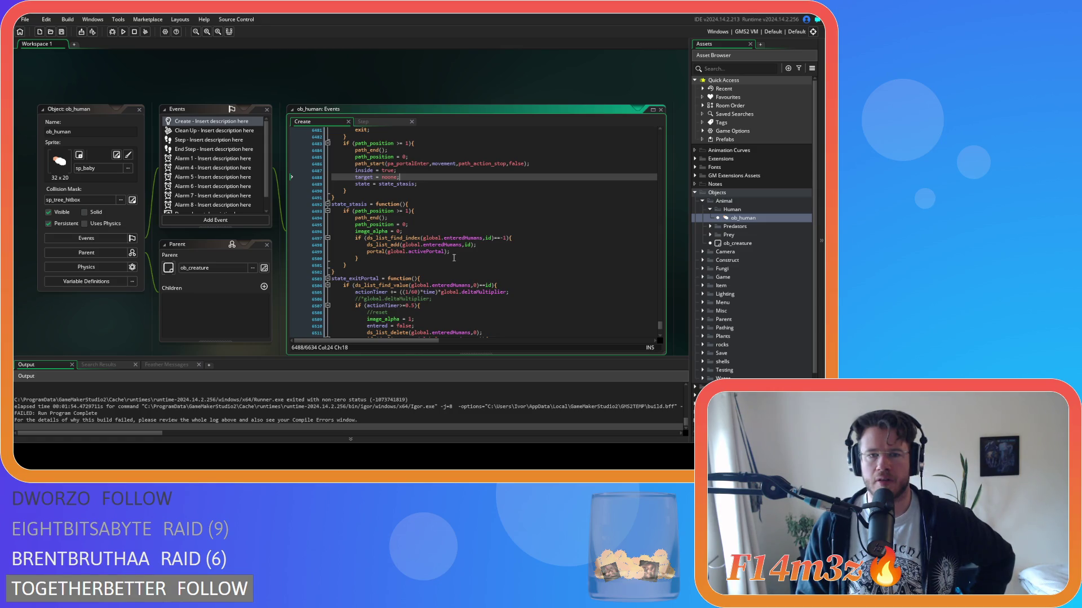
pyautogui.scroll(-1, 453, 258)
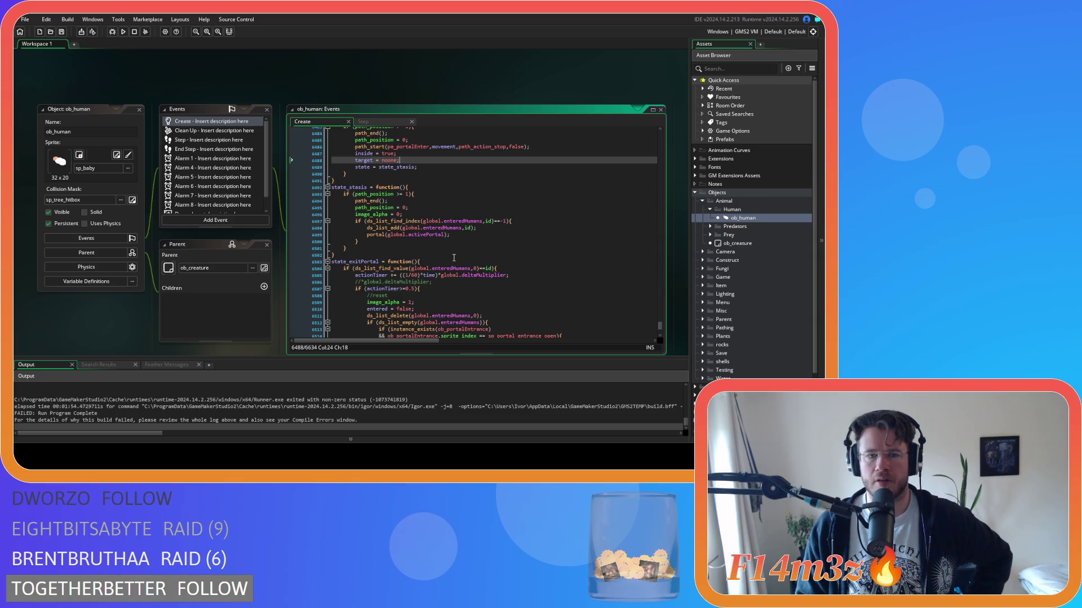
pyautogui.middleClick(377, 234)
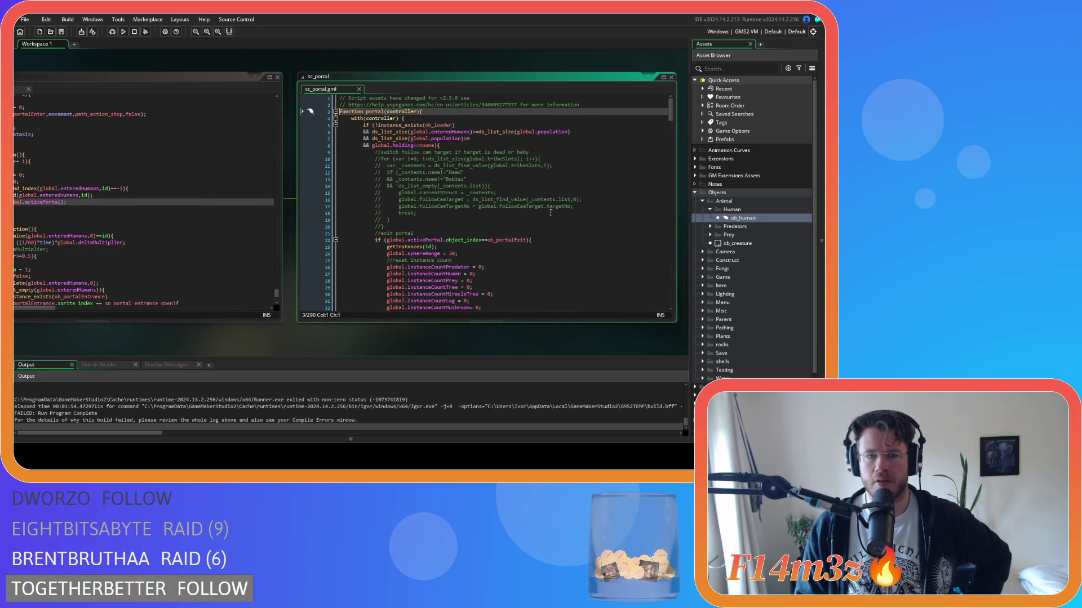
# Step: Read through sc_portal's portal(controller) function, then bring ob_human's event code back into view
pyautogui.scroll(-1, 563, 209)
pyautogui.scroll(1, 579, 208)
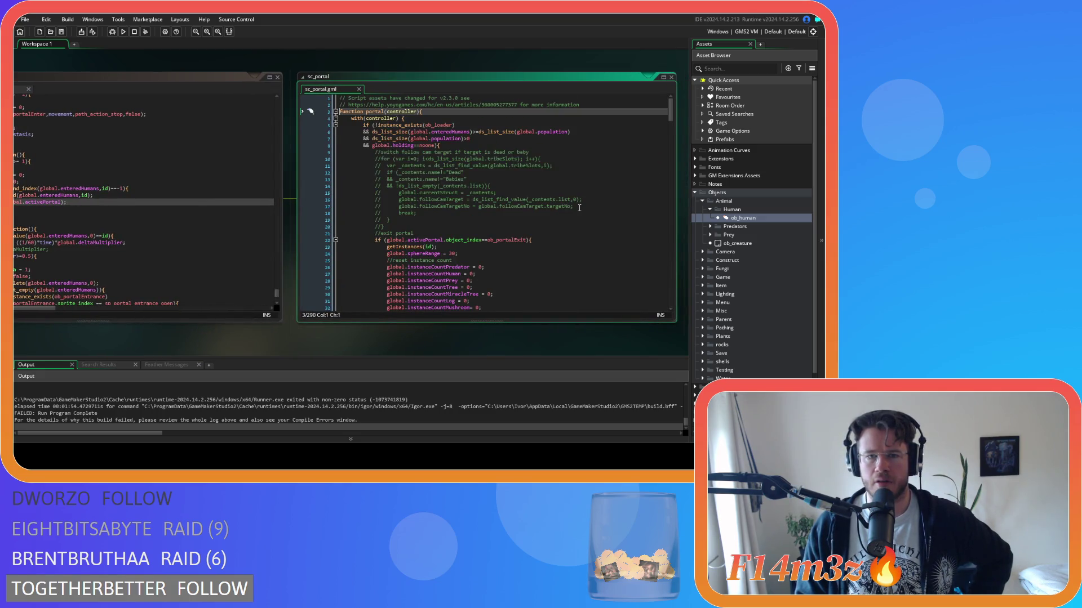
pyautogui.scroll(-20, 579, 207)
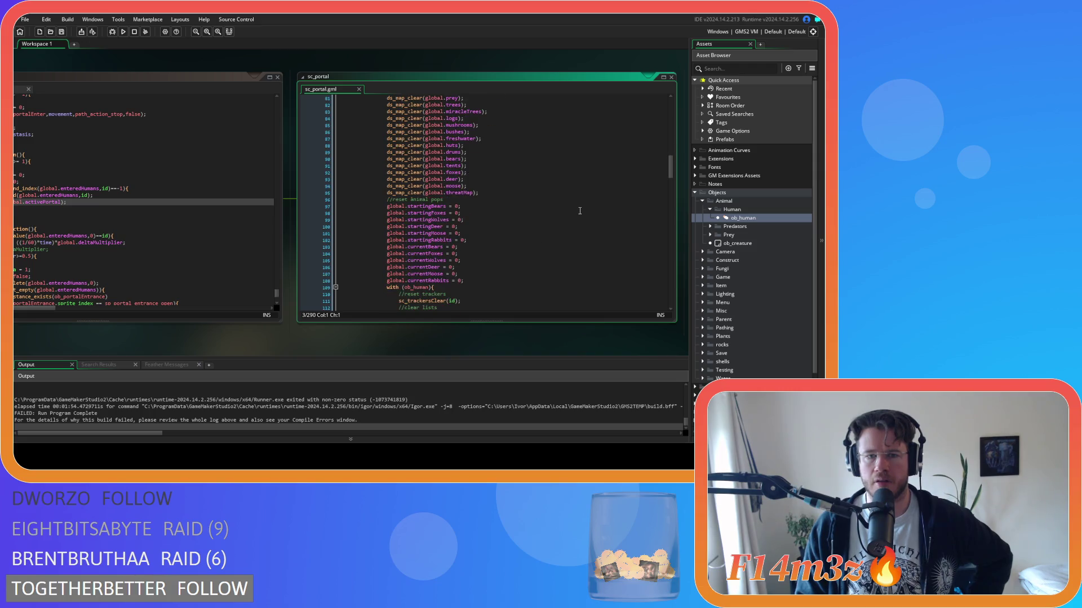
pyautogui.scroll(-10, 579, 211)
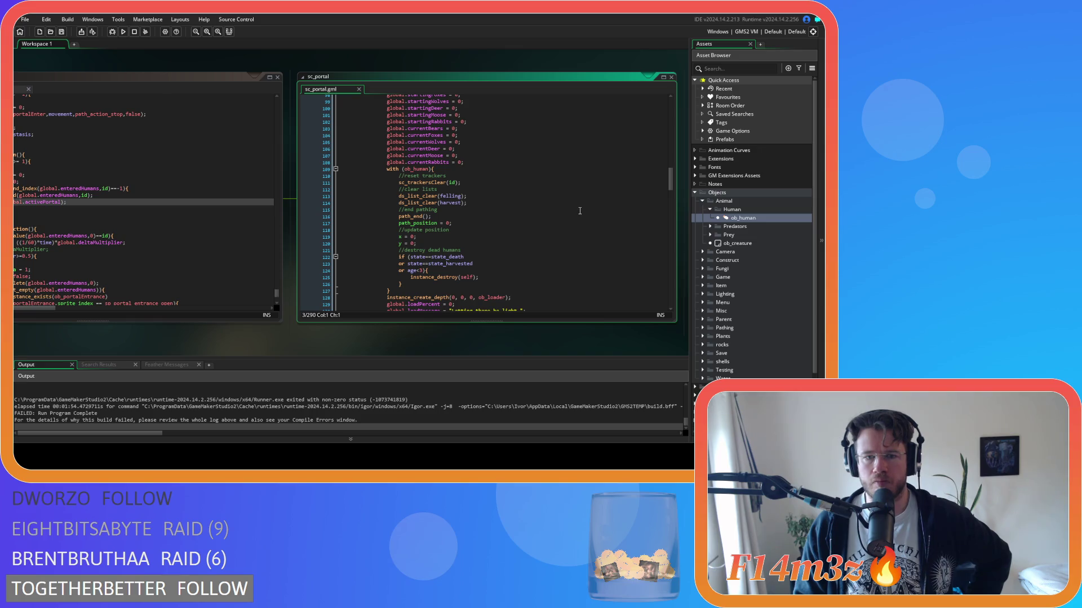
pyautogui.scroll(-9, 579, 211)
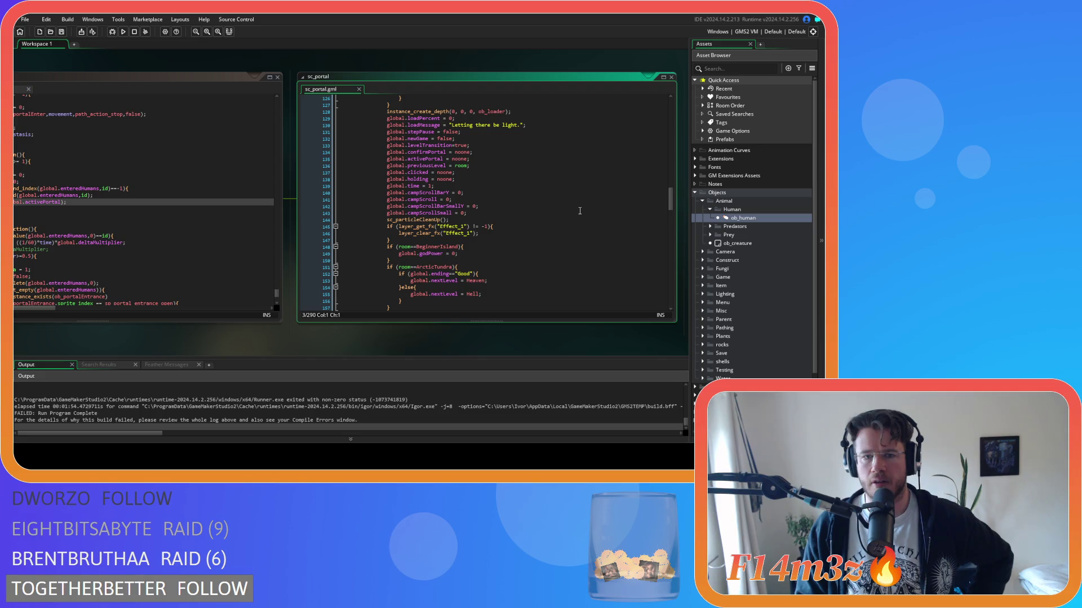
pyautogui.scroll(-3, 580, 211)
pyautogui.scroll(6, 580, 210)
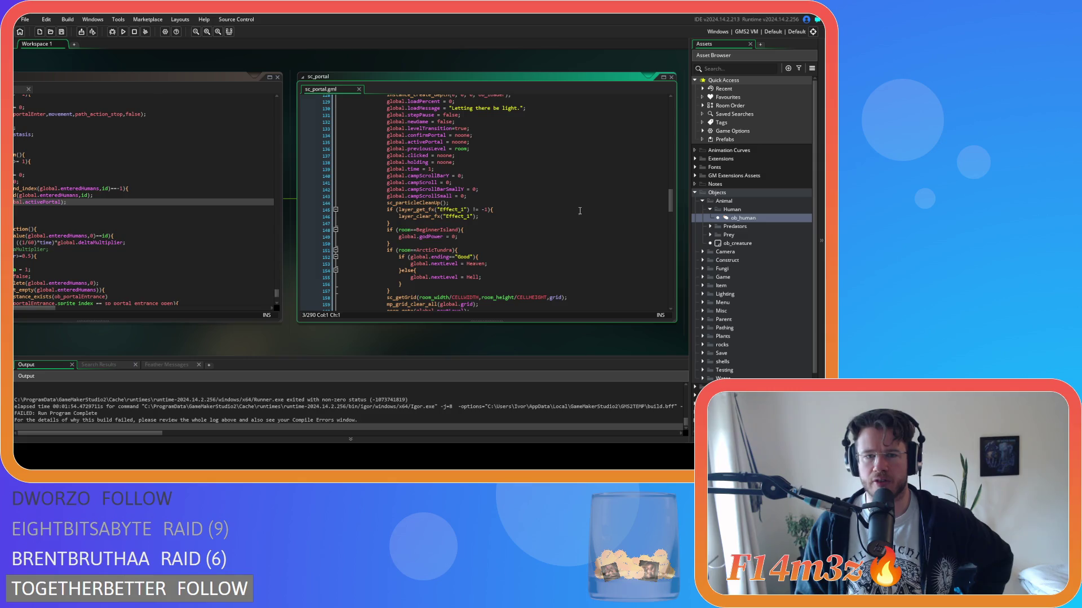
pyautogui.scroll(7, 580, 211)
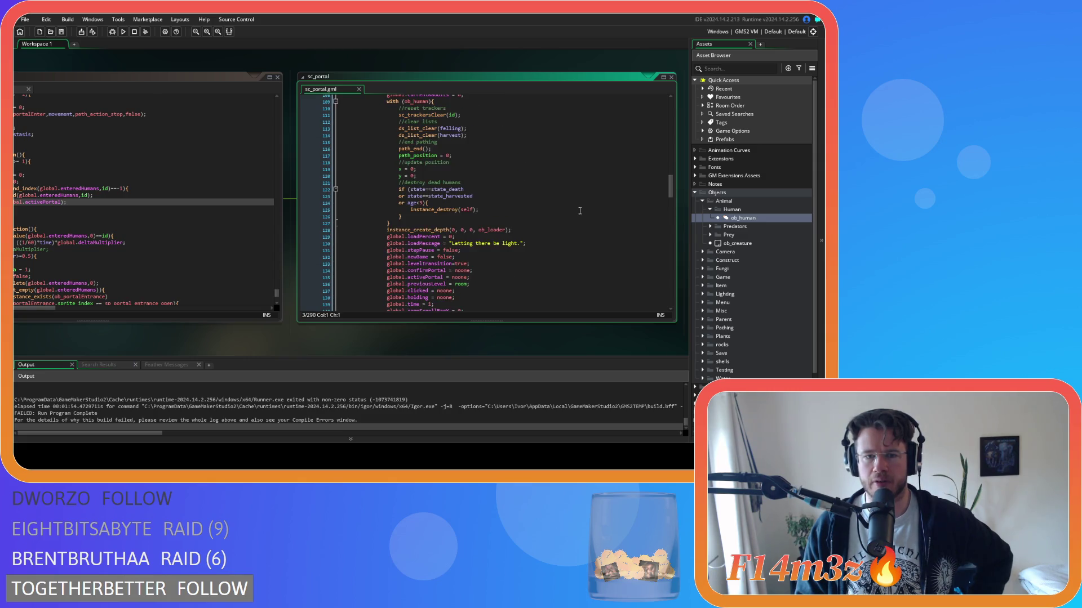
pyautogui.moveTo(673, 187); pyautogui.dragTo(671, 197)
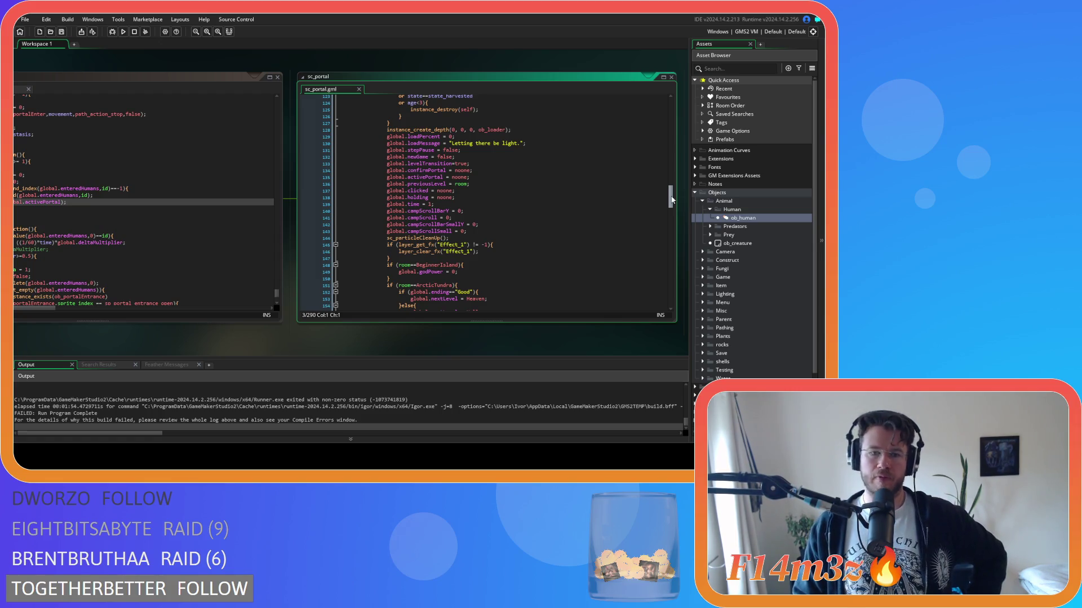
pyautogui.moveTo(672, 199)
pyautogui.mouseDown()
pyautogui.moveTo(669, 210)
pyautogui.moveTo(659, 193)
pyautogui.moveTo(655, 110)
pyautogui.mouseUp()
pyautogui.moveTo(109, 324); pyautogui.dragTo(331, 333)
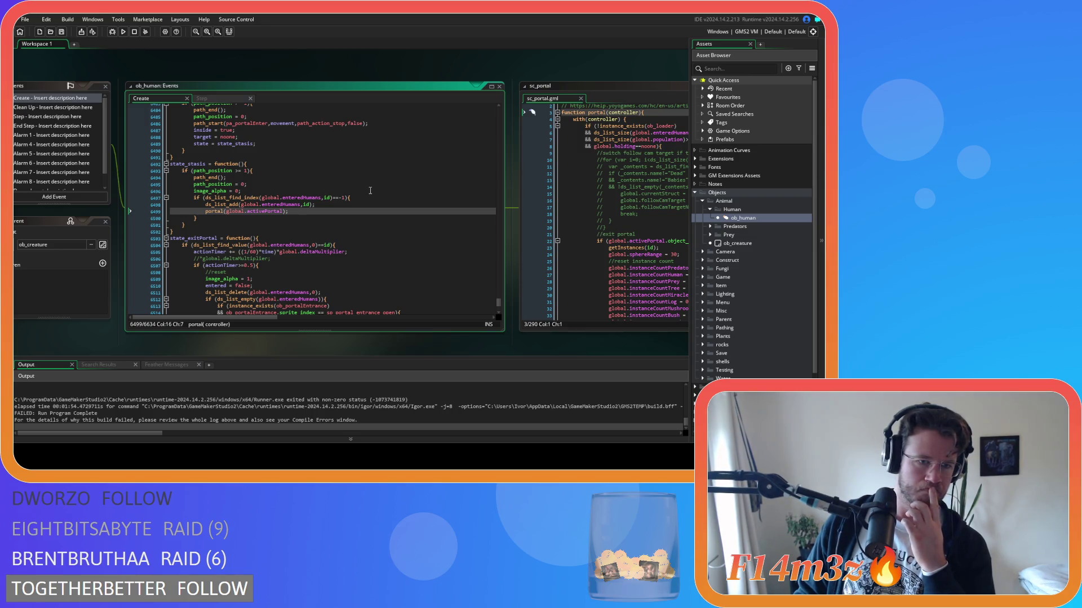
pyautogui.scroll(5, 268, 201)
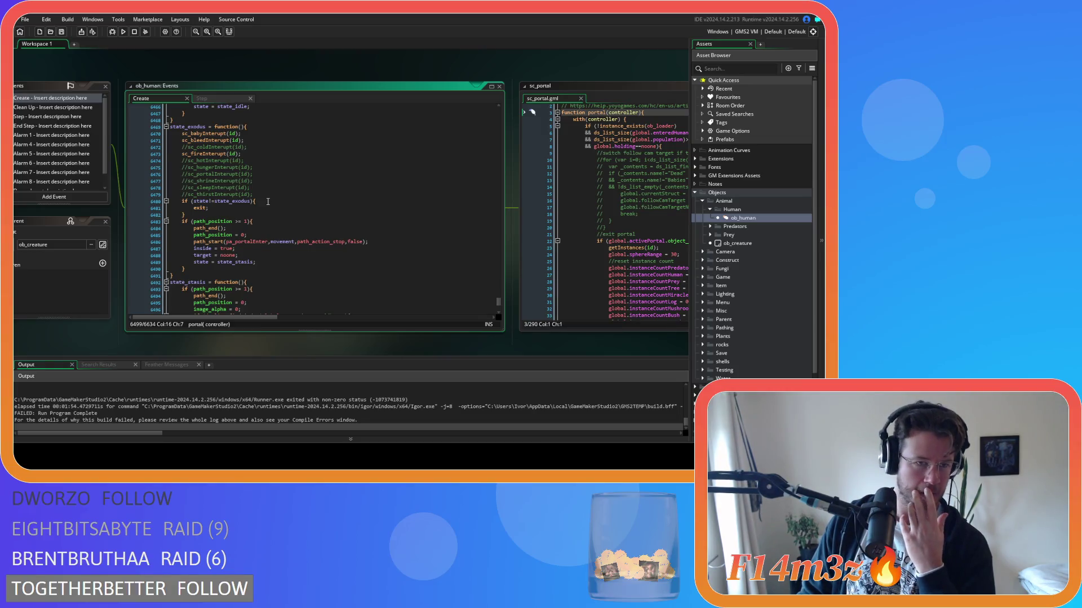
pyautogui.scroll(-5, 264, 205)
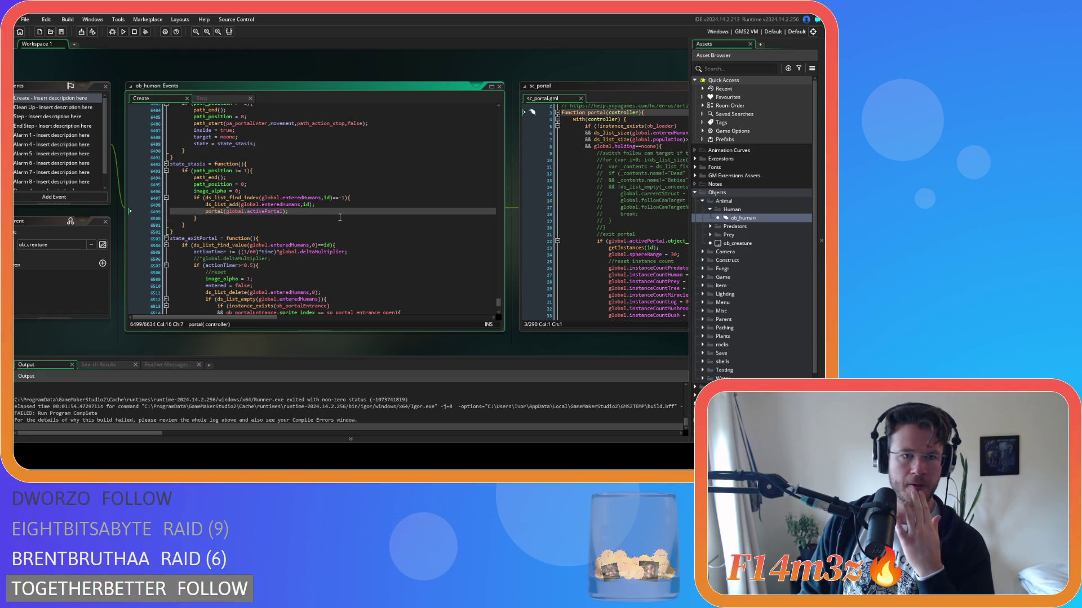
pyautogui.scroll(2, 339, 217)
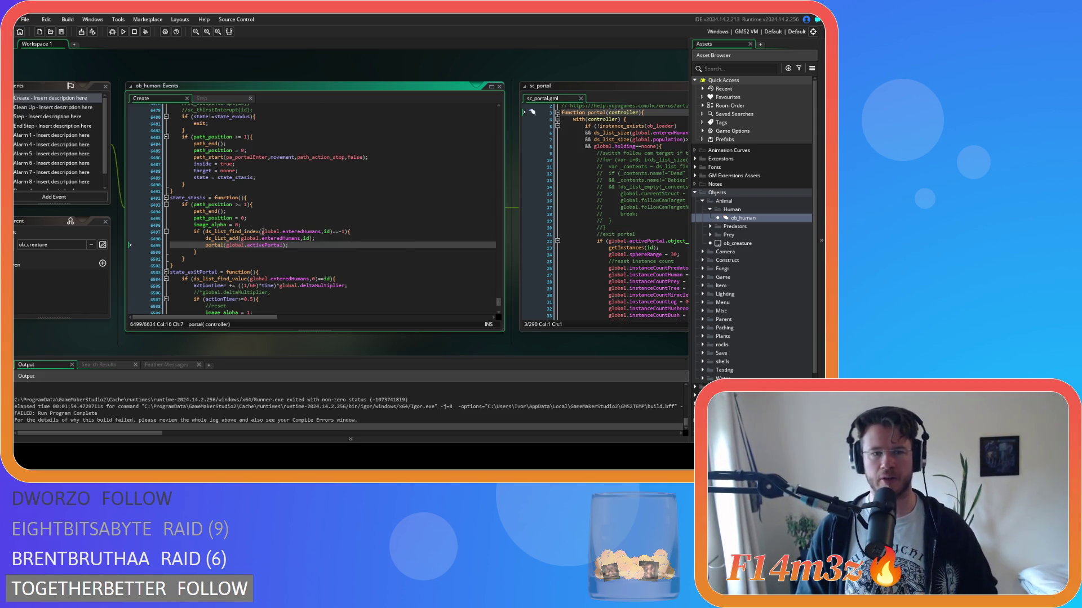
pyautogui.moveTo(214, 235)
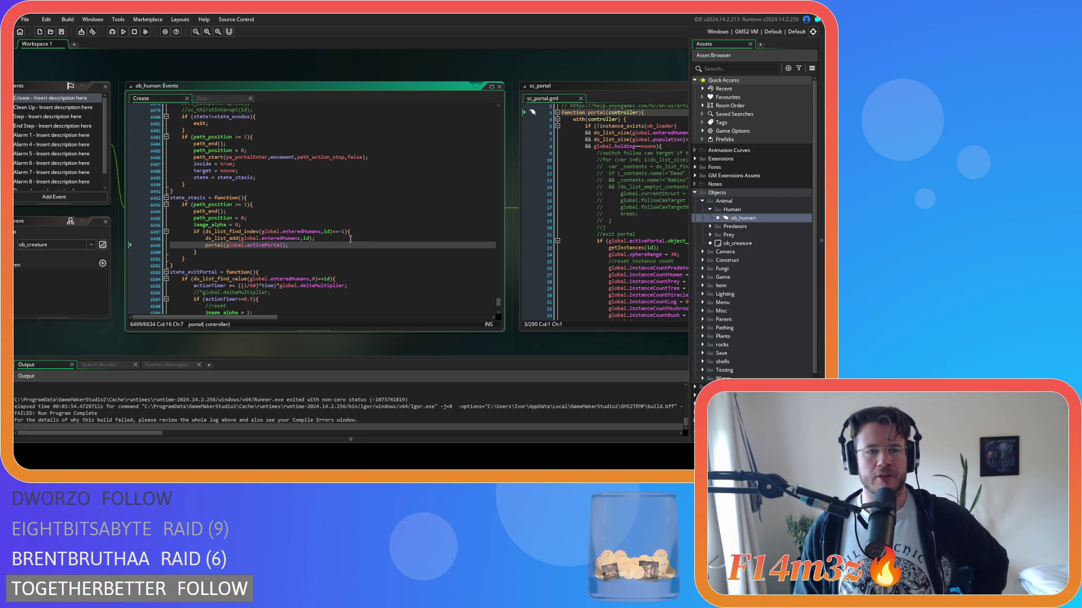
pyautogui.click(218, 99)
pyautogui.click(285, 193)
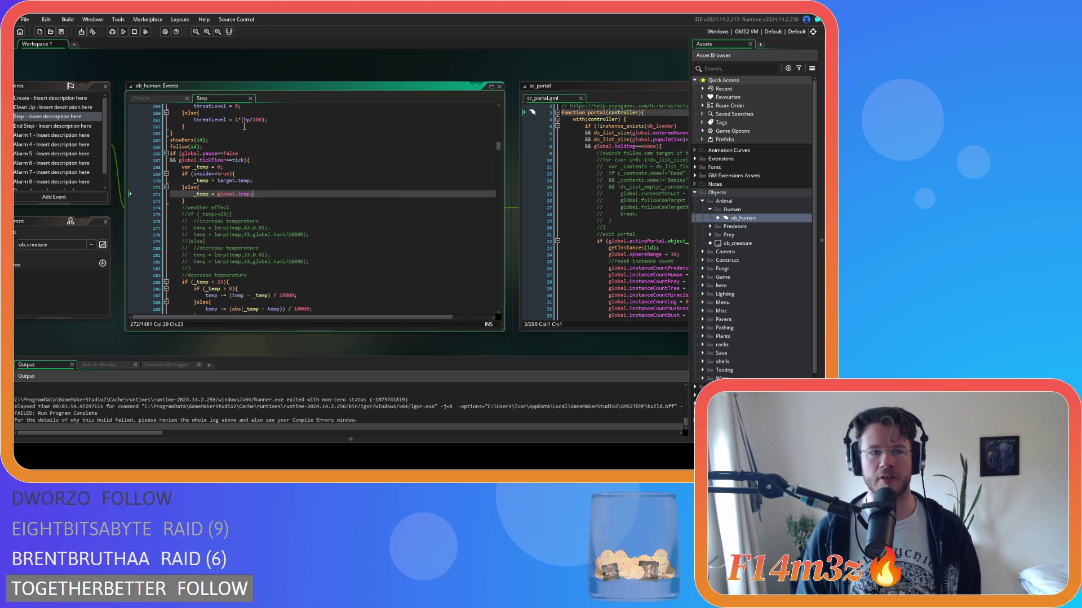
pyautogui.hotkey('ctrl', 'Tab')
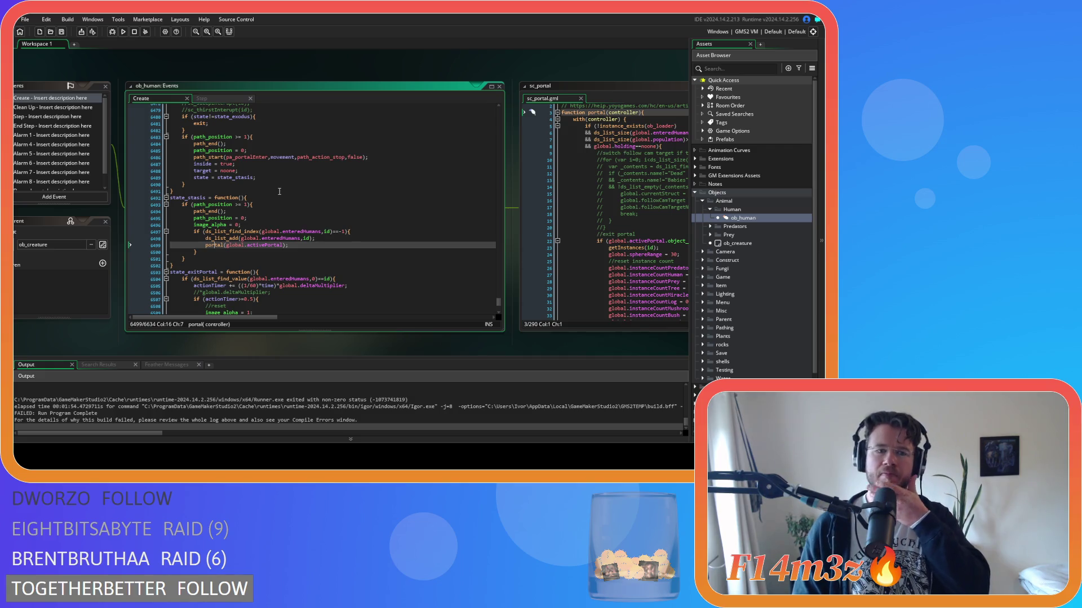
# Step: Review the target = waypoint line in Create, then place the cursor before the brace on Step line 269
pyautogui.scroll(1, 274, 207)
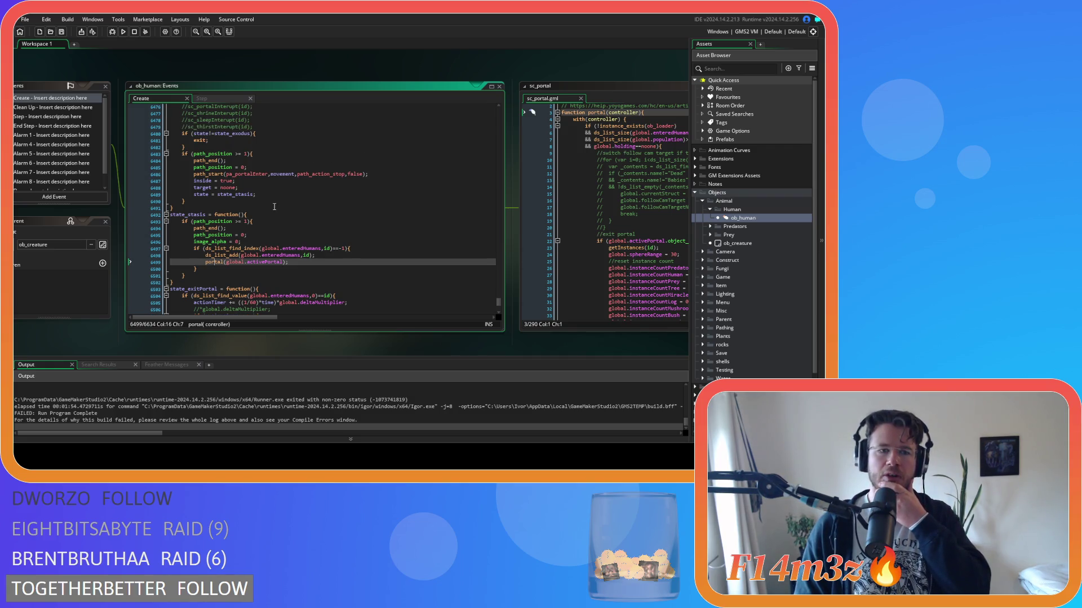
pyautogui.scroll(-3, 274, 200)
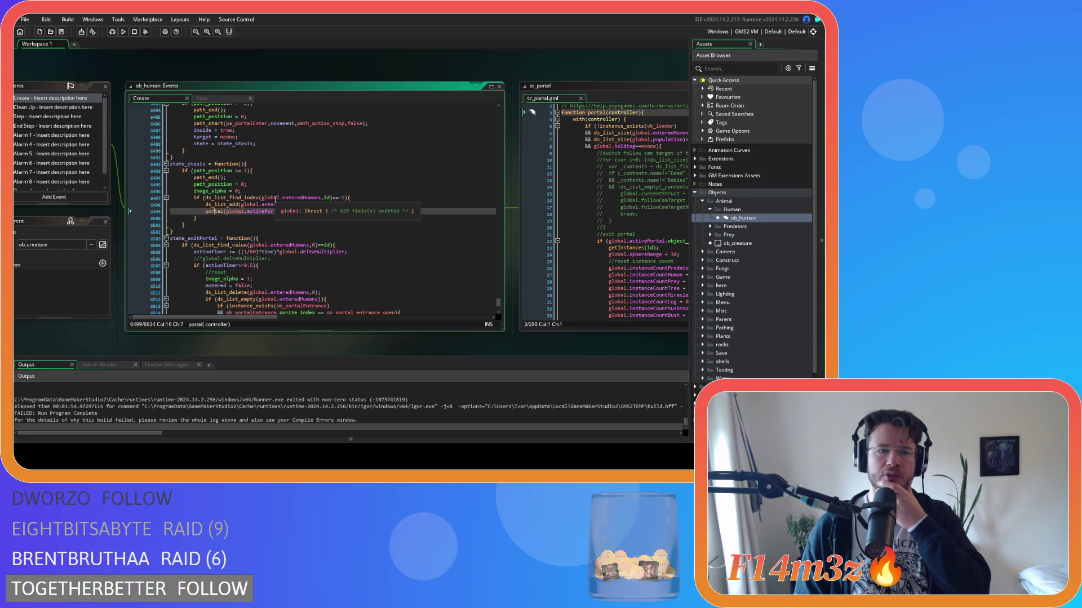
pyautogui.scroll(-1, 275, 200)
pyautogui.scroll(-4, 275, 200)
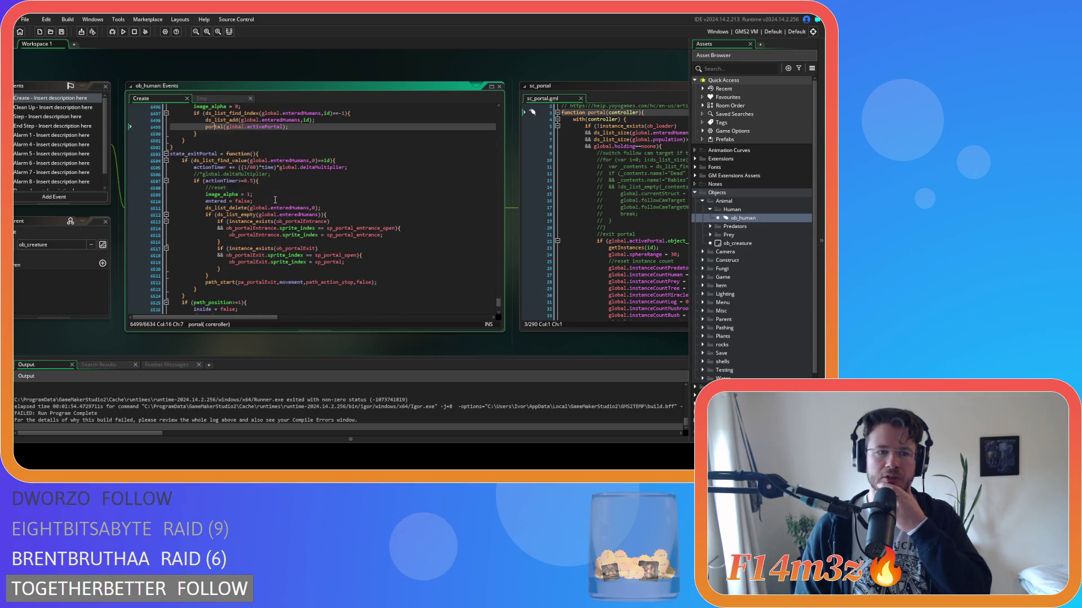
pyautogui.scroll(3, 275, 200)
pyautogui.scroll(-5, 275, 200)
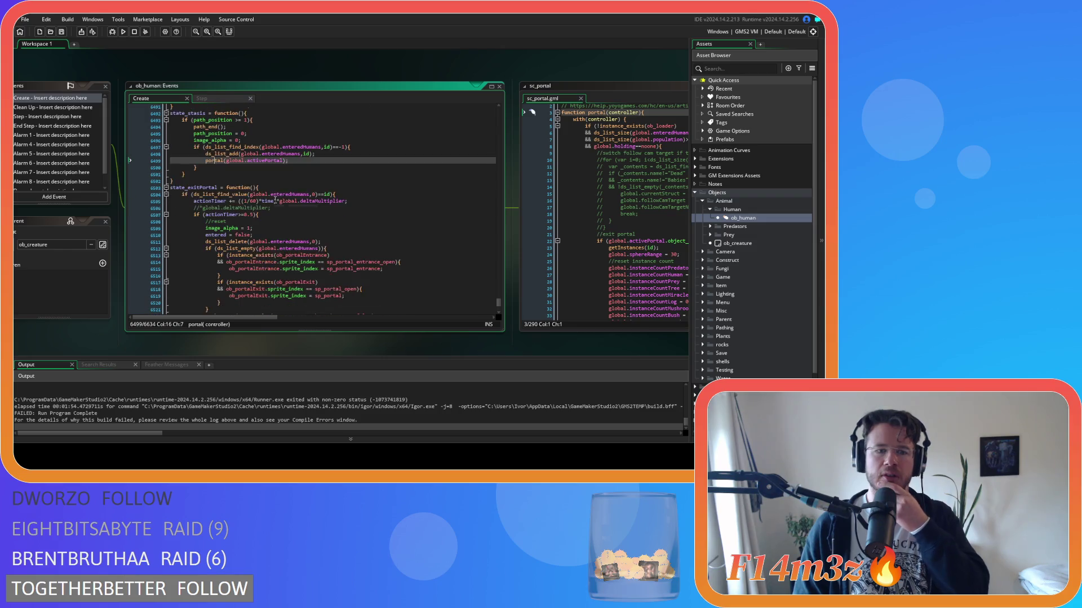
pyautogui.scroll(-1, 294, 210)
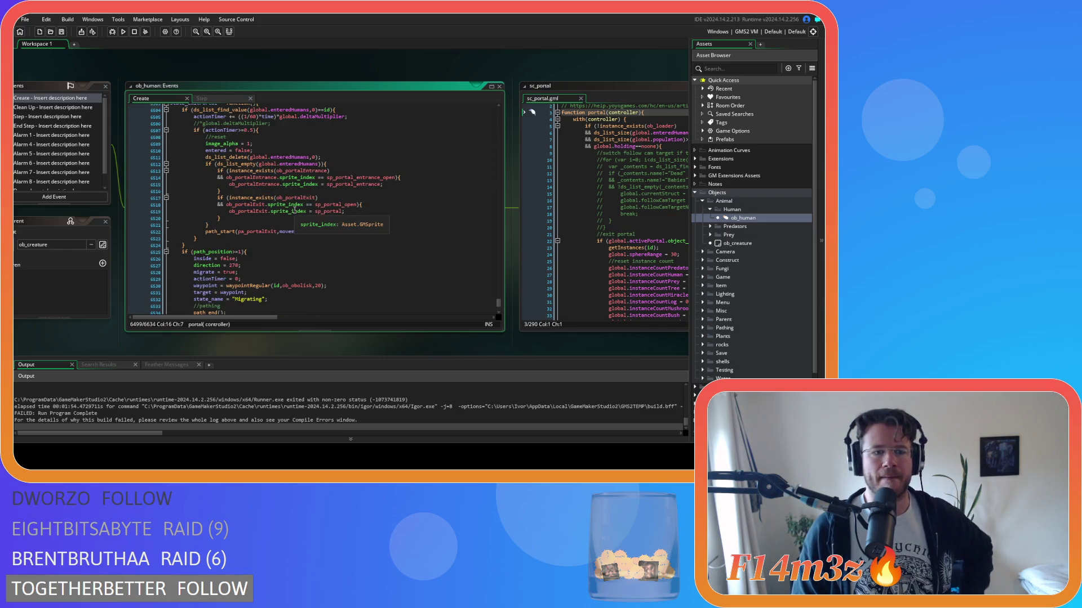
pyautogui.scroll(-2, 294, 210)
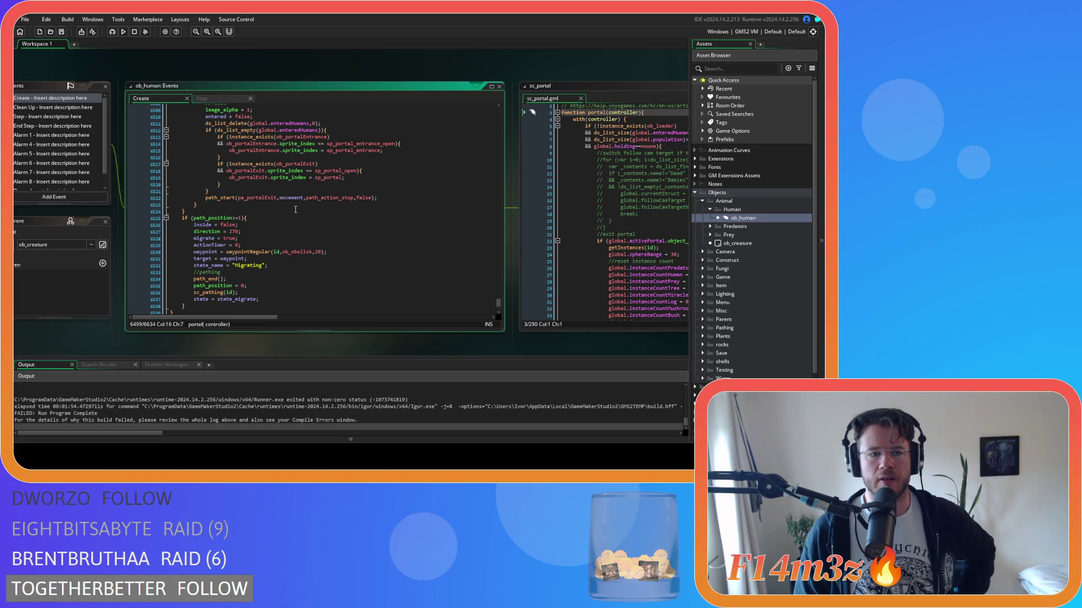
pyautogui.scroll(-2, 295, 210)
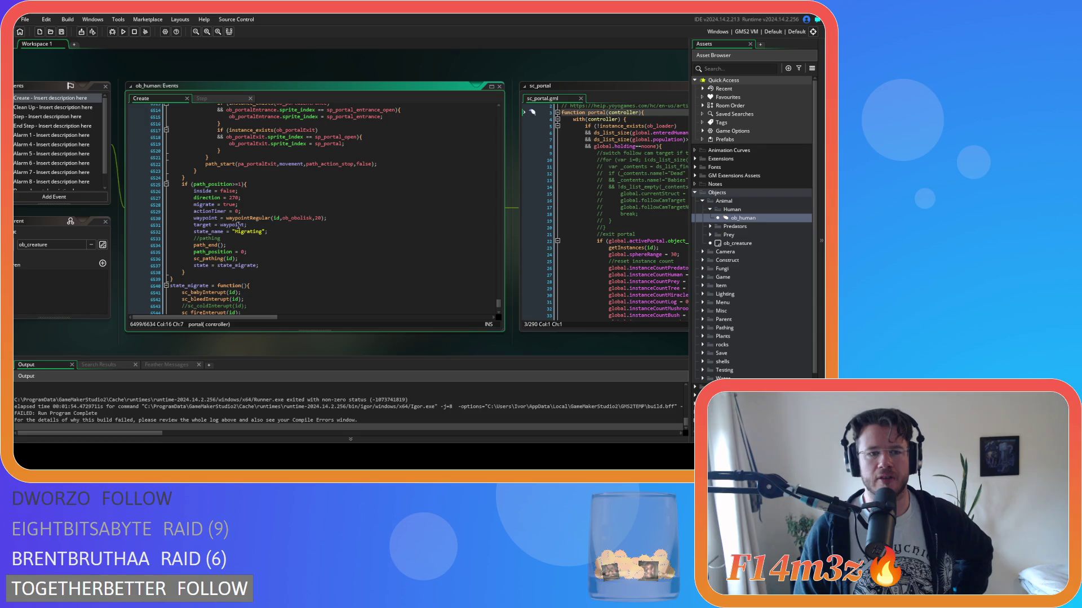
pyautogui.click(258, 224)
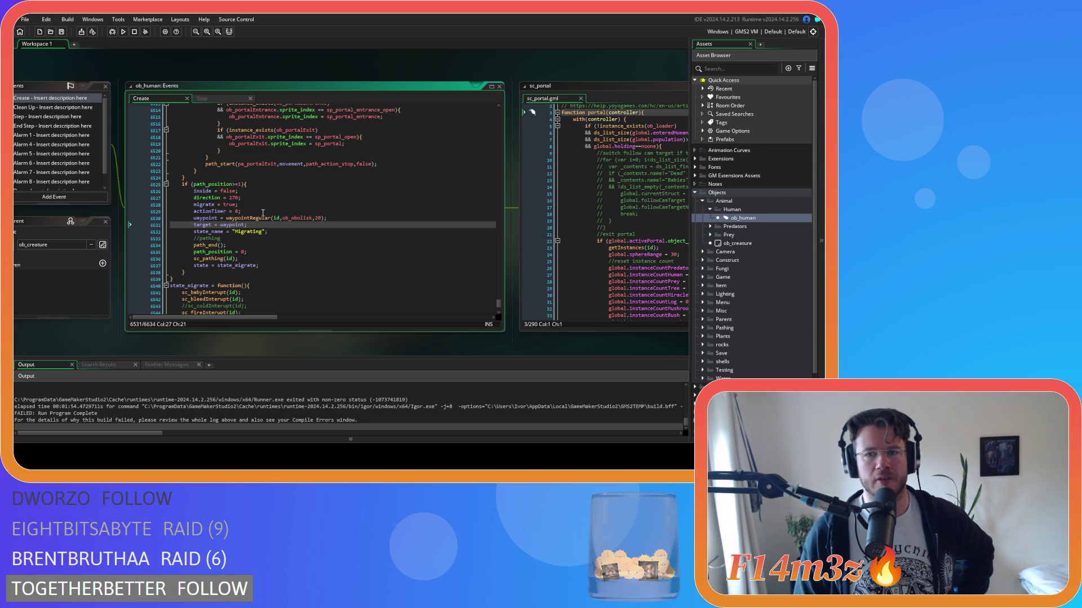
pyautogui.click(221, 97)
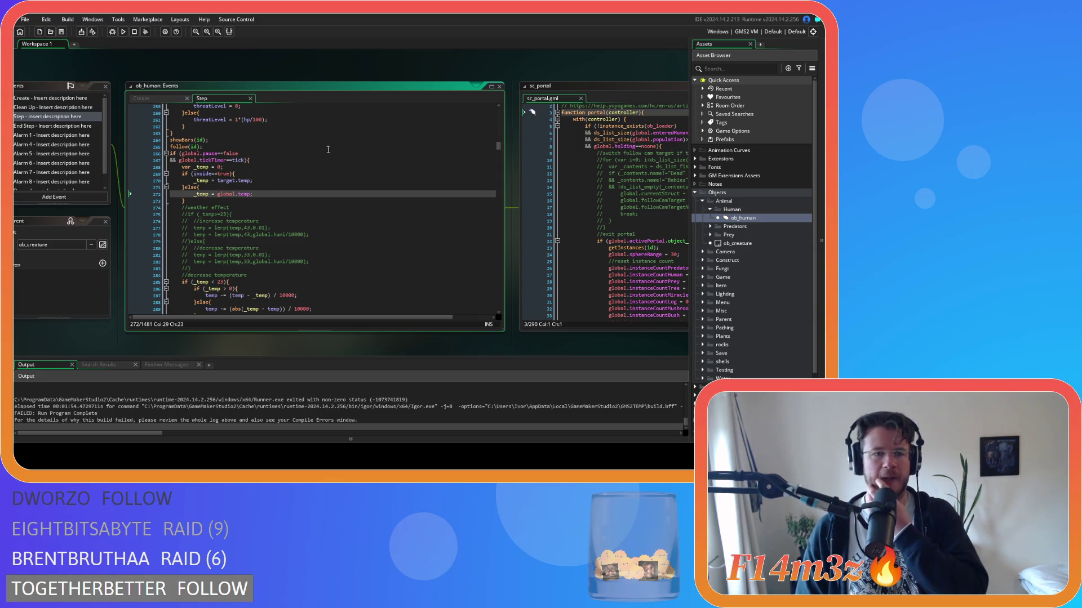
pyautogui.click(231, 173)
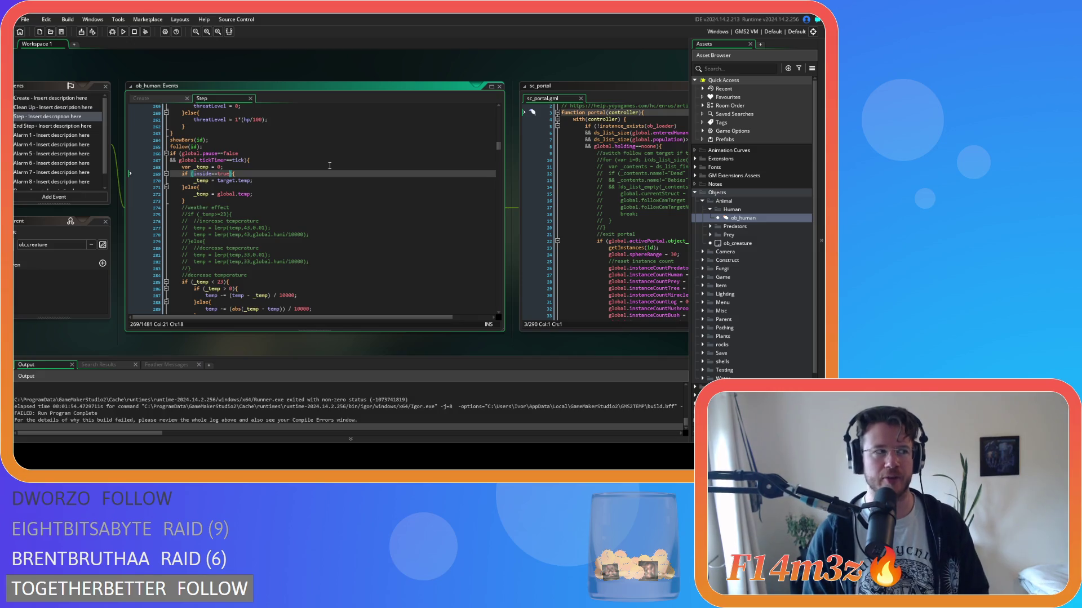
# Step: Add && instance_exists(target) to the inside == true condition before using target.temp
pyautogui.press('Return')
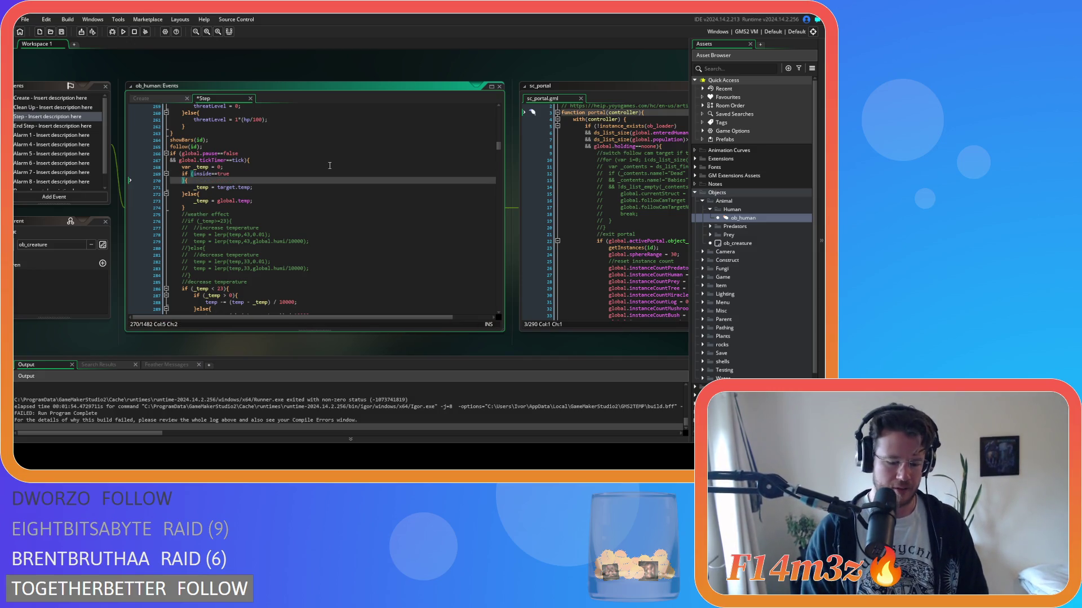
pyautogui.hotkey('ctrl', 'z')
pyautogui.press('Return')
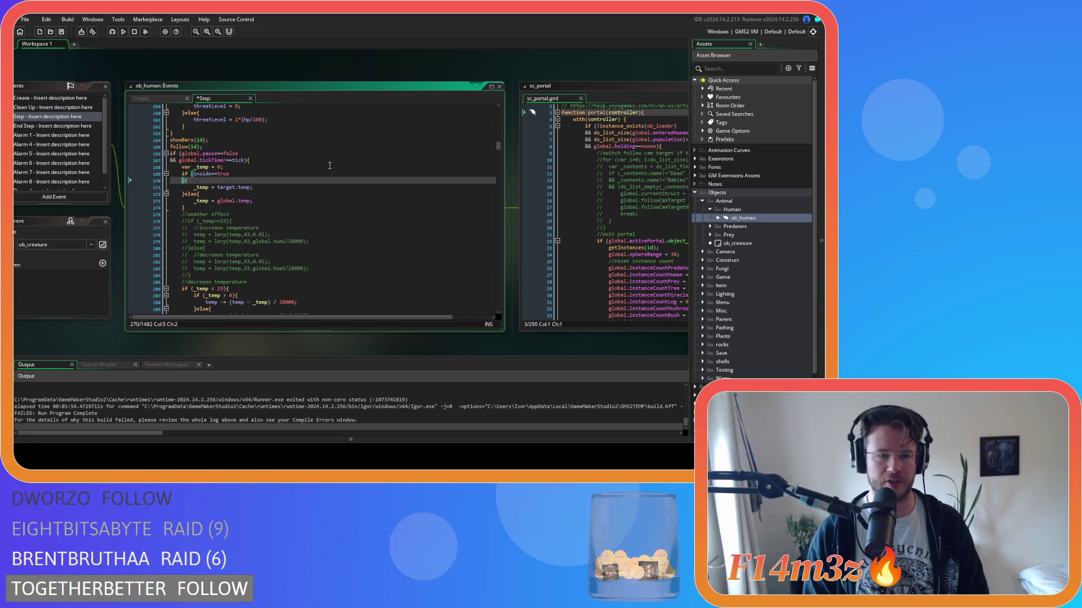
pyautogui.write('&& ')
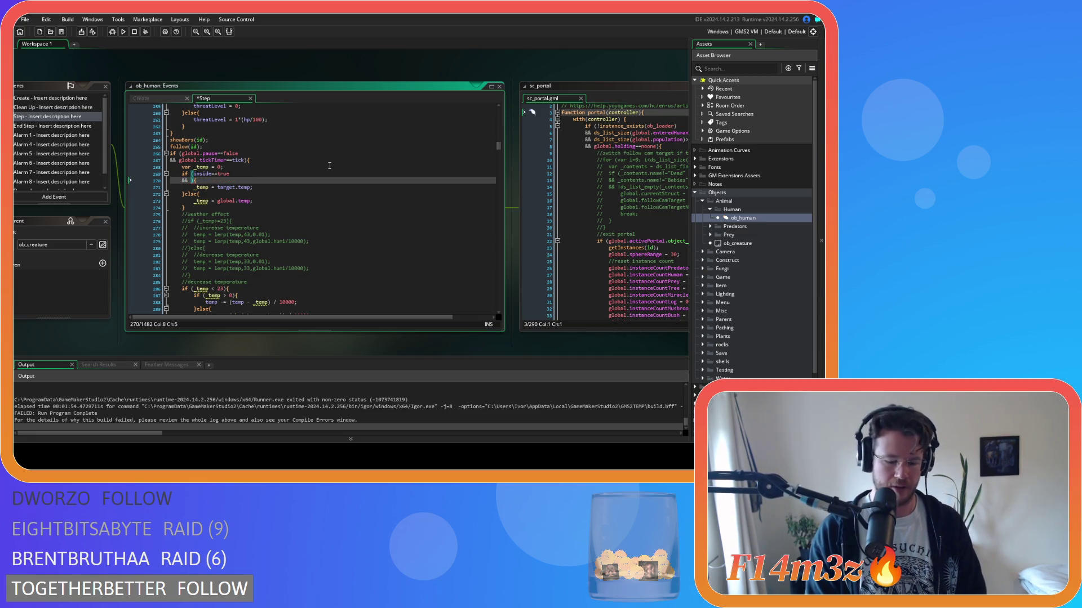
pyautogui.write('instance_ex')
pyautogui.press('Return')
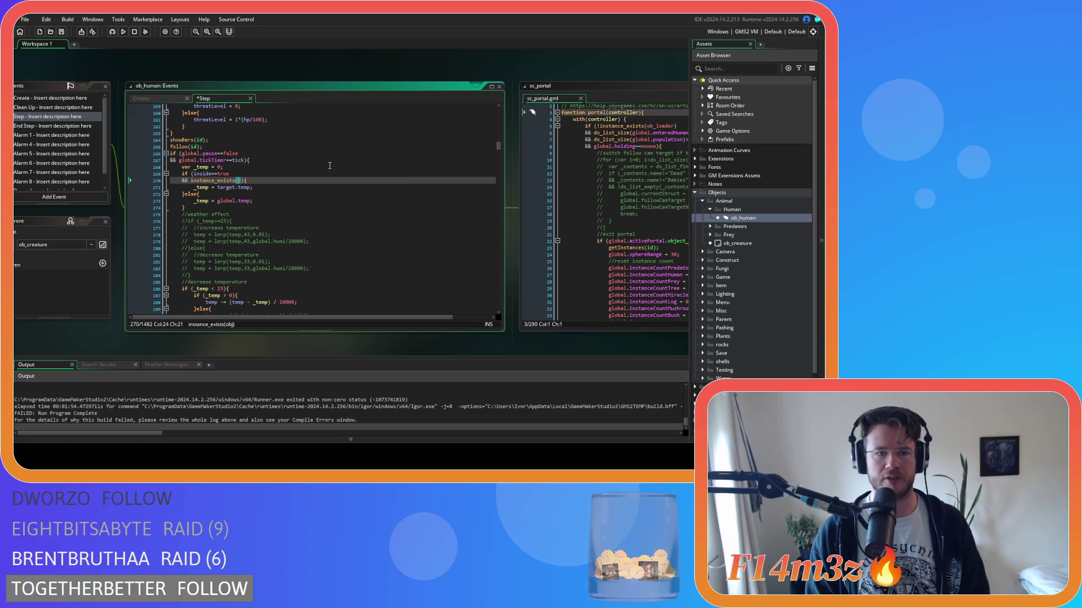
pyautogui.write('target')
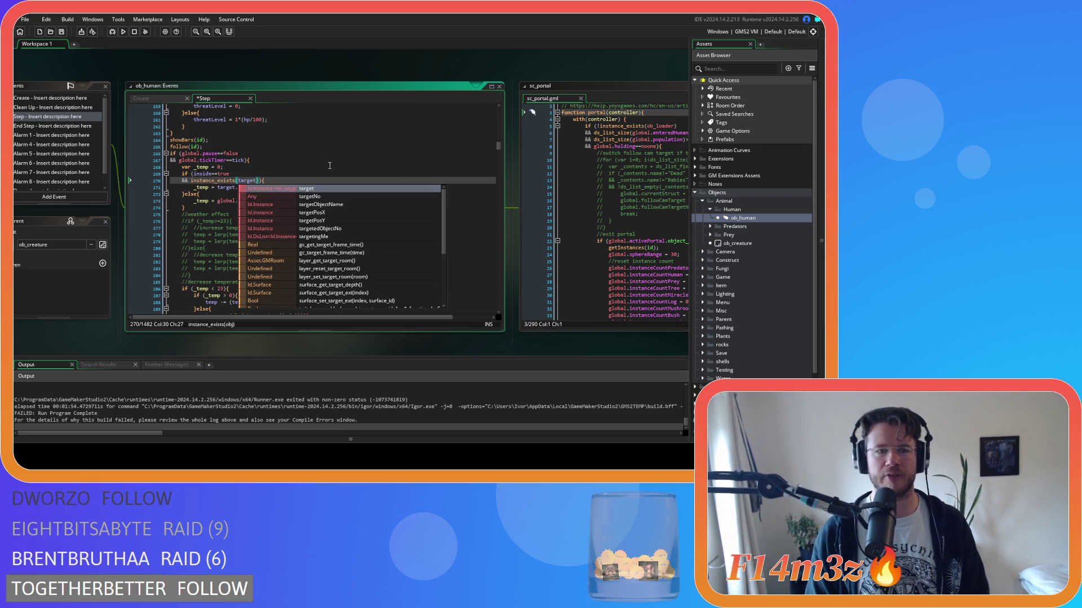
pyautogui.press('Escape')
pyautogui.press('End')
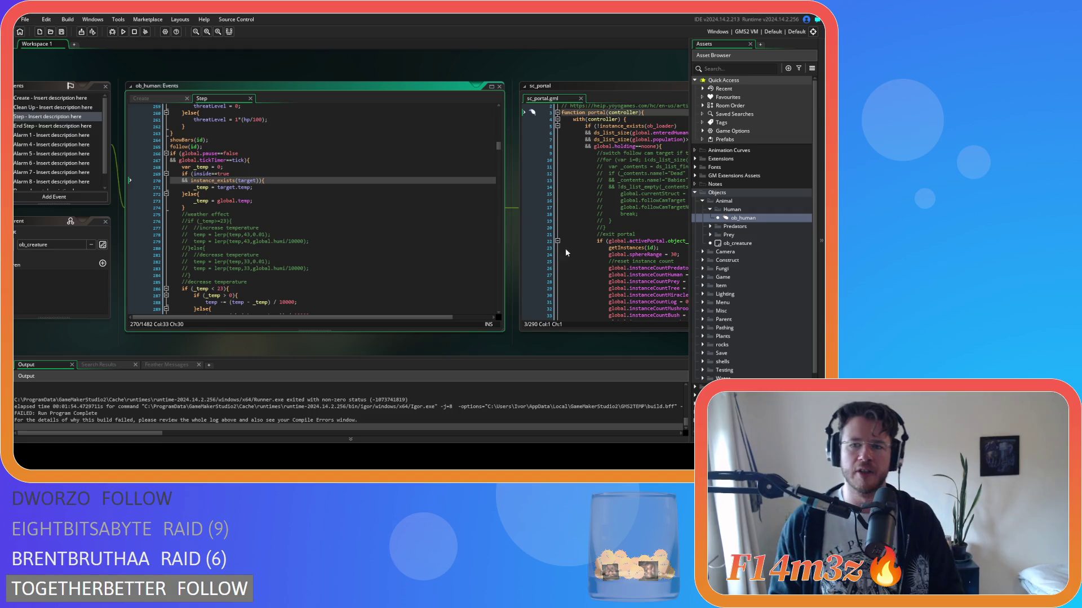
pyautogui.scroll(-2, 765, 296)
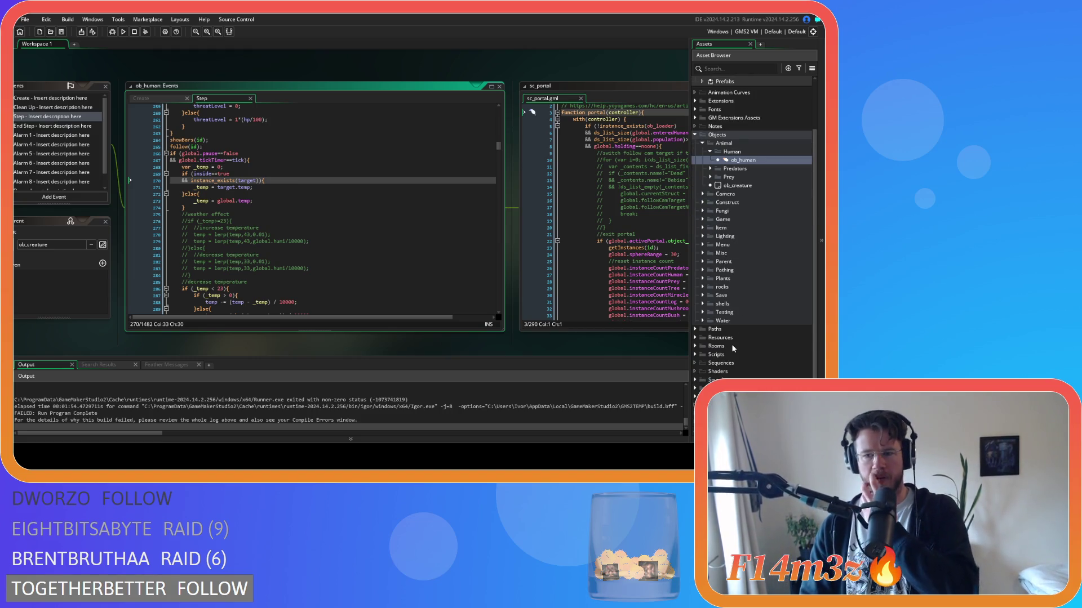
pyautogui.click(696, 355)
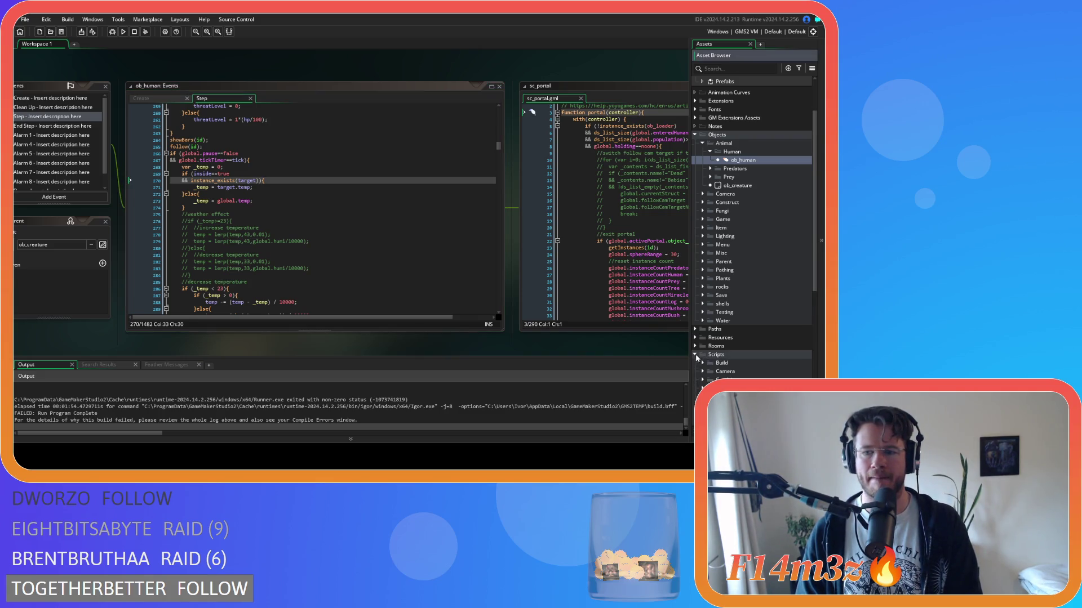
# Step: Open sc_internalTemp from the Construct scripts folder, adjust its closing else block, and save
pyautogui.scroll(-4, 696, 358)
pyautogui.click(702, 285)
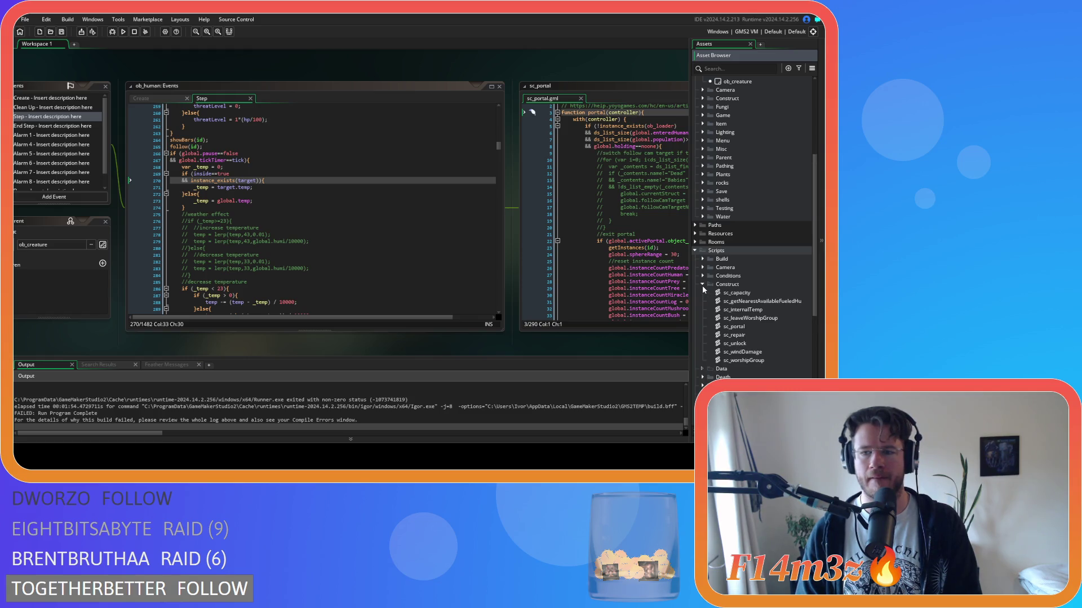
pyautogui.doubleClick(742, 310)
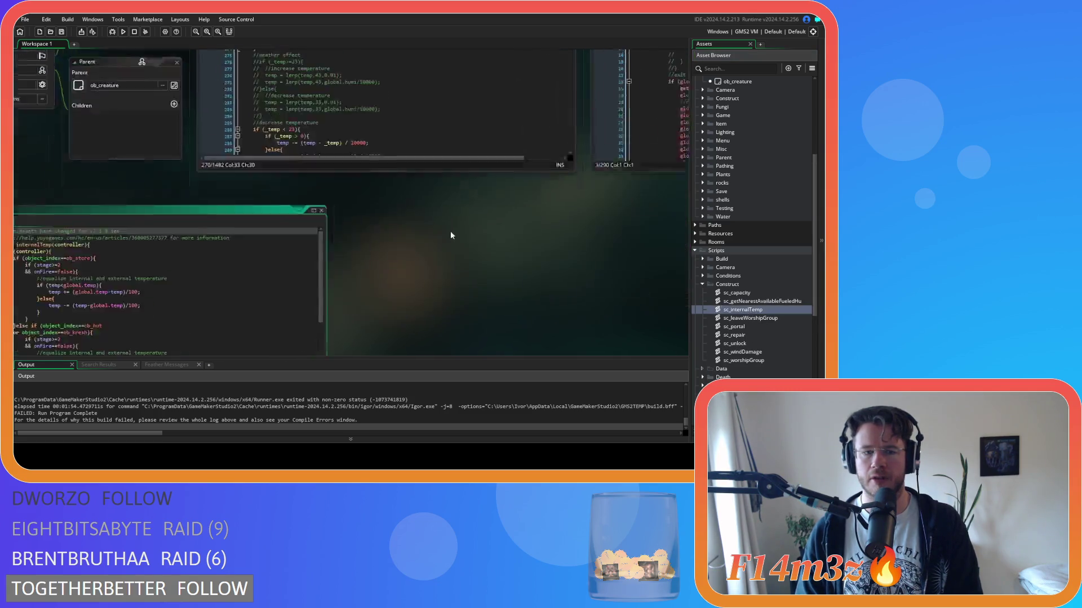
pyautogui.scroll(-10, 153, 182)
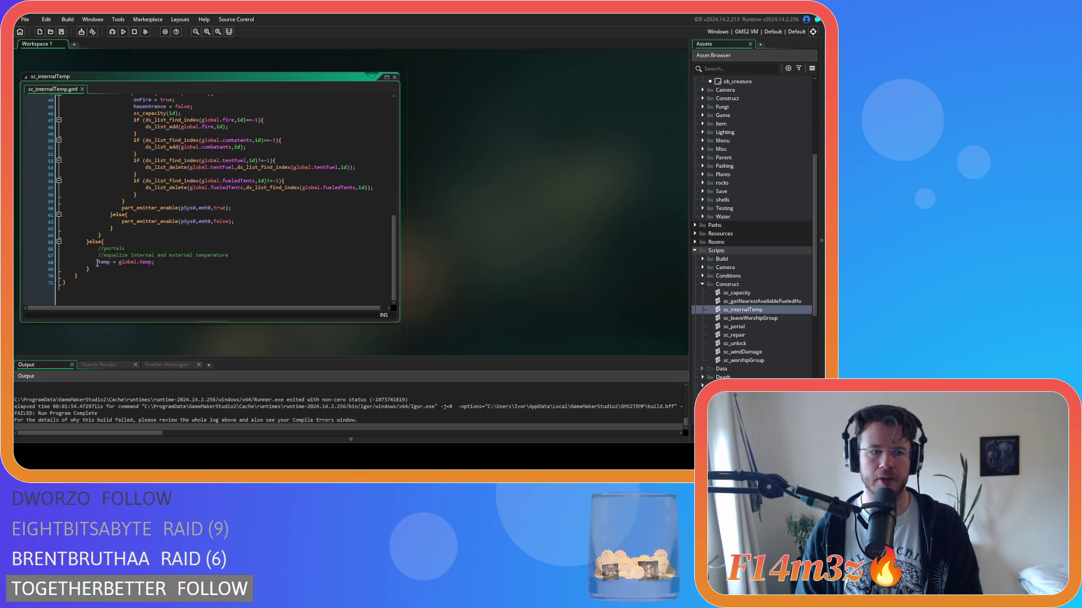
pyautogui.moveTo(89, 276); pyautogui.dragTo(88, 248)
pyautogui.hotkey('ctrl', 'k')
pyautogui.scroll(14, 202, 210)
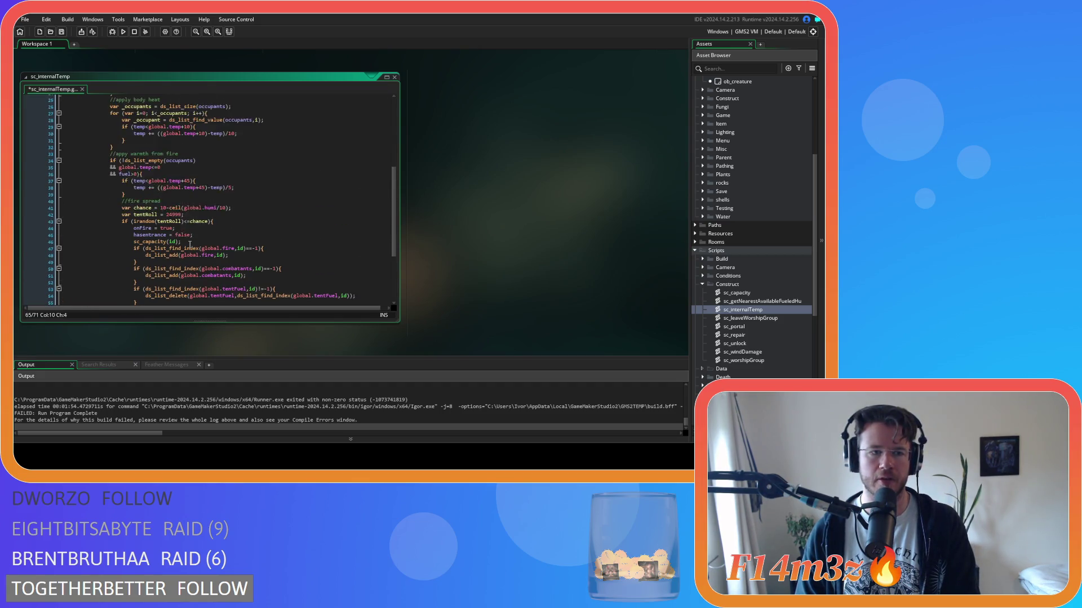
pyautogui.click(163, 172)
pyautogui.click(160, 184)
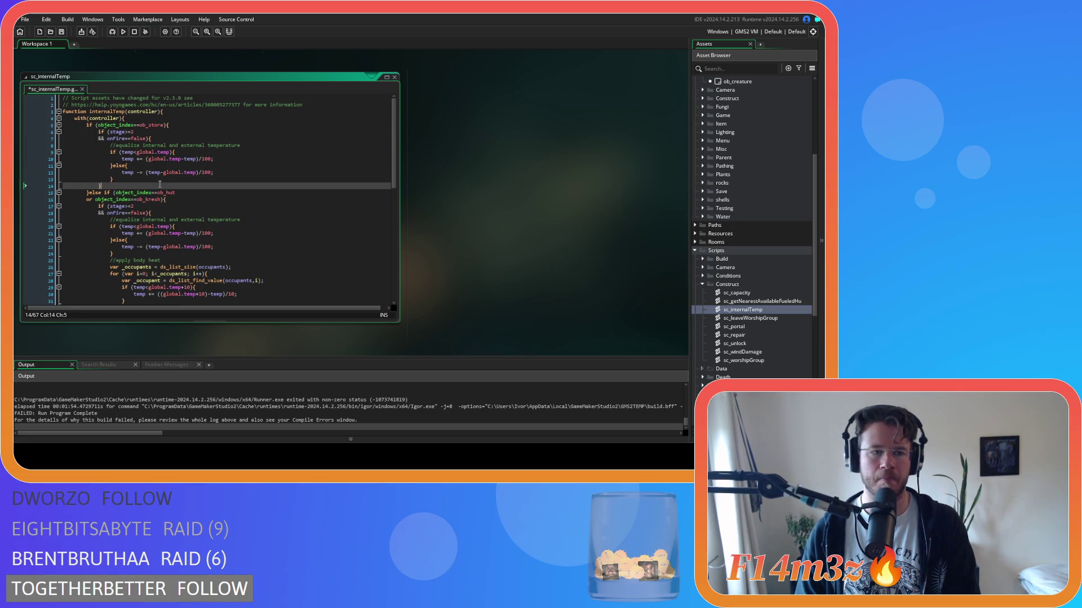
pyautogui.click(203, 125)
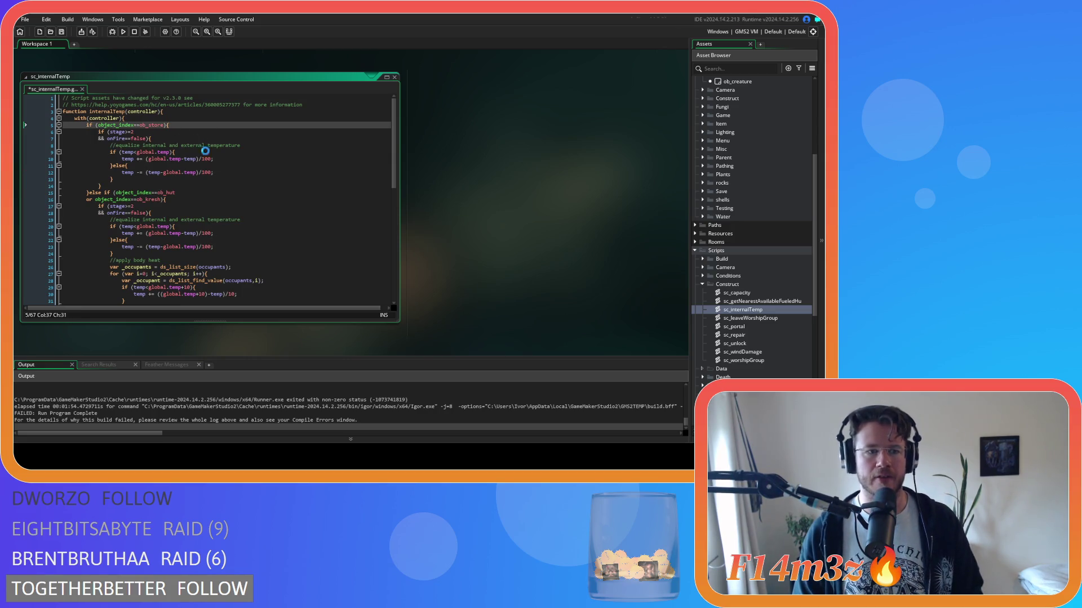
pyautogui.hotkey('ctrl', 's')
# Step: Delete the ob_hut or ob_kresh condition after the else and save the script
pyautogui.scroll(4, 485, 208)
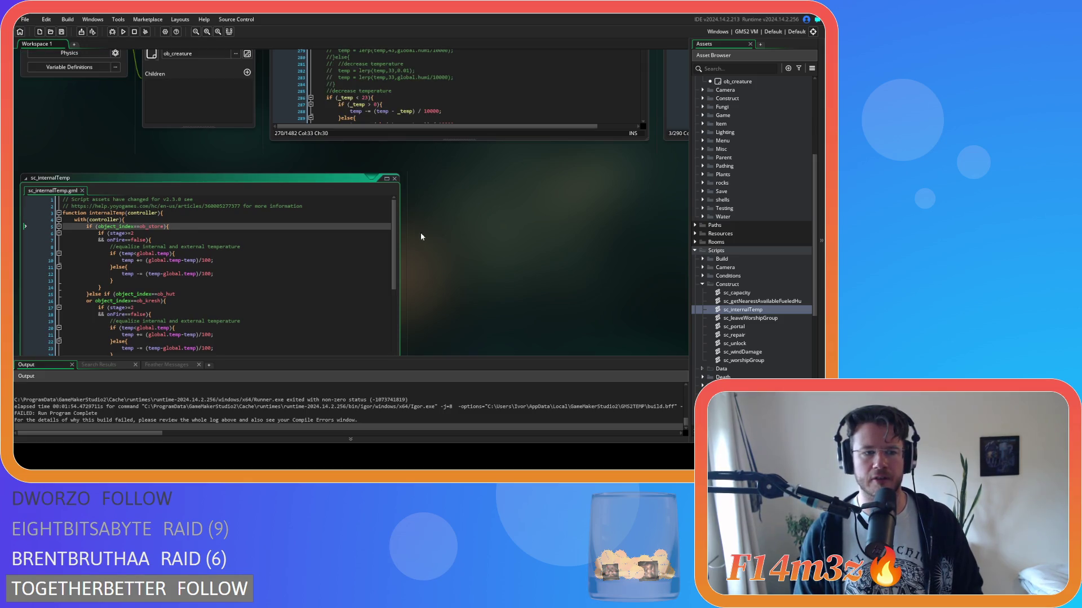
pyautogui.moveTo(103, 294); pyautogui.dragTo(163, 302)
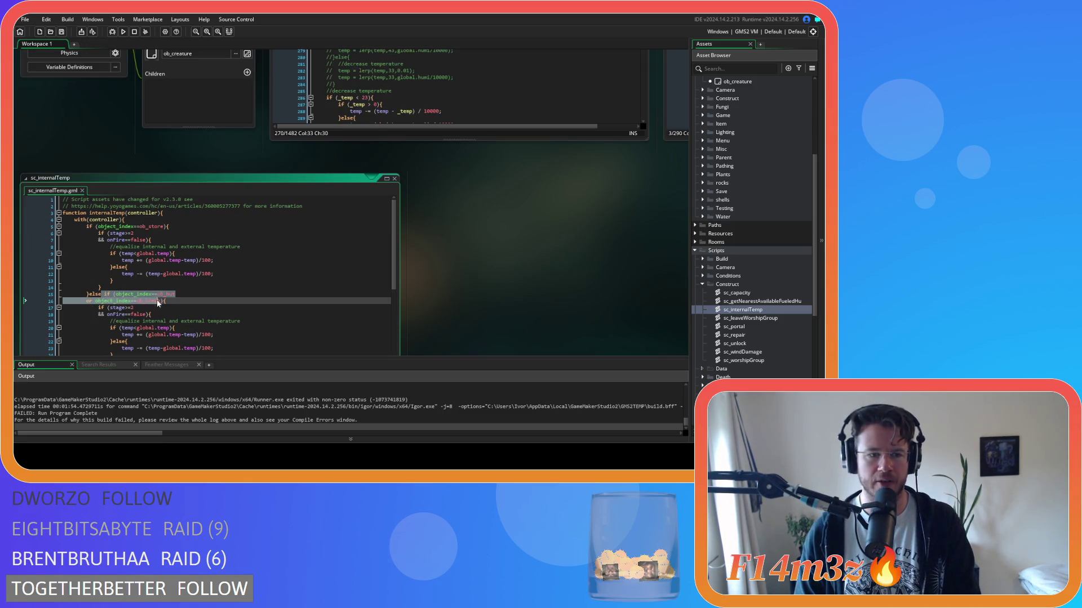
pyautogui.press('BackSpace')
pyautogui.hotkey('ctrl', 's')
pyautogui.scroll(3, 460, 287)
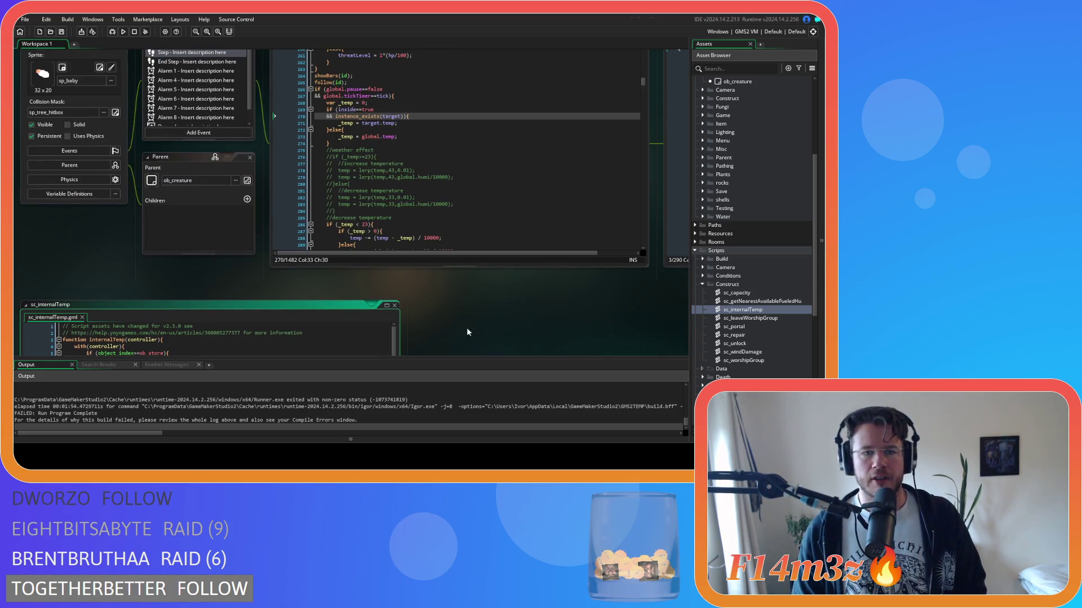
# Step: Close sc_internalTemp and review the inside = true and target = noone lines in ob_human's Create event
pyautogui.click(397, 306)
pyautogui.scroll(3, 409, 281)
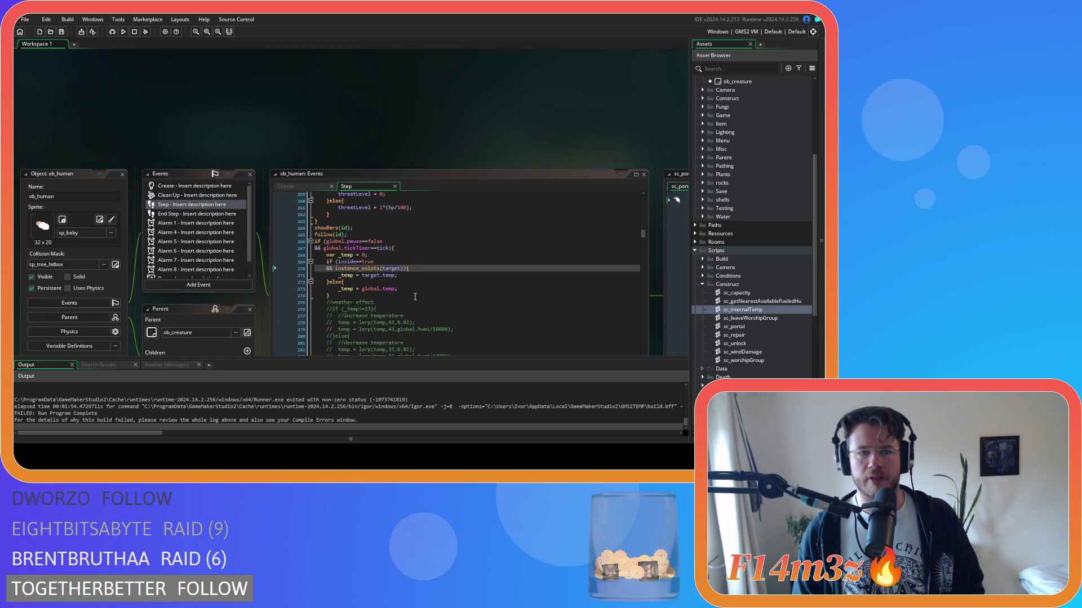
pyautogui.click(294, 186)
pyautogui.scroll(5, 372, 245)
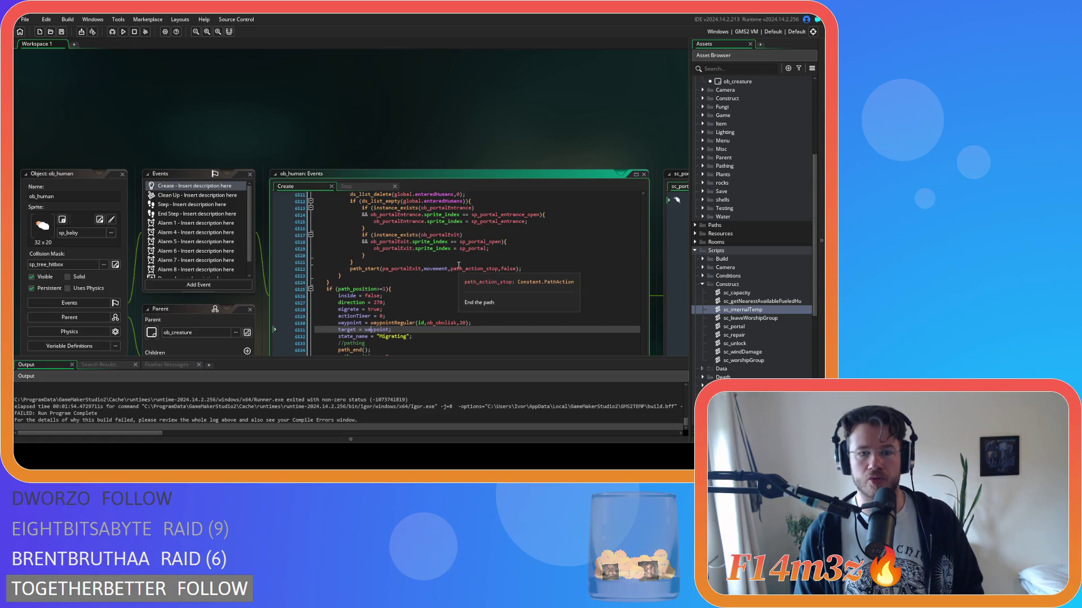
pyautogui.scroll(5, 458, 264)
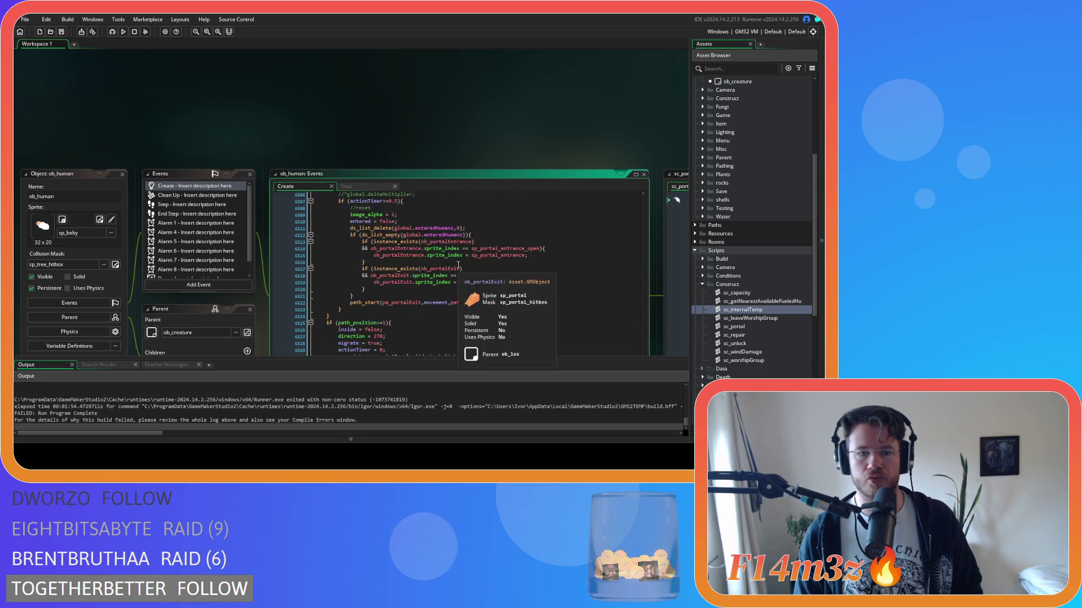
pyautogui.scroll(-2, 406, 136)
pyautogui.scroll(3, 366, 229)
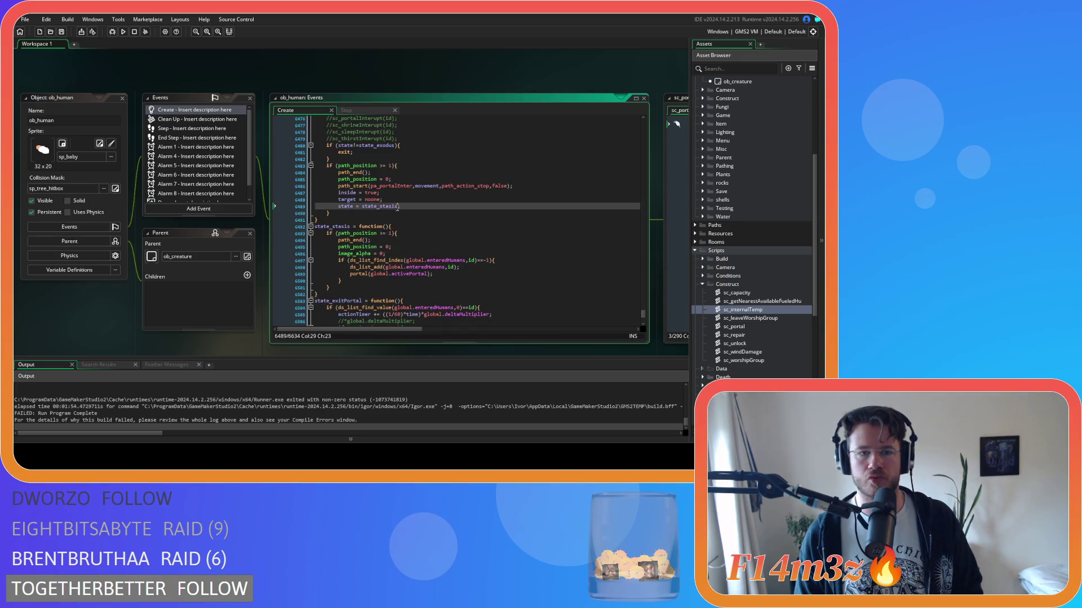
pyautogui.click(402, 194)
pyautogui.moveTo(323, 194)
pyautogui.mouseDown()
pyautogui.moveTo(392, 191)
pyautogui.moveTo(360, 199)
pyautogui.moveTo(383, 200)
pyautogui.mouseUp()
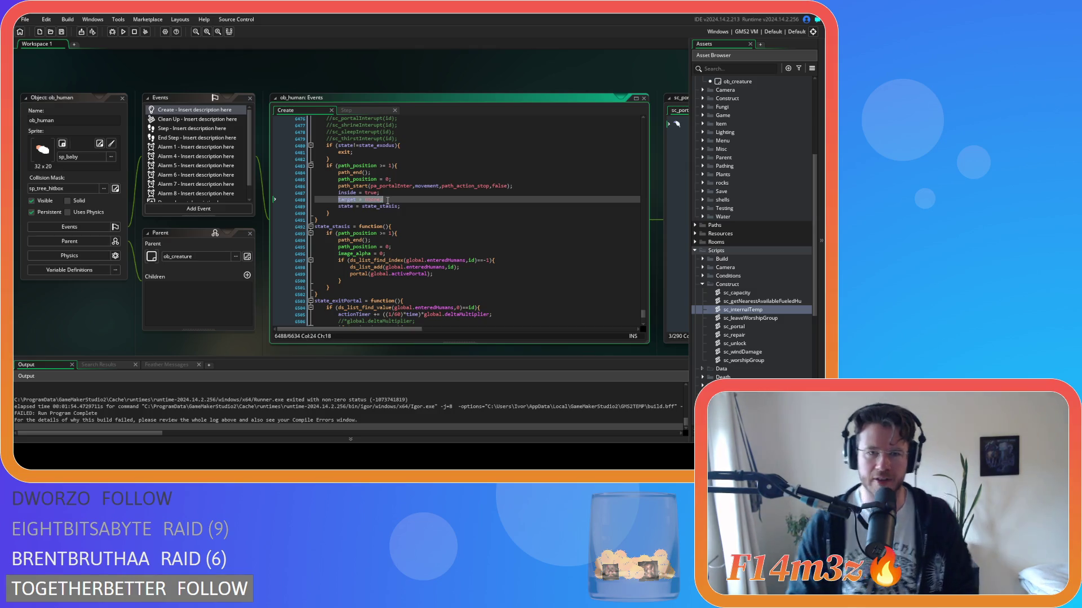
pyautogui.moveTo(480, 72); pyautogui.dragTo(373, 69)
# Step: Check the Step event's inside==true, instance_exists(target) and _temp = global.temp fallback lines
pyautogui.moveTo(223, 314)
pyautogui.mouseDown()
pyautogui.moveTo(347, 227)
pyautogui.moveTo(261, 375)
pyautogui.moveTo(238, 344)
pyautogui.mouseUp()
pyautogui.click(347, 90)
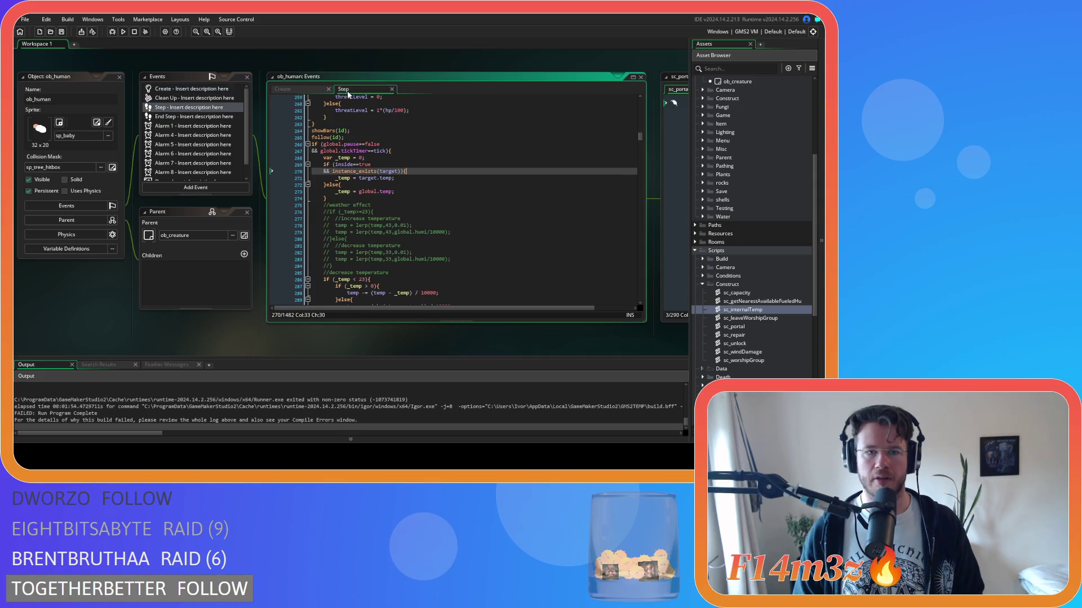
pyautogui.moveTo(338, 164); pyautogui.dragTo(401, 163)
pyautogui.moveTo(333, 171); pyautogui.dragTo(412, 170)
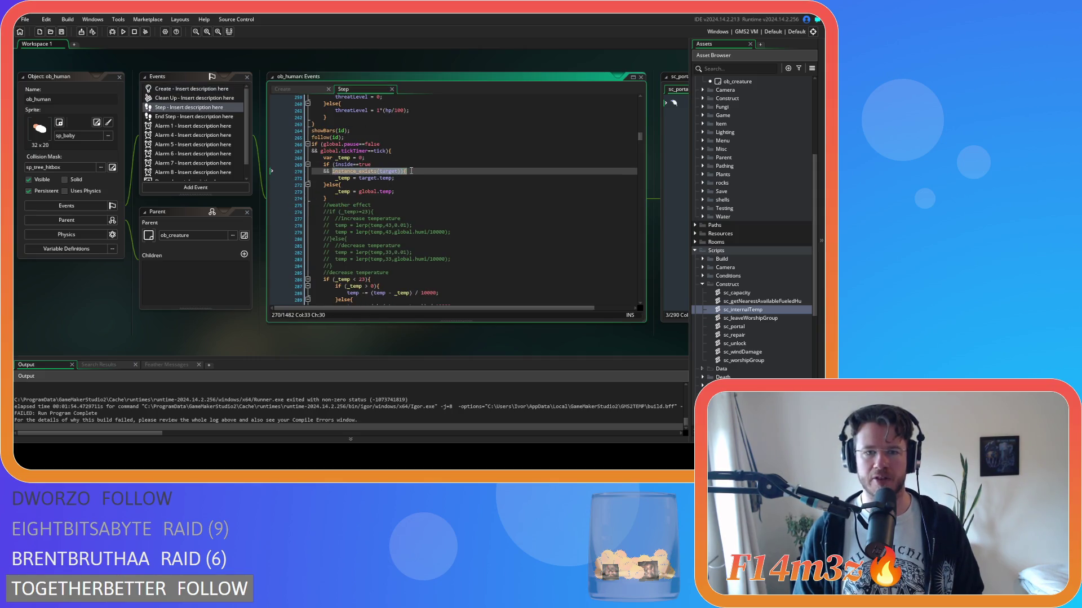
pyautogui.moveTo(336, 191); pyautogui.dragTo(405, 193)
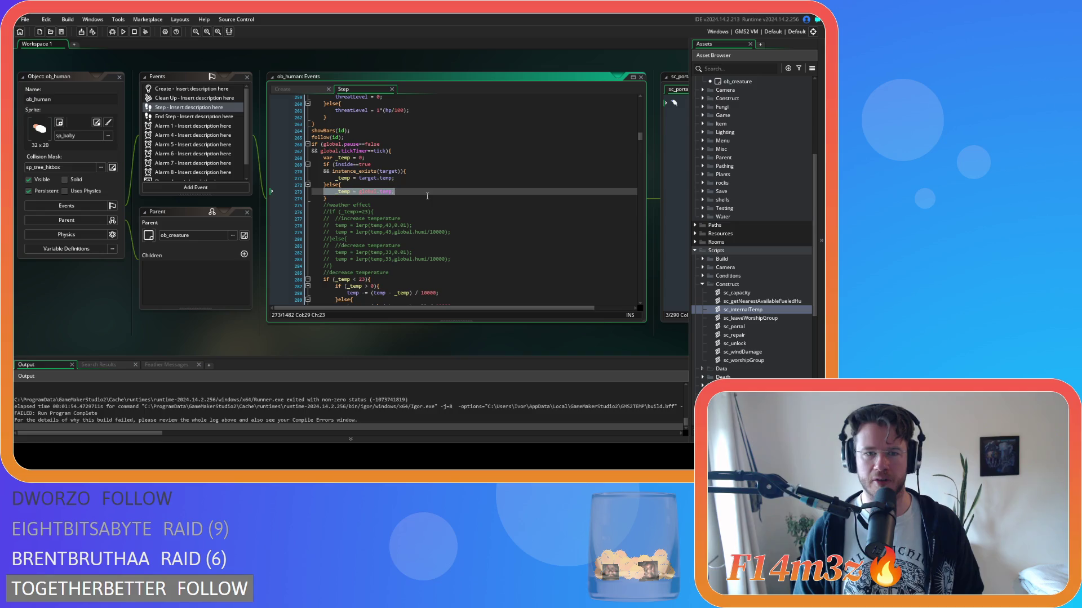
pyautogui.click(404, 178)
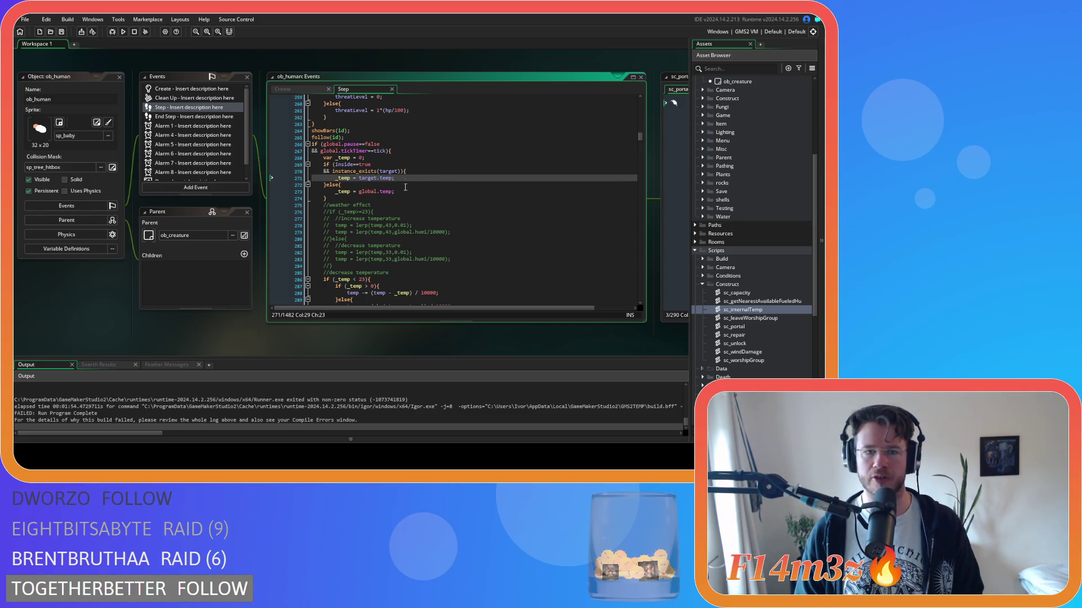
pyautogui.click(328, 345)
pyautogui.moveTo(441, 338)
pyautogui.mouseDown()
pyautogui.moveTo(274, 329)
pyautogui.moveTo(372, 334)
pyautogui.mouseUp()
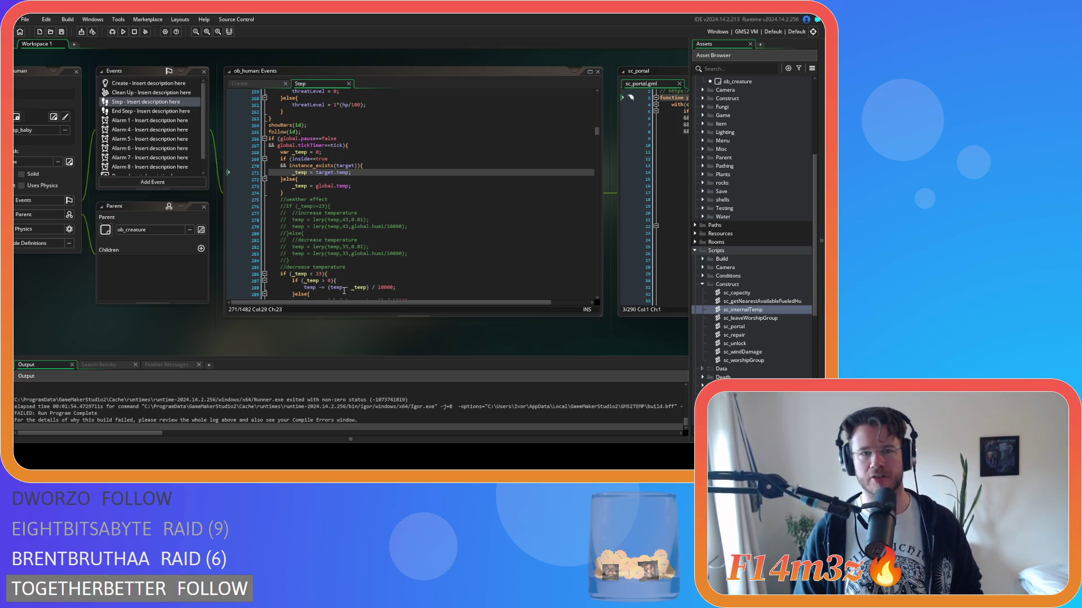
# Step: Return to ob_human's Create event and review the target = waypoint assignment
pyautogui.scroll(-10, 343, 288)
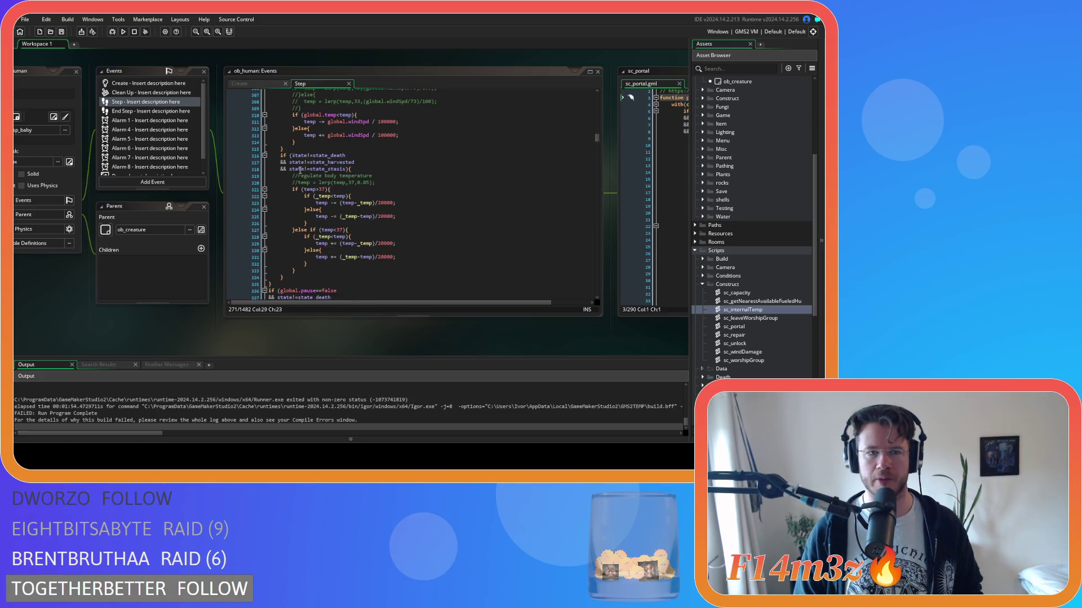
pyautogui.click(261, 84)
pyautogui.scroll(-12, 371, 203)
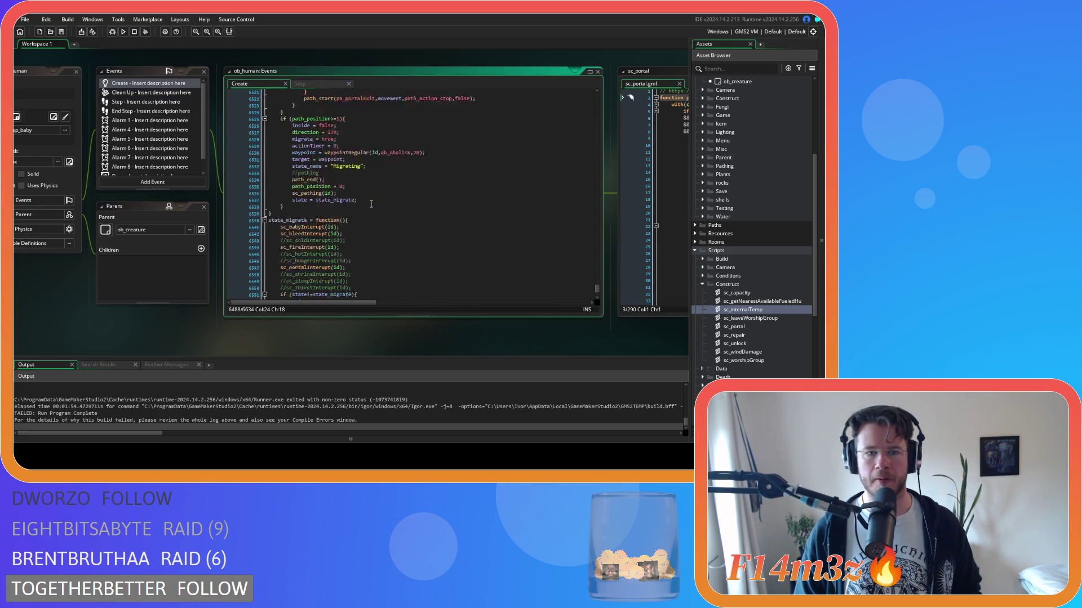
pyautogui.scroll(2, 372, 204)
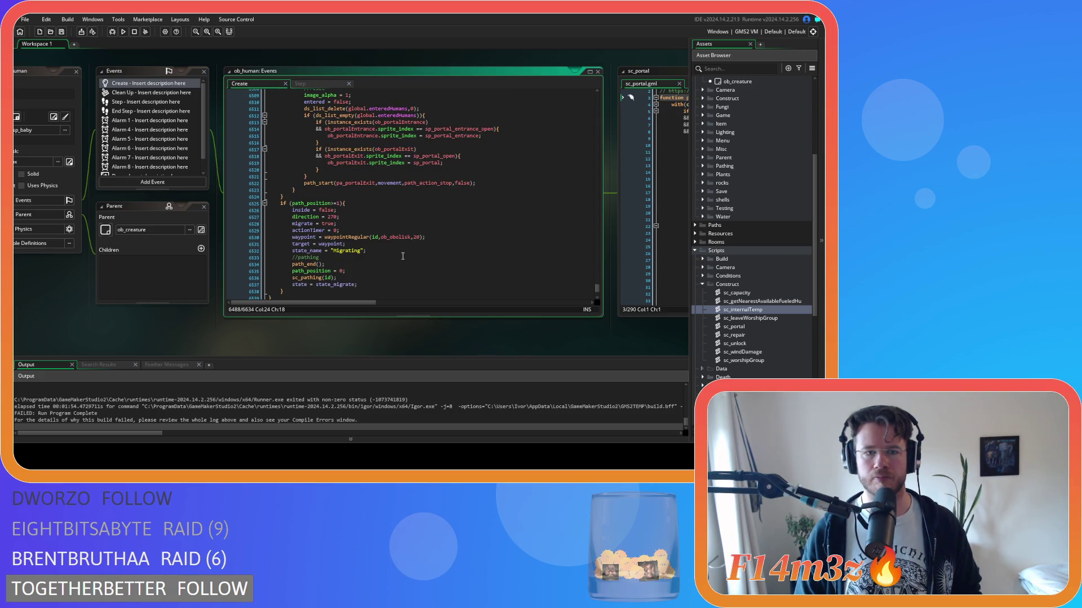
pyautogui.moveTo(298, 244); pyautogui.dragTo(352, 244)
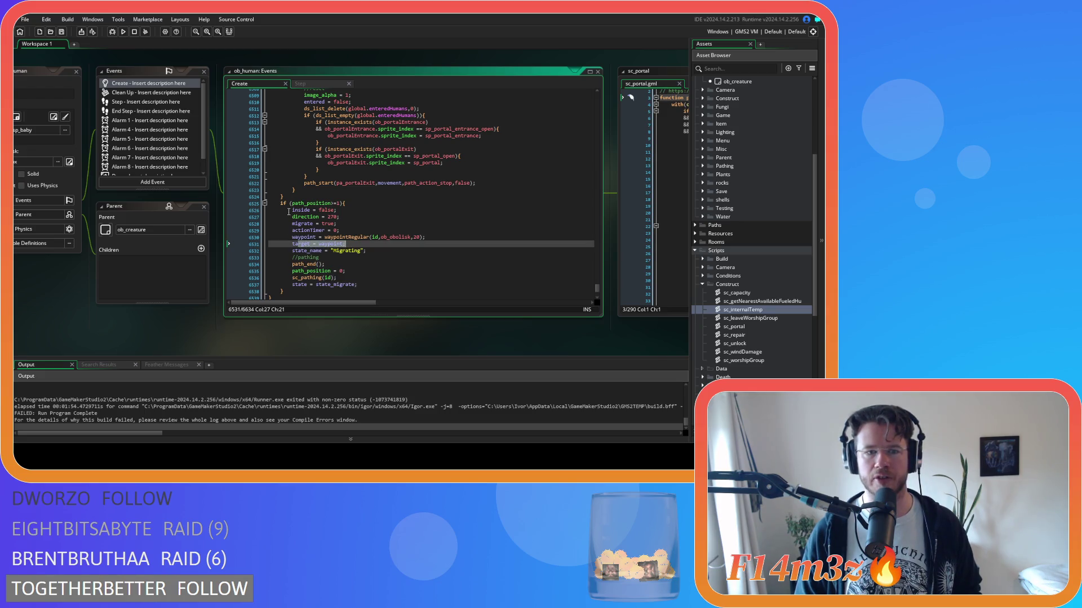
pyautogui.moveTo(288, 212); pyautogui.dragTo(357, 213)
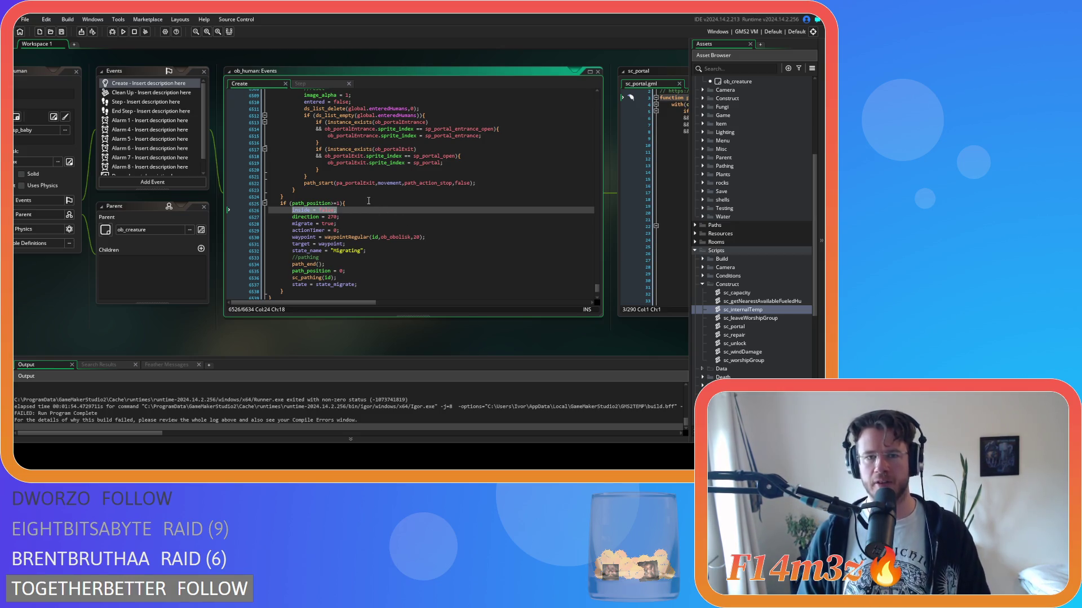
pyautogui.scroll(3, 372, 214)
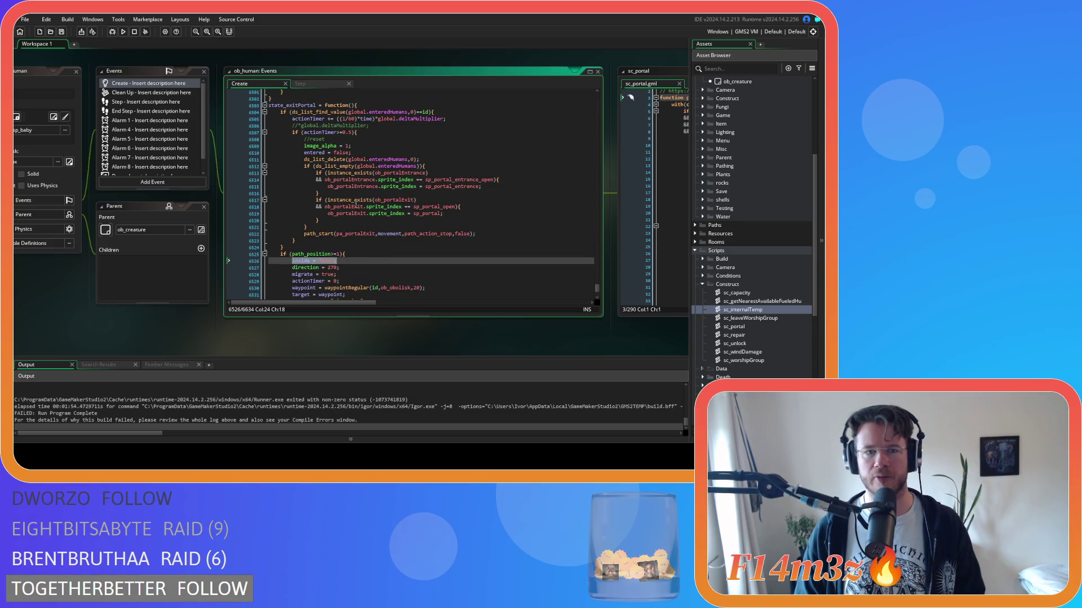
pyautogui.scroll(3, 375, 228)
pyautogui.scroll(-3, 330, 236)
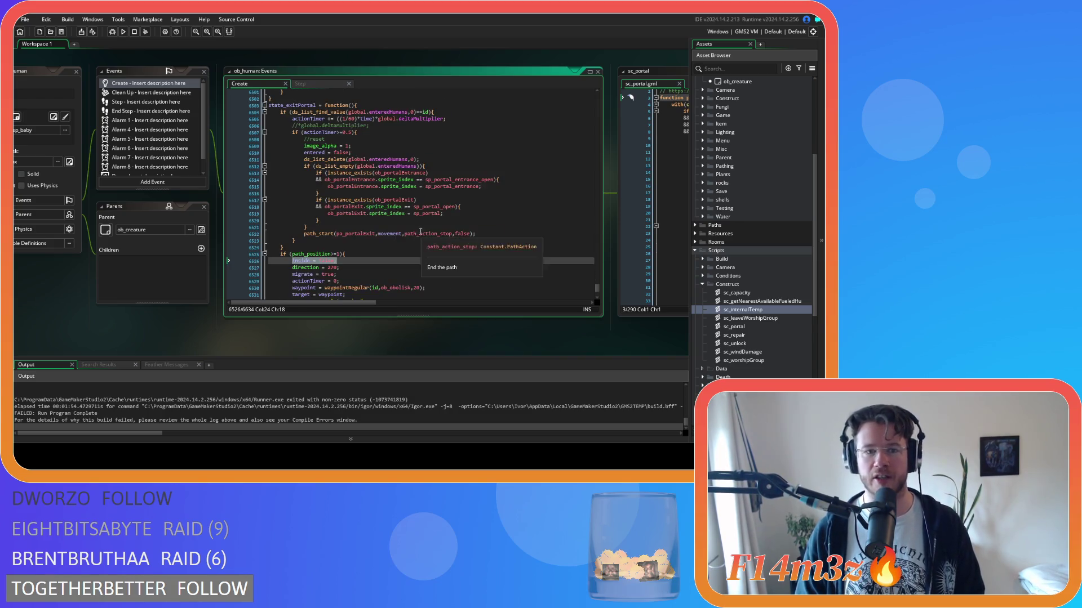
# Step: Review the inside = false through actionTimer = 0 lines, then rebuild the project with F5
pyautogui.click(351, 153)
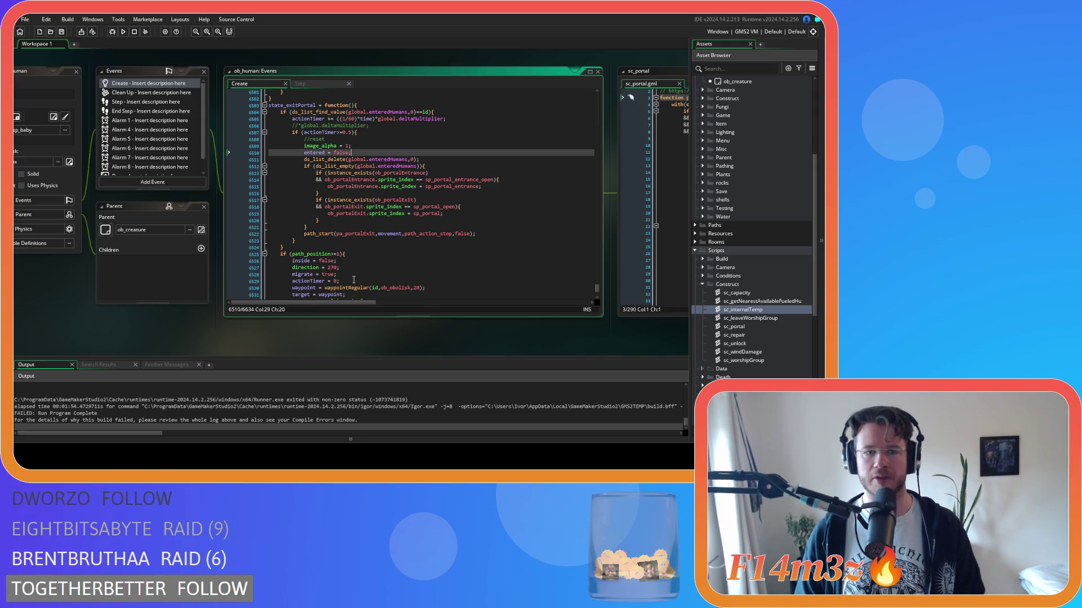
pyautogui.moveTo(292, 261); pyautogui.dragTo(351, 276)
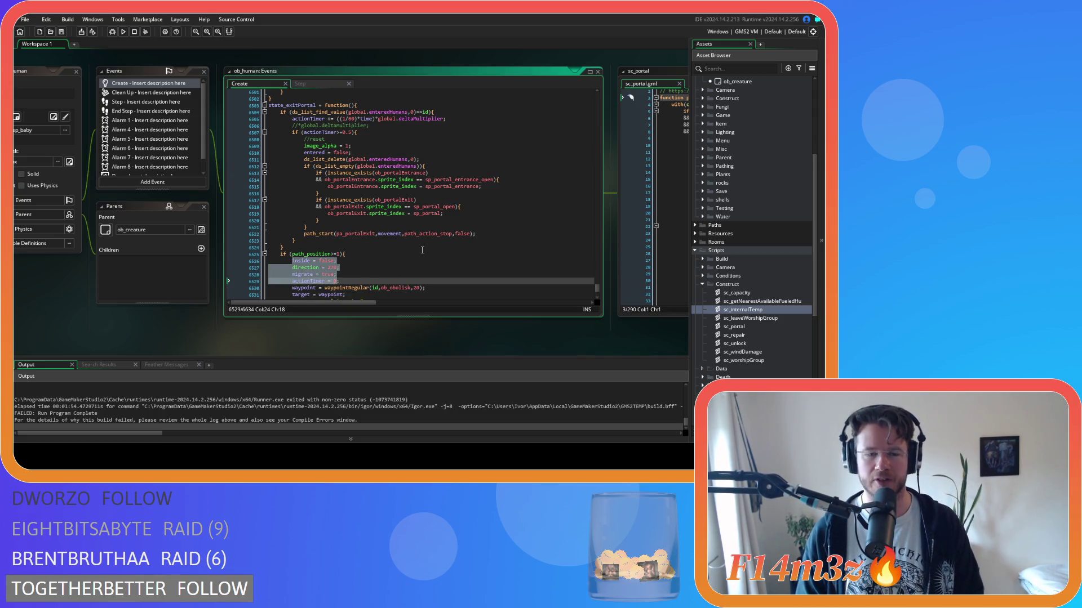
pyautogui.click(408, 213)
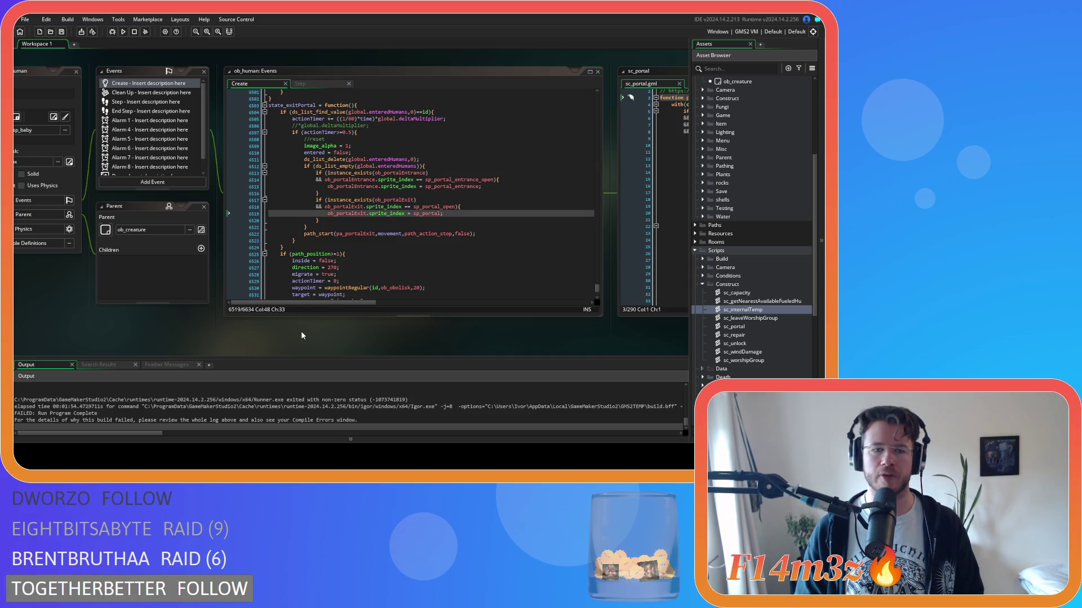
pyautogui.scroll(1, 388, 358)
pyautogui.press('F5')
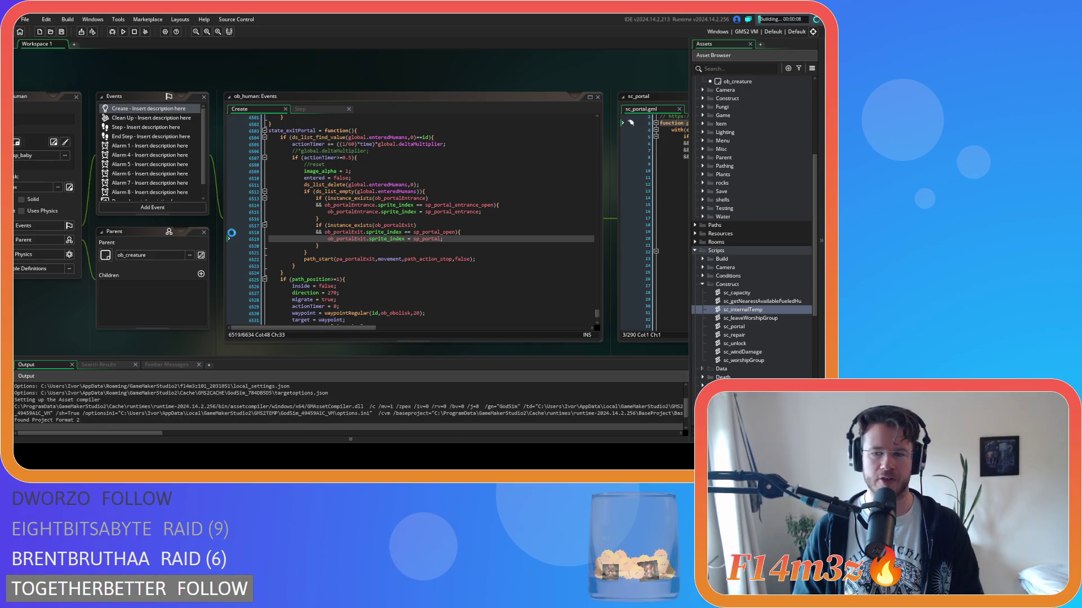
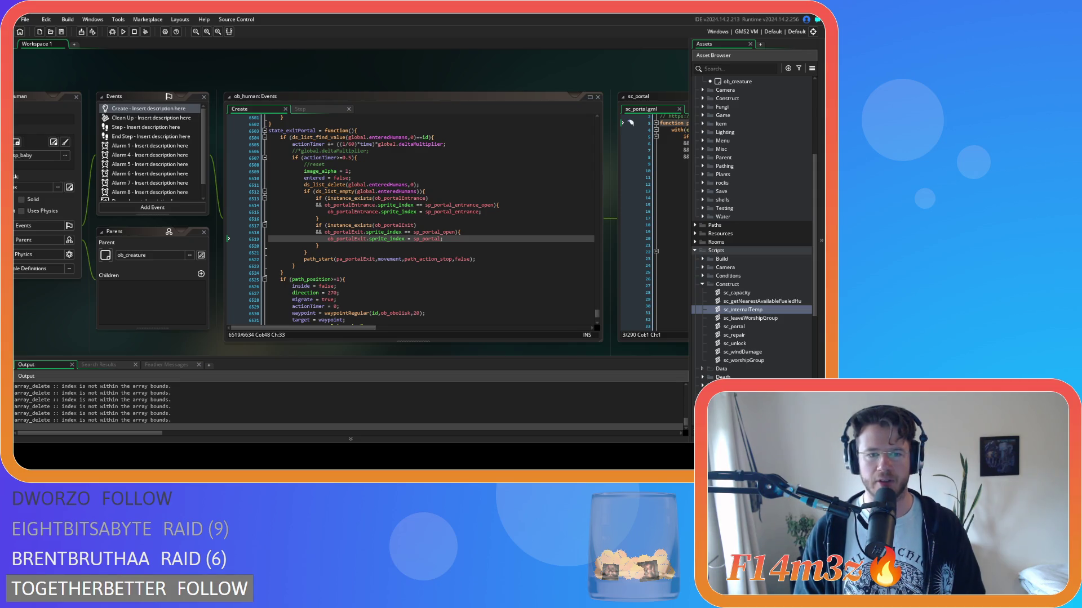
# Step: Expand the Objects > Construct folder and open the ob_portalExit object
pyautogui.scroll(5, 163, 407)
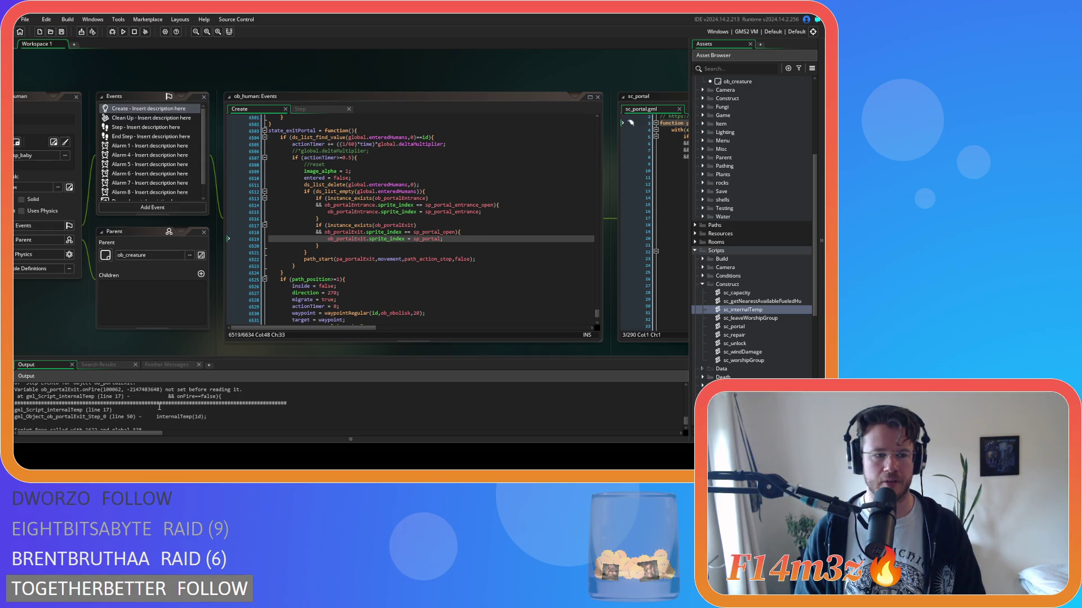
pyautogui.scroll(-6, 758, 224)
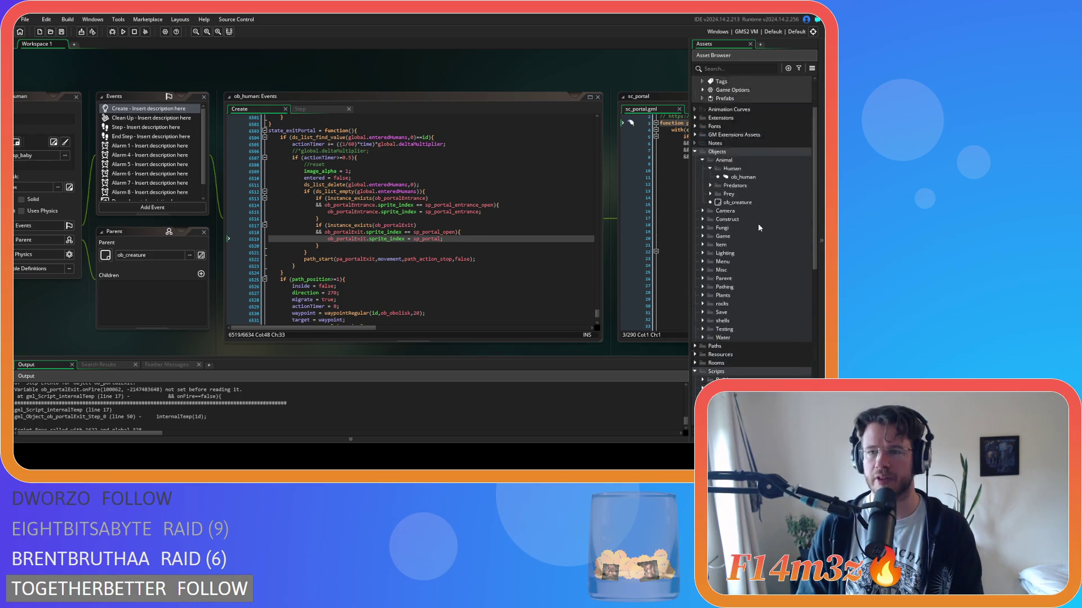
pyautogui.scroll(8, 758, 225)
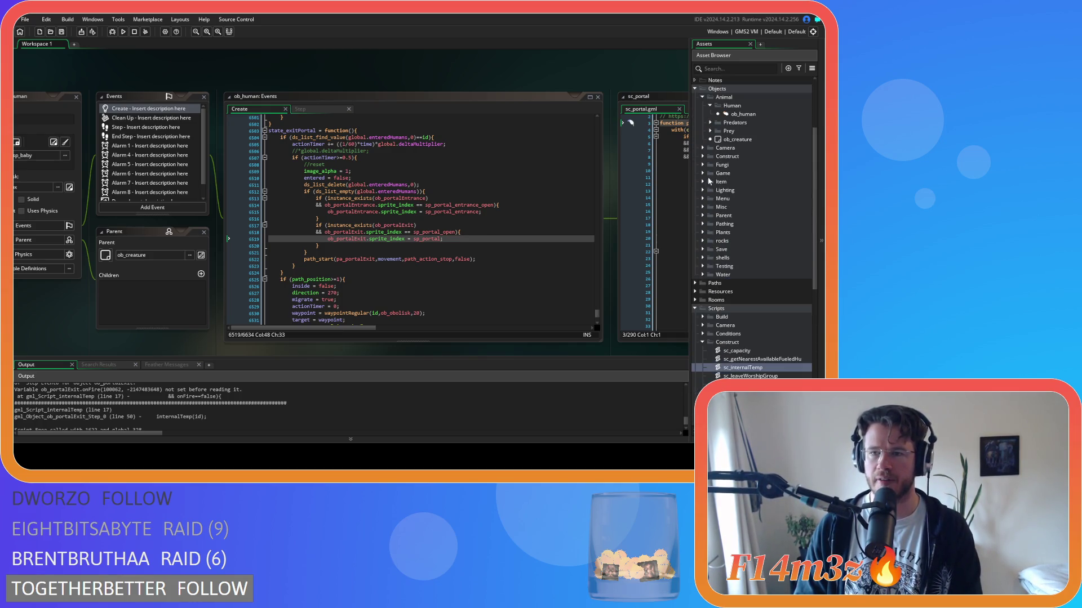
pyautogui.click(702, 156)
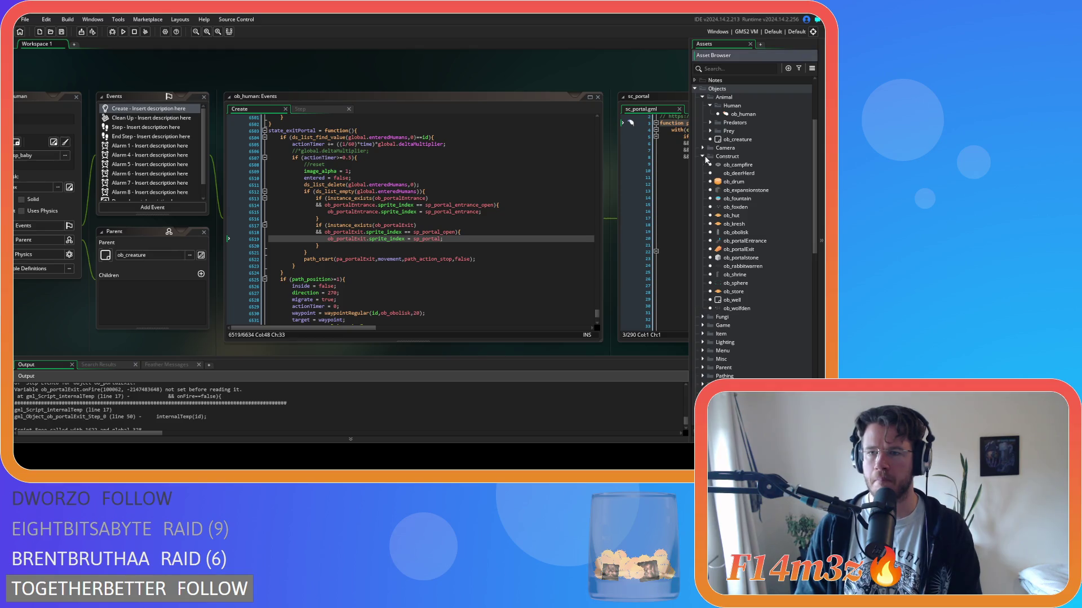
pyautogui.doubleClick(754, 250)
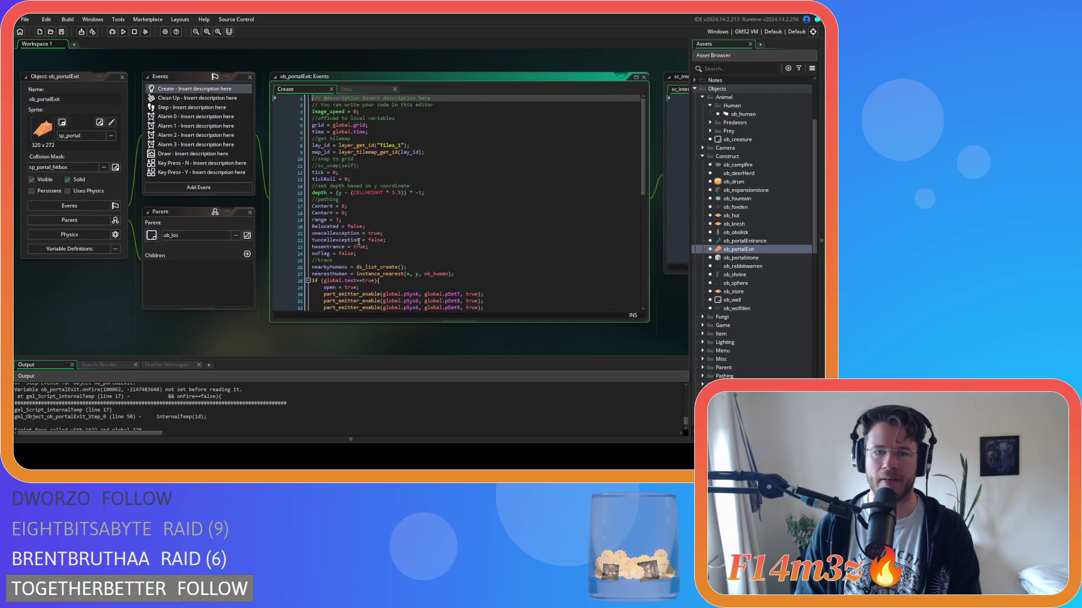
# Step: In ob_portalExit's Step event, delete internalTemp(id) and comment out the tick-timer block
pyautogui.click(350, 90)
pyautogui.scroll(-7, 426, 237)
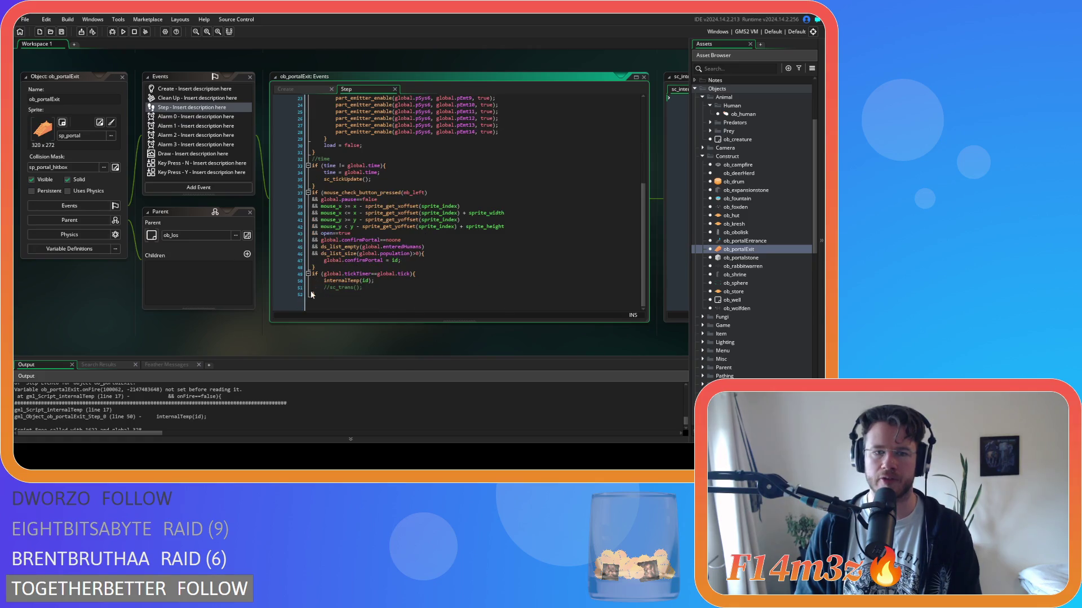
pyautogui.click(380, 283)
pyautogui.press('BackSpace')
pyautogui.click(331, 294)
pyautogui.click(368, 288)
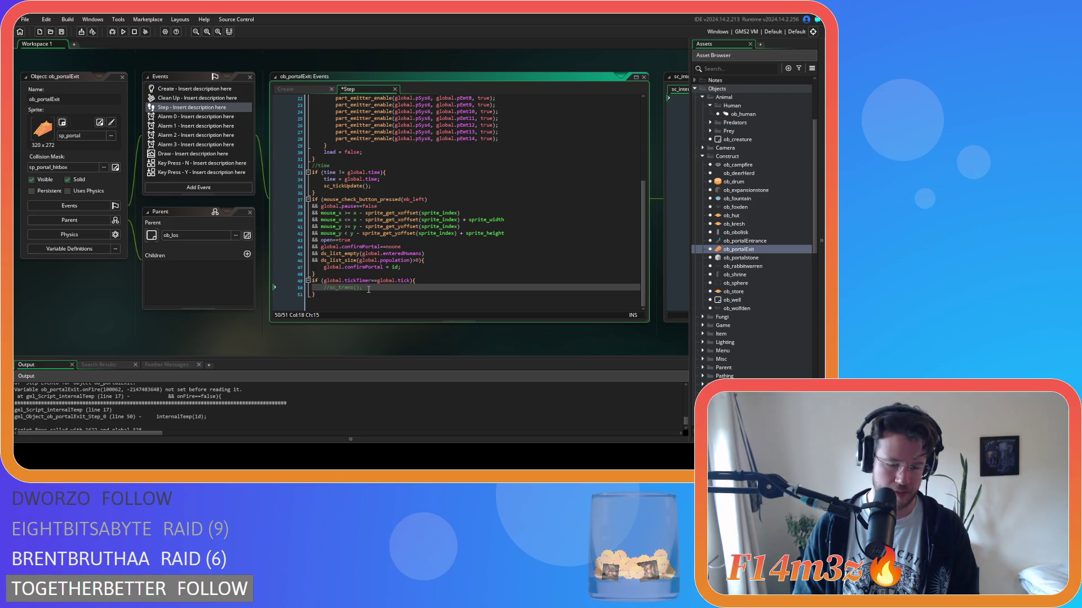
pyautogui.click(395, 295)
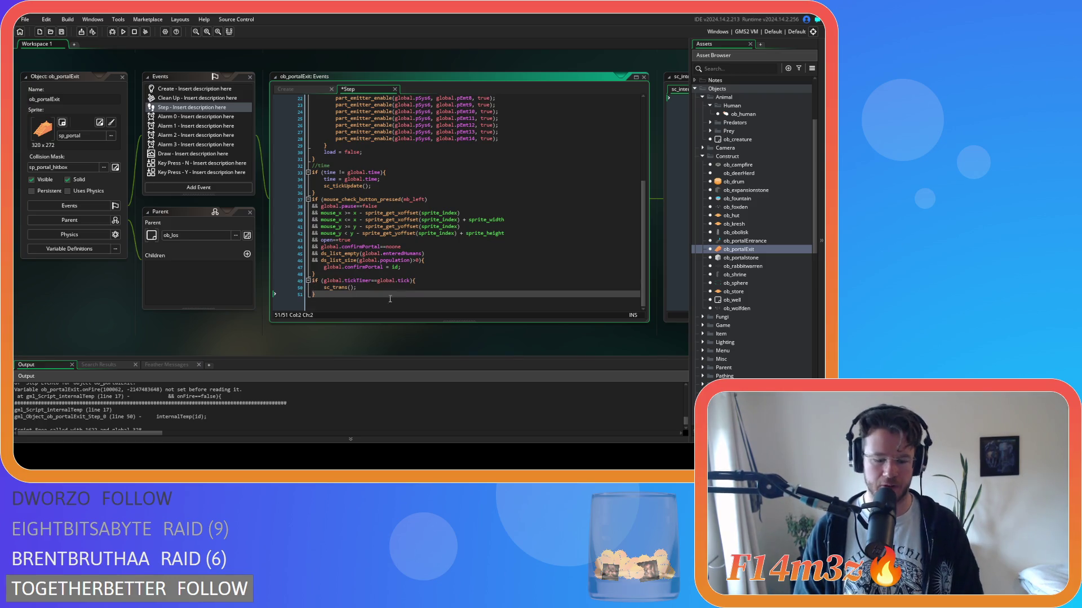
pyautogui.moveTo(339, 300); pyautogui.dragTo(297, 284)
pyautogui.hotkey('ctrl', 'k')
pyautogui.click(410, 287)
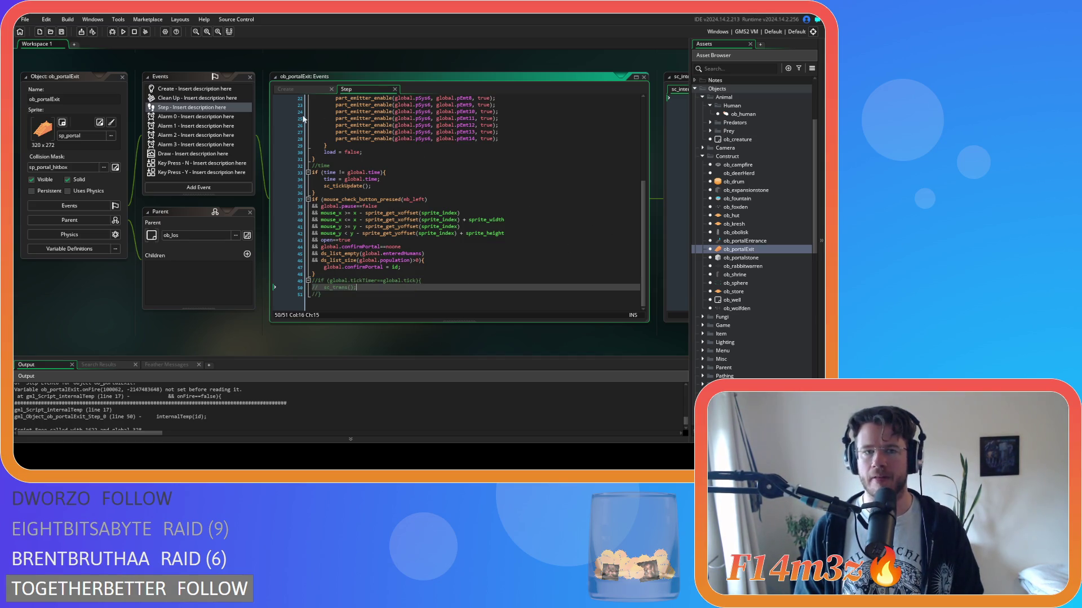
# Step: Go to ob_portalExit's Create code, do a trial build with F5, then stop it
pyautogui.click(307, 89)
pyautogui.click(389, 254)
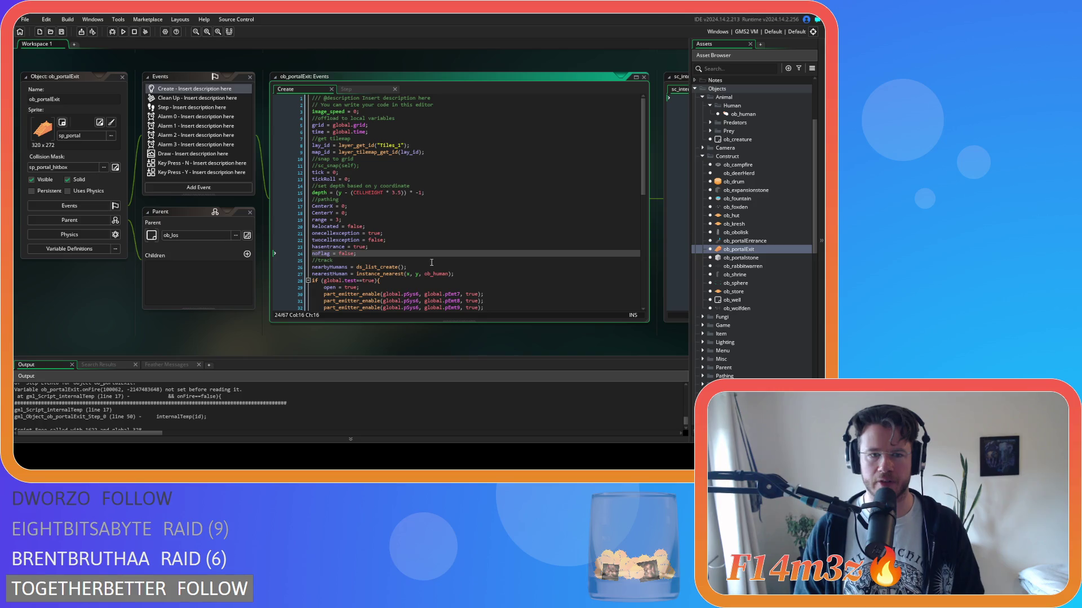
pyautogui.press('F5')
pyautogui.scroll(-7, 441, 239)
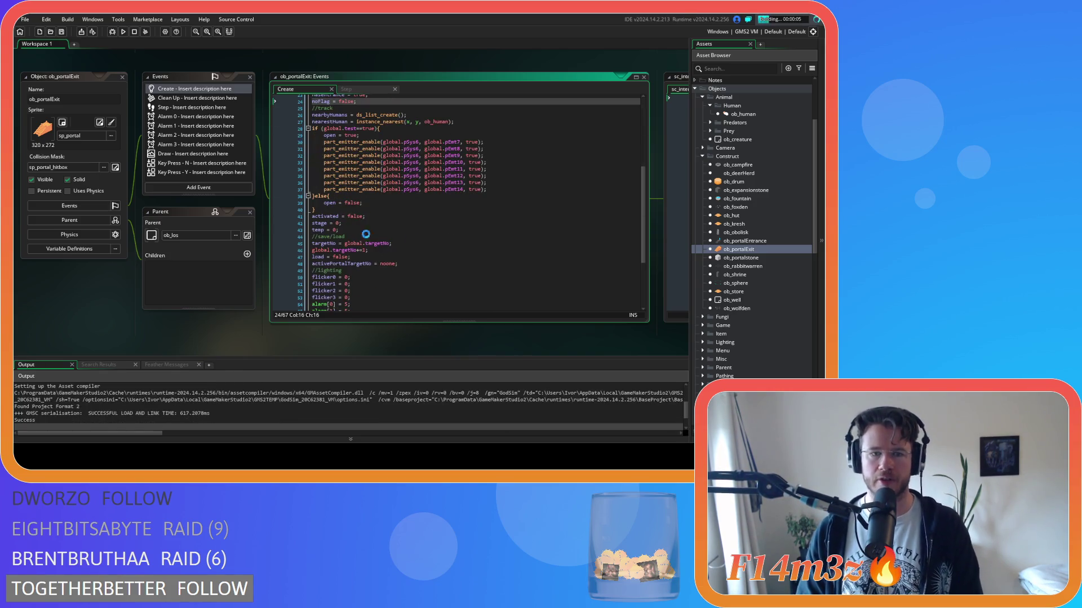
pyautogui.click(135, 32)
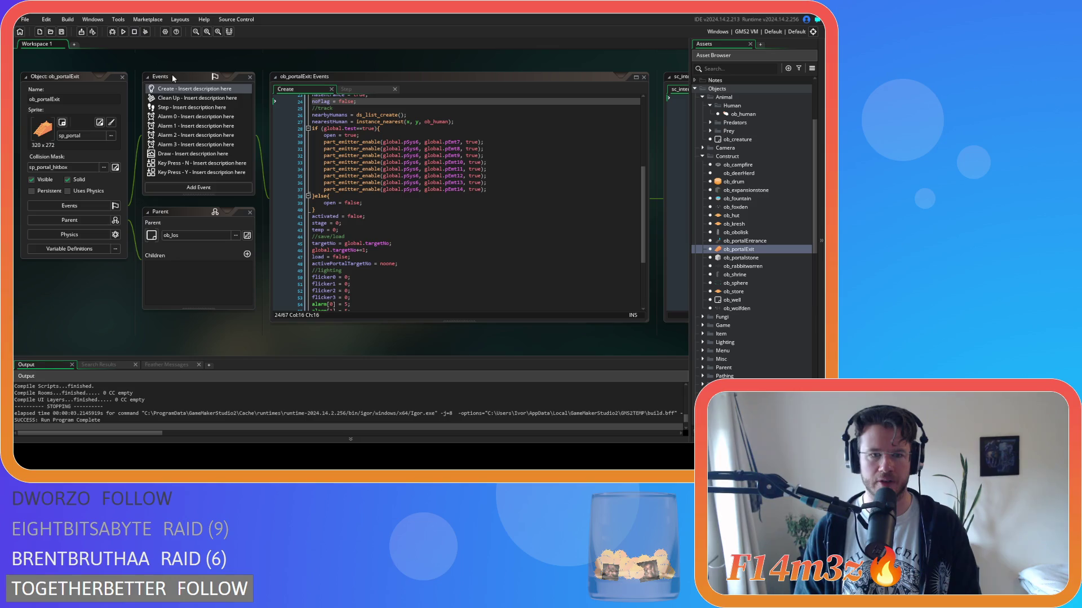
# Step: Delete the temp = 0 line from Create and build and run the game again
pyautogui.moveTo(344, 229); pyautogui.dragTo(279, 228)
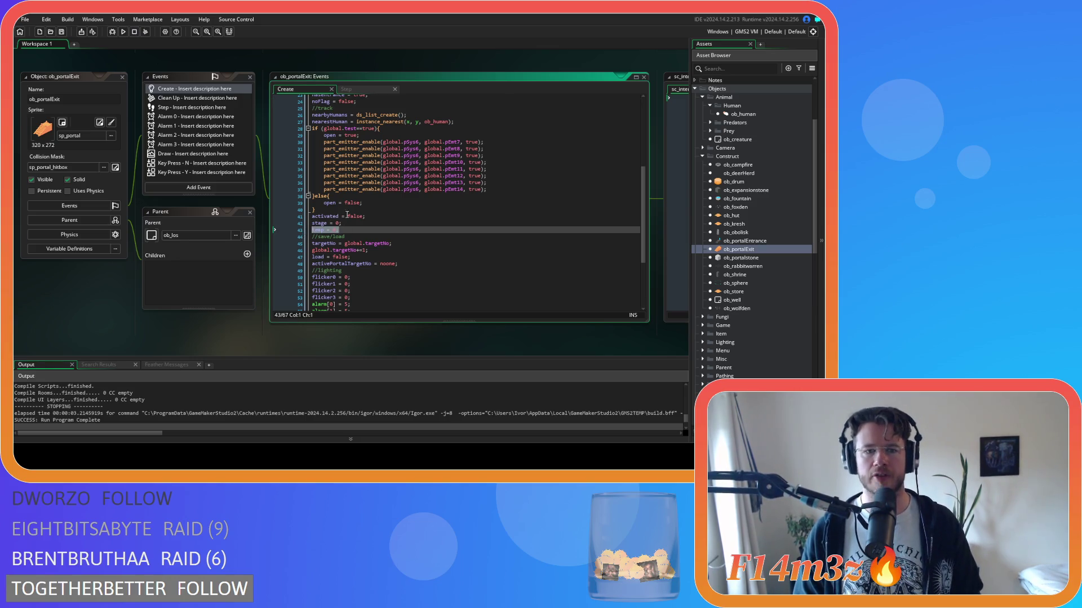
pyautogui.press('BackSpace')
pyautogui.press('BackSpace')
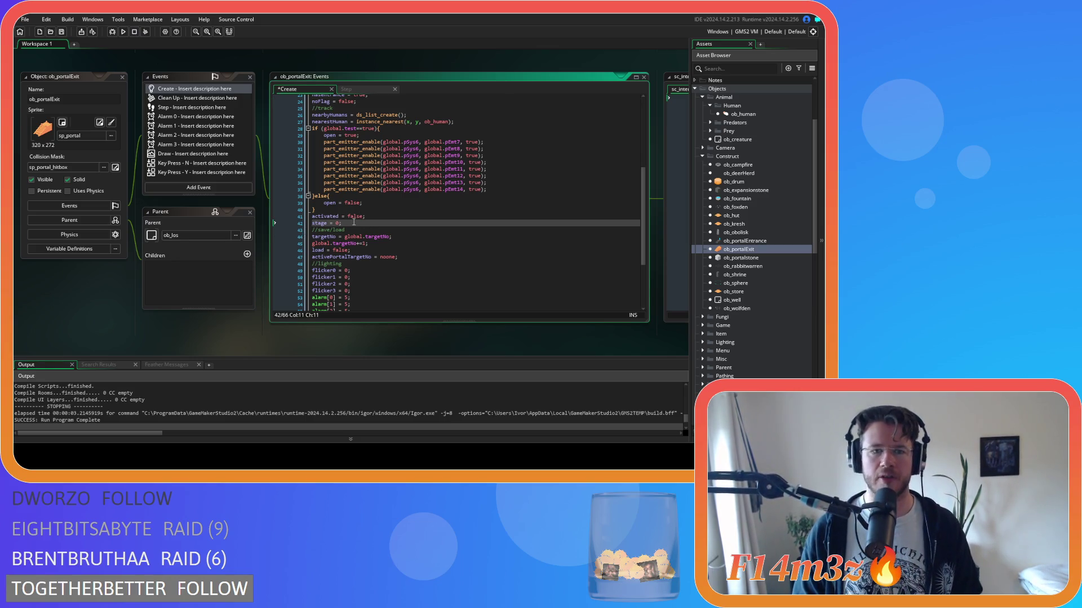
pyautogui.click(346, 89)
pyautogui.click(394, 281)
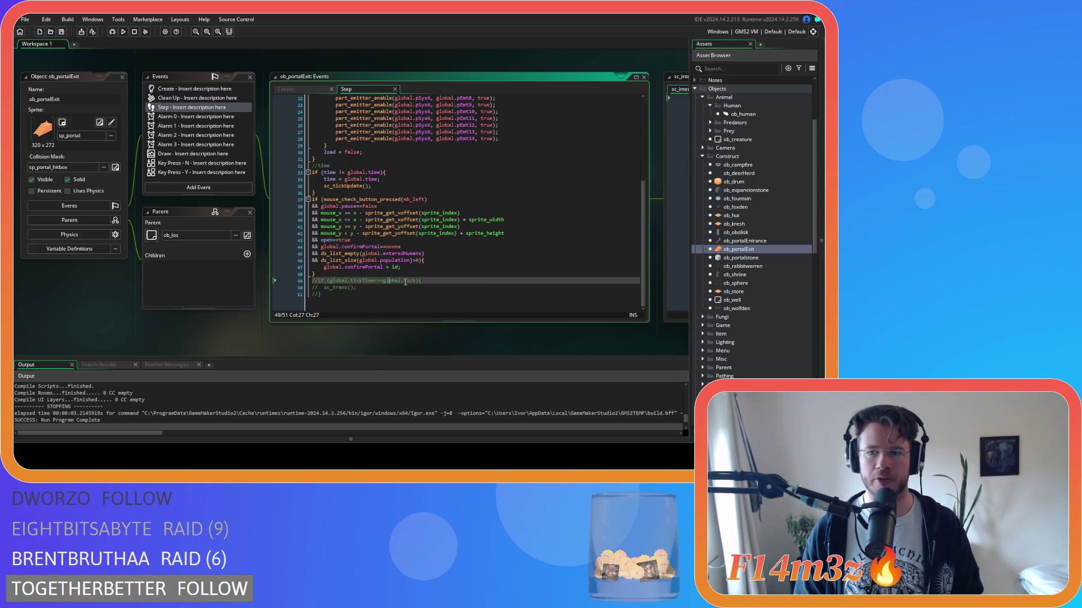
pyautogui.press('F5')
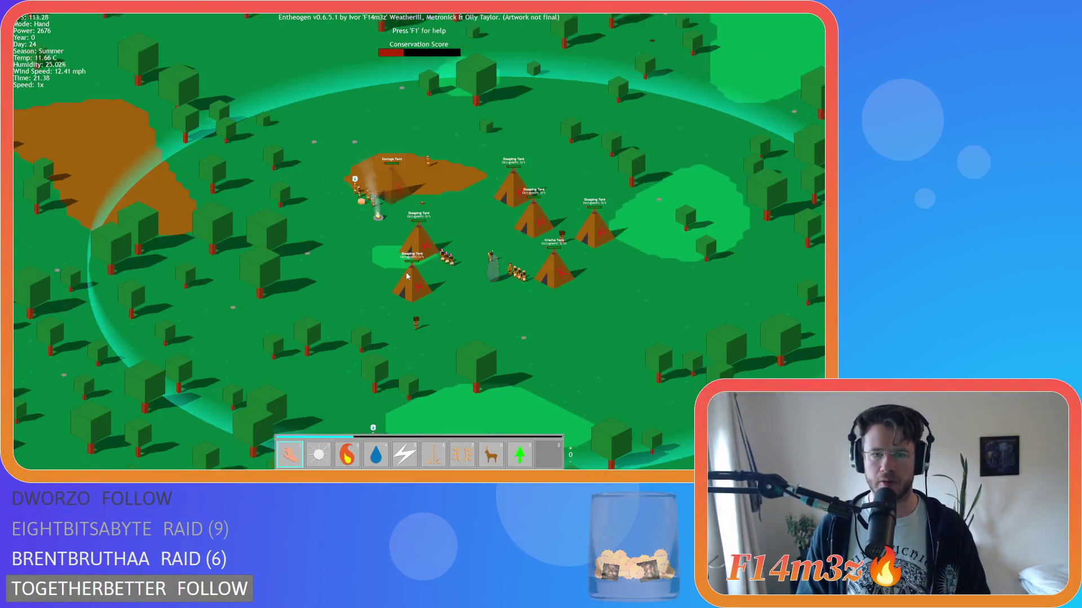
# Step: Centre the map on the village and pan to reveal the Storage Tent
pyautogui.scroll(-4, 389, 231)
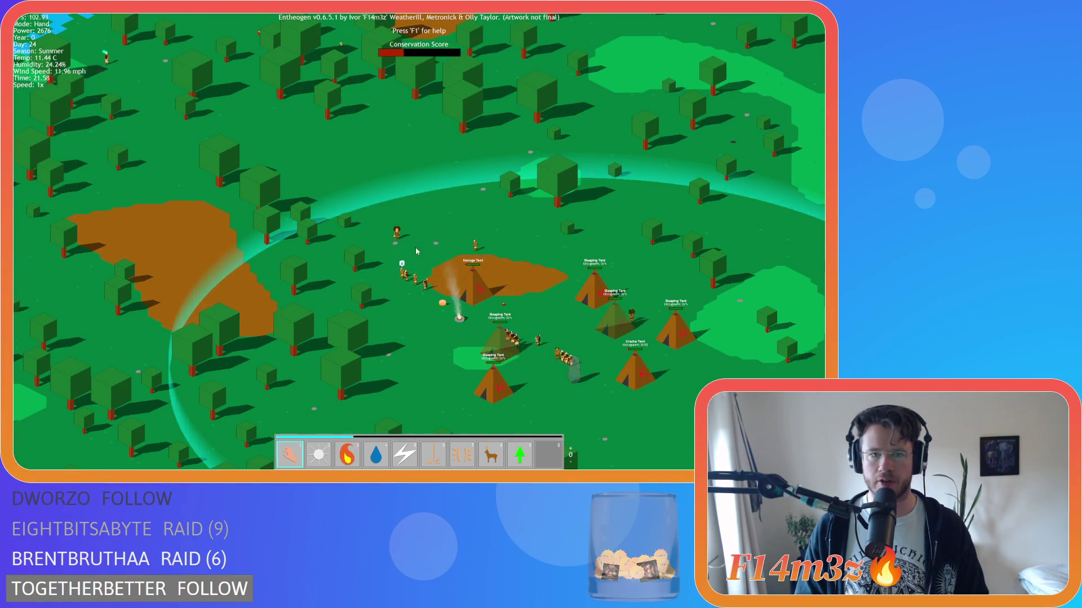
pyautogui.press('space')
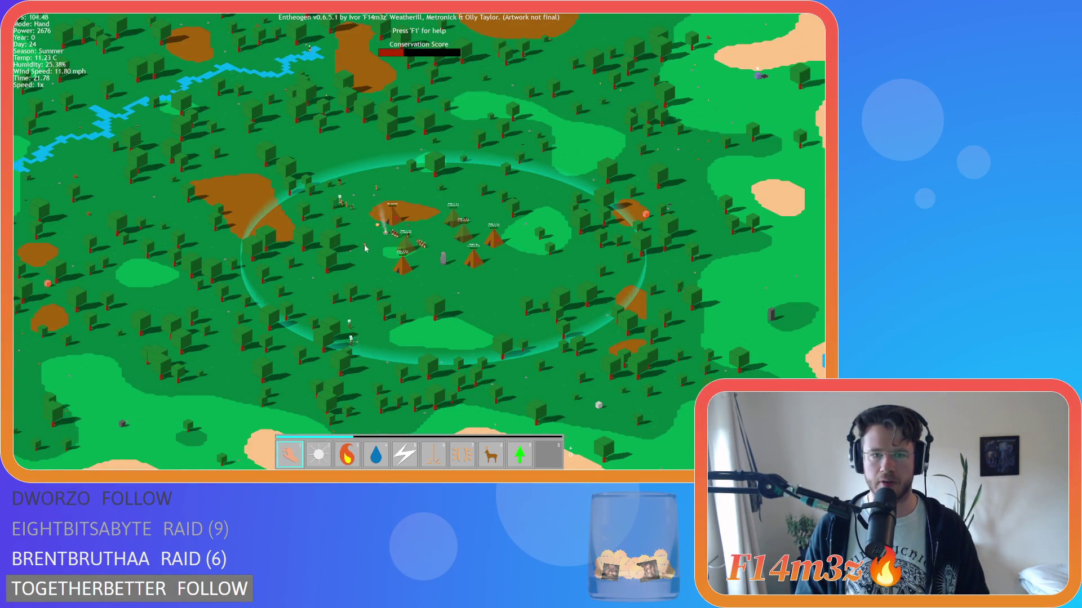
pyautogui.scroll(4, 366, 249)
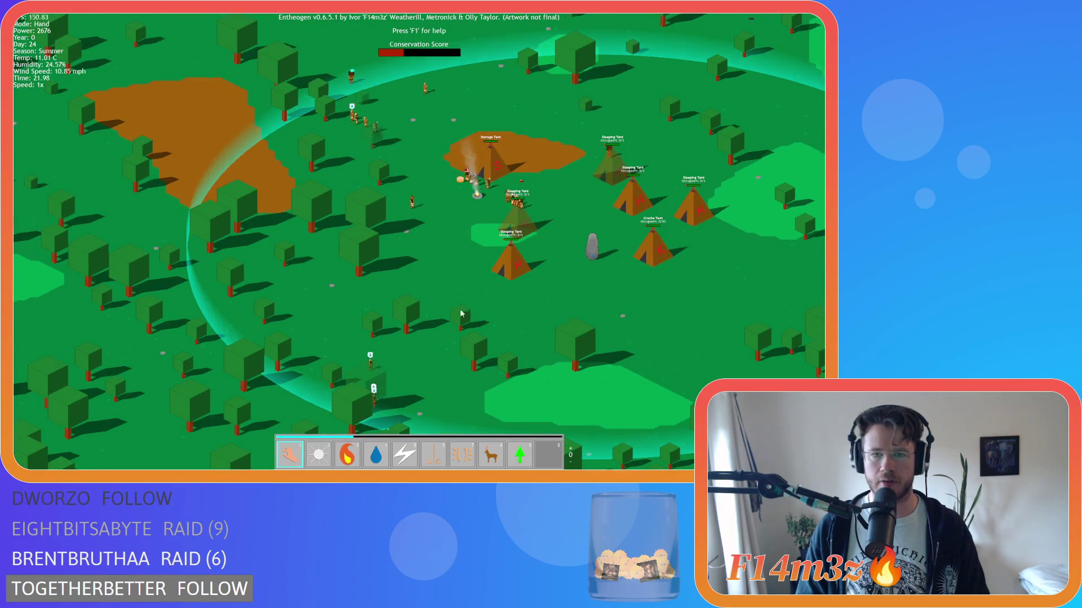
pyautogui.press('w')
pyautogui.press('w')
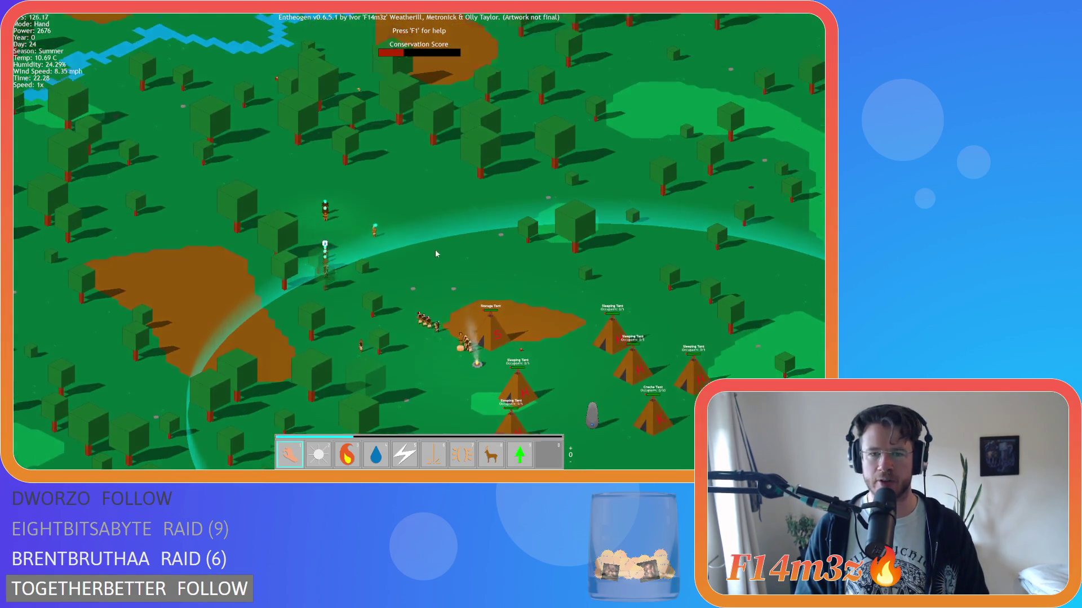
pyautogui.press('a')
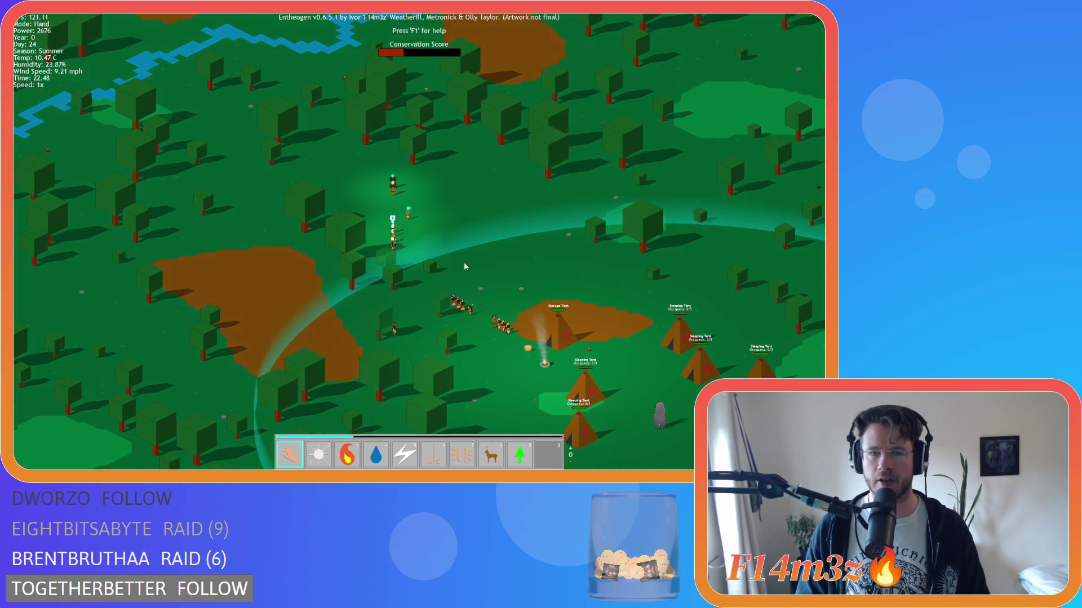
pyautogui.scroll(5, 465, 266)
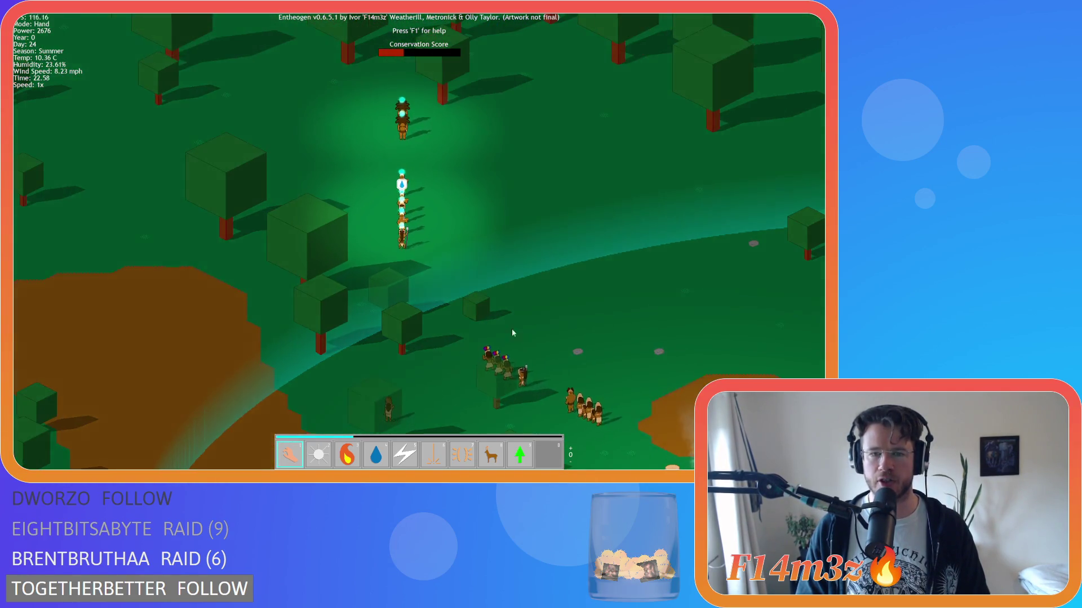
pyautogui.press('s')
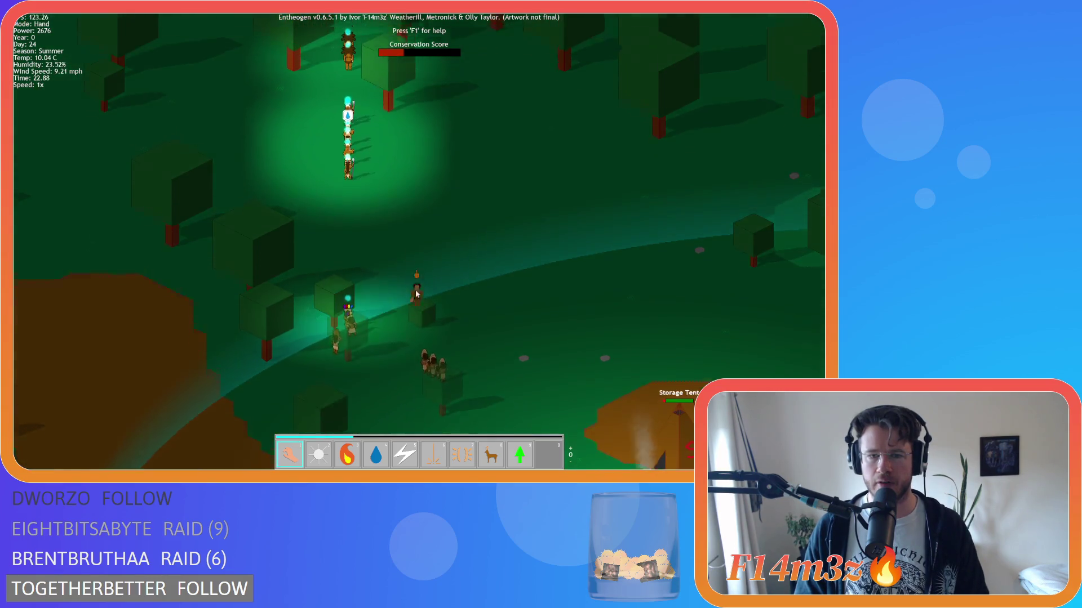
# Step: Follow the villager column, then open the Inventory showing Storage and Tribe items
pyautogui.press('w')
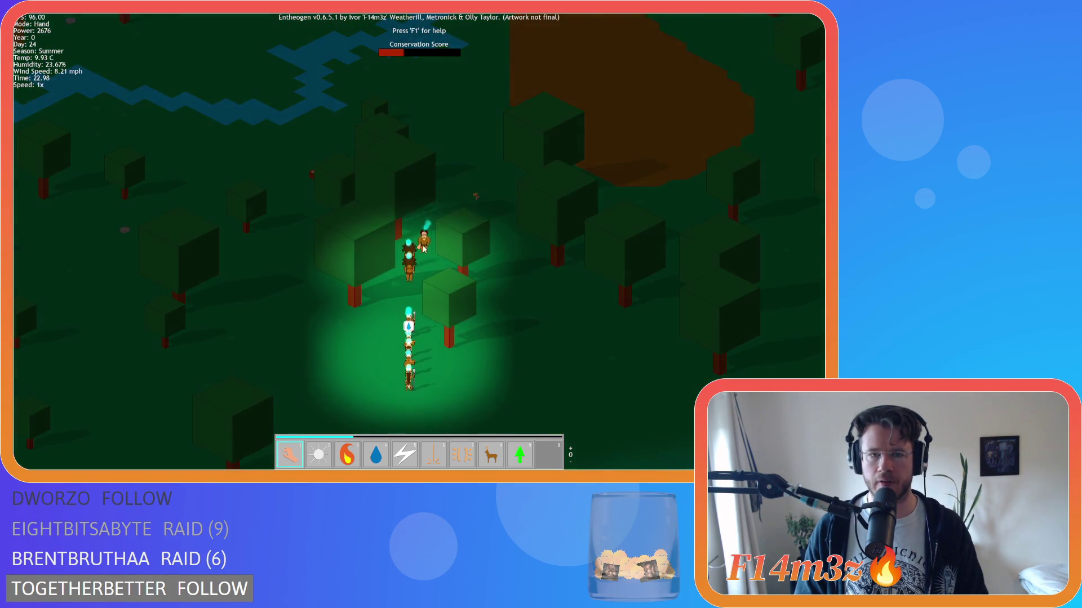
pyautogui.press('s')
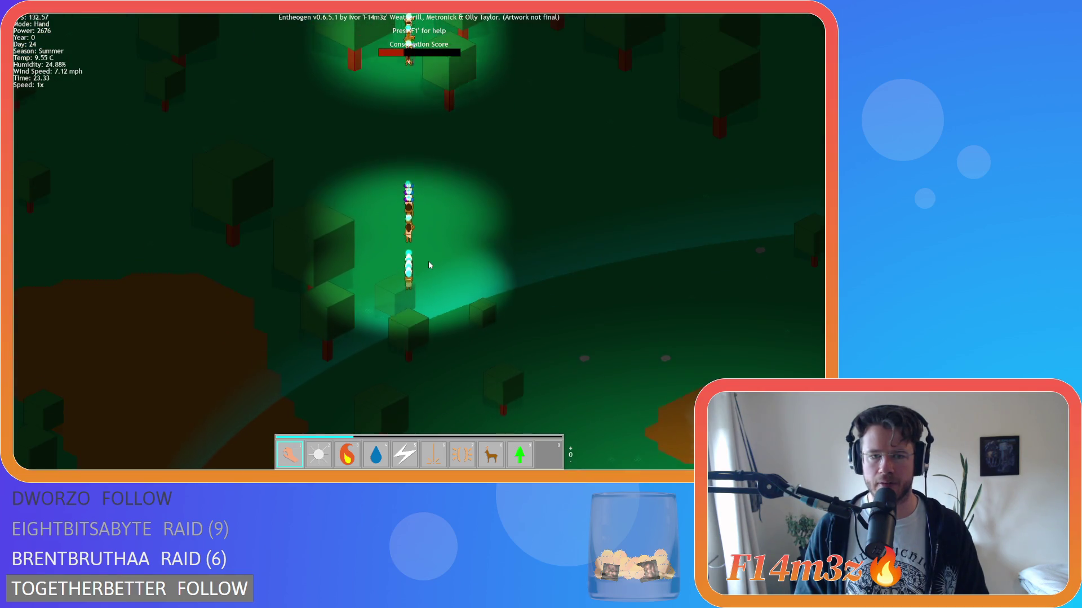
pyautogui.scroll(-5, 428, 301)
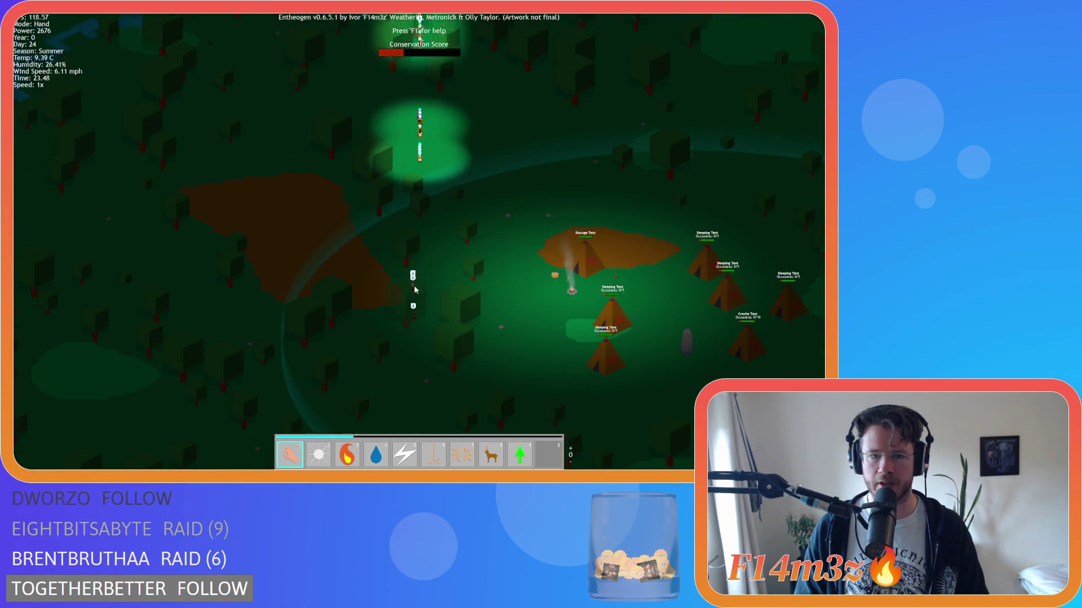
pyautogui.press('w')
pyautogui.press('s')
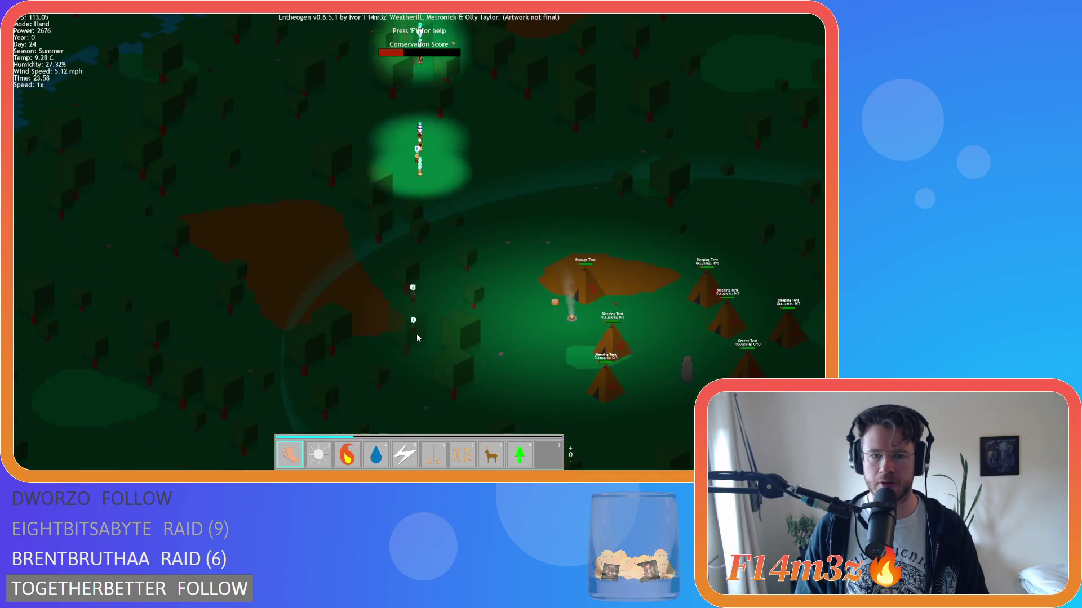
pyautogui.press('w')
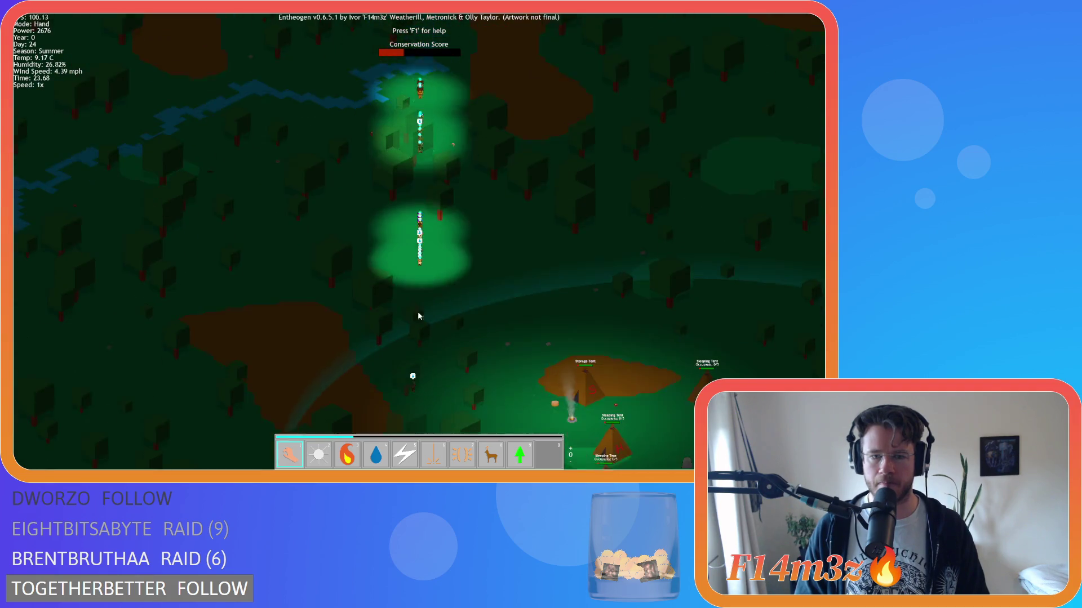
pyautogui.press('s')
pyautogui.press('w')
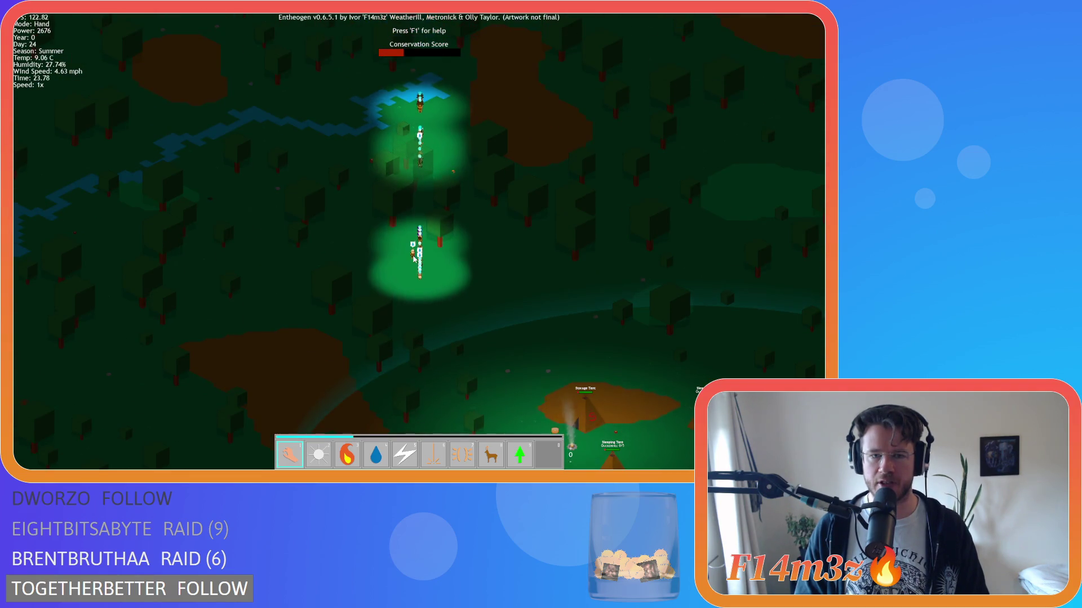
pyautogui.press('i')
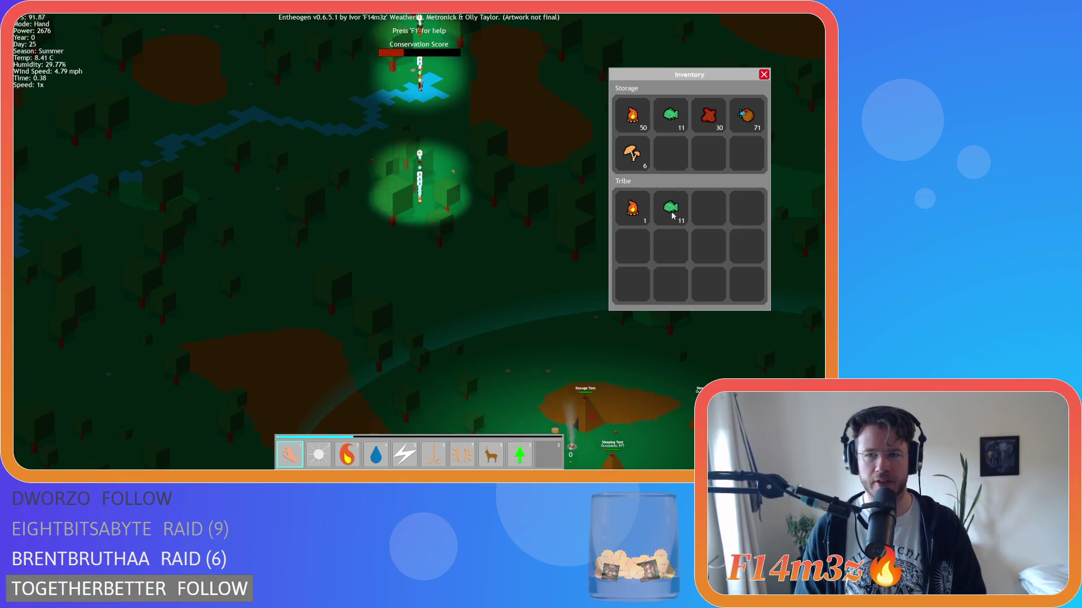
# Step: Close the inventory and pan north, following the walking villager column
pyautogui.press('i')
pyautogui.press('w')
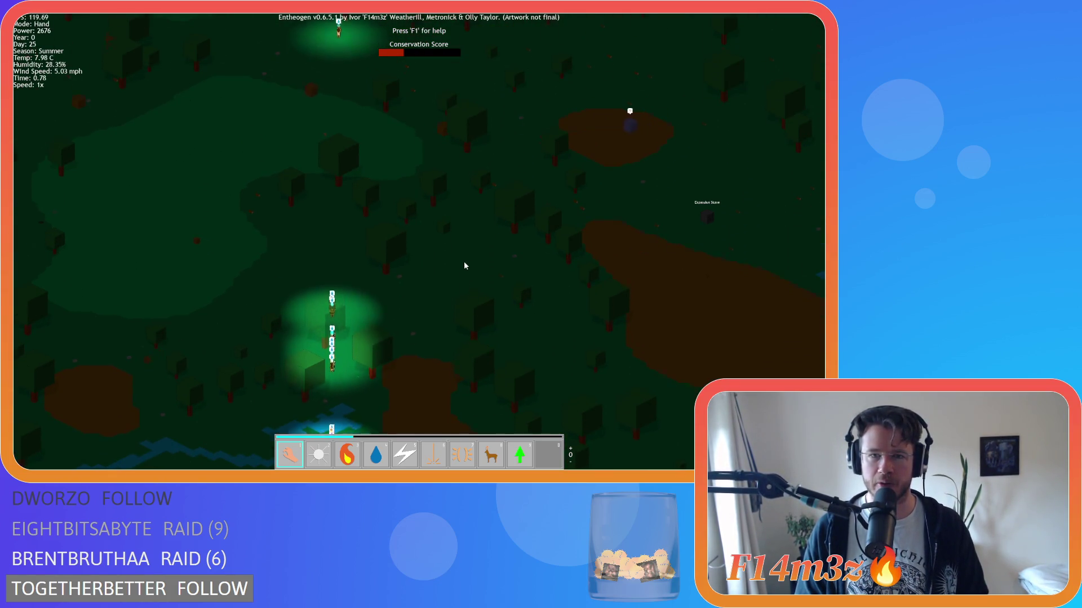
pyautogui.press('w')
pyautogui.press('w')
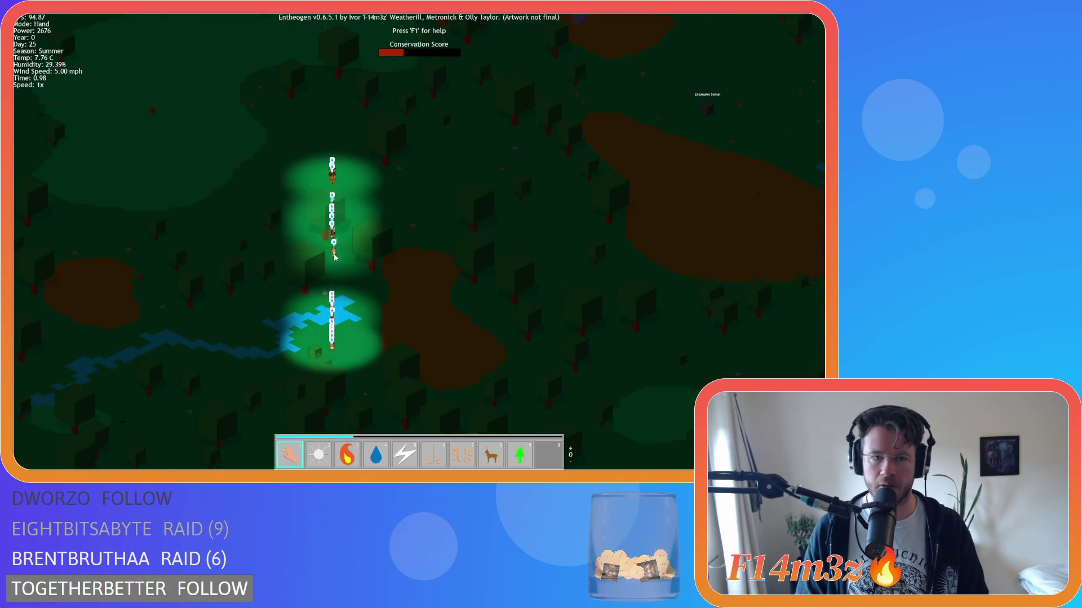
pyautogui.scroll(3, 338, 337)
pyautogui.press('a')
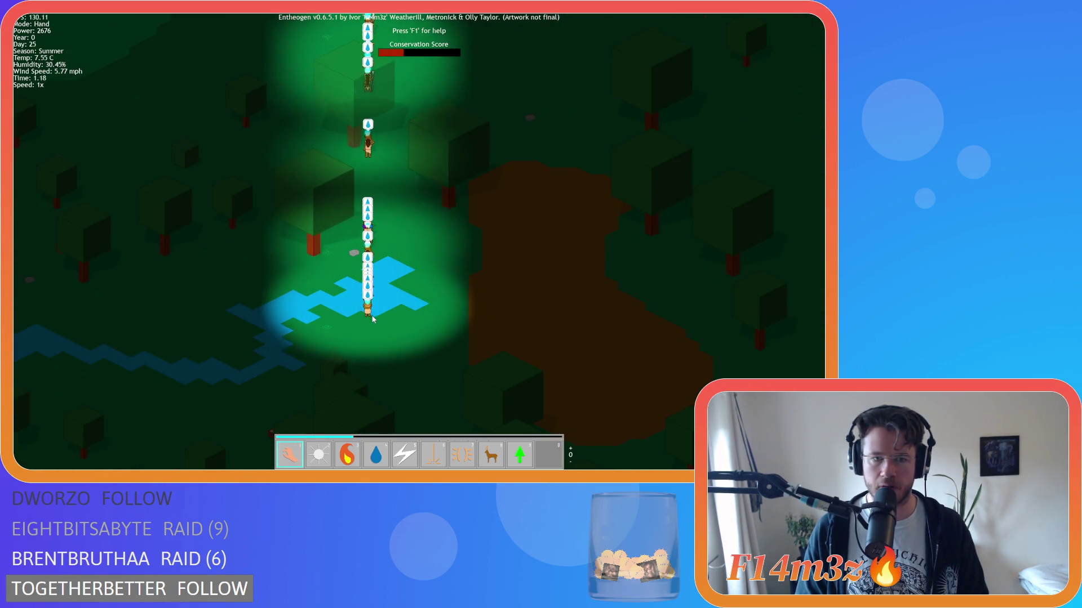
pyautogui.press('w')
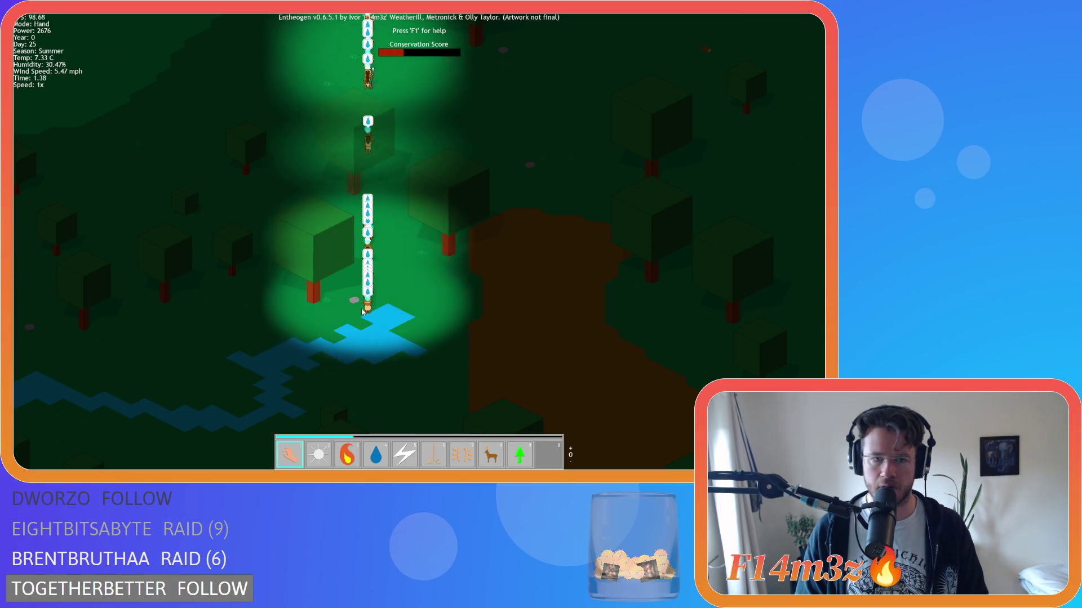
pyautogui.press('w')
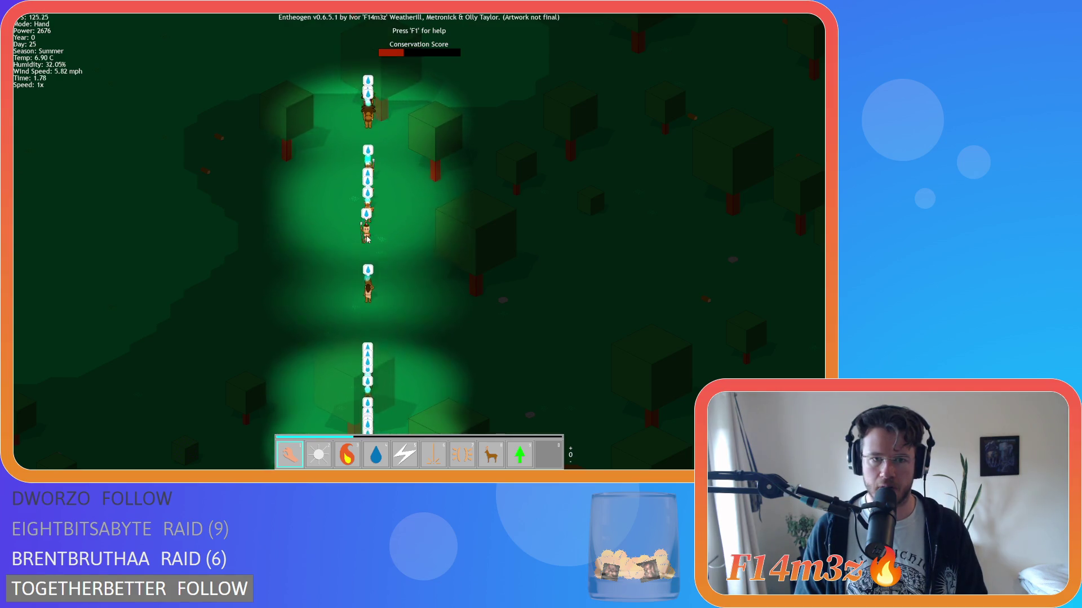
pyautogui.press('w')
pyautogui.press('w')
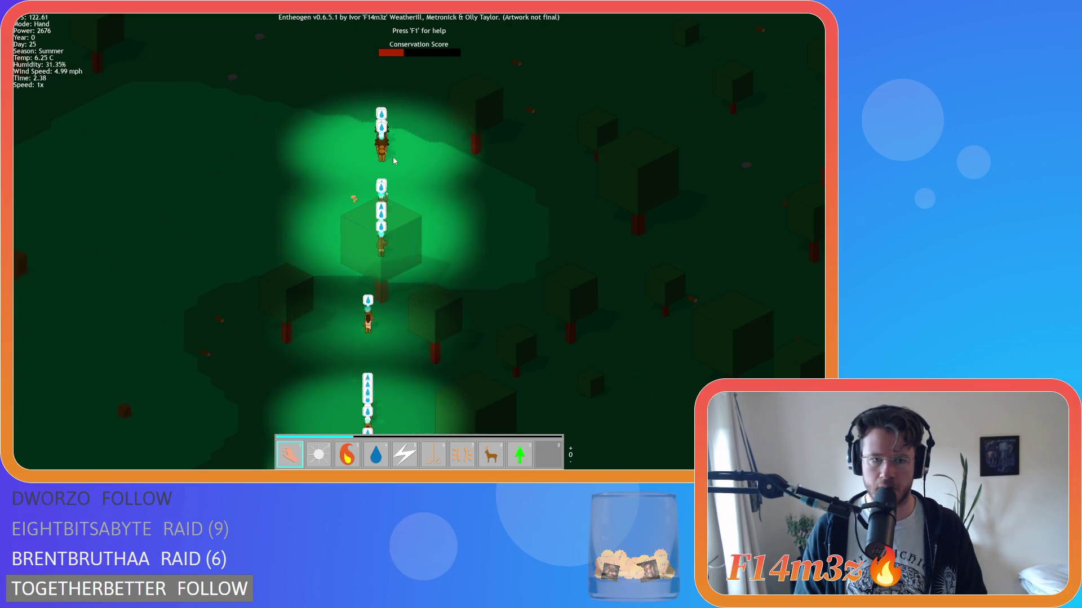
# Step: Track the villagers north to the portal temple, then exit the game back to the editor
pyautogui.press('s')
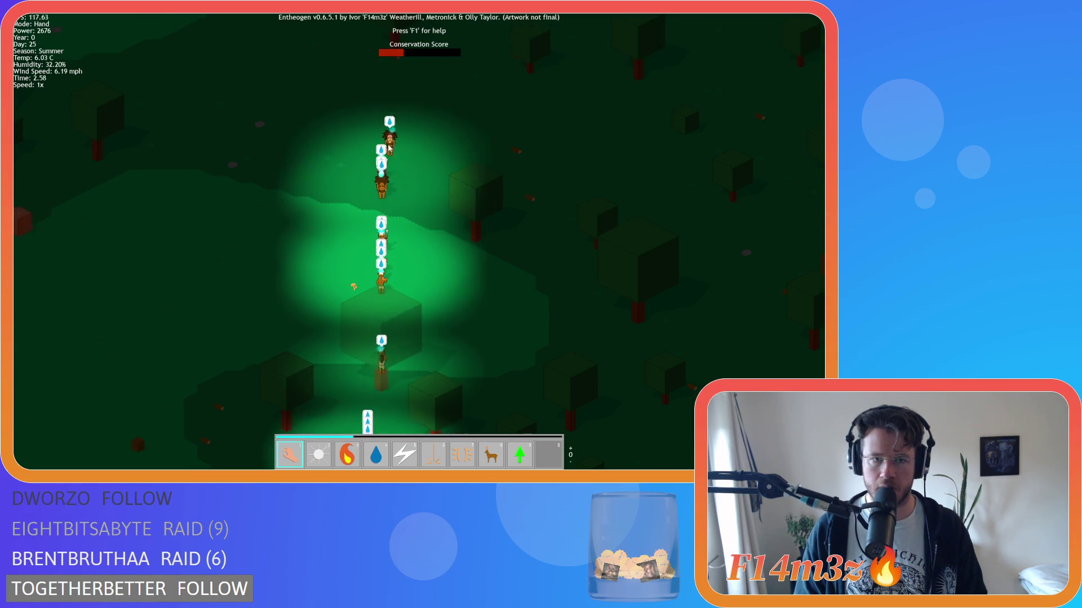
pyautogui.press('w')
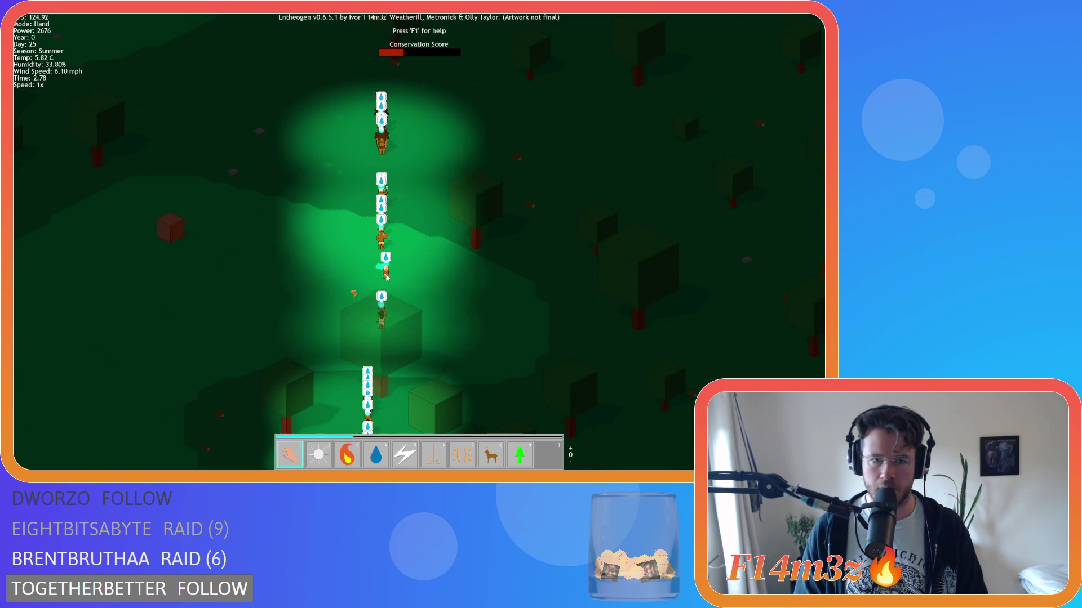
pyautogui.press('w')
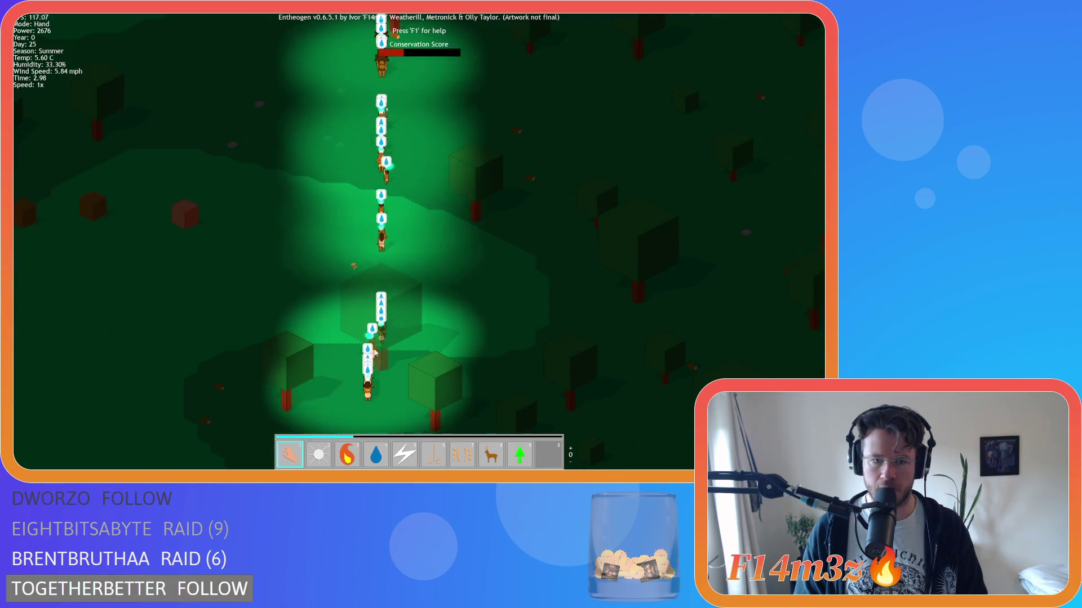
pyautogui.press('s')
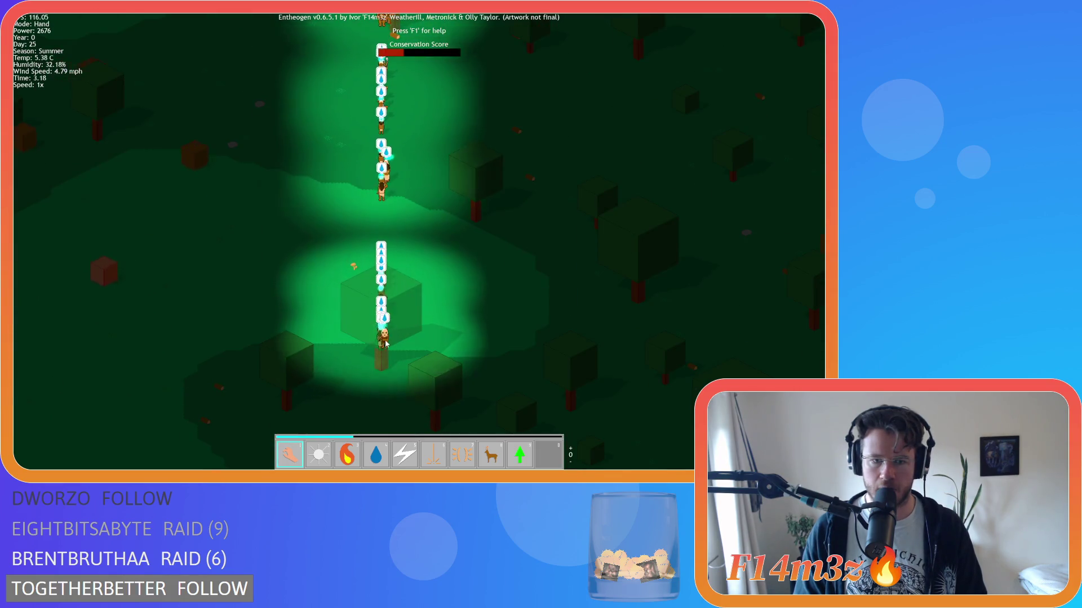
pyautogui.press('w')
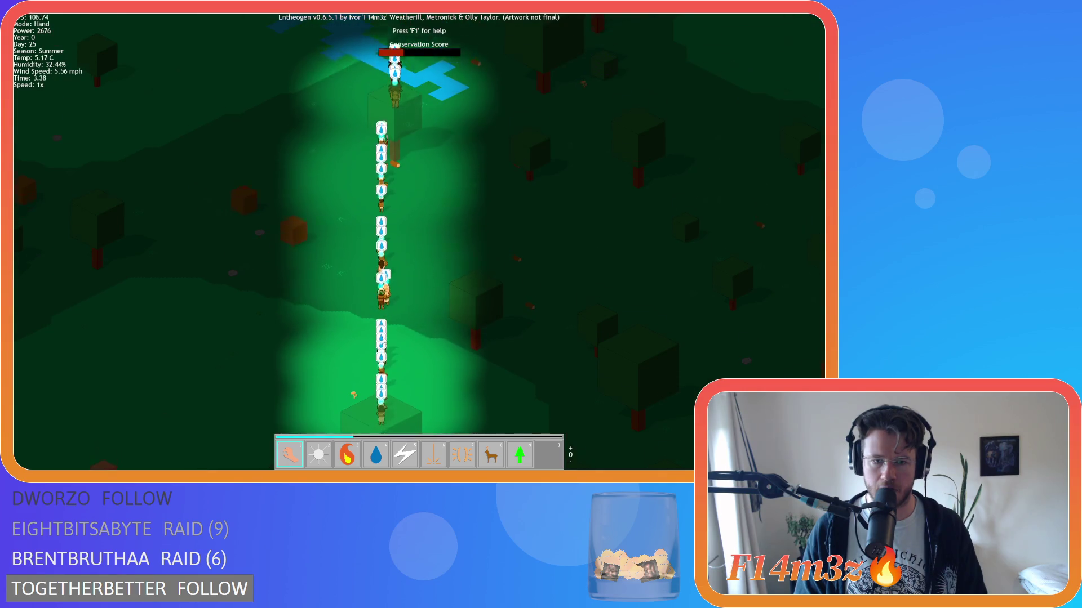
pyautogui.press('s')
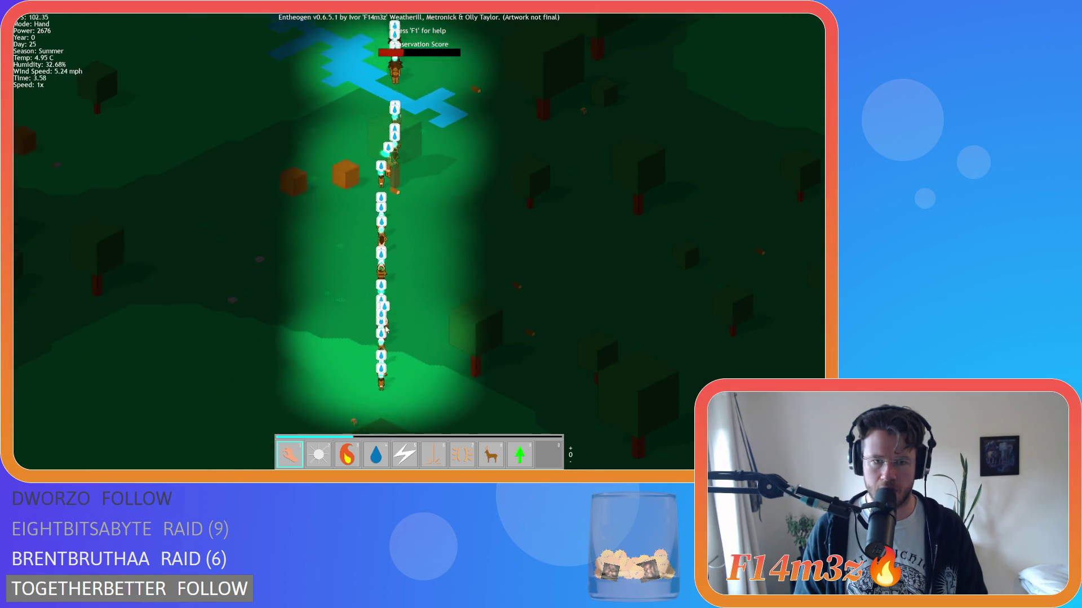
pyautogui.press('w')
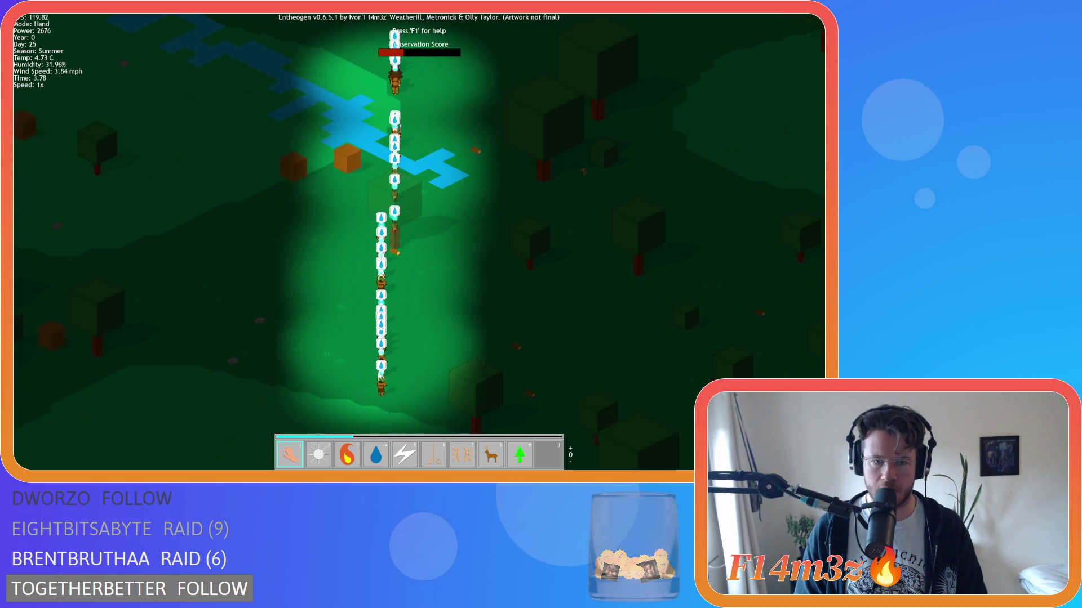
pyautogui.scroll(-5, 435, 271)
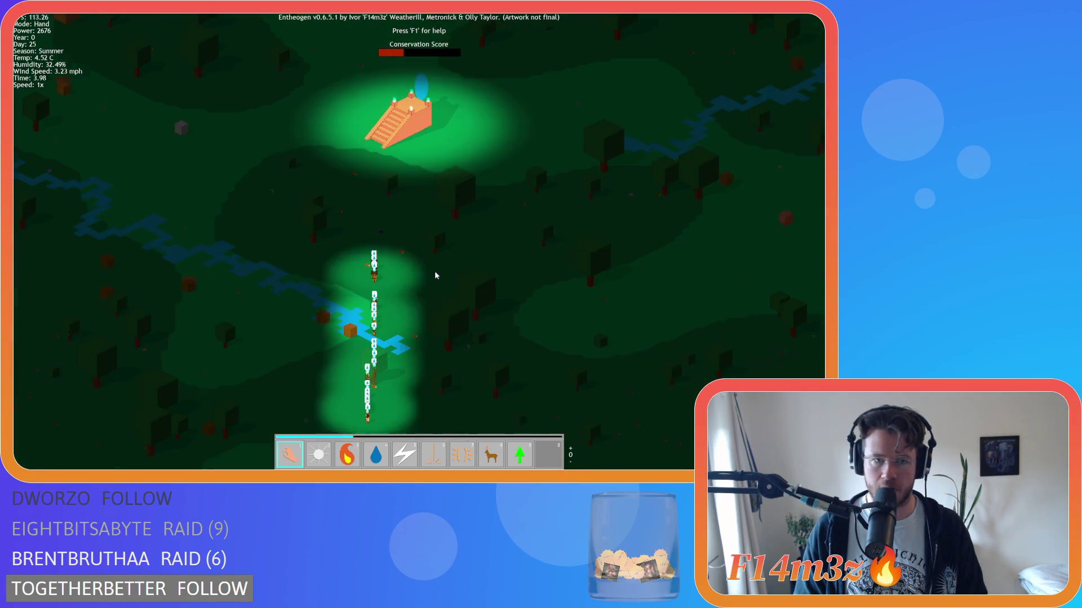
pyautogui.scroll(5, 425, 256)
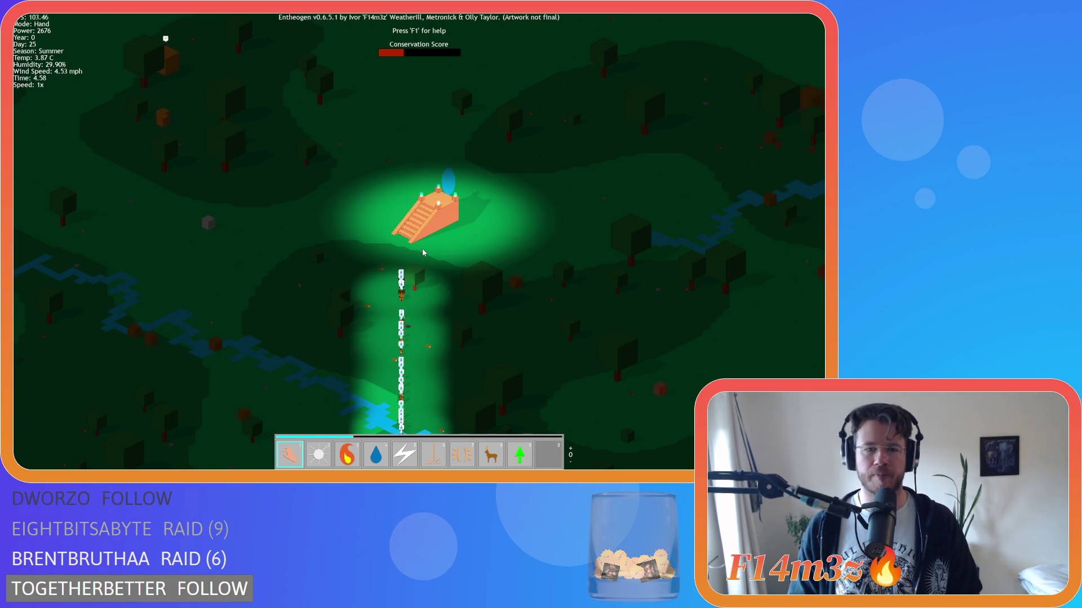
pyautogui.scroll(3, 422, 251)
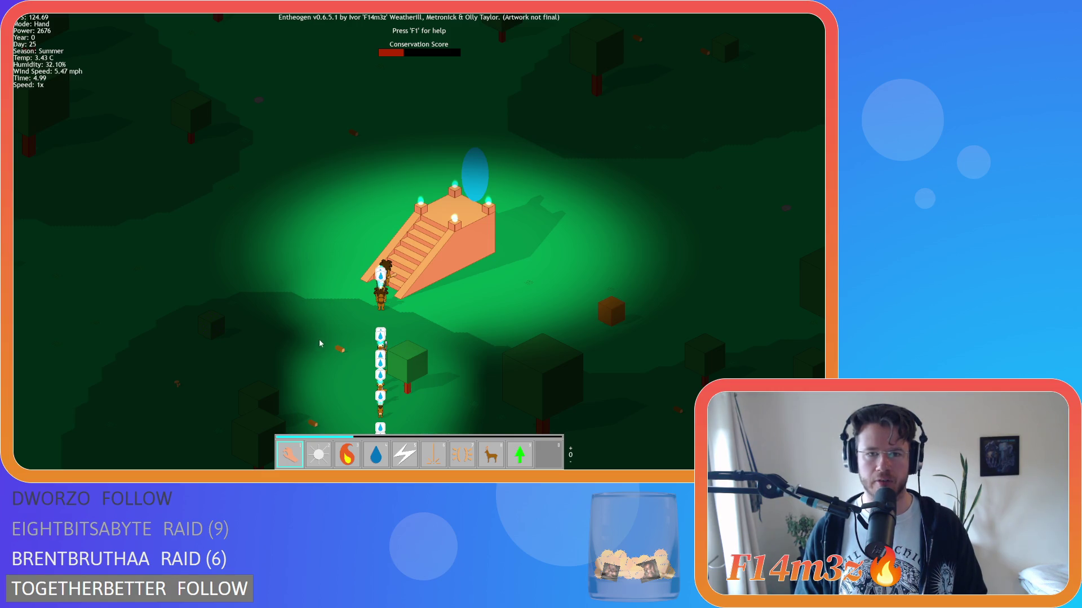
pyautogui.click(444, 231)
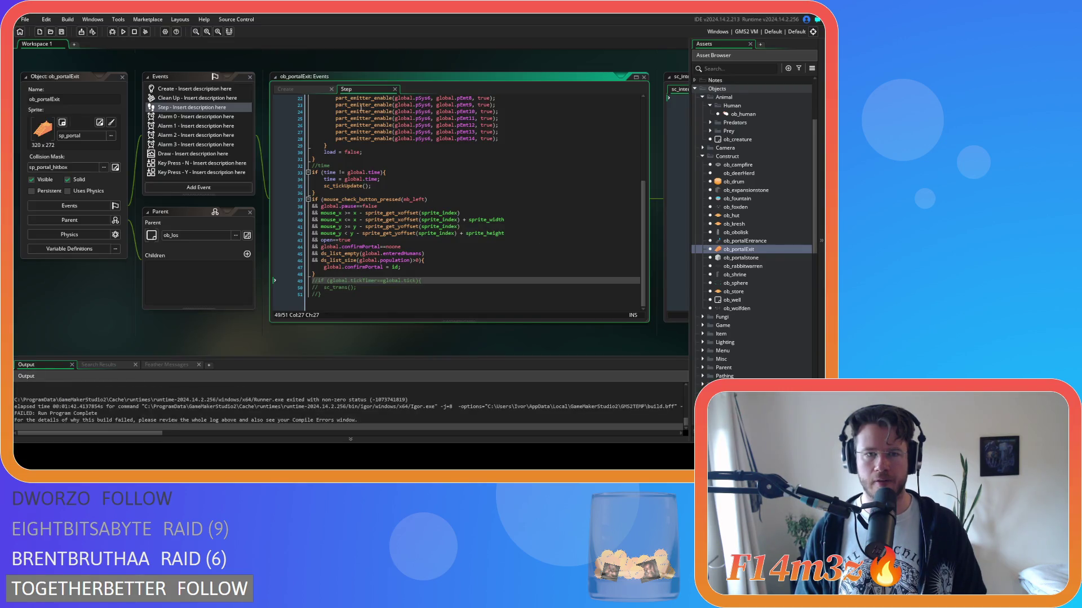
# Step: Open ob_human and add the missing ')' to instance_exists(target) in its Step event
pyautogui.scroll(5, 472, 271)
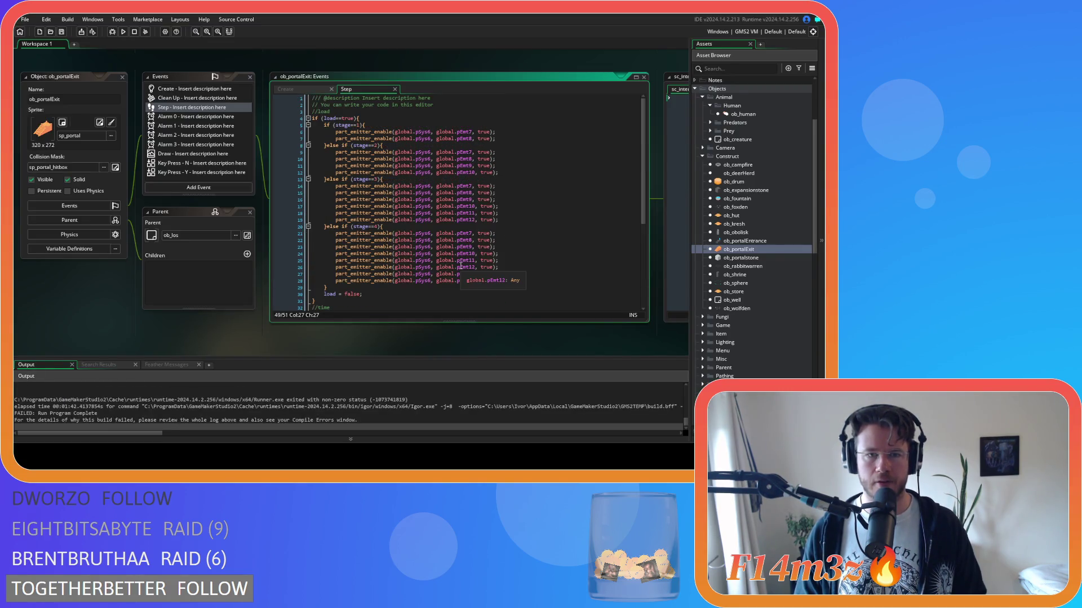
pyautogui.doubleClick(751, 116)
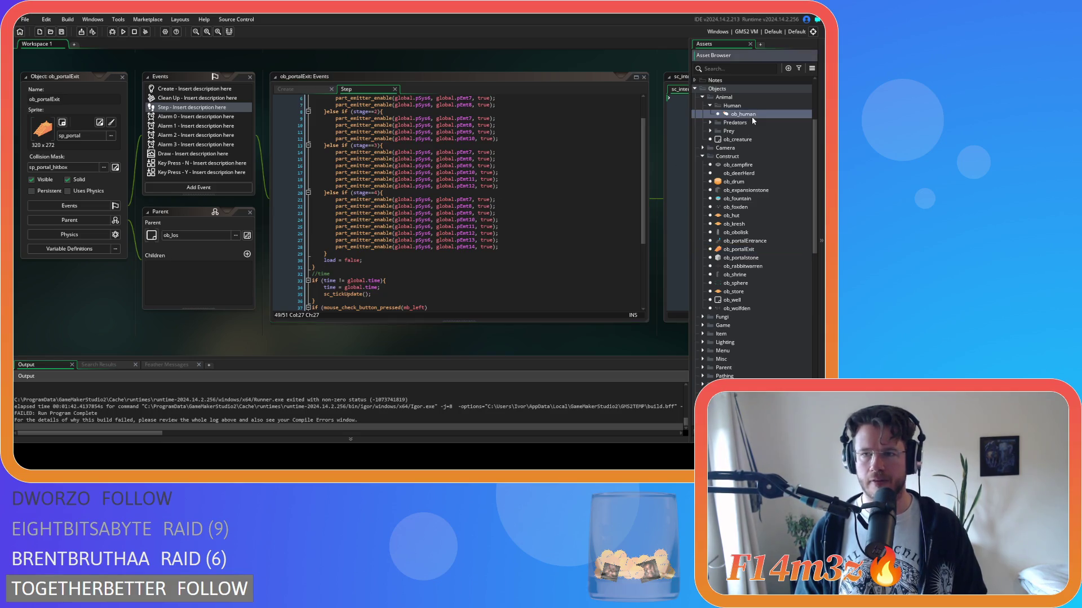
pyautogui.click(346, 89)
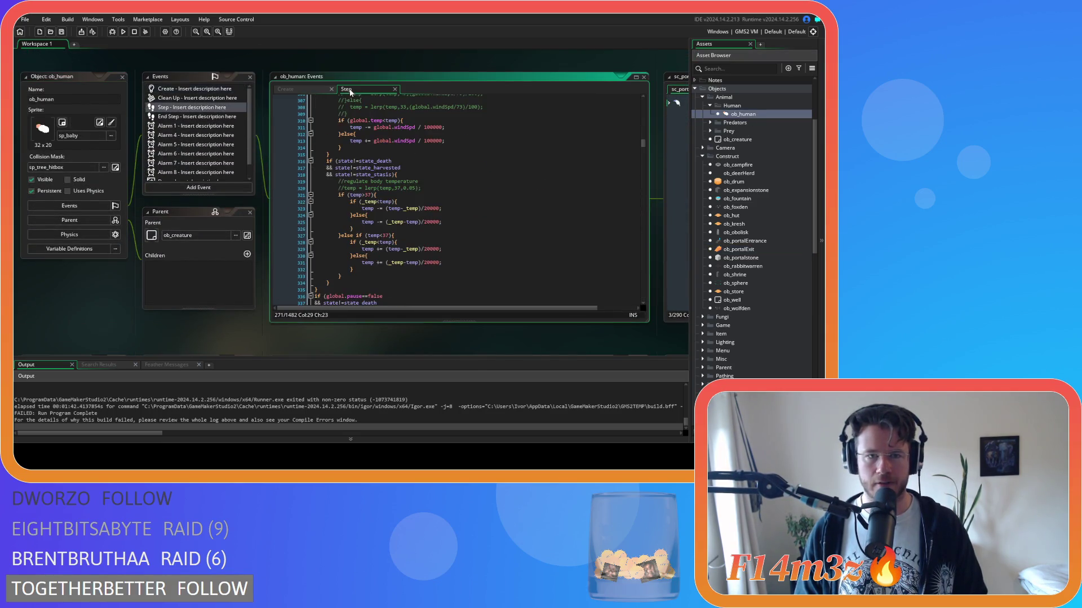
pyautogui.scroll(10, 457, 213)
pyautogui.scroll(3, 457, 214)
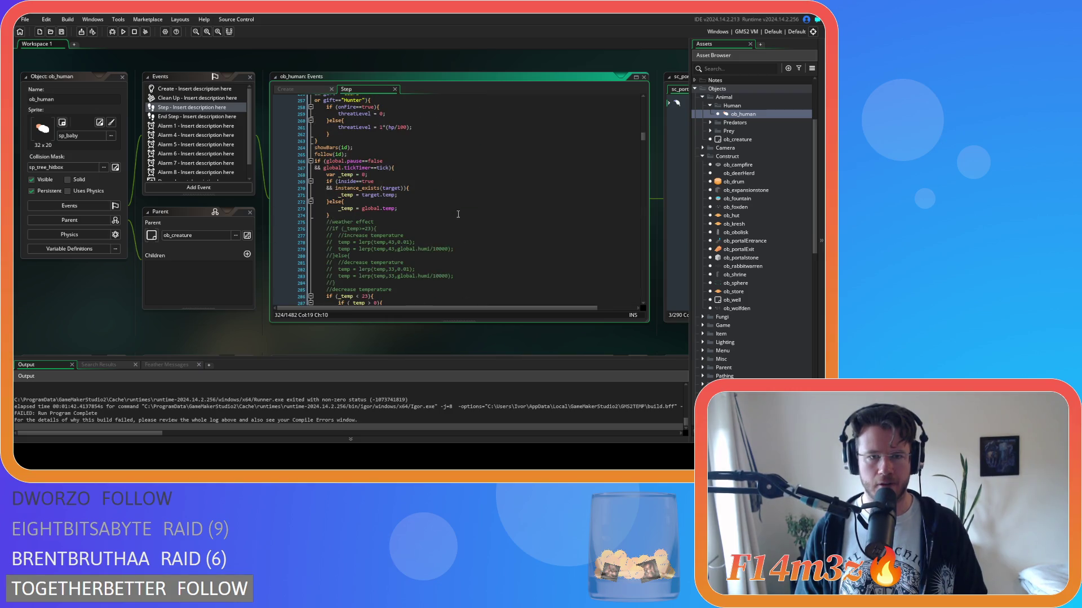
pyautogui.click(404, 183)
pyautogui.click(405, 188)
pyautogui.write(')')
pyautogui.click(414, 188)
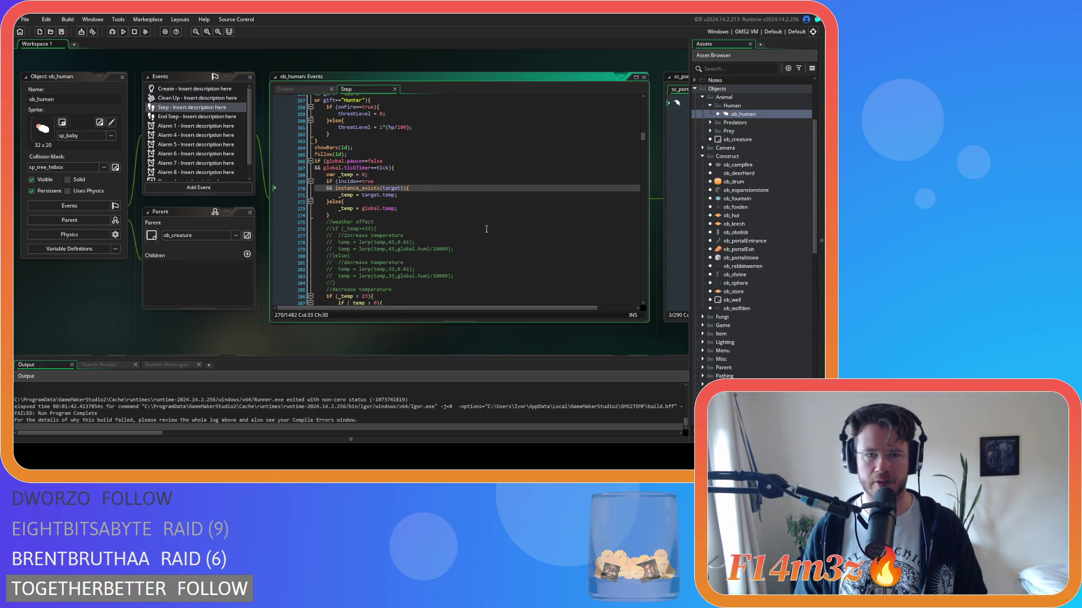
# Step: Bring up ob_human's Create code at the state_stasis and state_exitPortal functions
pyautogui.click(335, 89)
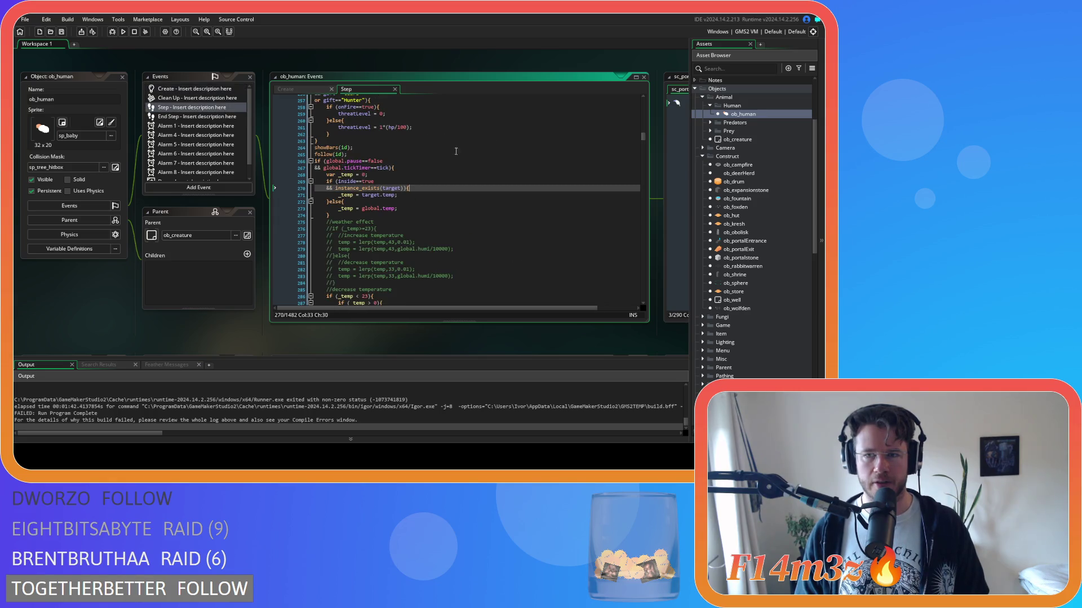
pyautogui.hotkey('ctrl', 'Tab')
pyautogui.hotkey('ctrl', 'Tab')
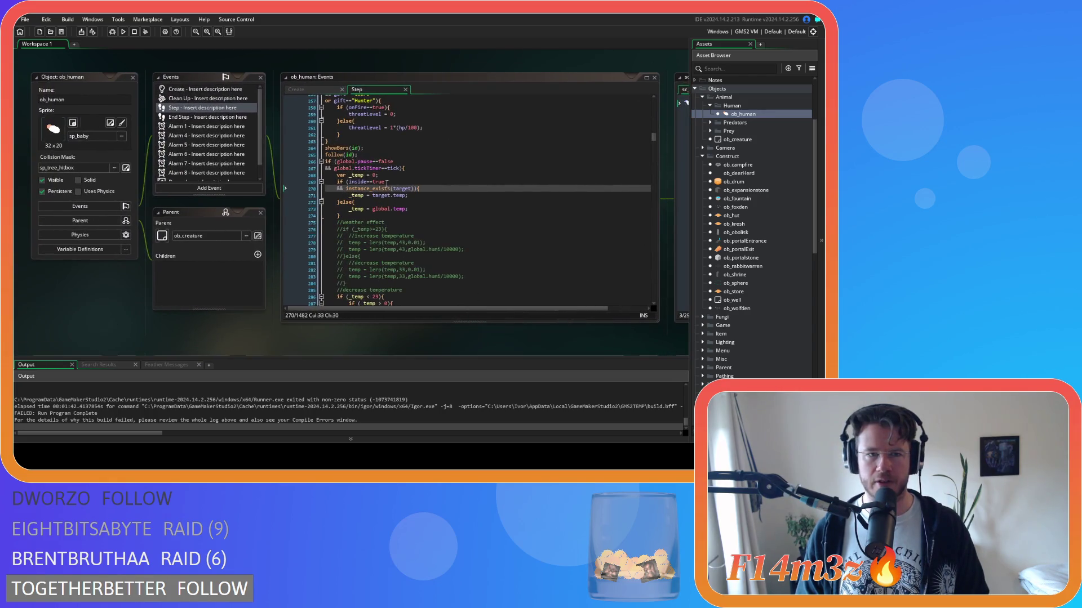
pyautogui.click(311, 87)
pyautogui.scroll(5, 489, 254)
pyautogui.press('Up')
pyautogui.press('Up')
pyautogui.press('Up')
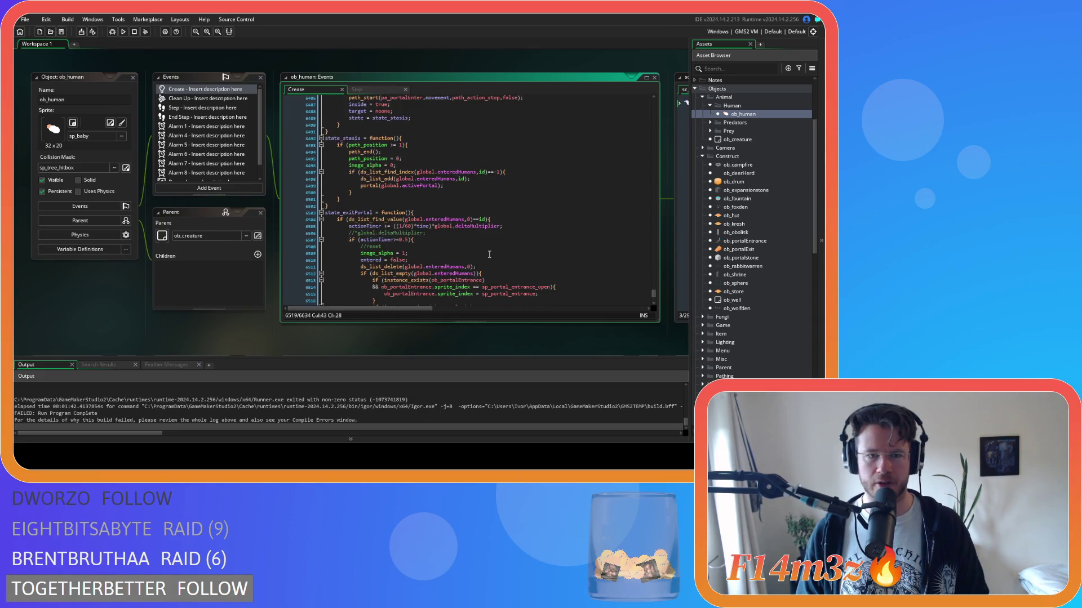
# Step: Remove the spaces around >= in state_exodus's path_position check
pyautogui.click(363, 213)
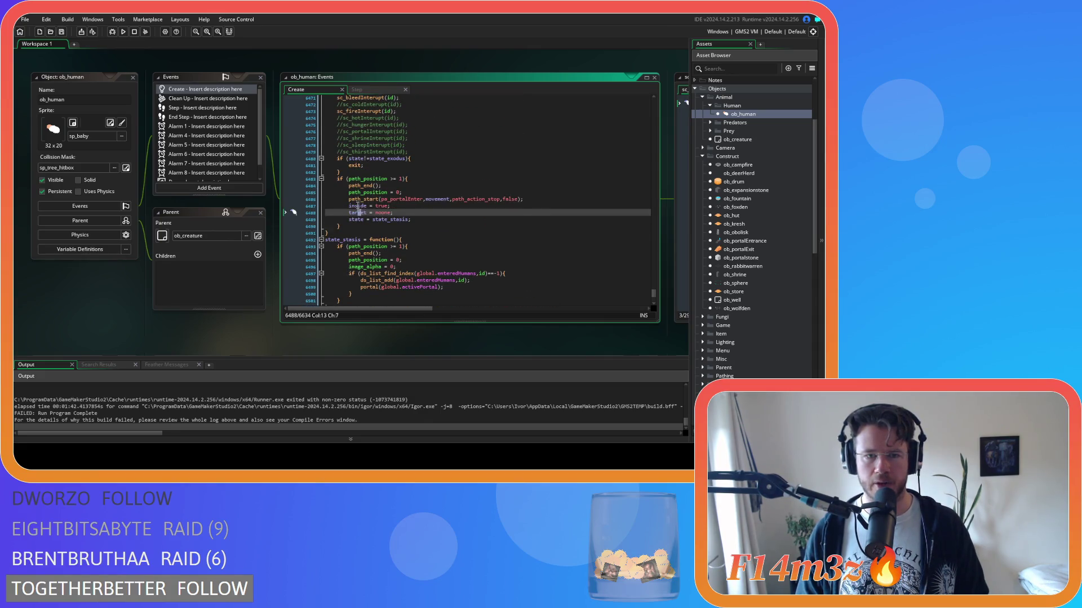
pyautogui.hotkey('shift', 'End')
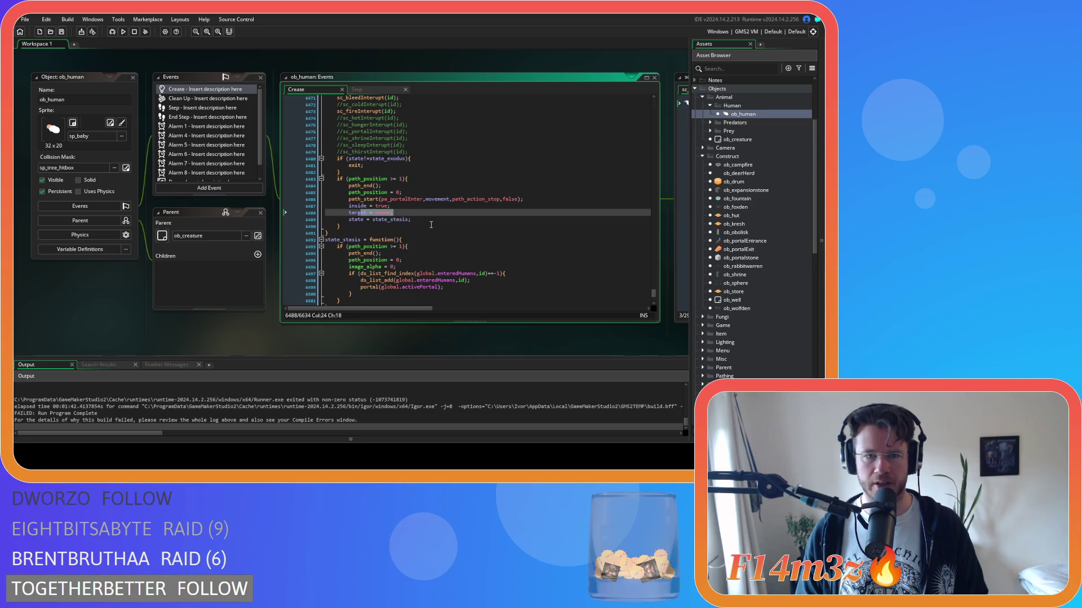
pyautogui.scroll(2, 431, 225)
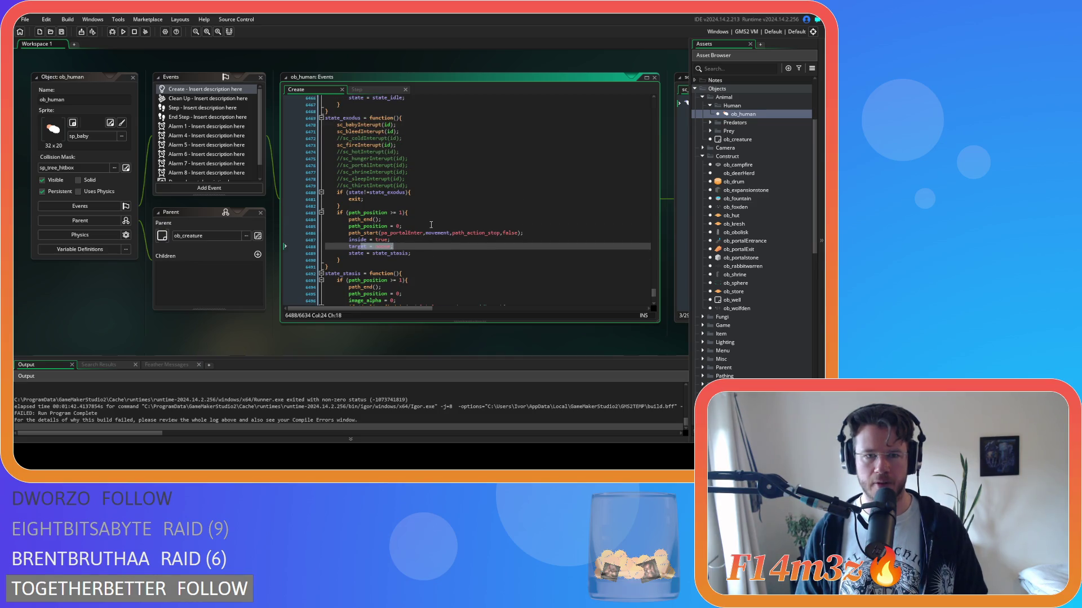
pyautogui.click(390, 213)
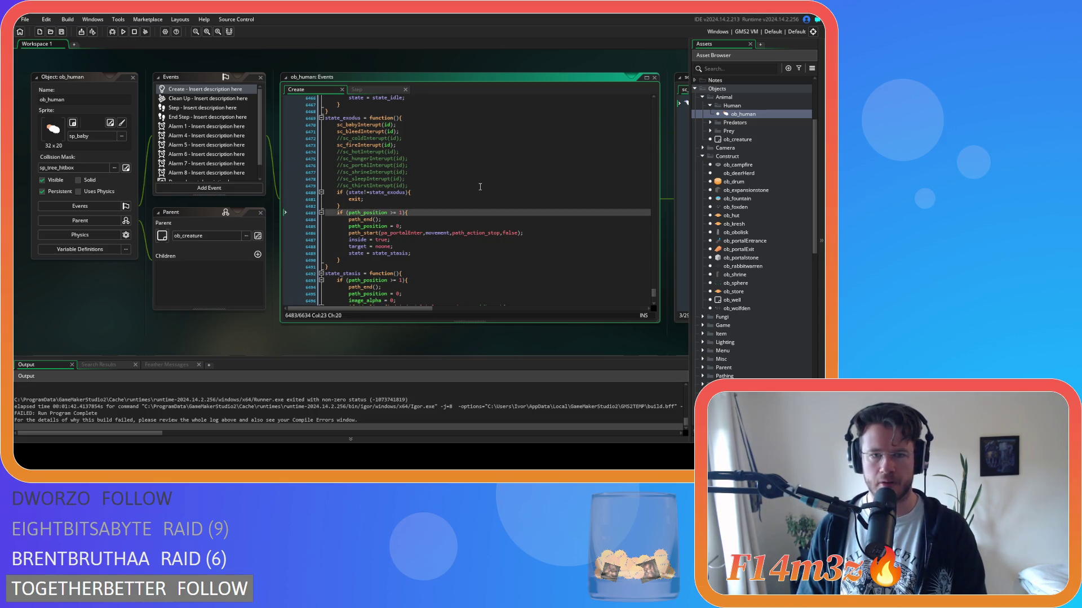
pyautogui.press('BackSpace')
pyautogui.press('Right')
pyautogui.press('Right')
pyautogui.press('Delete')
pyautogui.press('Down')
pyautogui.press('Down')
pyautogui.press('Down')
# Step: Open ob_human's Step event code at the inside==true check
pyautogui.scroll(-3, 431, 241)
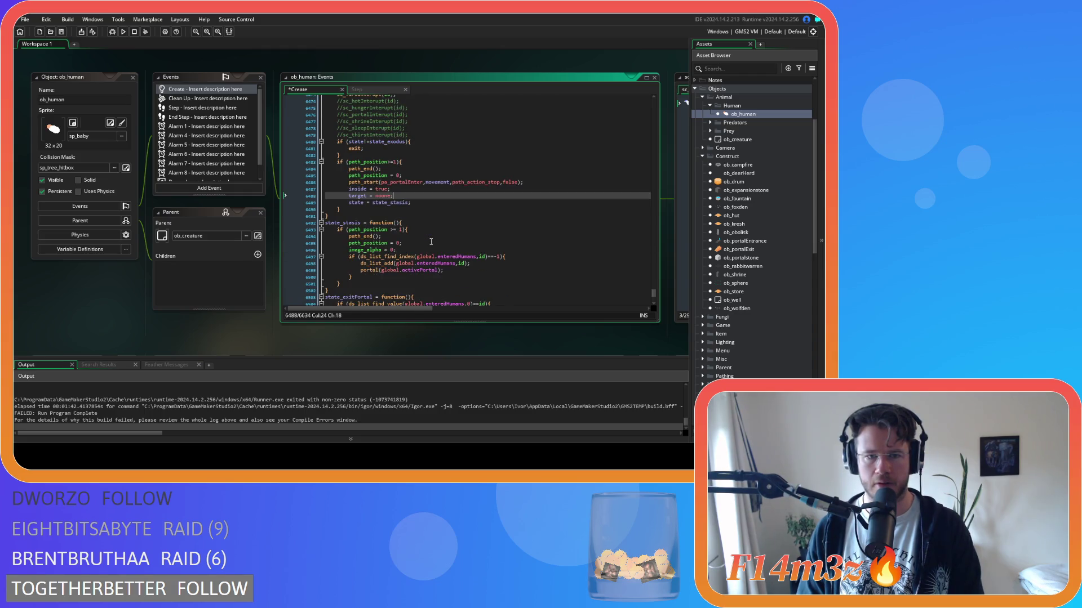
pyautogui.scroll(-3, 431, 241)
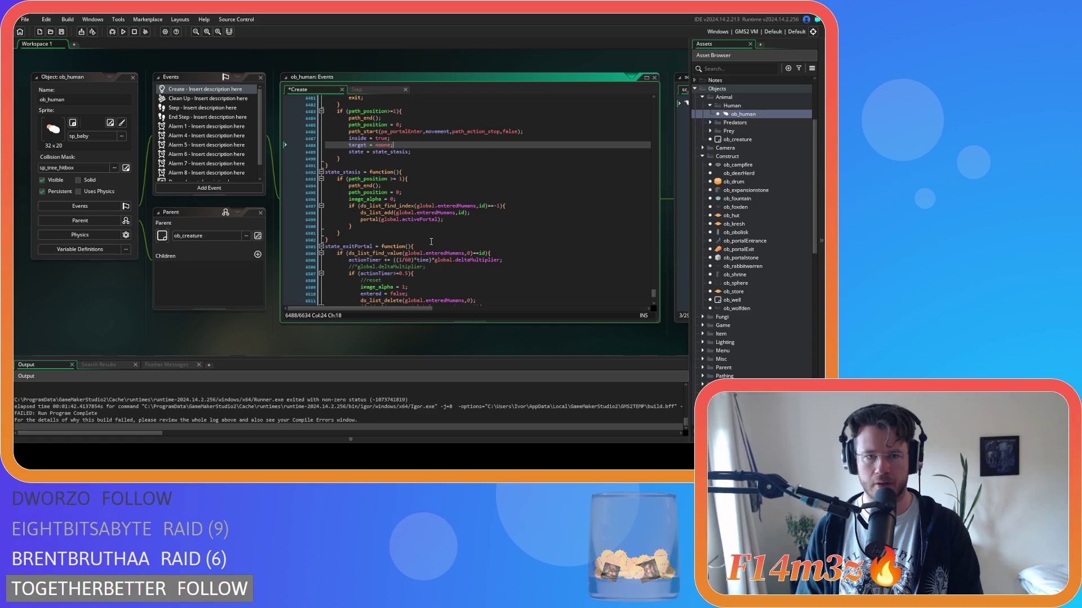
pyautogui.click(386, 91)
pyautogui.click(393, 182)
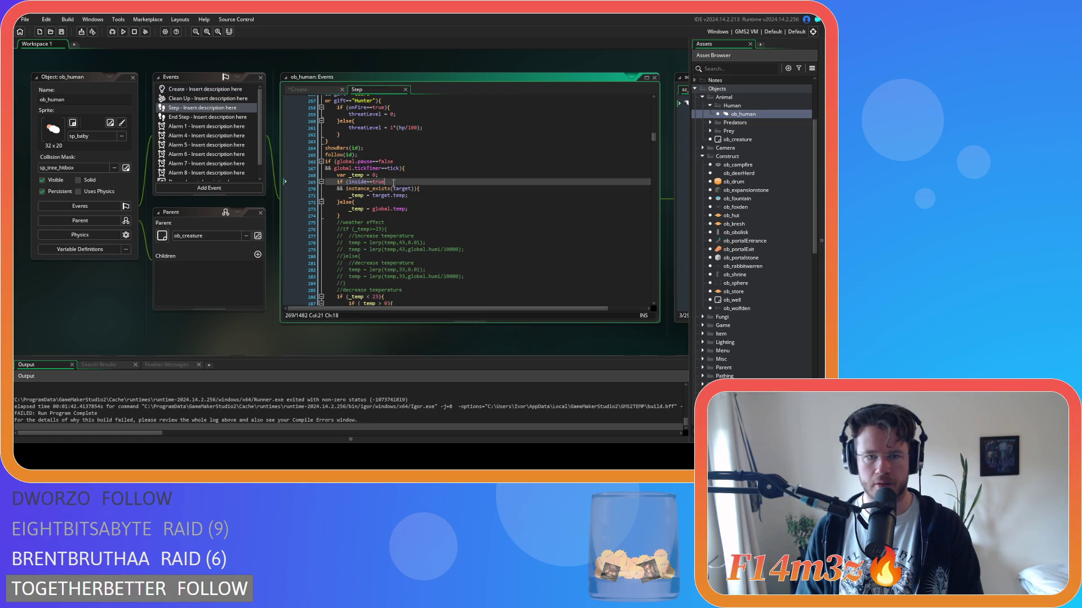
pyautogui.click(394, 189)
pyautogui.click(408, 196)
pyautogui.click(386, 189)
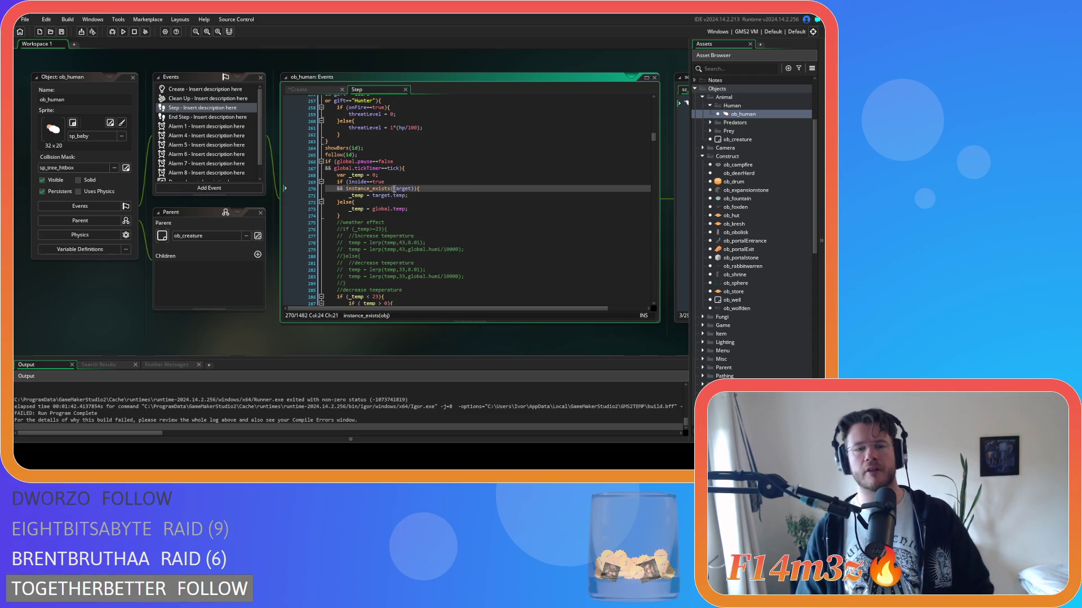
pyautogui.click(312, 90)
pyautogui.click(370, 90)
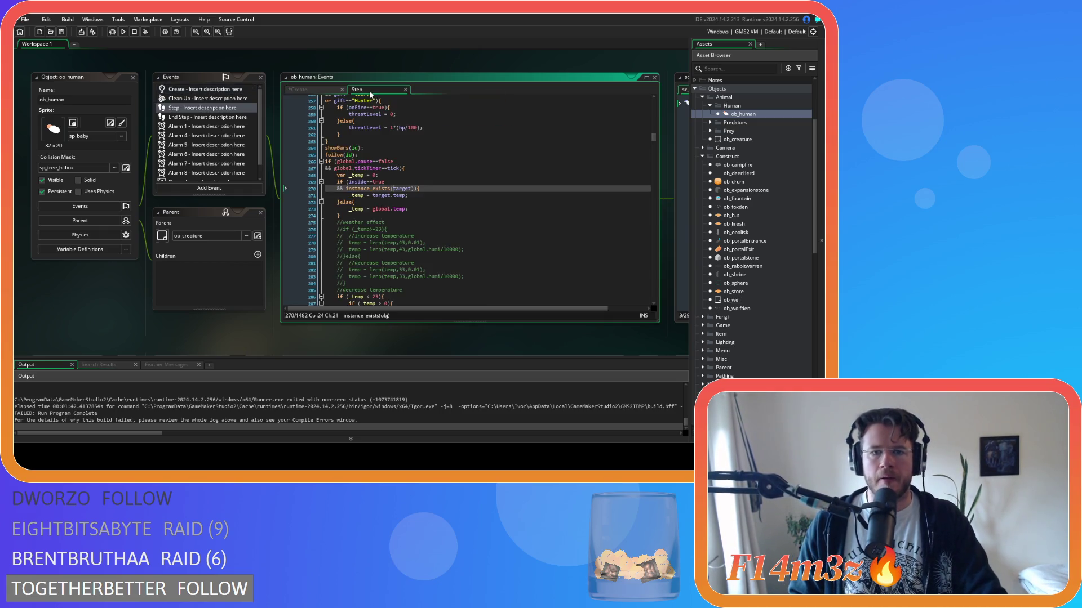
pyautogui.click(319, 90)
pyautogui.click(370, 91)
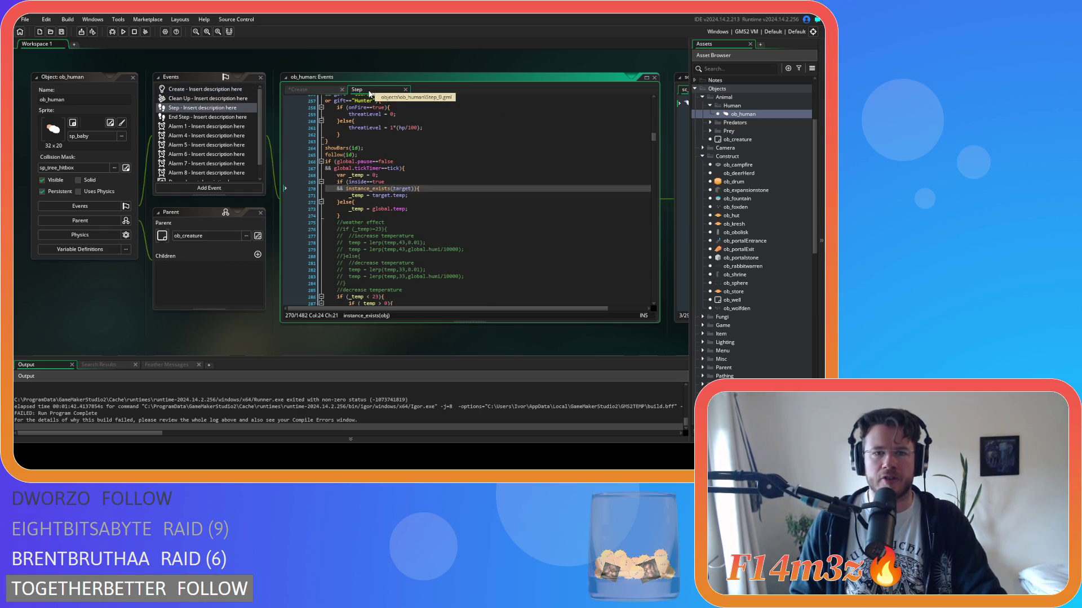
pyautogui.click(312, 90)
pyautogui.scroll(1, 433, 160)
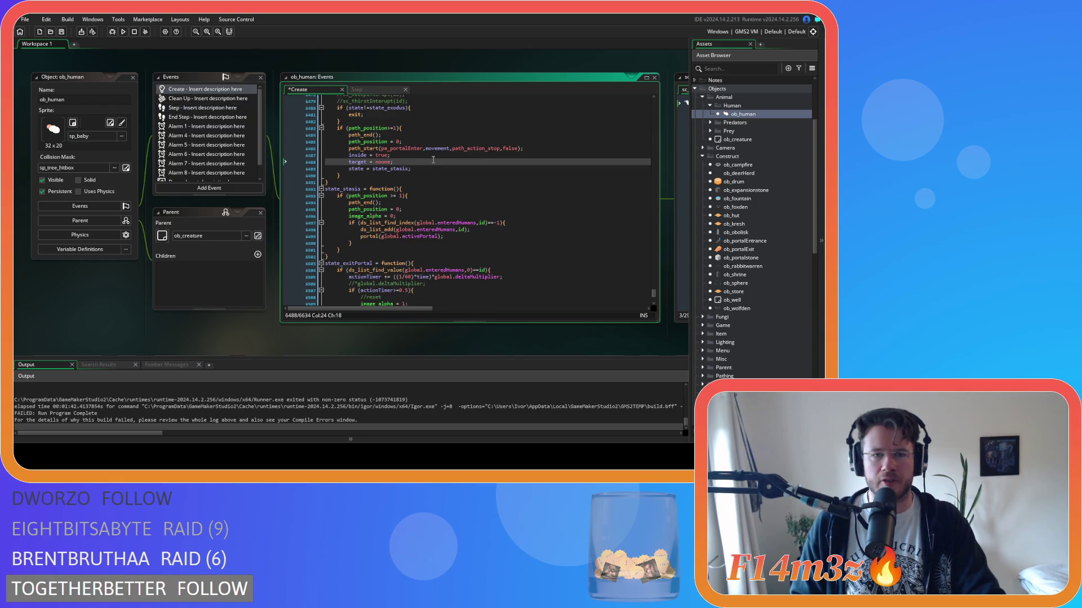
pyautogui.scroll(2, 377, 95)
pyautogui.click(373, 90)
pyautogui.click(396, 202)
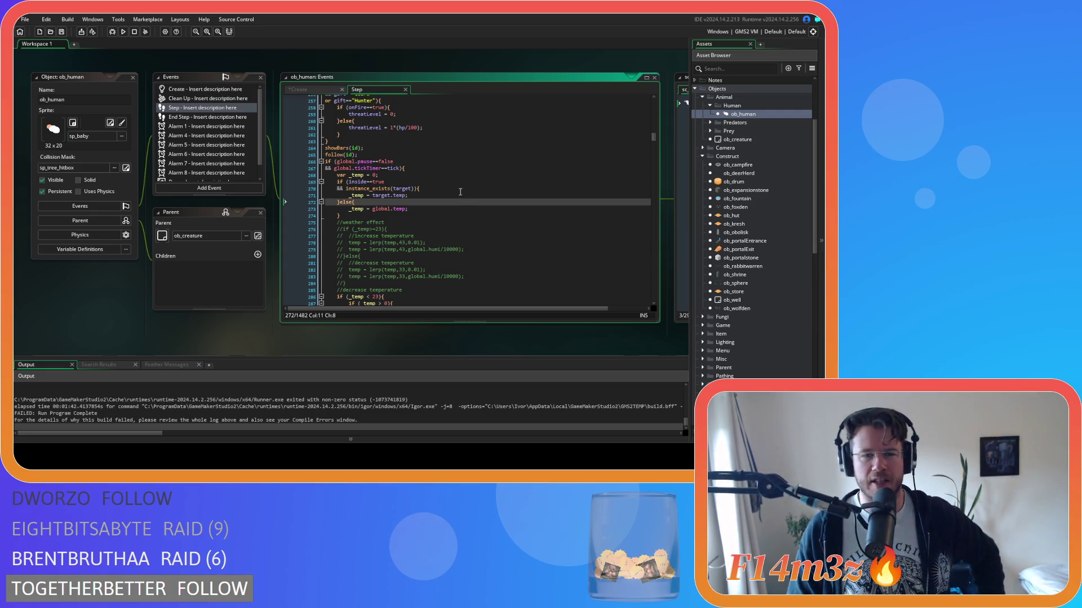
pyautogui.moveTo(460, 186); pyautogui.dragTo(456, 204)
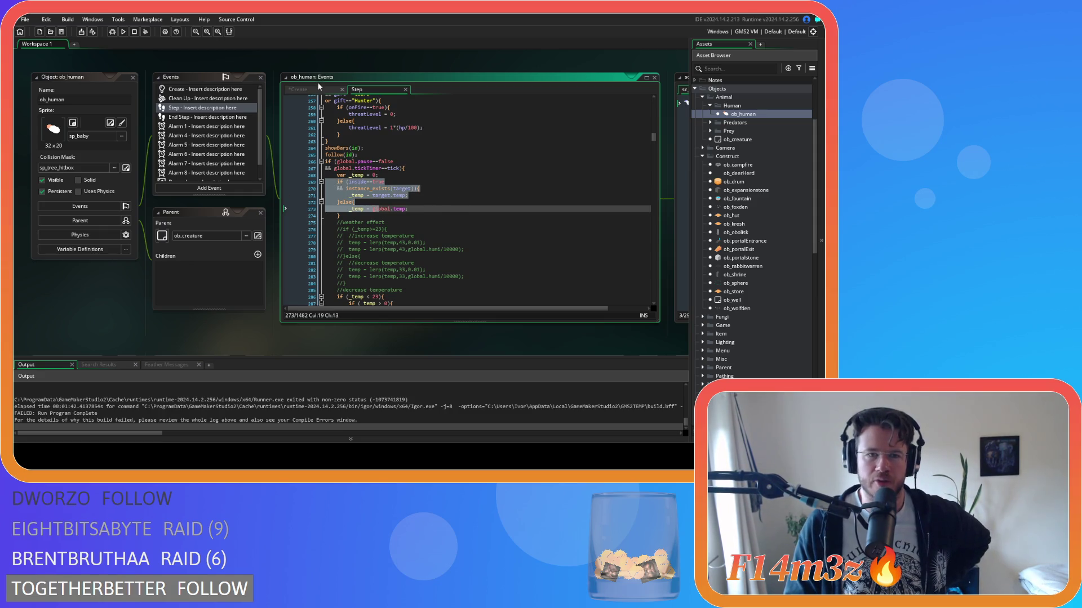
pyautogui.moveTo(345, 189)
pyautogui.mouseDown()
pyautogui.moveTo(439, 210)
pyautogui.moveTo(442, 196)
pyautogui.mouseUp()
pyautogui.click(433, 188)
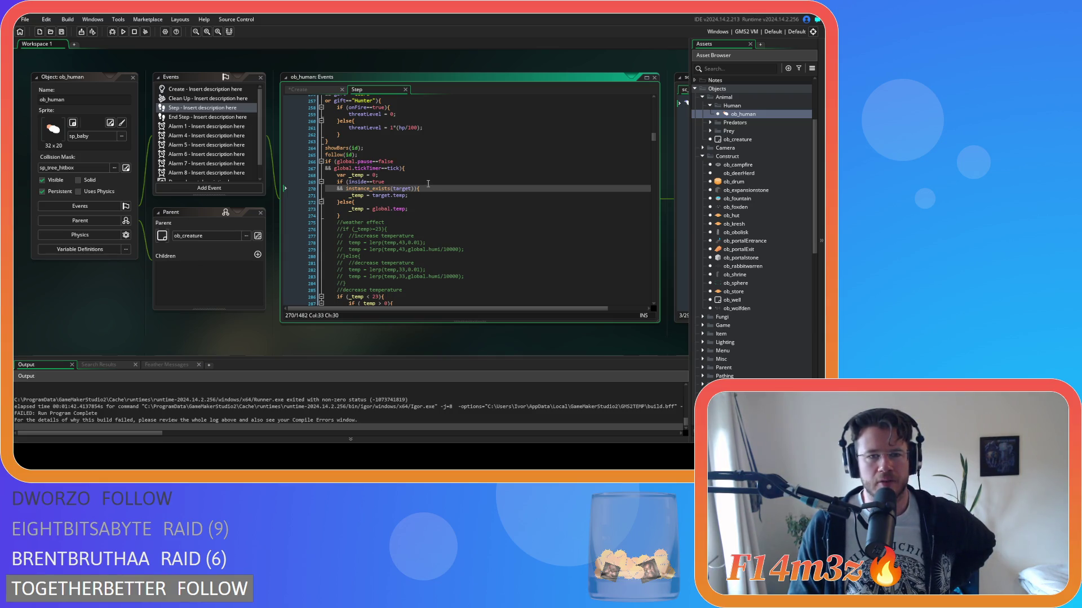
pyautogui.scroll(-3, 427, 183)
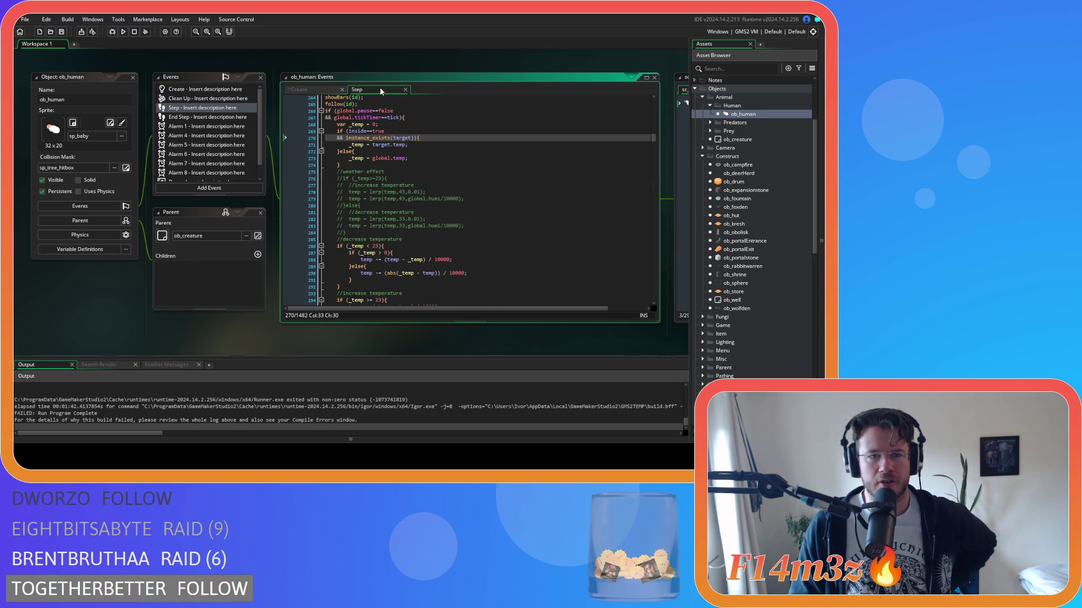
pyautogui.click(319, 90)
pyautogui.scroll(5, 394, 180)
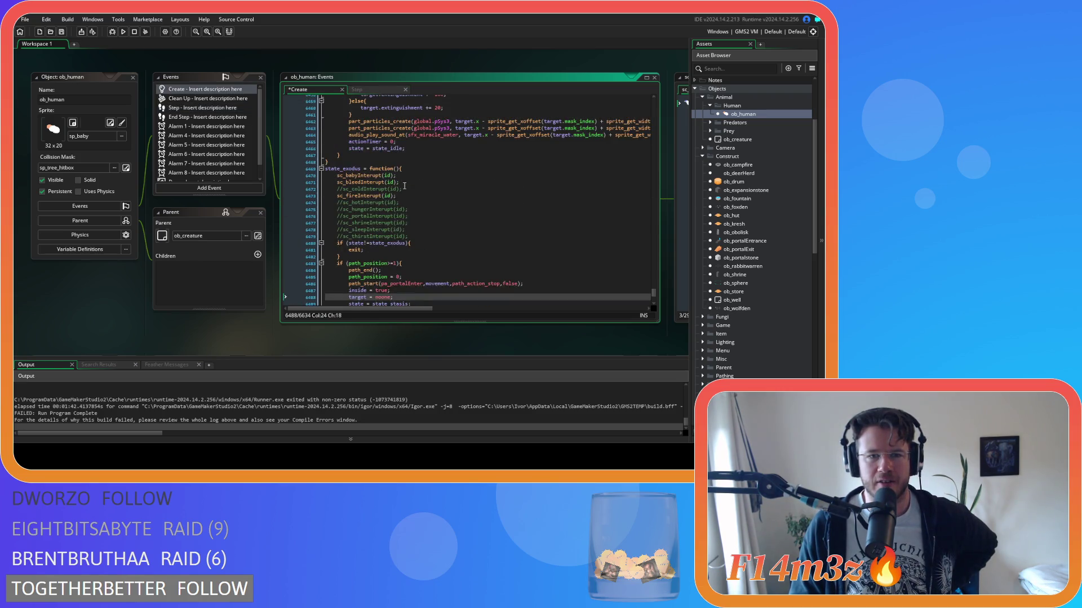
pyautogui.click(371, 92)
pyautogui.scroll(2, 394, 169)
pyautogui.click(408, 165)
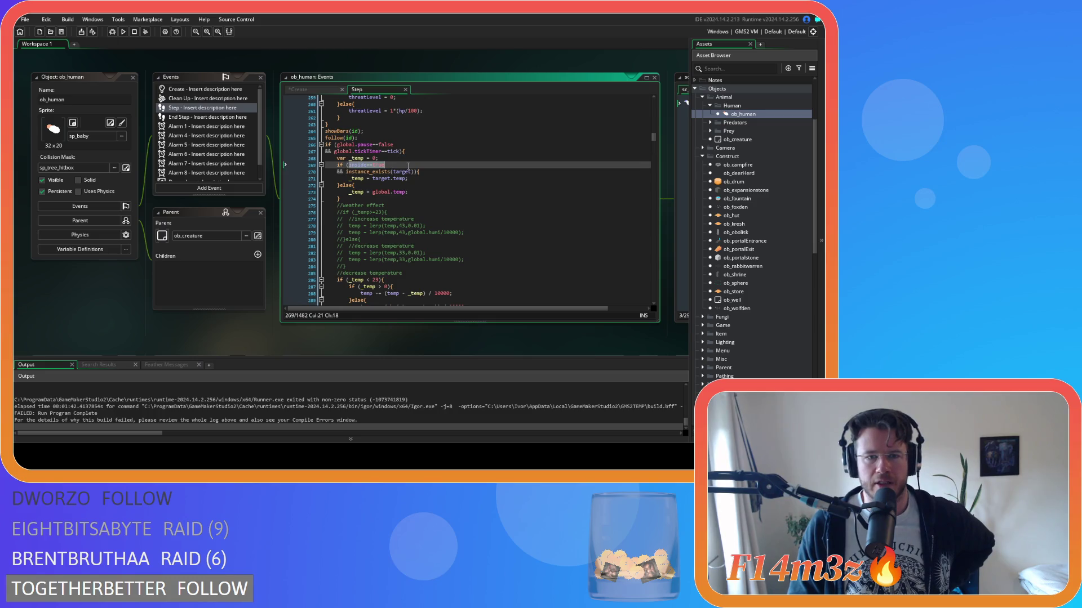
pyautogui.click(374, 179)
pyautogui.click(364, 164)
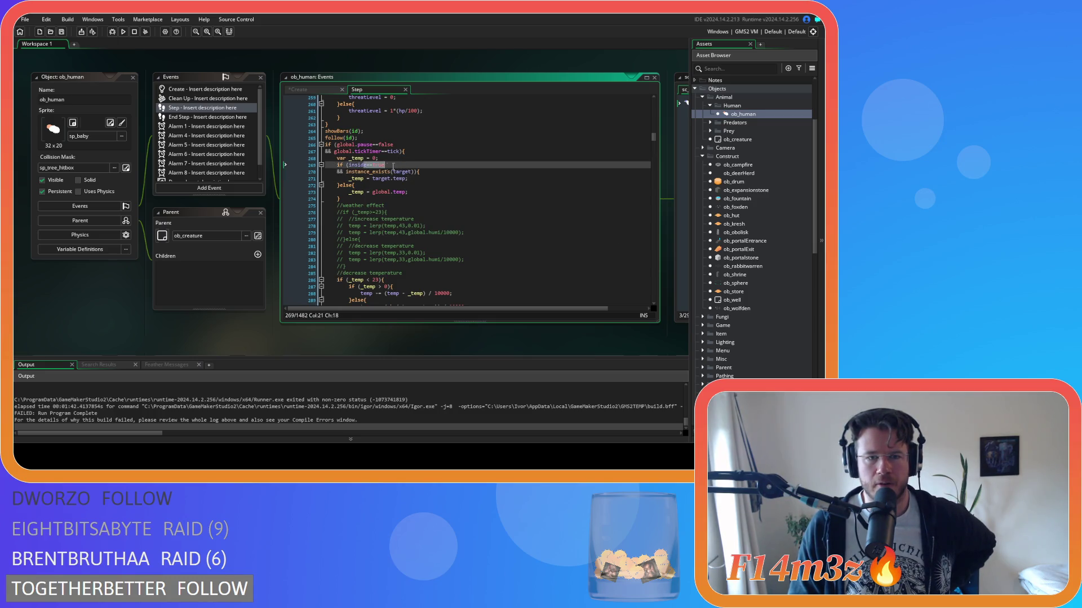
pyautogui.click(304, 90)
pyautogui.scroll(-3, 348, 226)
pyautogui.click(348, 239)
pyautogui.moveTo(348, 239); pyautogui.dragTo(410, 246)
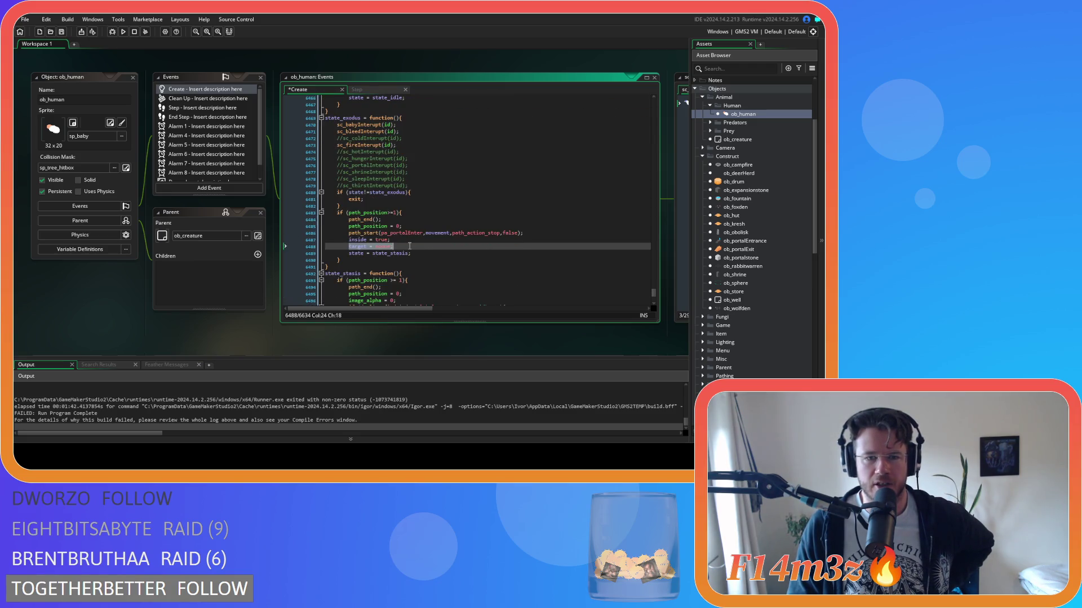
pyautogui.click(357, 90)
pyautogui.click(394, 186)
pyautogui.click(420, 194)
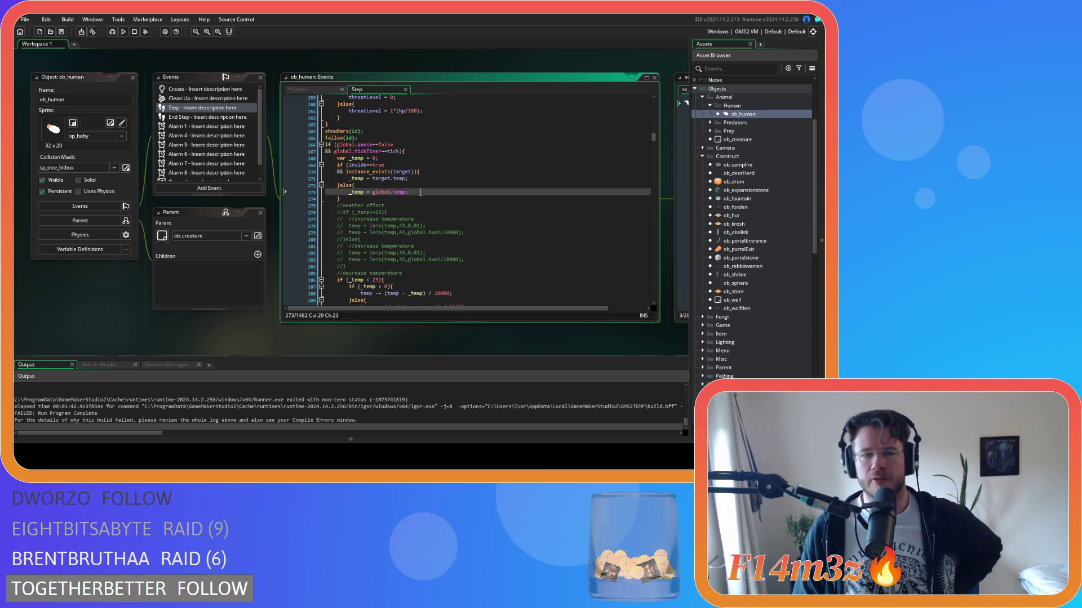
pyautogui.click(412, 178)
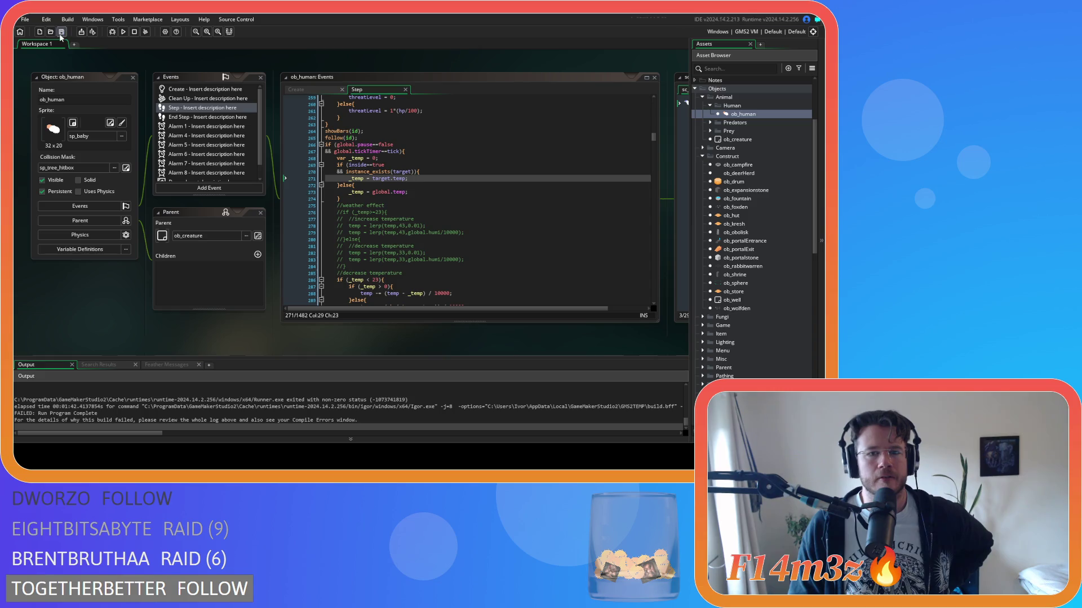
# Step: In ob_human's Create code, select the state_exodus lines inside = true and target = noone
pyautogui.click(426, 198)
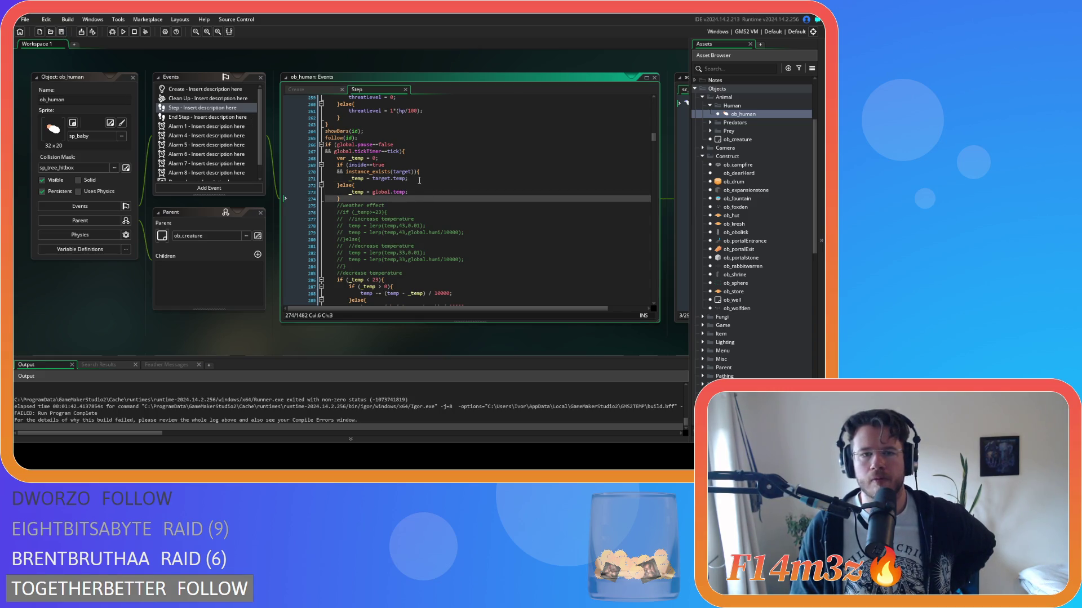
pyautogui.click(321, 90)
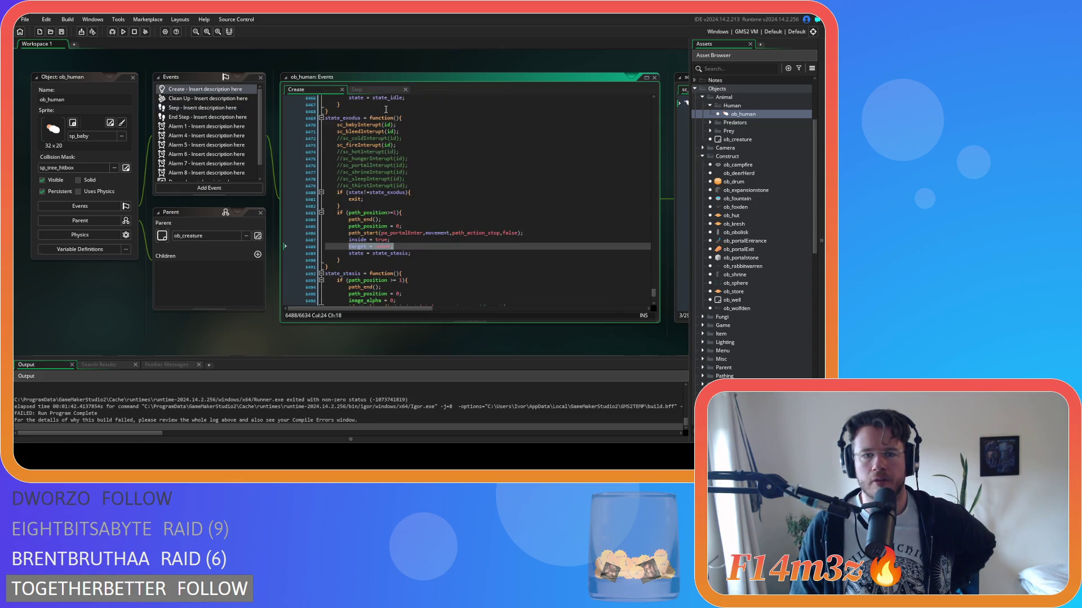
pyautogui.click(375, 91)
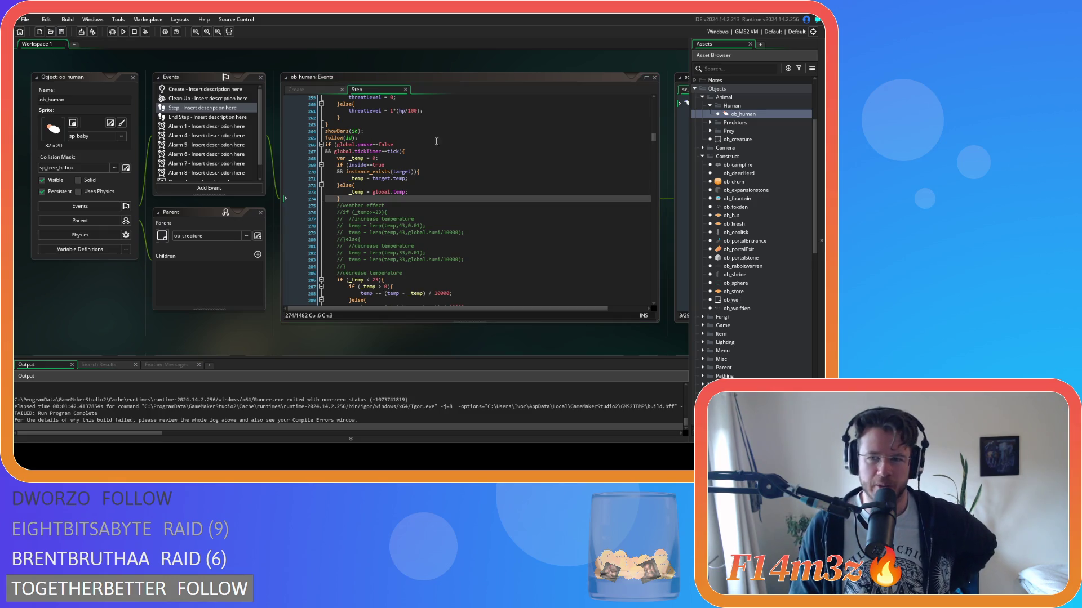
pyautogui.click(460, 199)
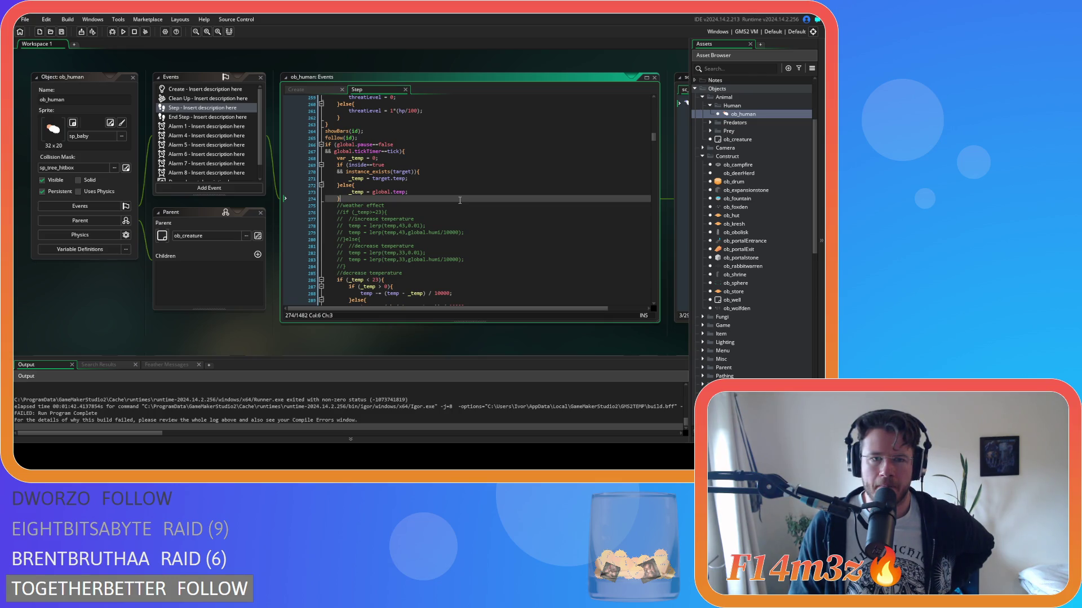
pyautogui.click(308, 91)
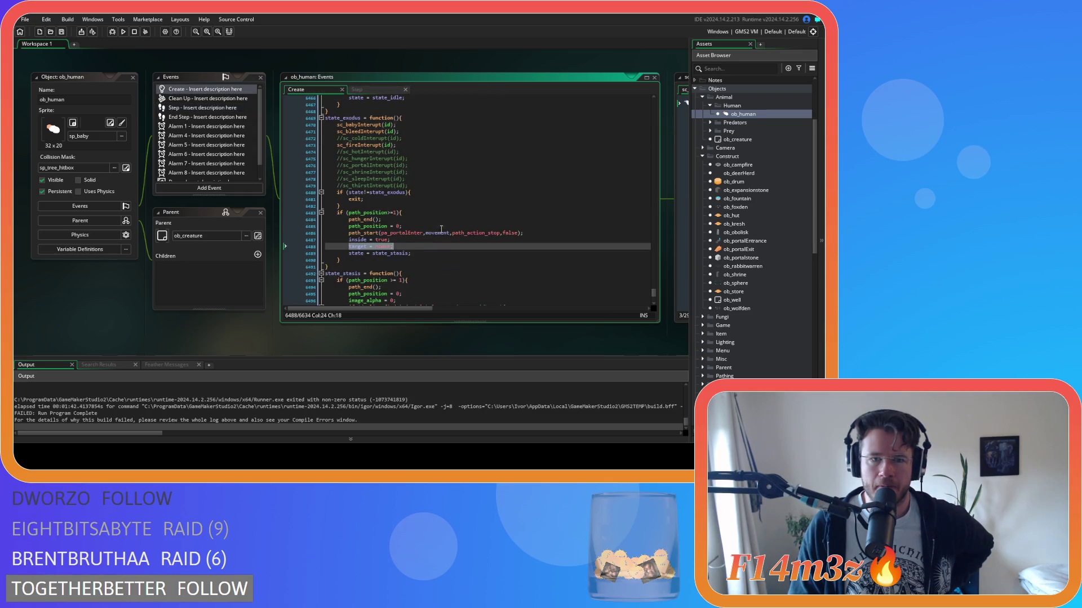
pyautogui.scroll(-4, 442, 229)
pyautogui.moveTo(337, 155); pyautogui.dragTo(393, 162)
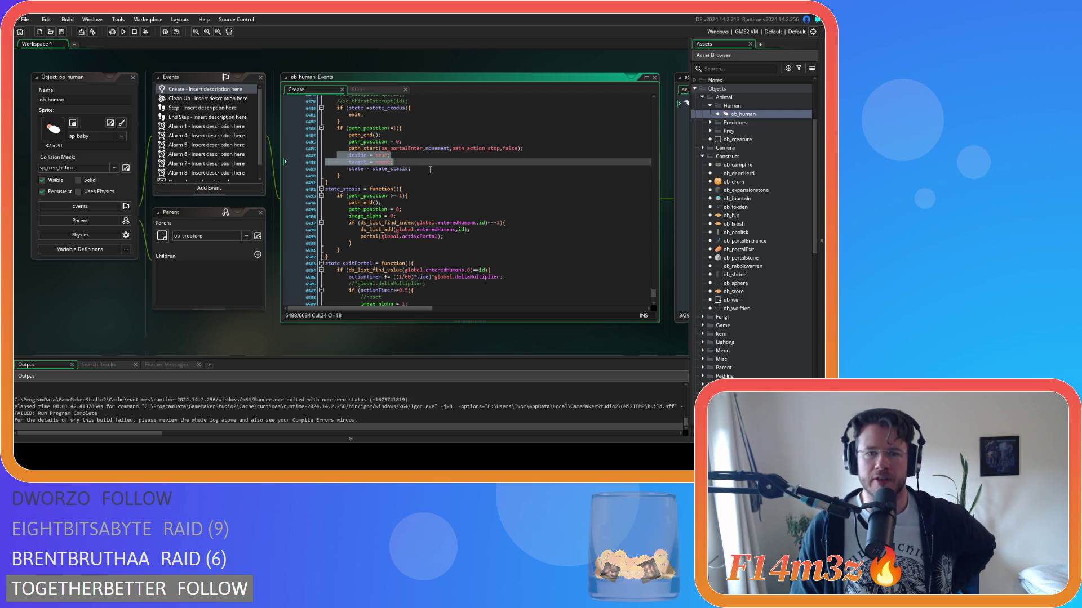